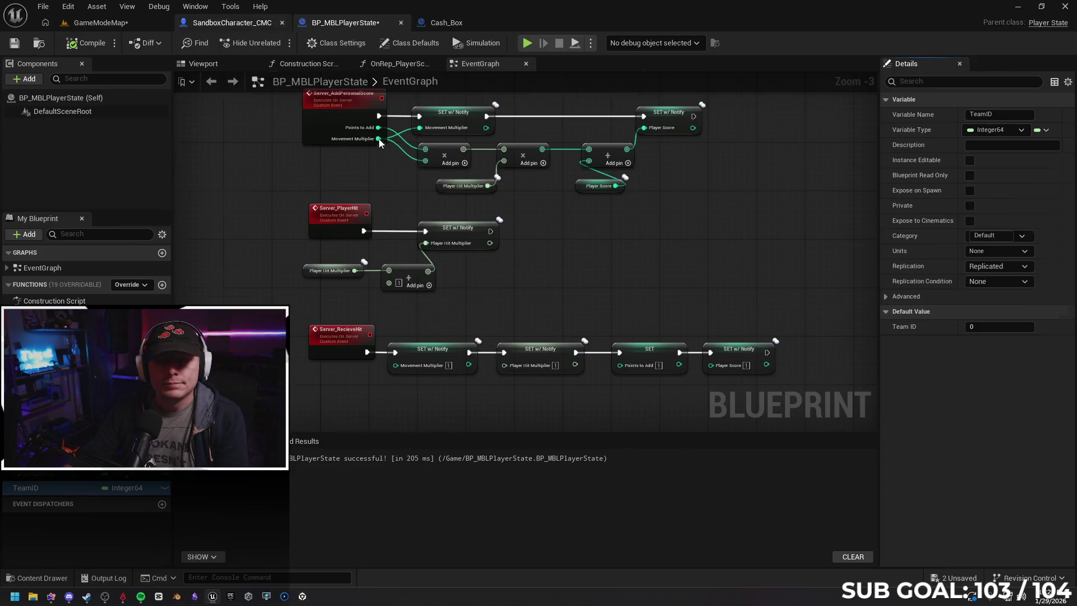
Open BP_MBLGameStateBase from the Content folder and dock its editor beside the other tabs.
click(358, 25)
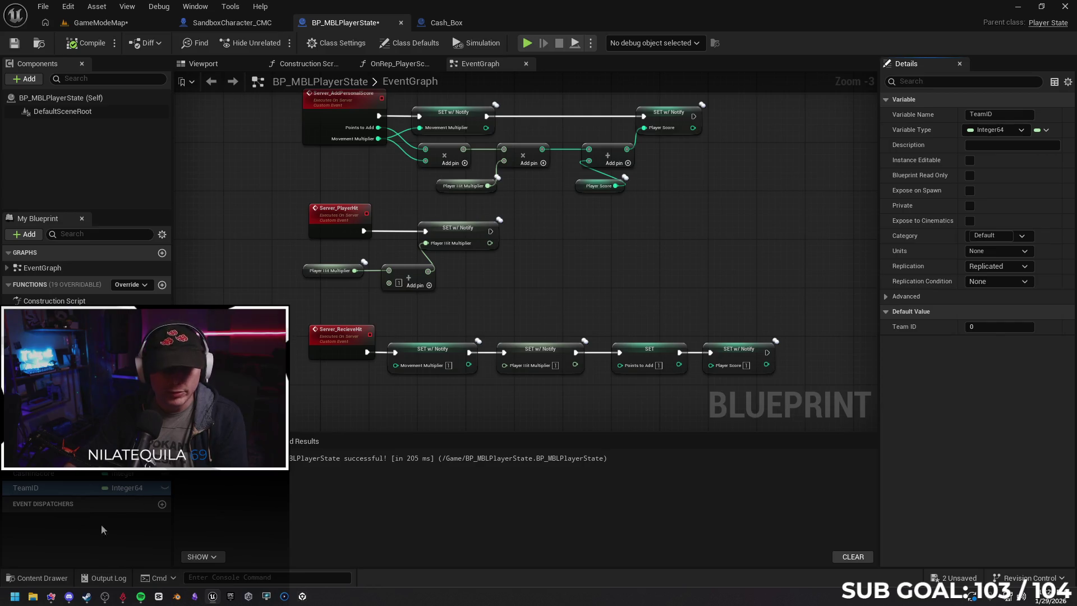
click(37, 578)
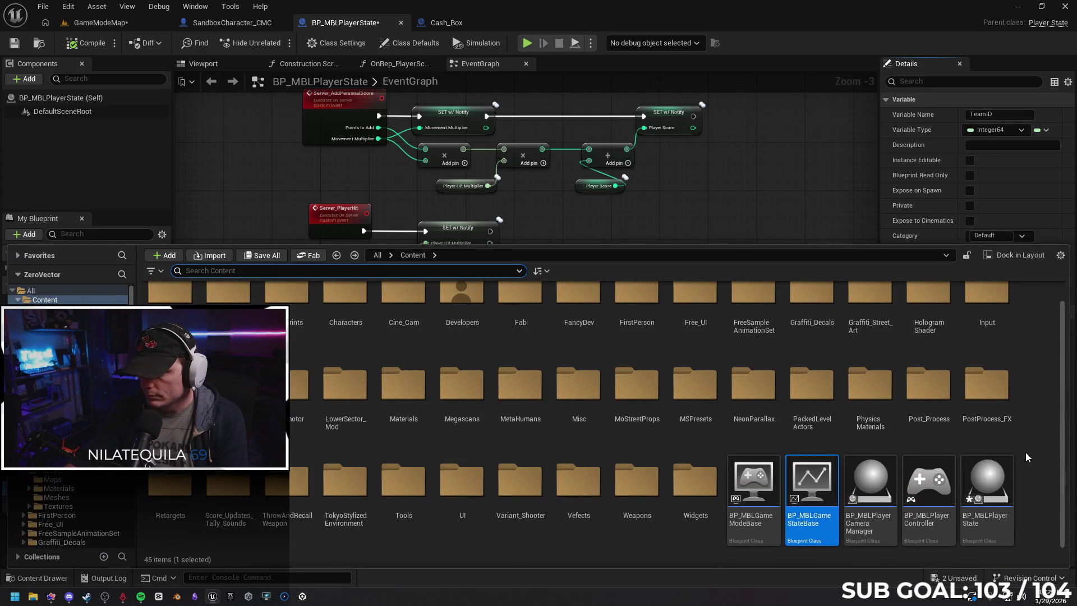
click(774, 448)
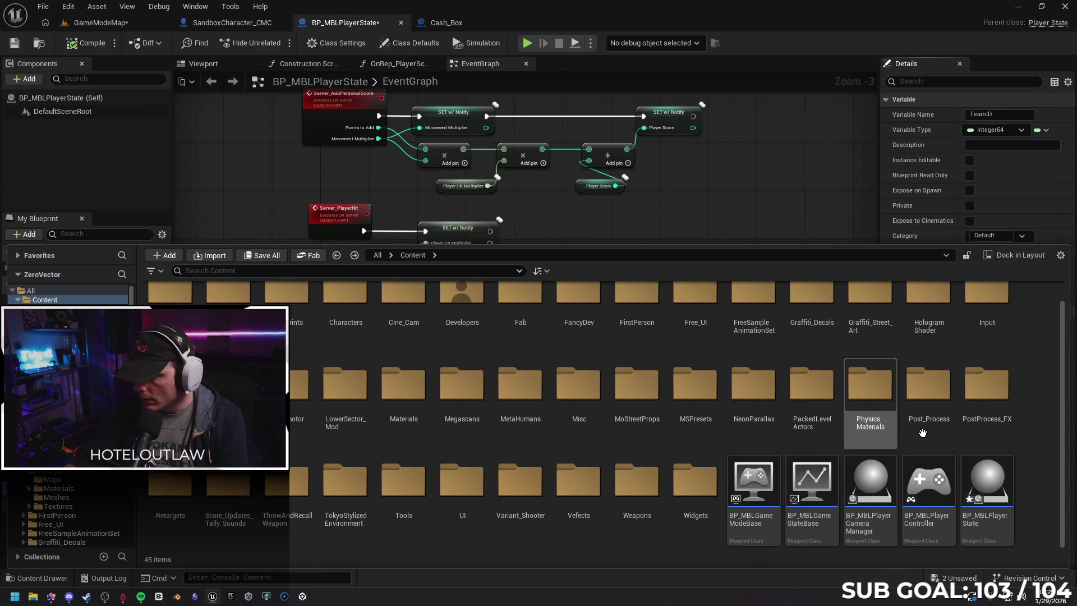
click(985, 493)
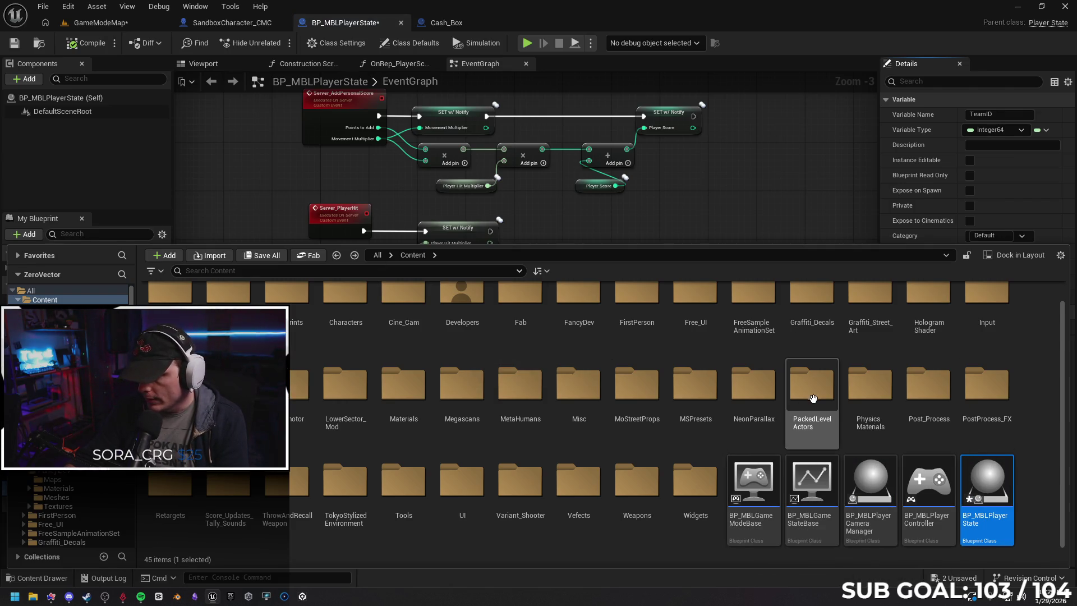
click(807, 491)
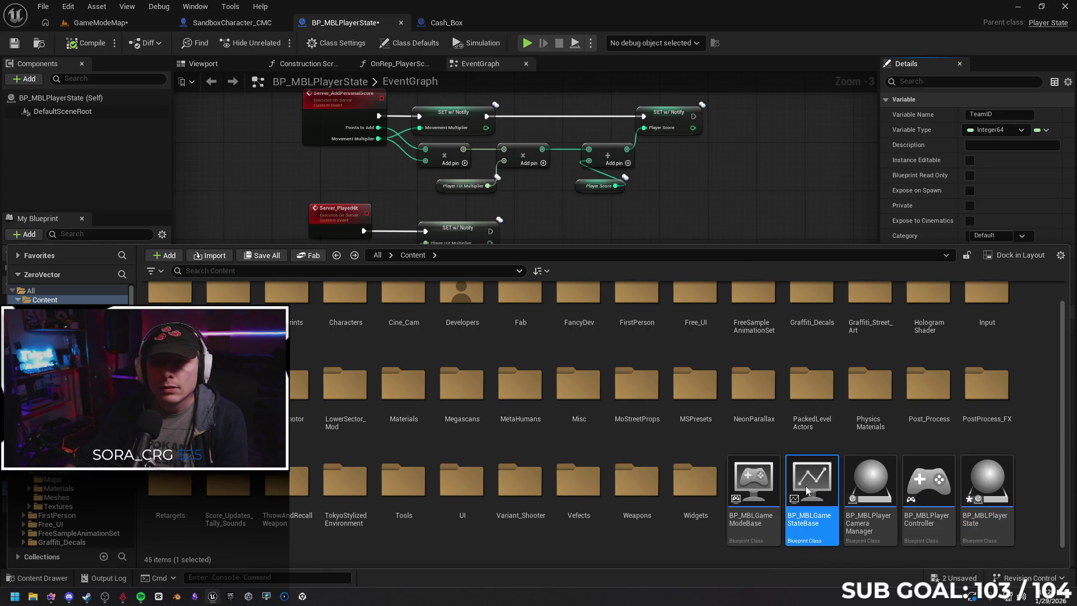
double_click(808, 491)
mouse_move(588, 23)
mouse_down()
mouse_move(538, 22)
mouse_move(528, 35)
mouse_move(454, 22)
mouse_up()
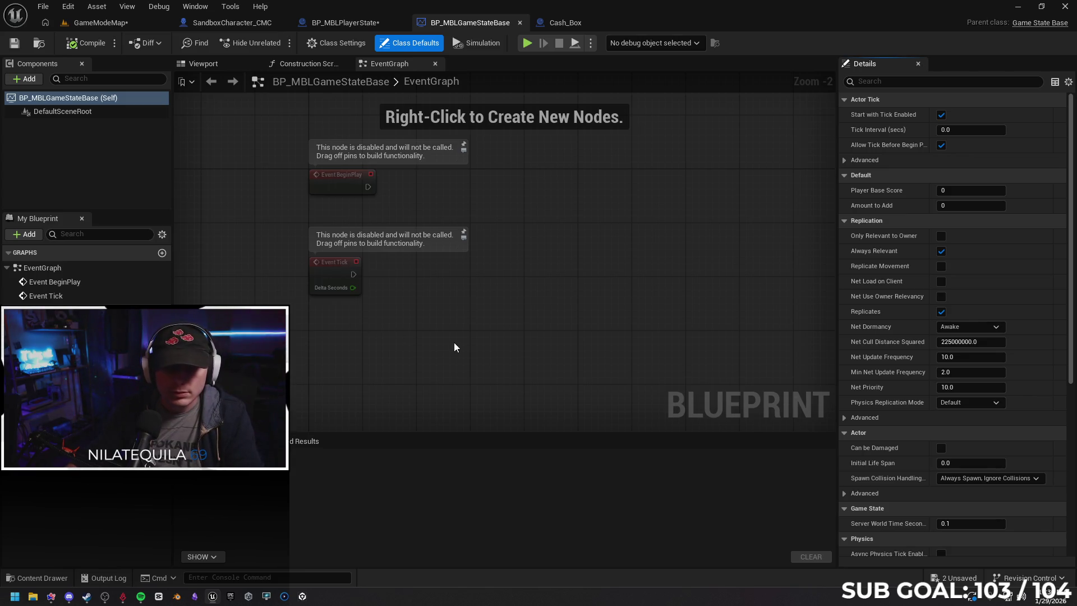
Delete the AmountToAdd variable and add a new Integer variable TeamScore_A.
drag(446, 336, 436, 334)
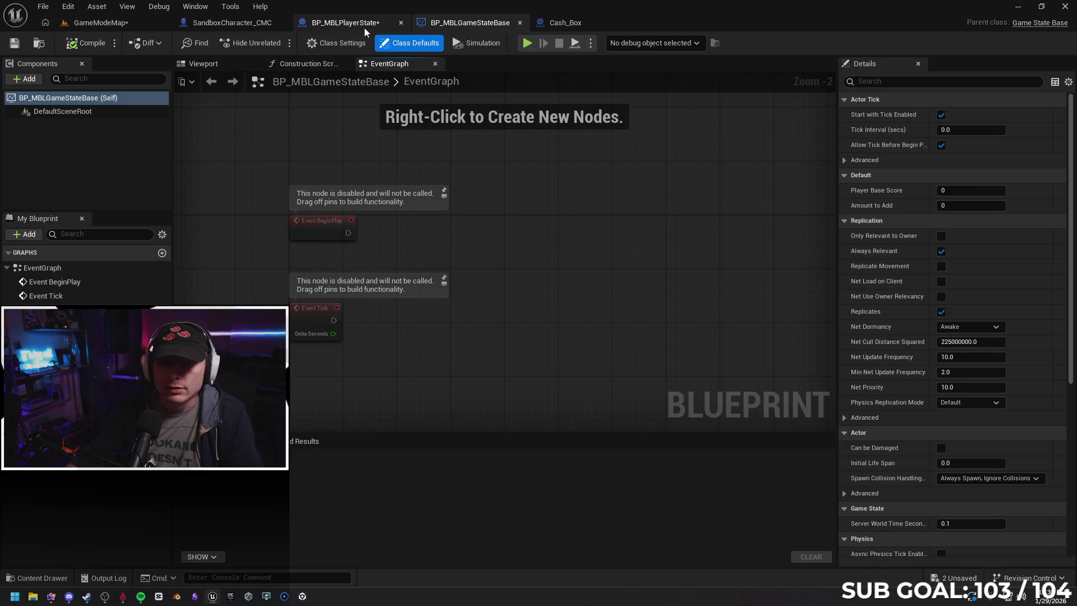
click(363, 24)
click(445, 23)
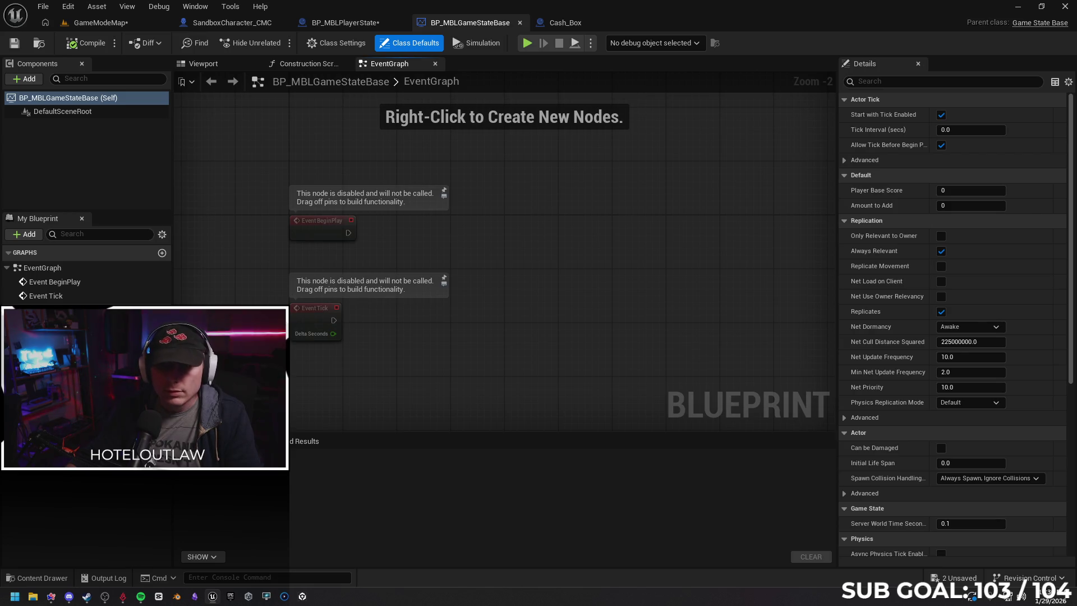
click(149, 464)
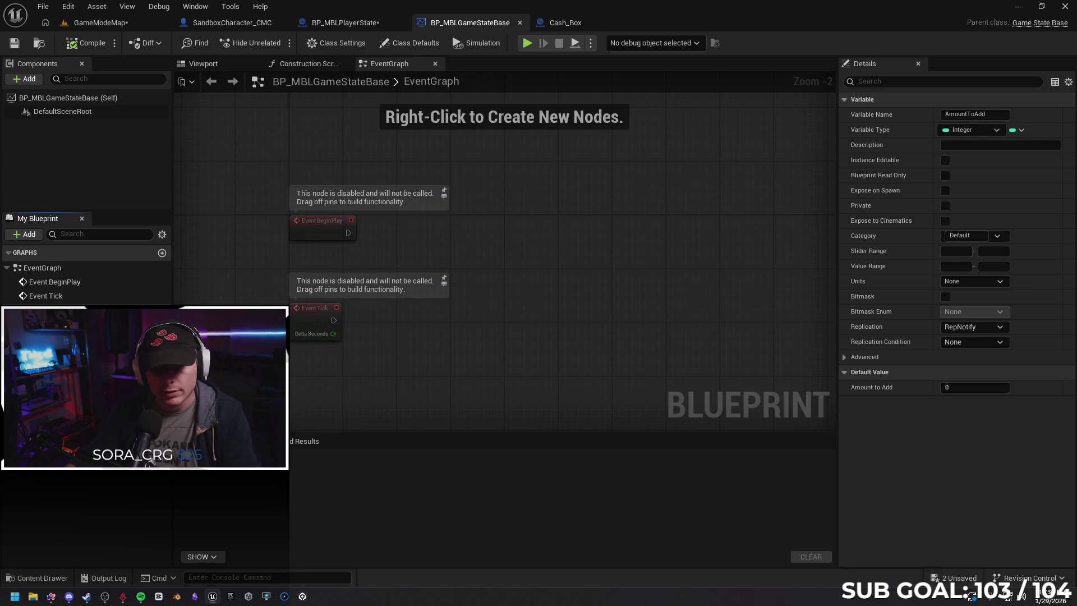
key(Delete)
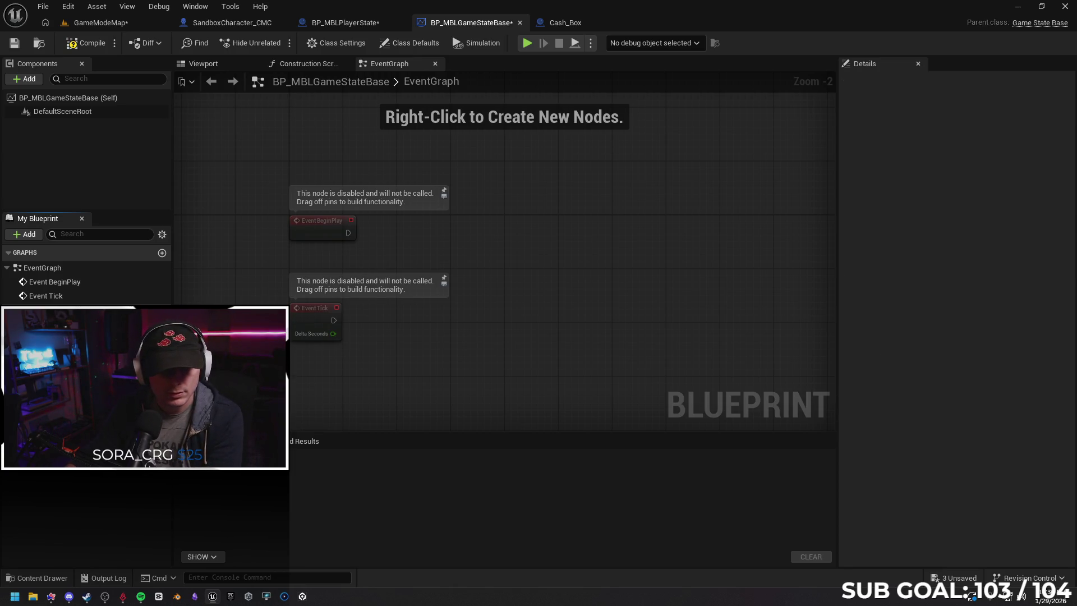
click(162, 352)
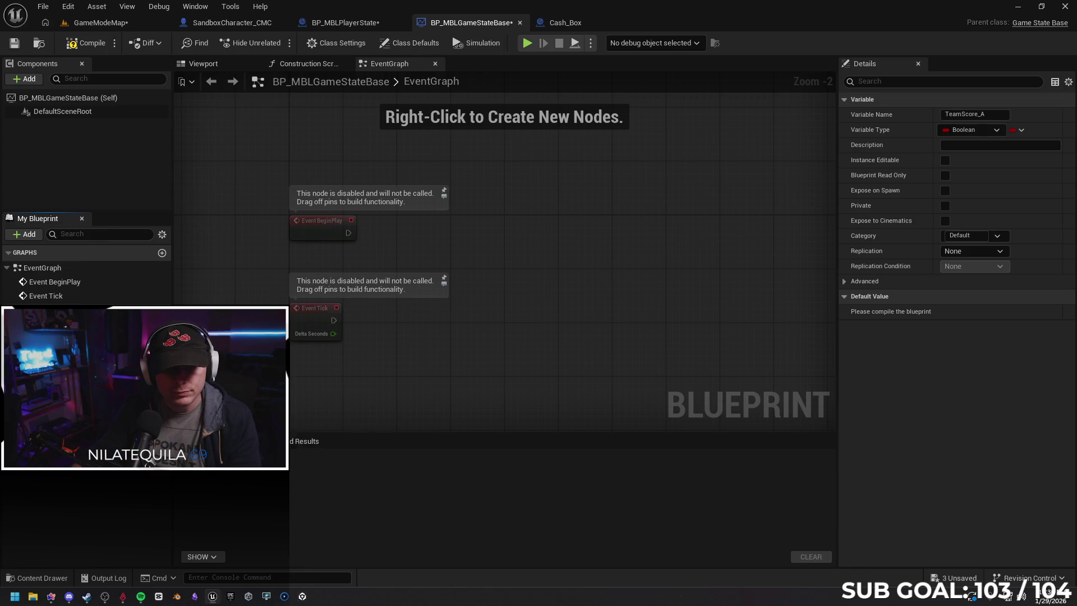
click(143, 312)
click(154, 237)
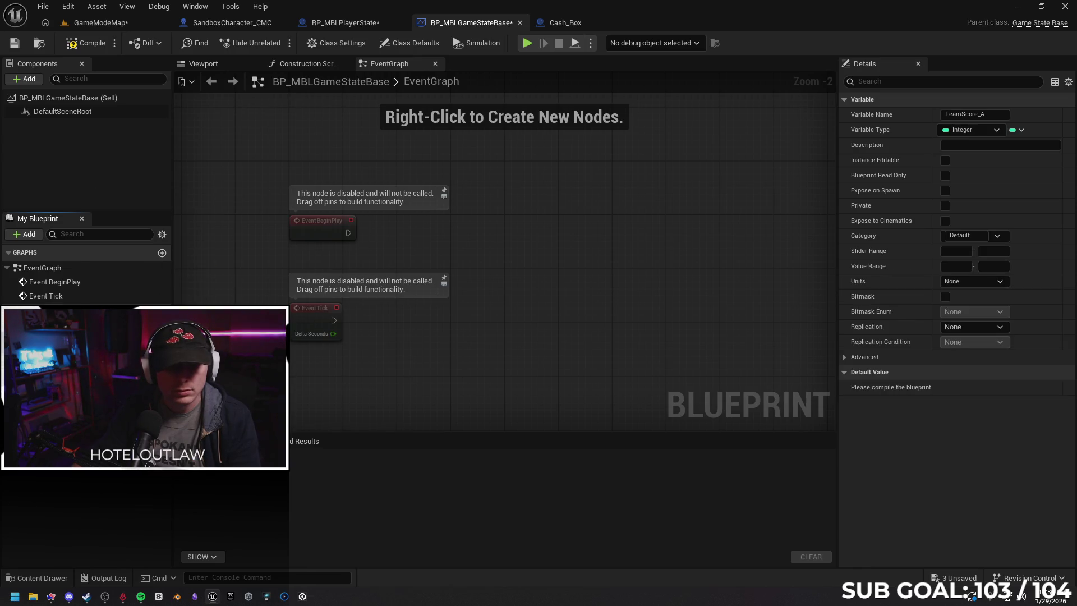
Duplicate it as TeamScore_B, set both to Replicated, then compile and save.
right_click(71, 478)
click(112, 517)
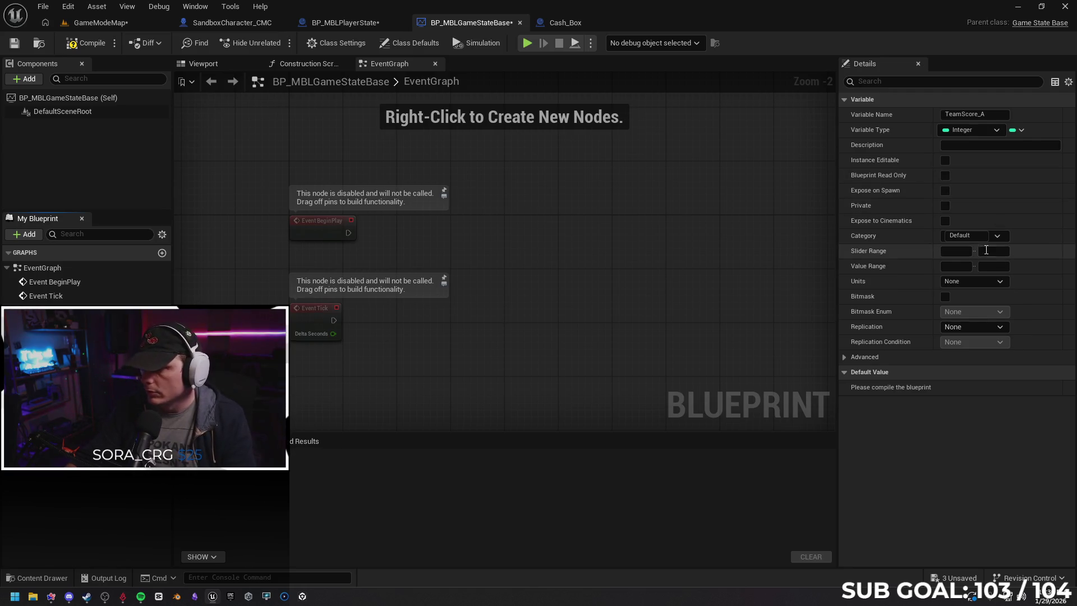
click(964, 283)
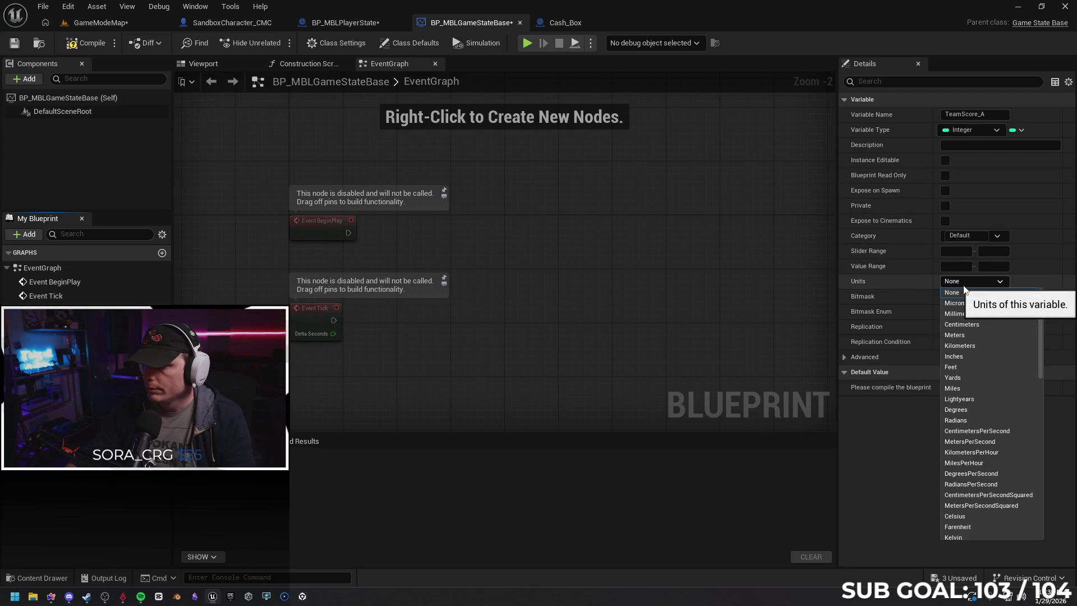
click(963, 284)
click(970, 330)
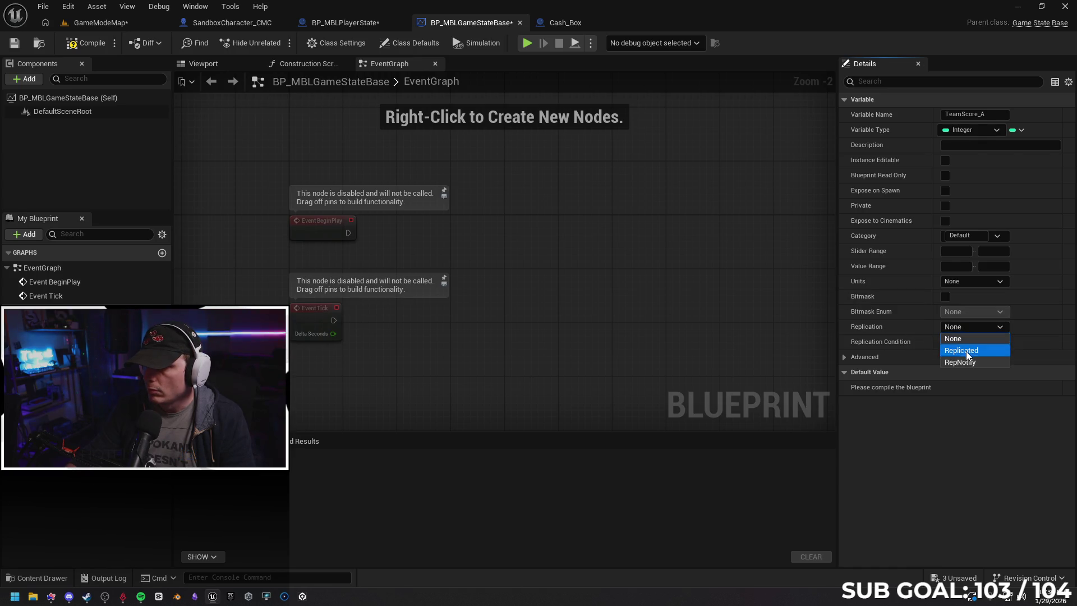
click(959, 347)
click(50, 367)
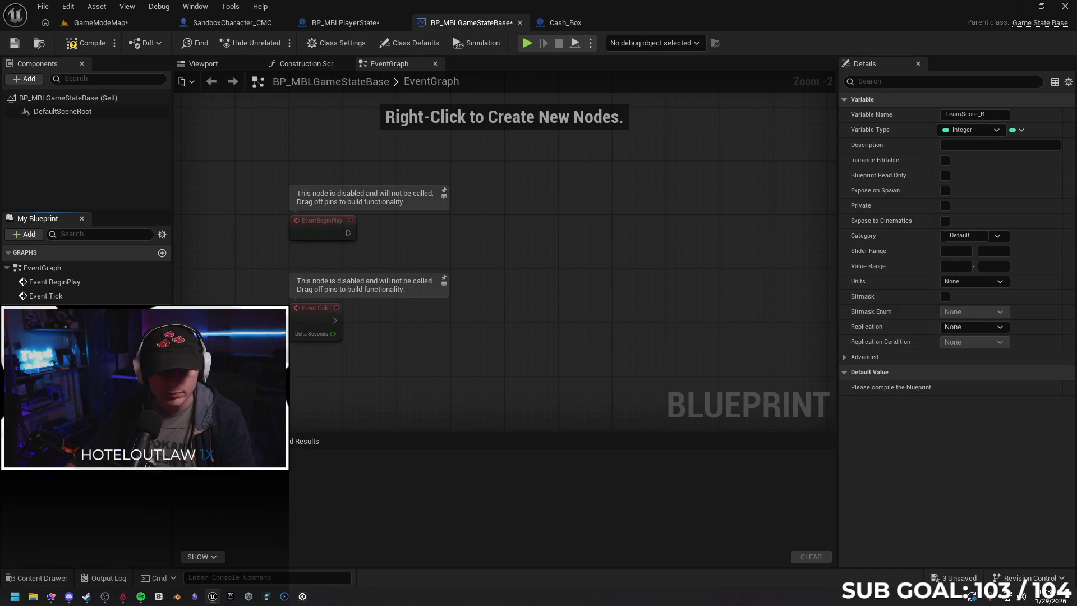
click(952, 330)
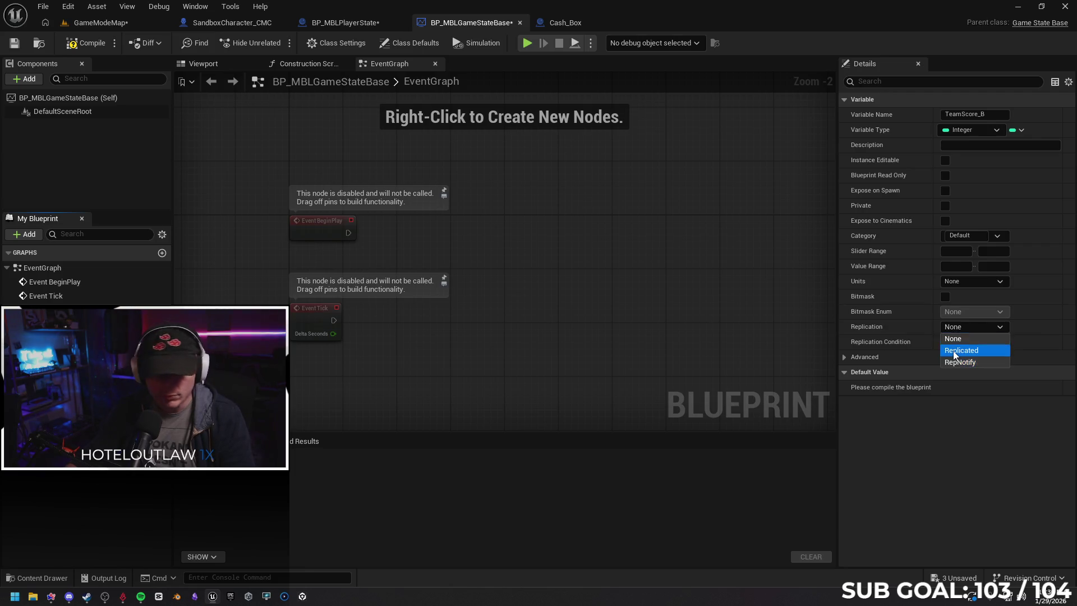
click(961, 350)
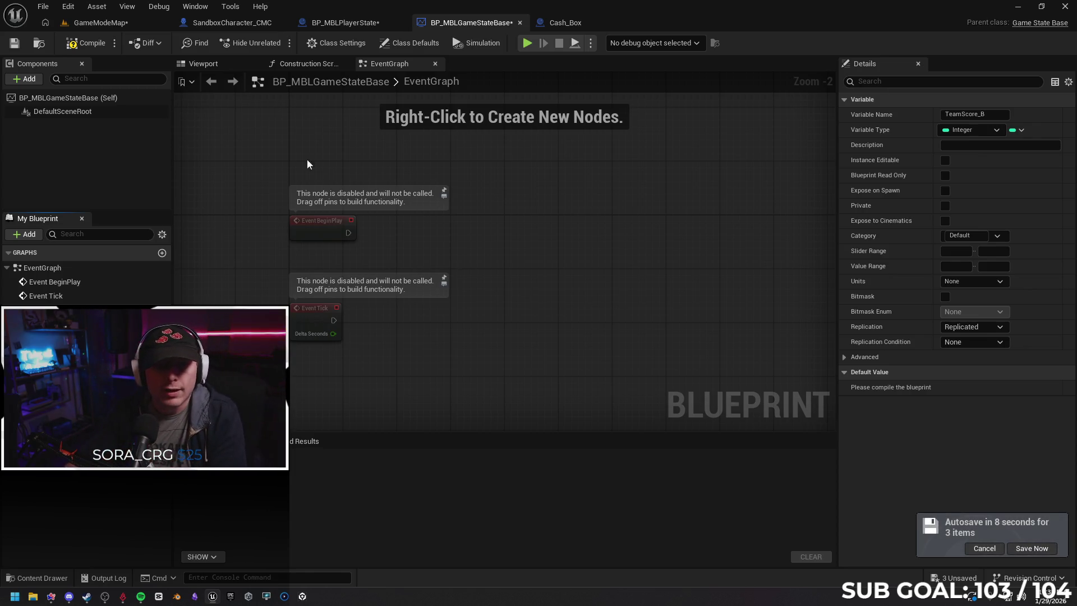
click(87, 40)
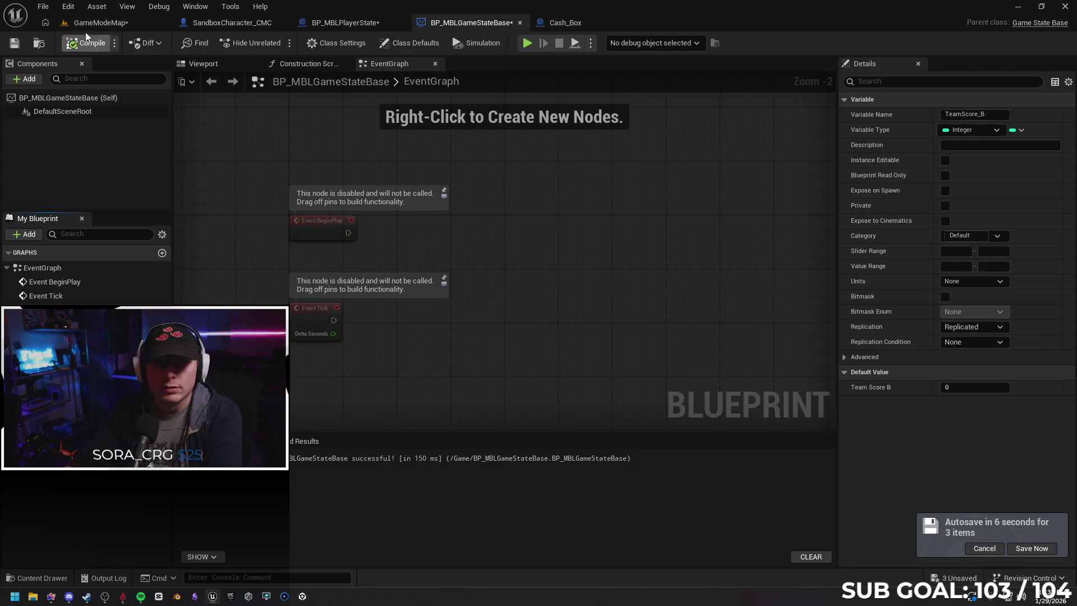
click(15, 44)
Save the GameModeMap level and the unsaved BP_MBLPlayerState asset.
click(105, 23)
click(21, 43)
click(458, 23)
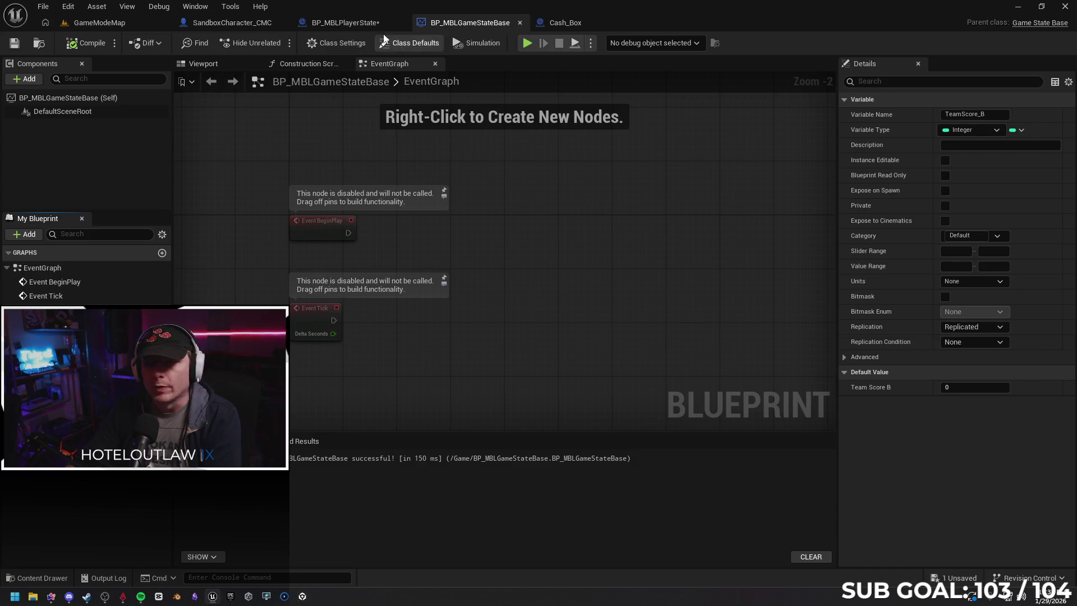
click(957, 586)
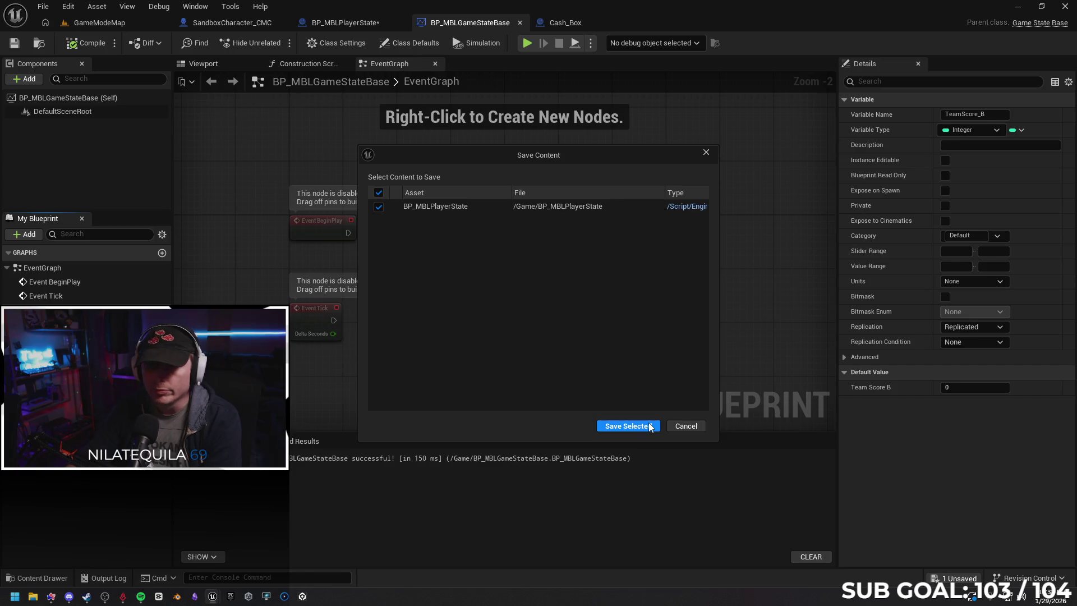
click(631, 427)
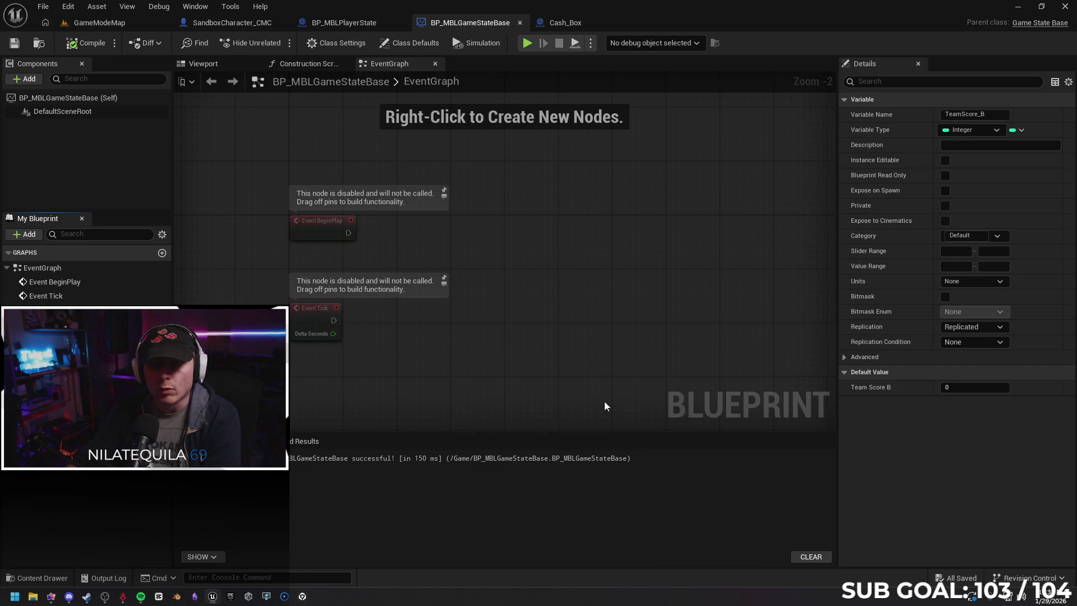
click(341, 22)
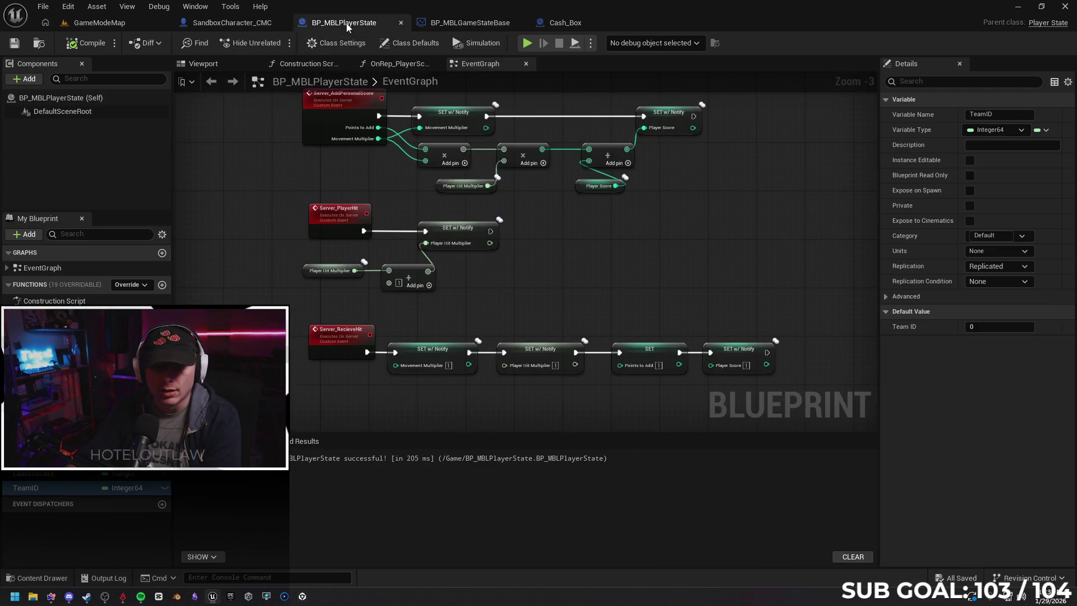
click(418, 24)
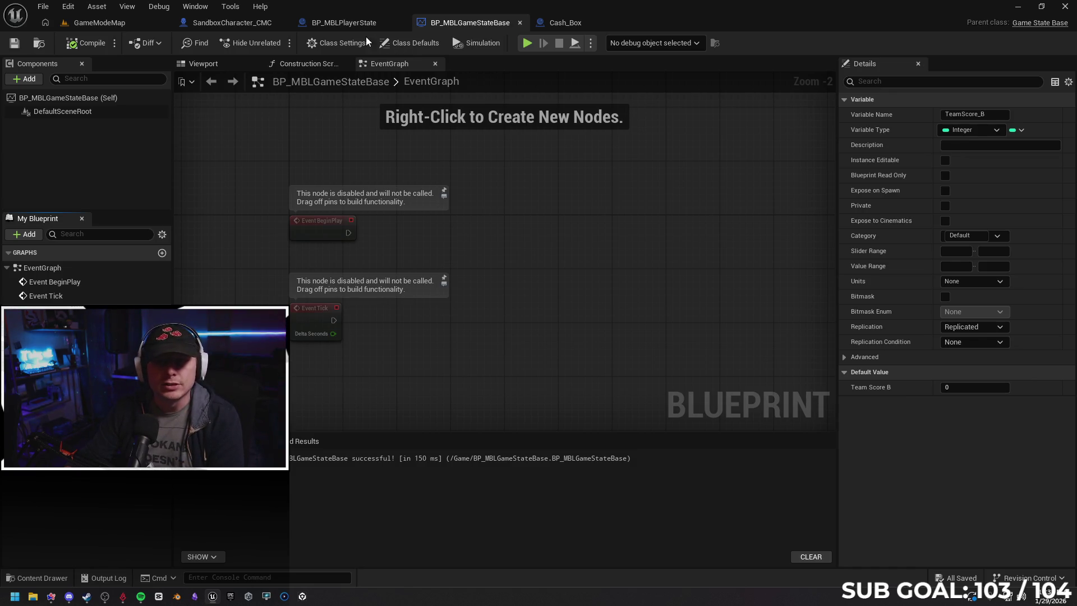
In BP_MBLPlayerState, delete the TeamID variable and add a new function.
click(344, 22)
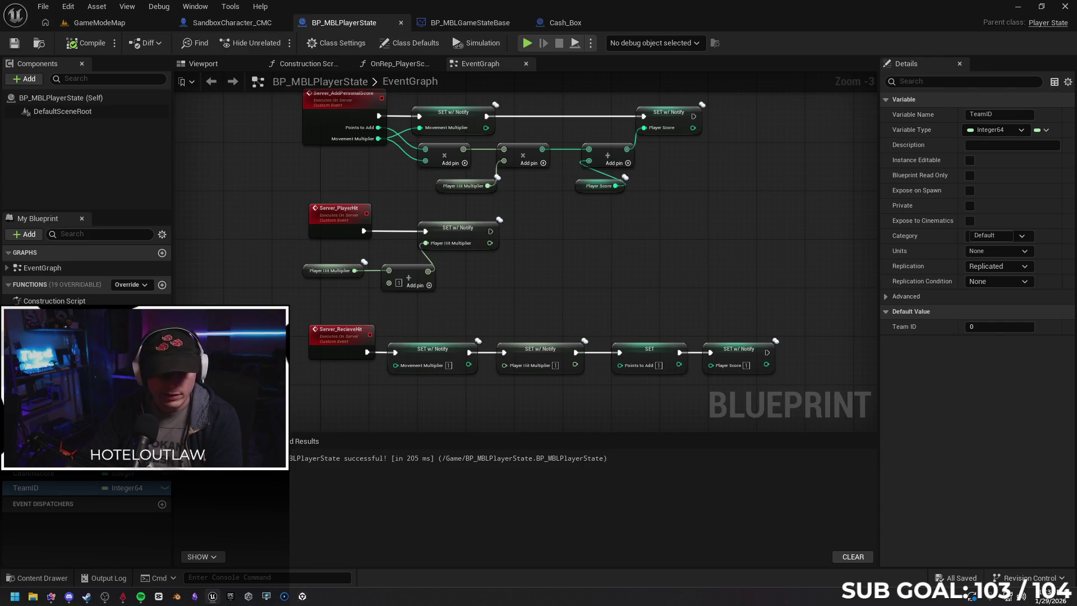
key(Delete)
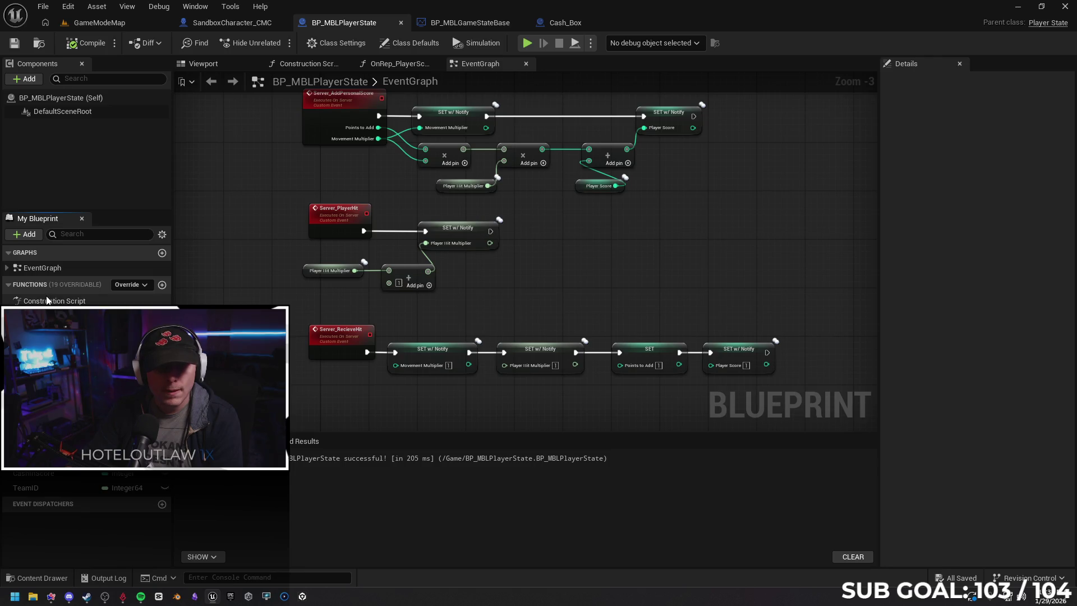
click(7, 268)
click(8, 268)
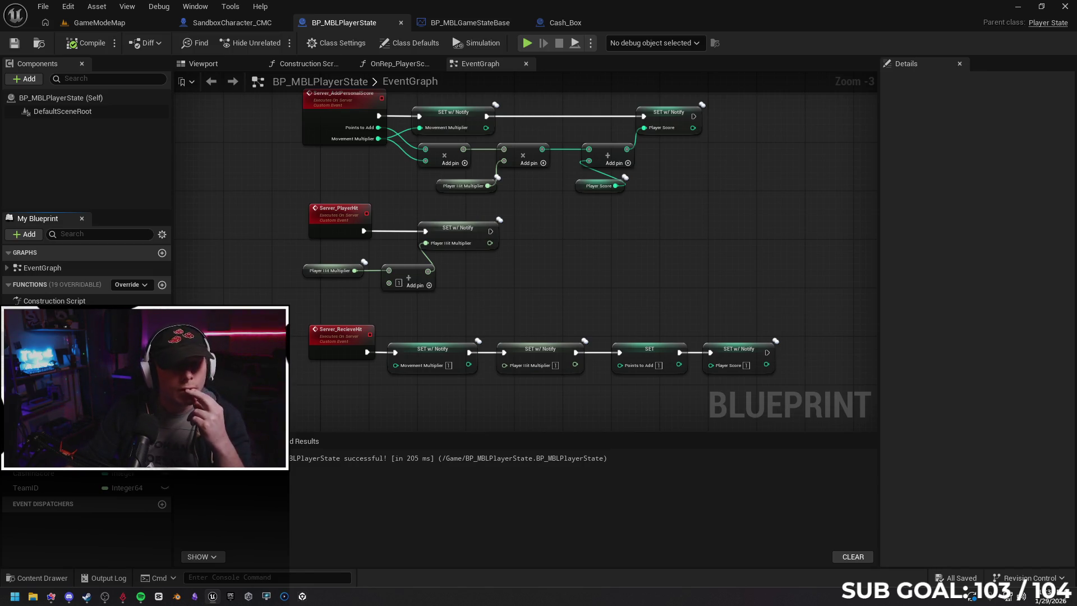
click(162, 285)
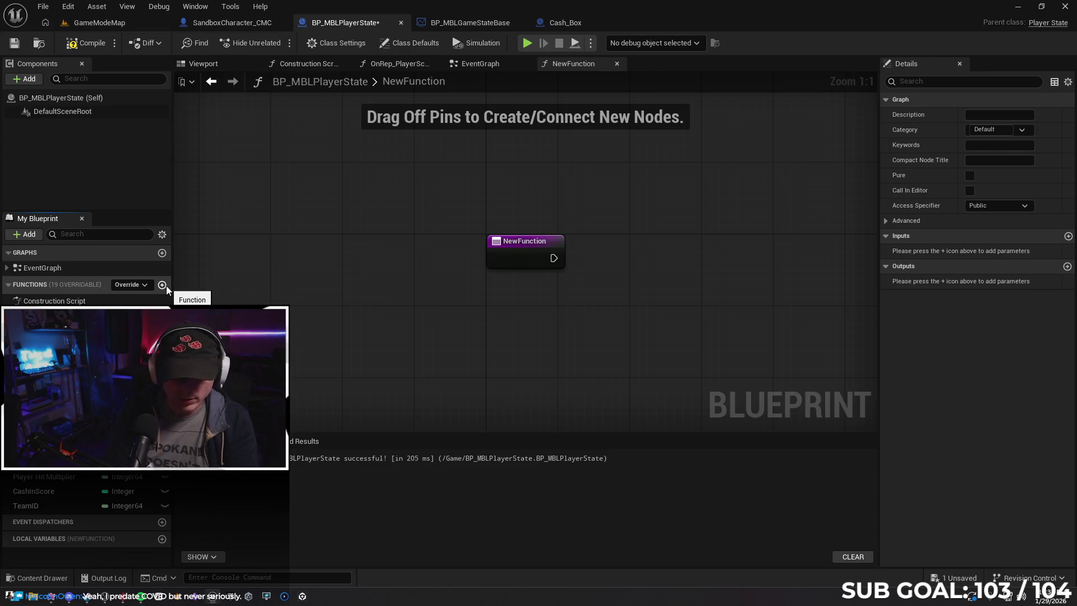
Name the new function CashInPoints, and cancel a trial Integer type change on Player Hit Multiplier.
text(CashInPoints)
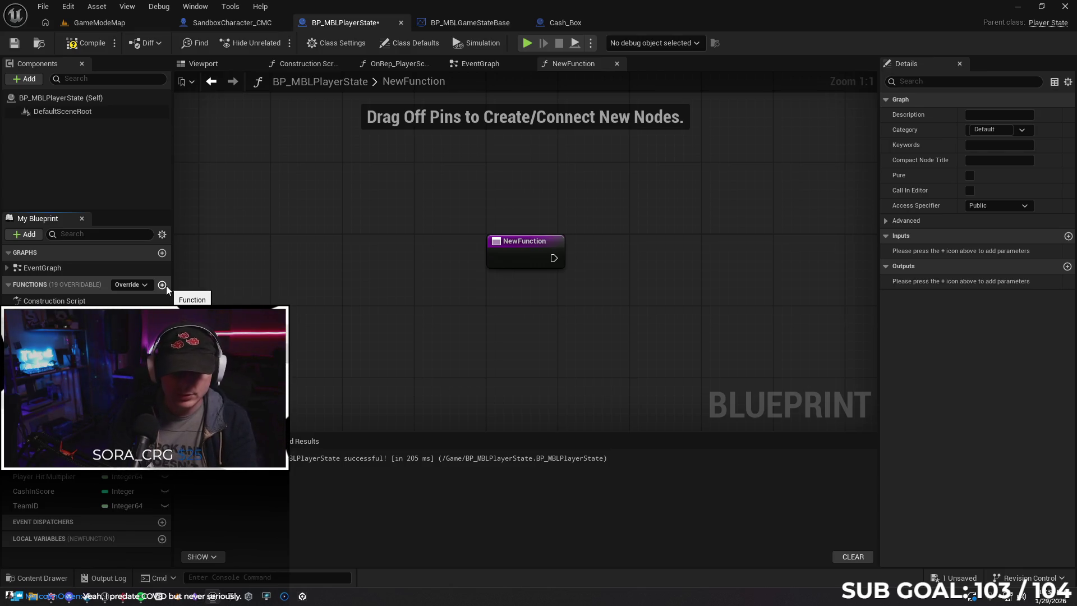
key(Return)
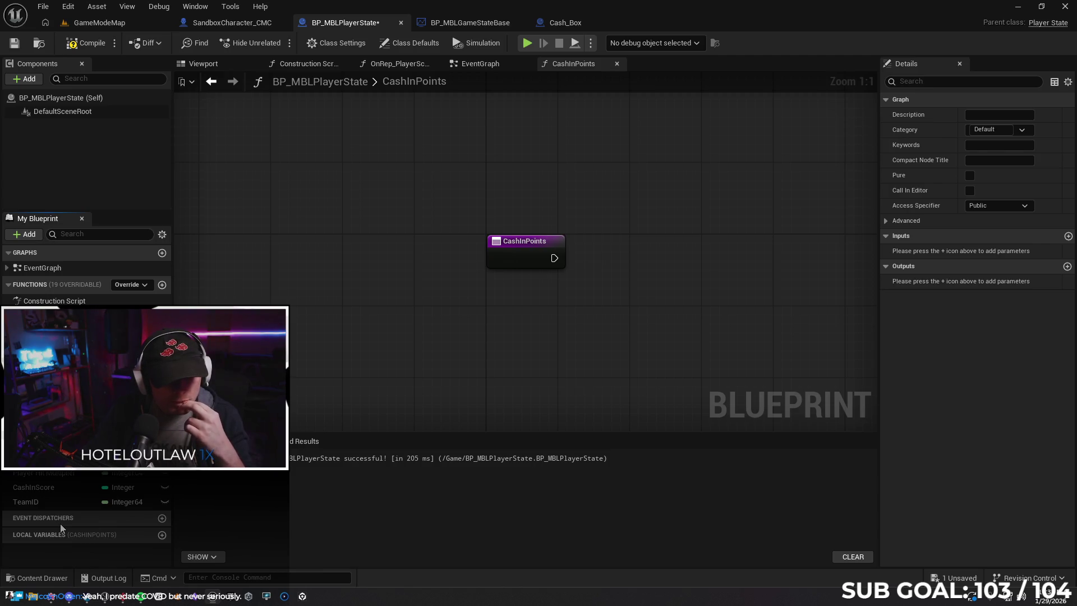
click(145, 478)
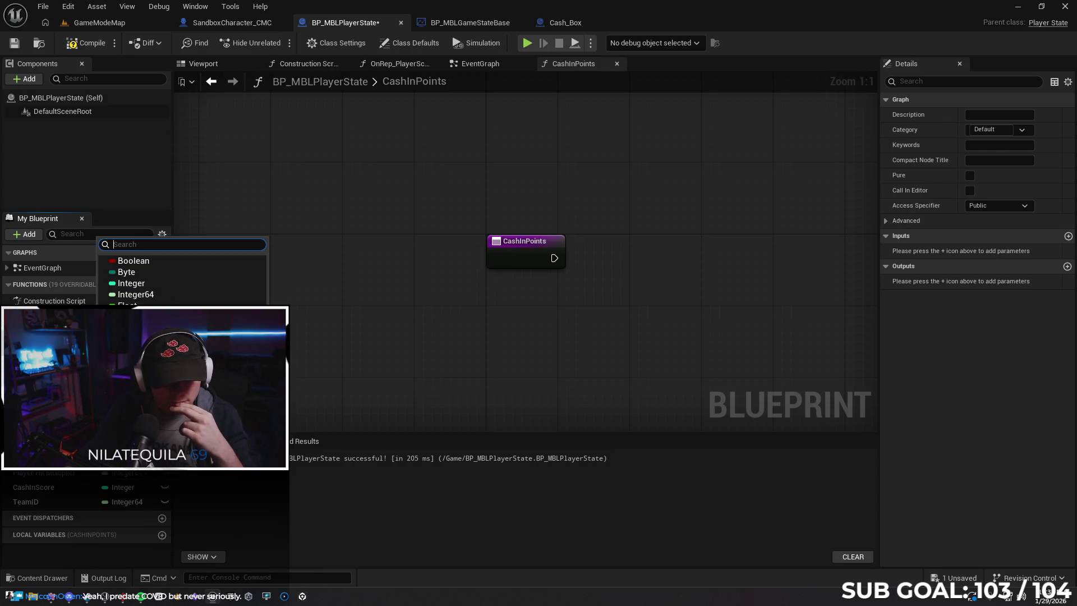
click(153, 283)
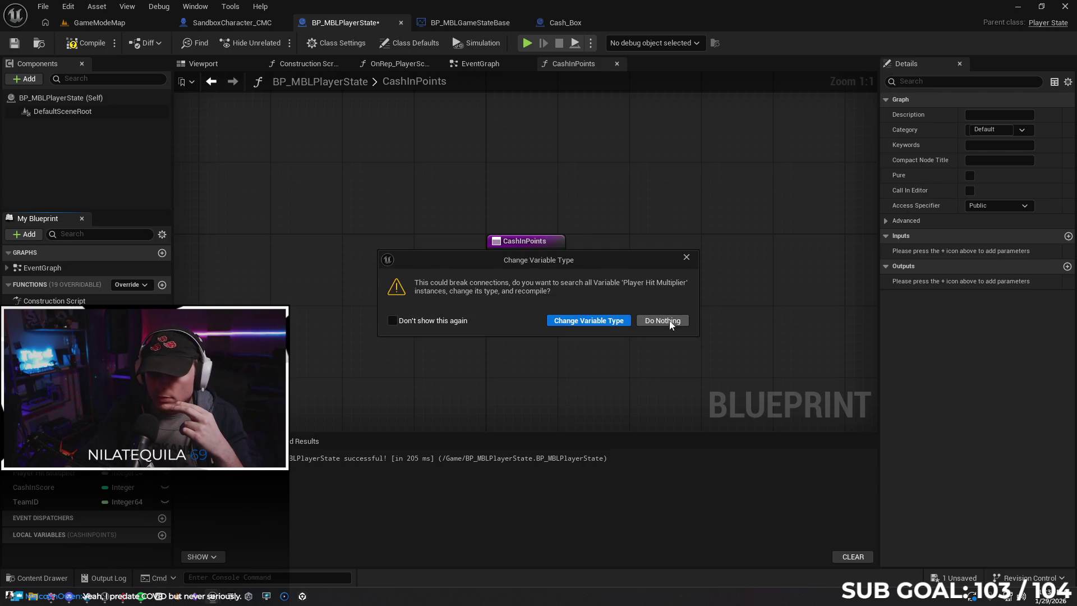
click(686, 257)
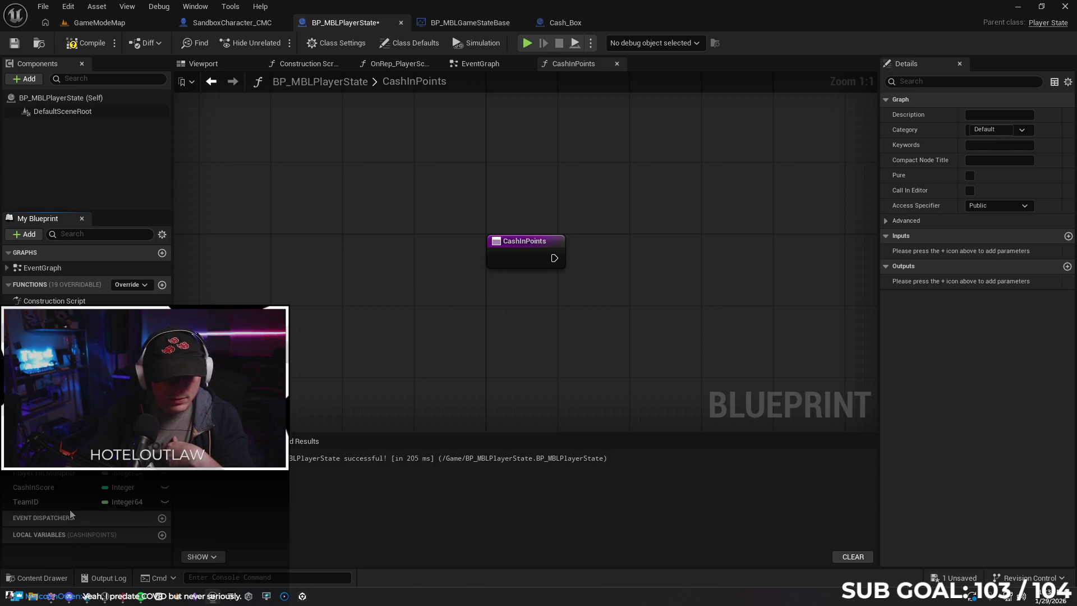
Change TeamID's type to Integer and compile BP_MBLPlayerState.
click(122, 503)
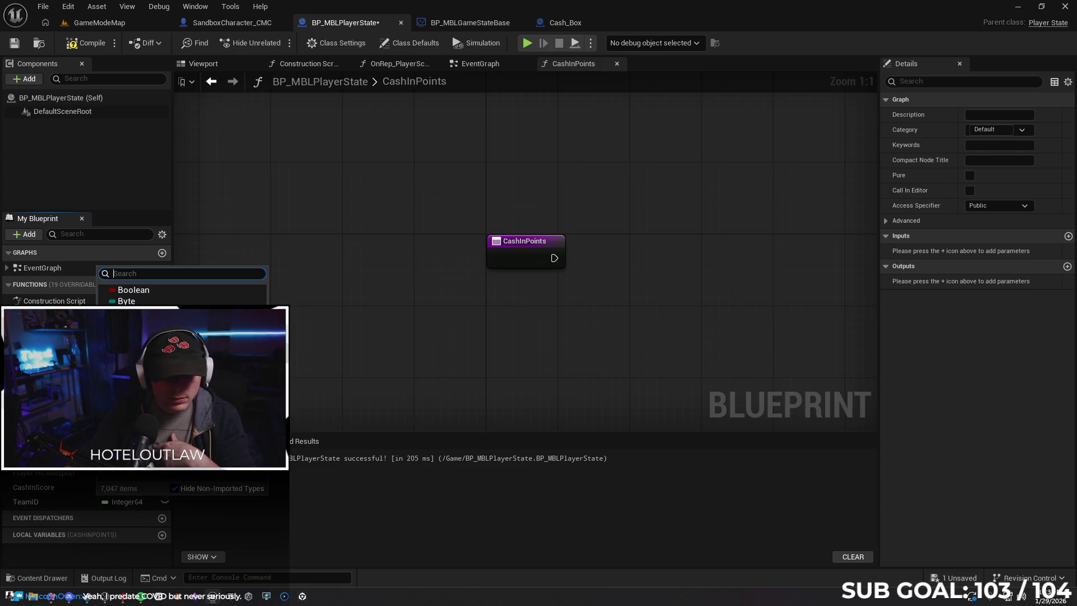
click(101, 291)
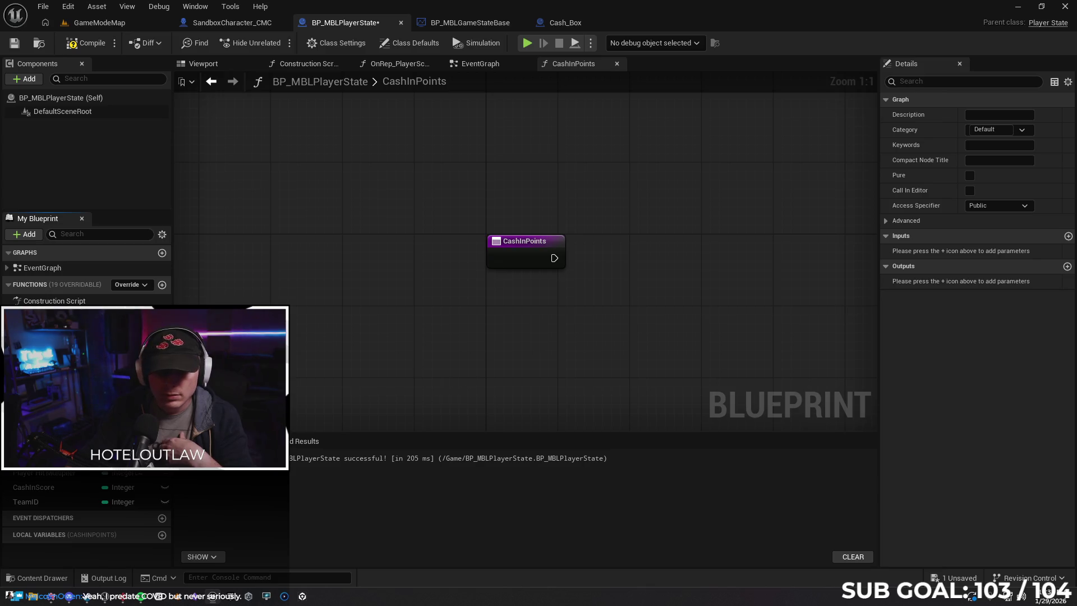
click(82, 44)
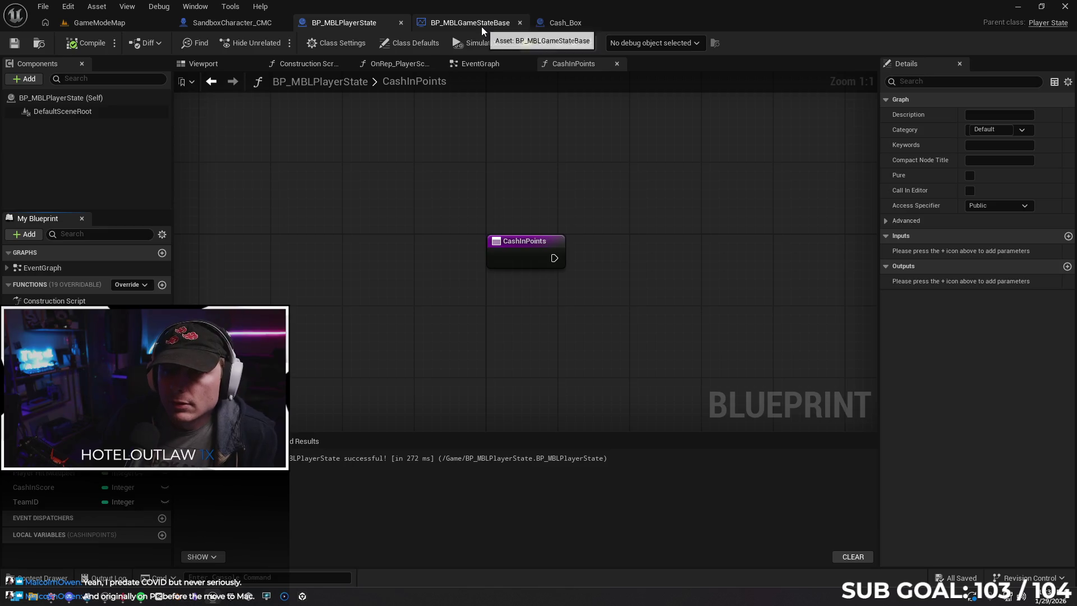
Convert Player Hit Multiplier to Integer, recompile, and run a brief play-in-editor test.
click(475, 64)
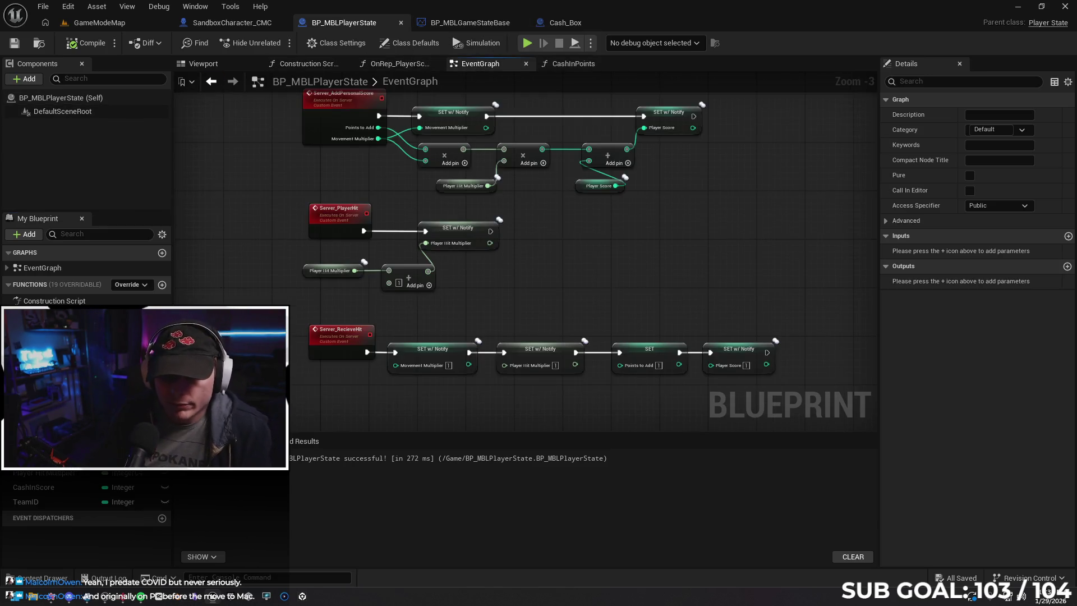
click(54, 474)
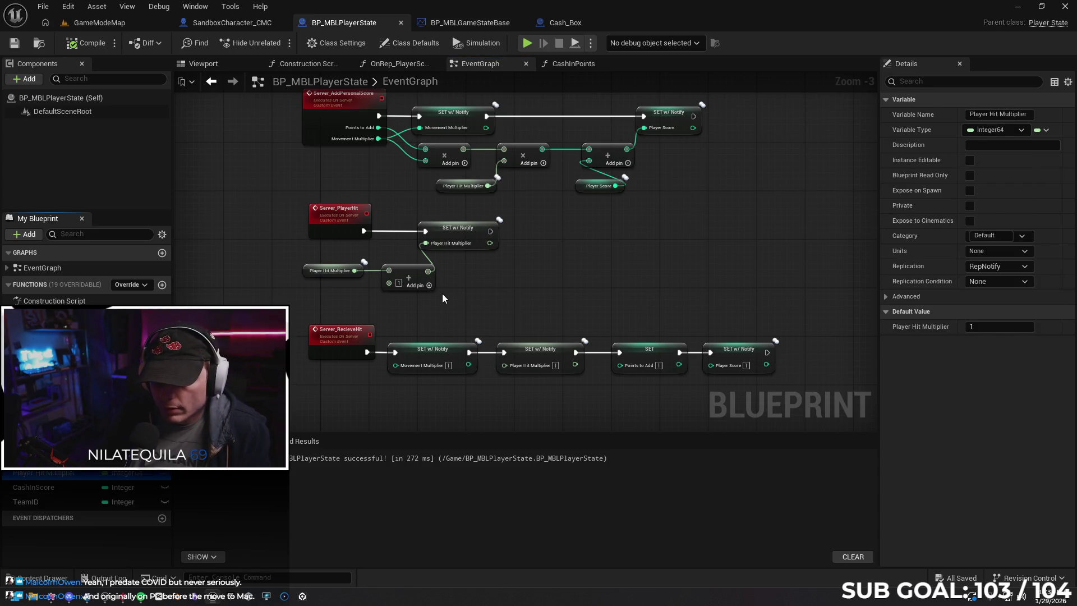
click(123, 474)
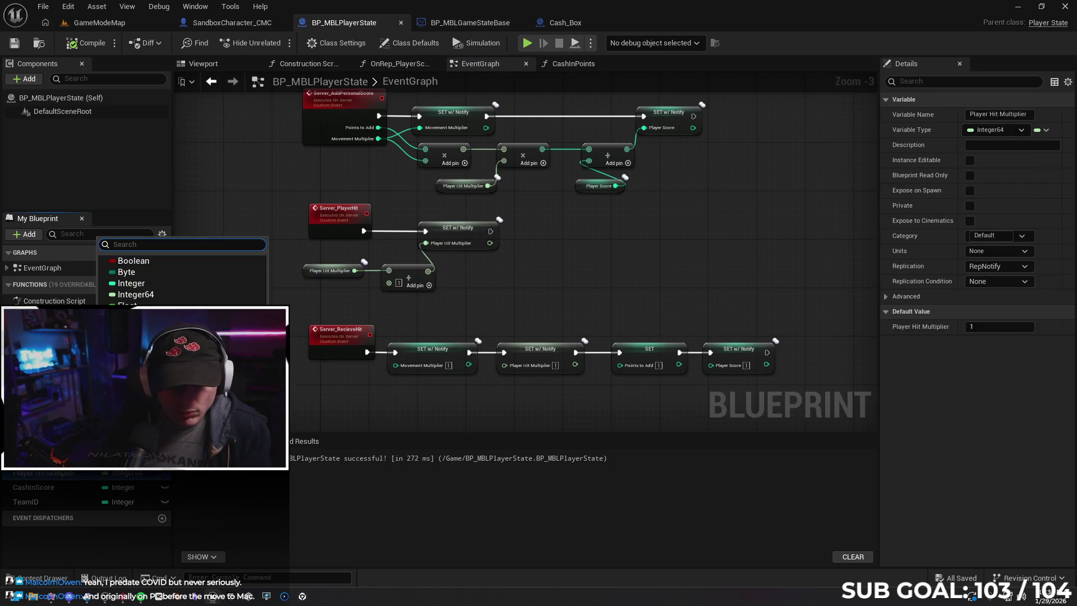
click(131, 283)
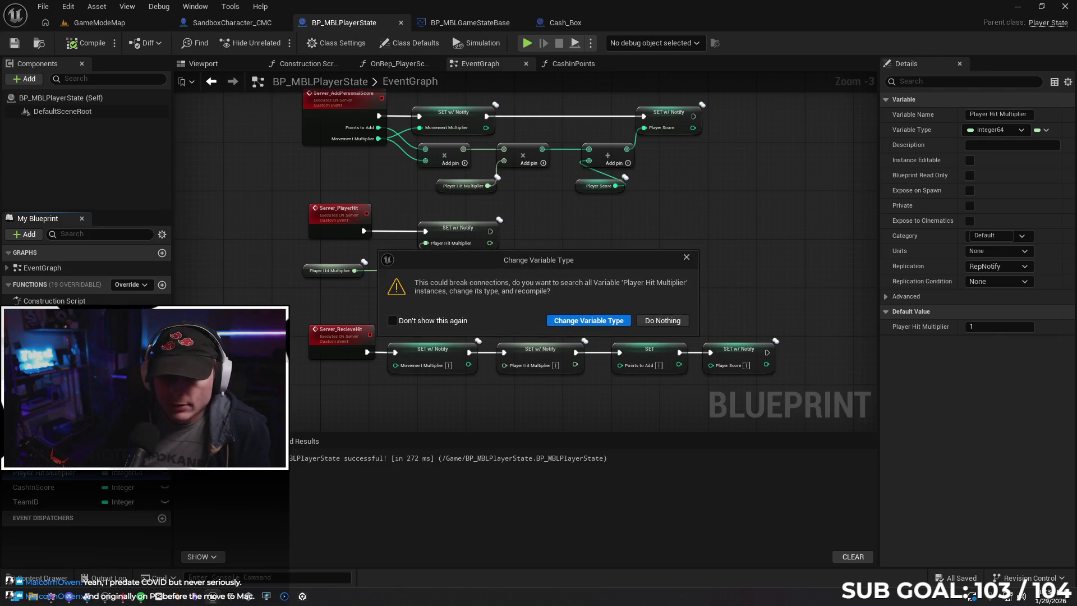
click(579, 322)
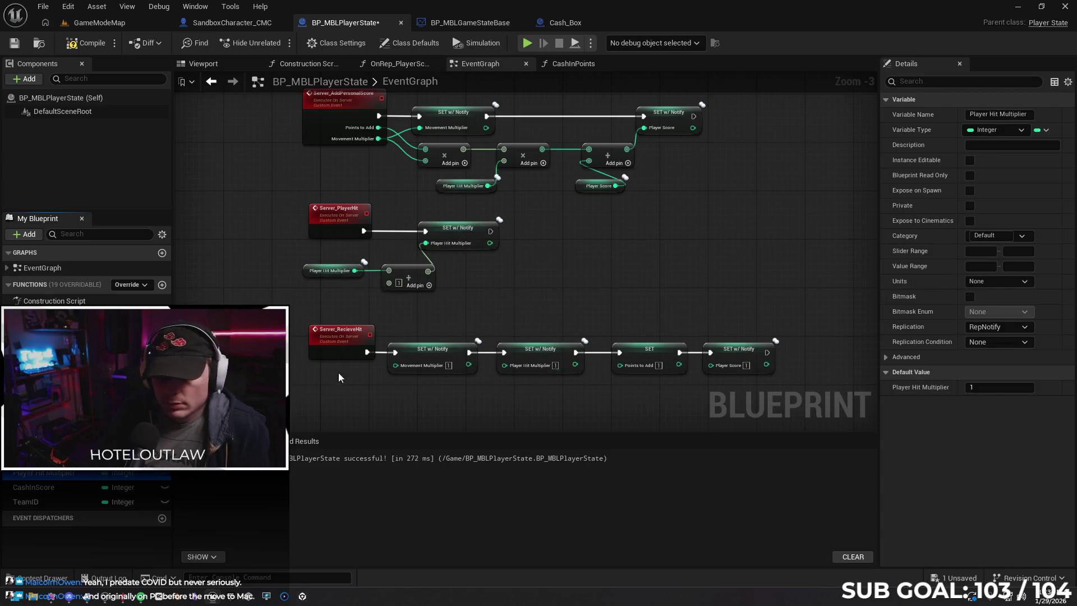
click(89, 45)
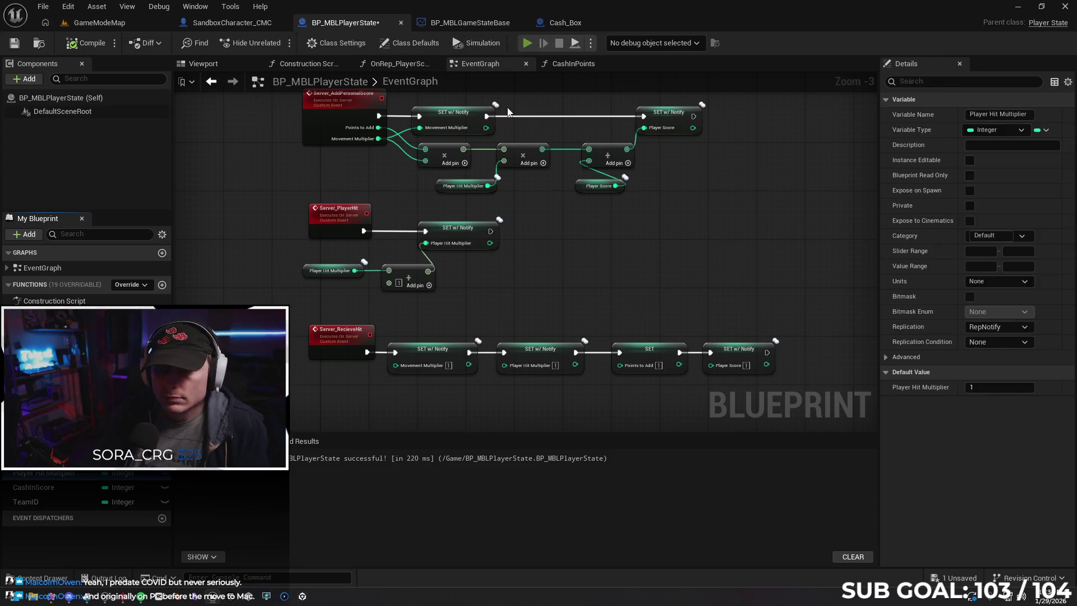
key(alt+p)
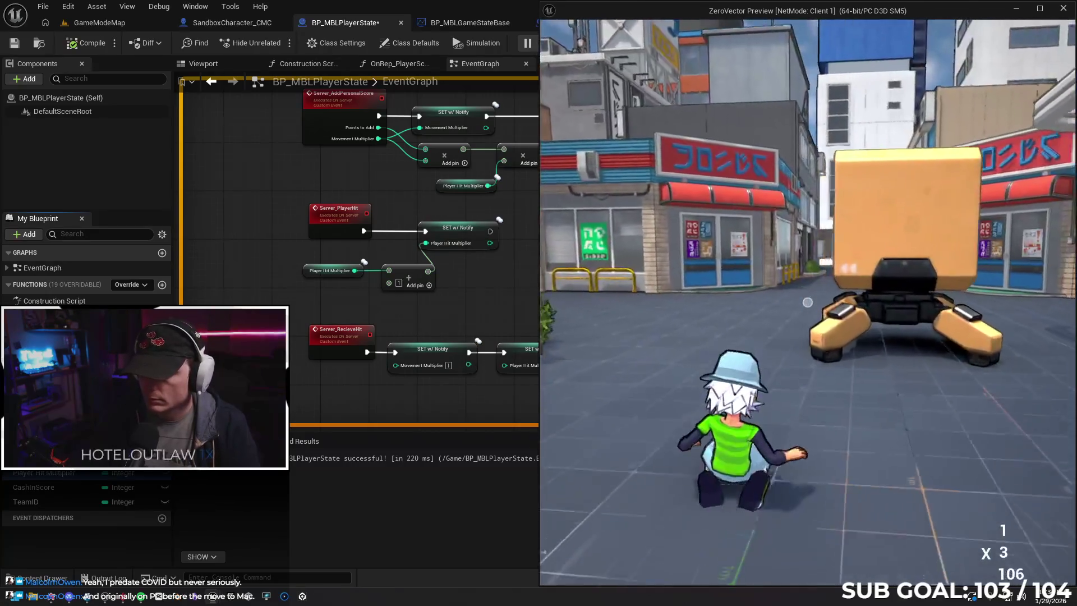
key(Escape)
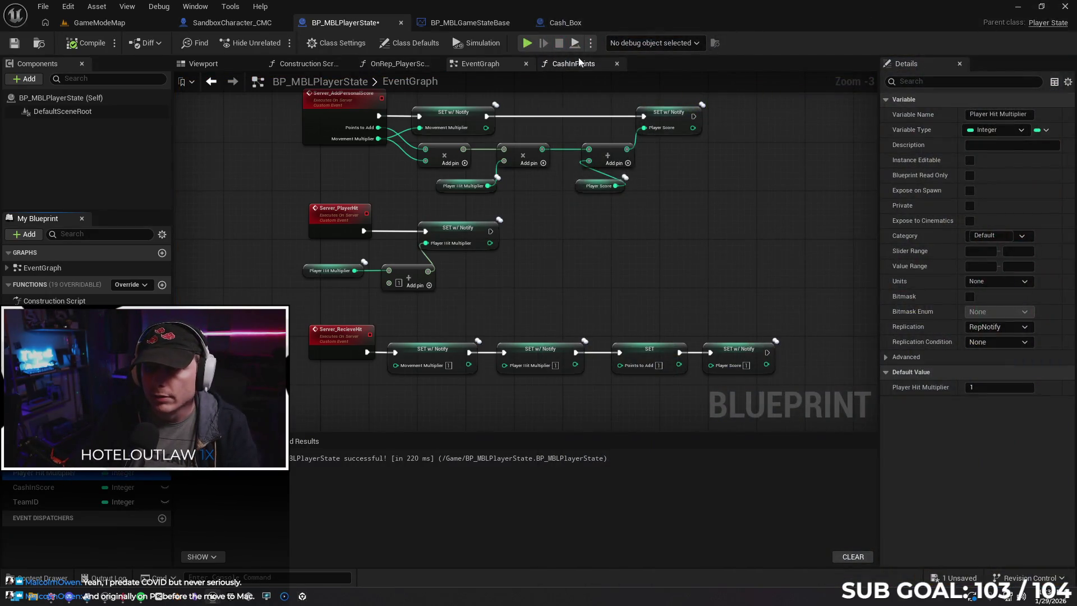
Run a 2-player play-in-editor test, stop it, and save BP_MBLPlayerState.
click(591, 43)
click(677, 259)
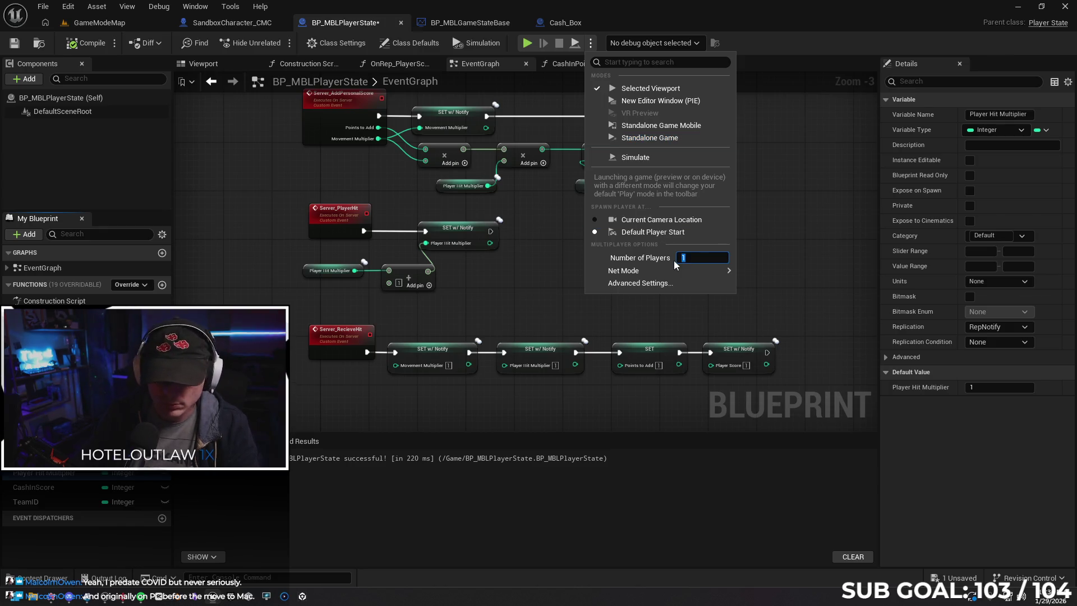
key(Escape)
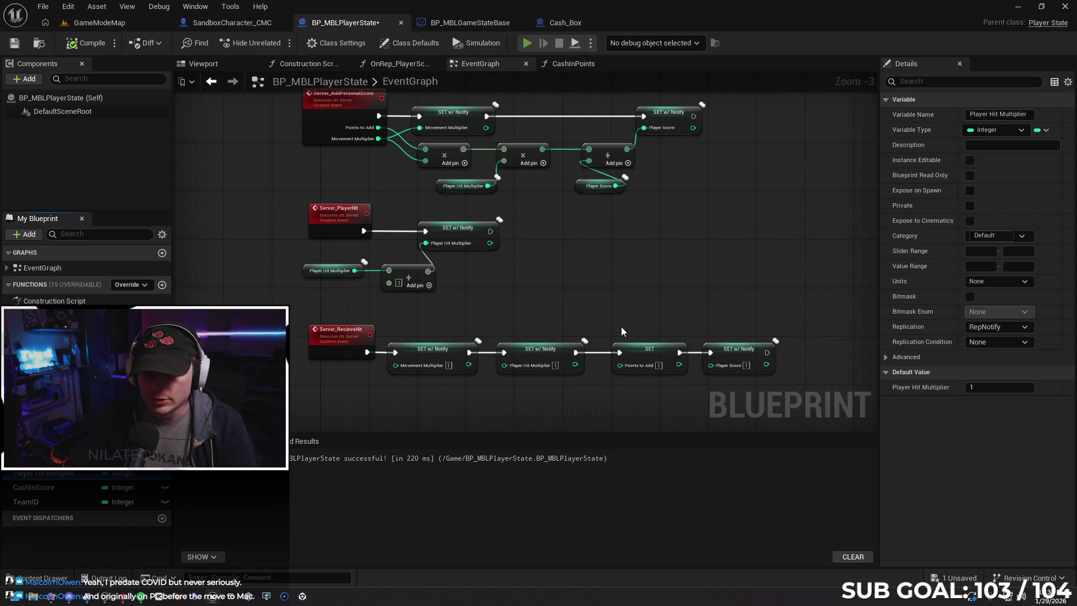
key(alt+p)
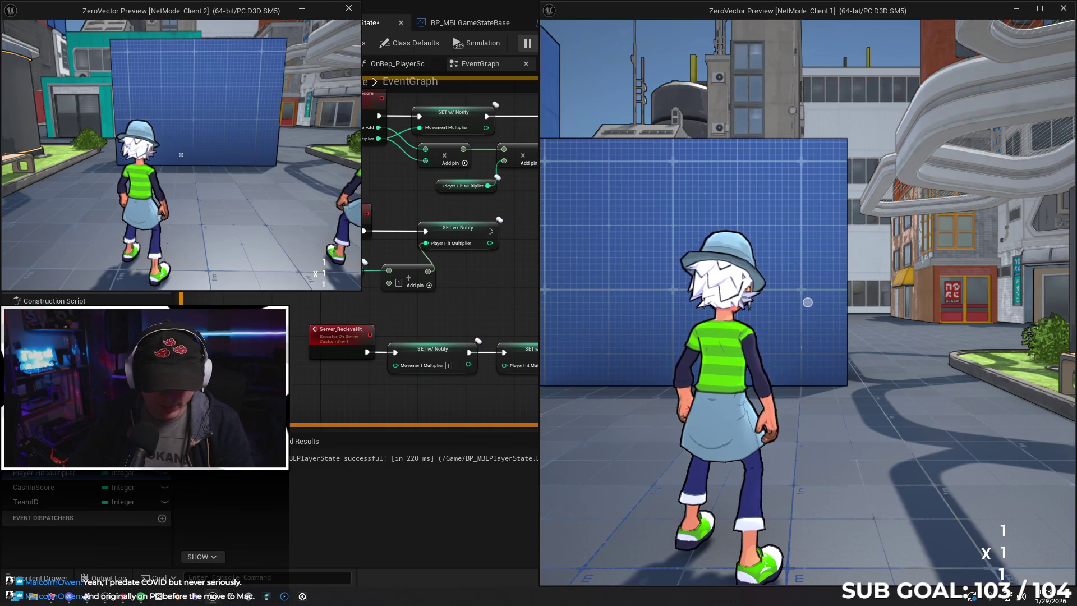
key(w)
key(w)
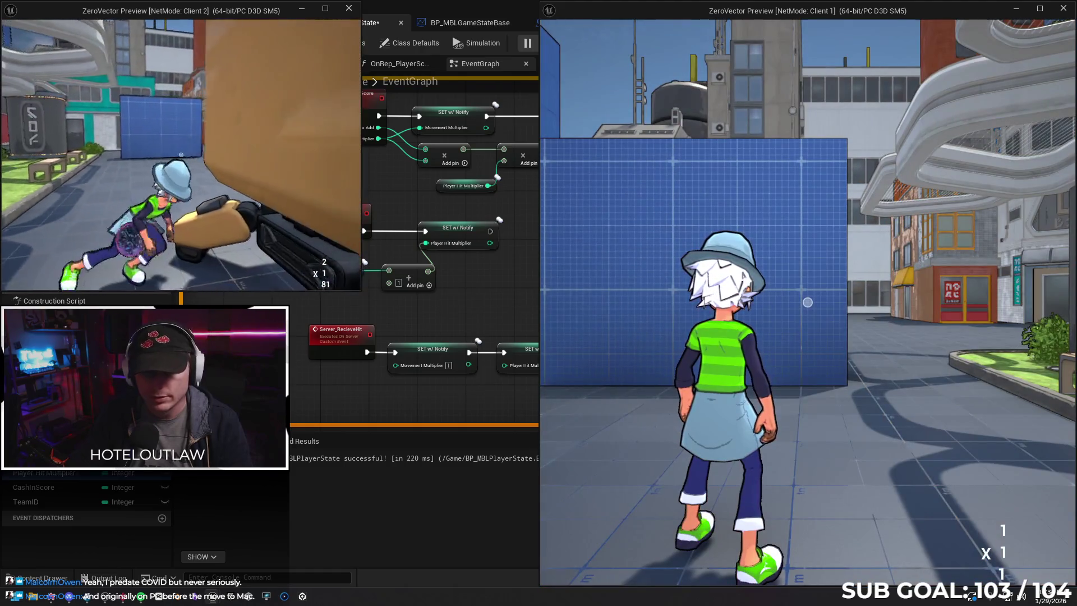
key(Escape)
key(ctrl+s)
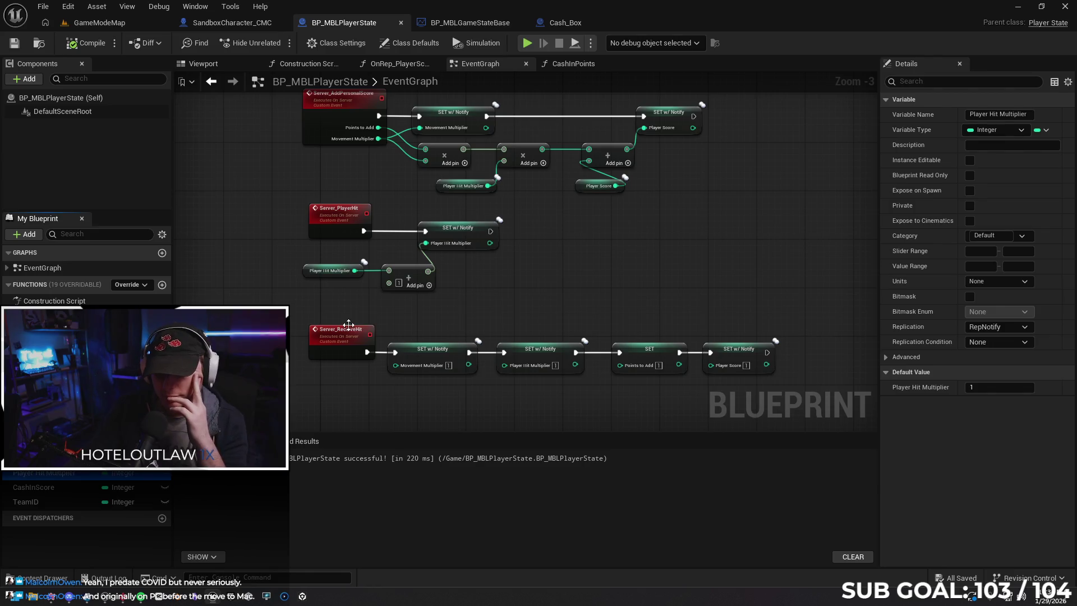
Switch back to the BP_MBLGameStateBase blueprint tab.
drag(628, 310, 603, 294)
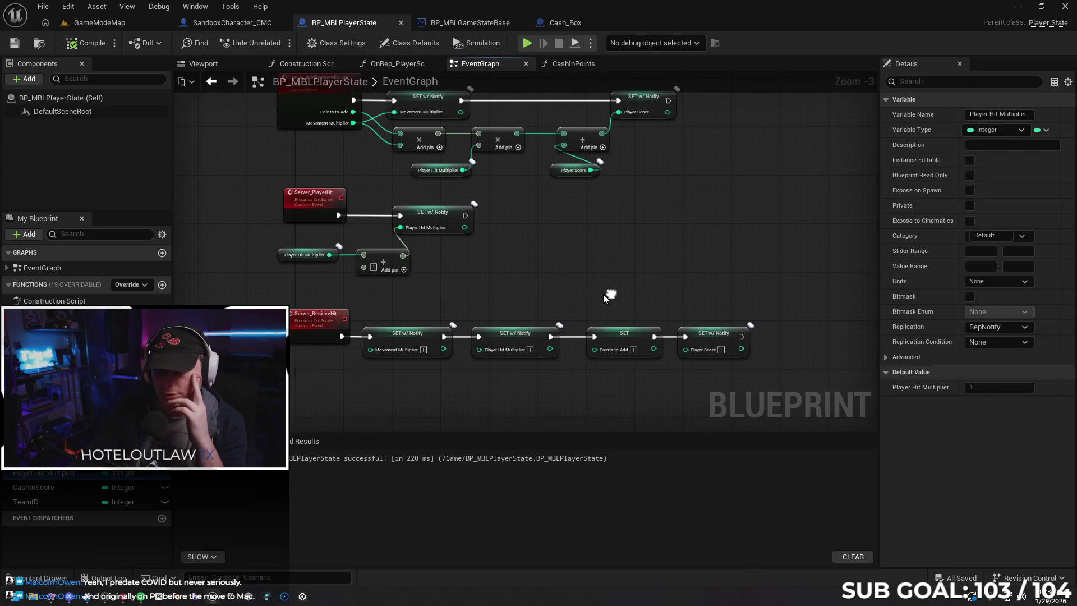
click(468, 23)
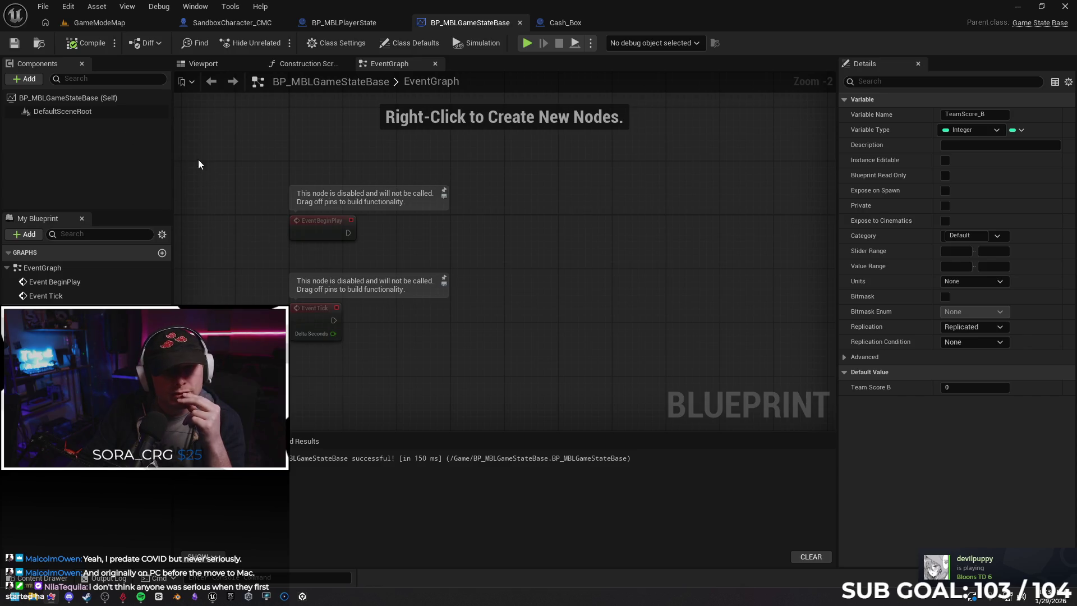
In the Construction Script, add a local variable PointsToMove, keeping type Integer.
click(308, 63)
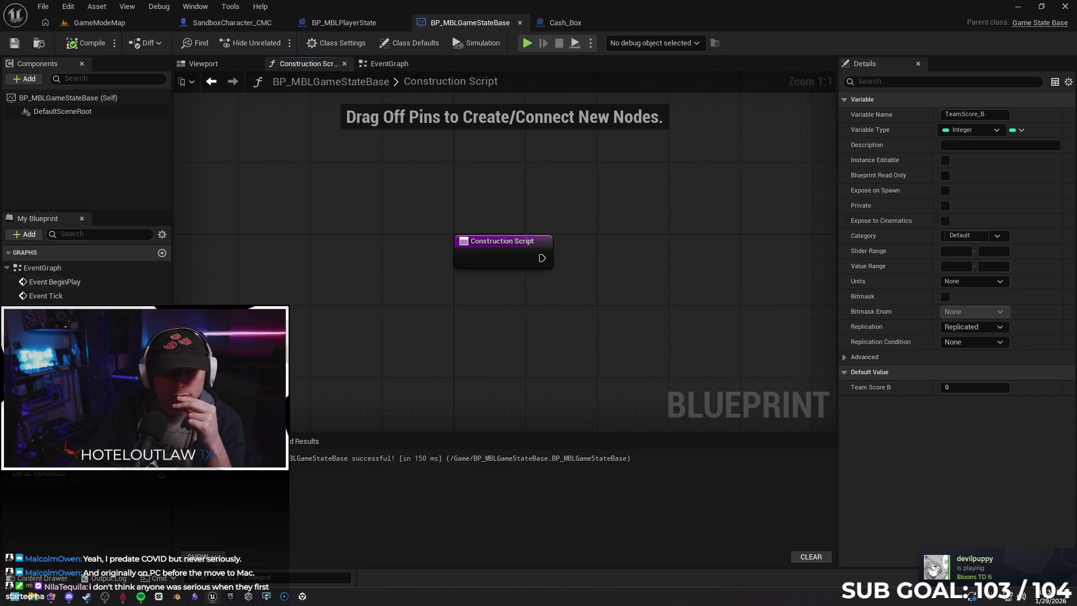
click(162, 473)
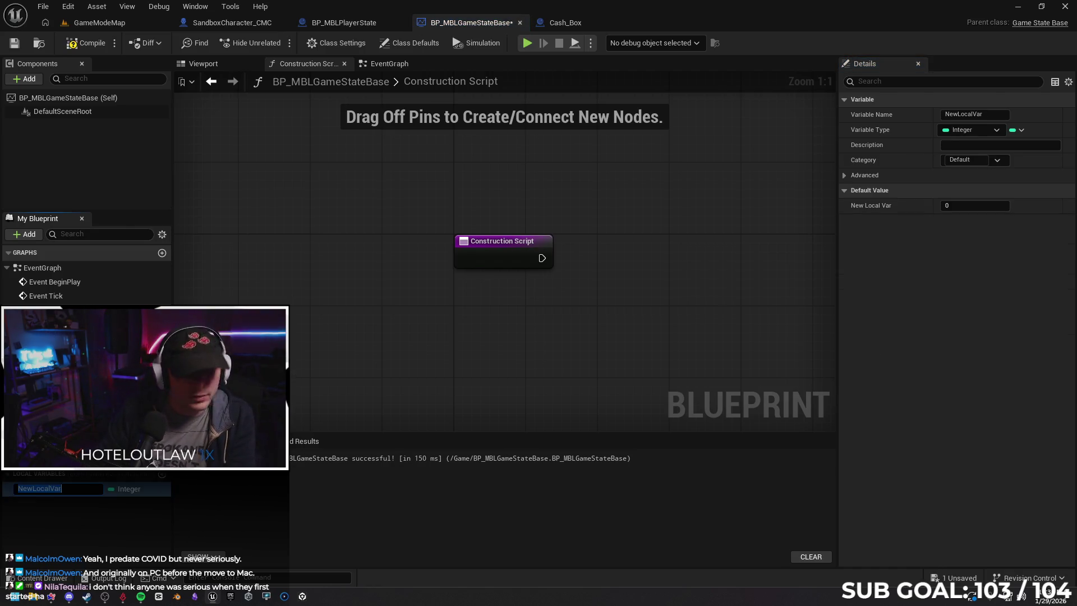
text(Points)
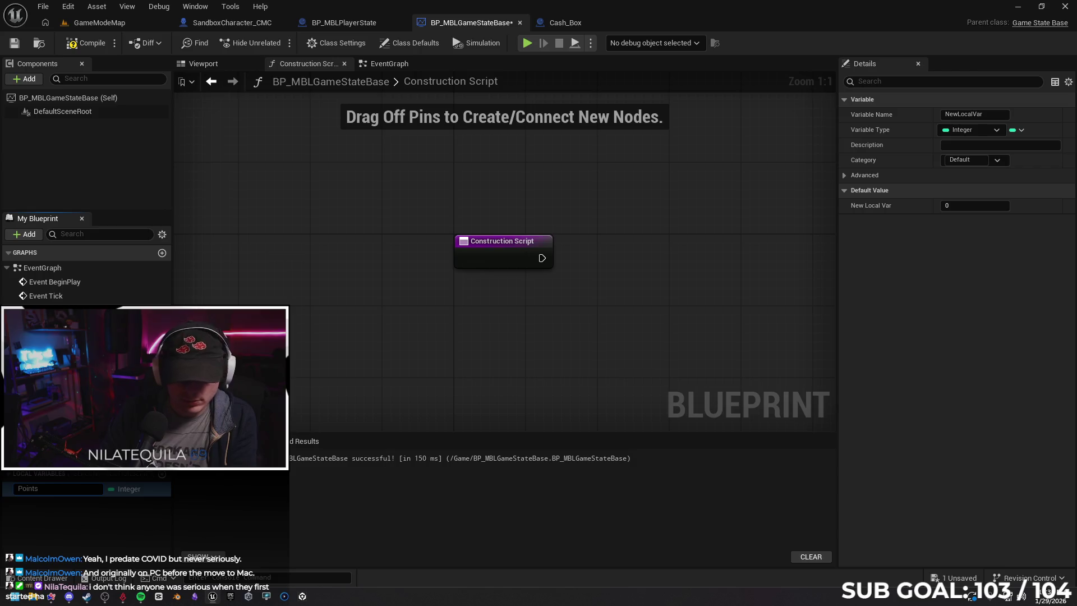
text(ToMo)
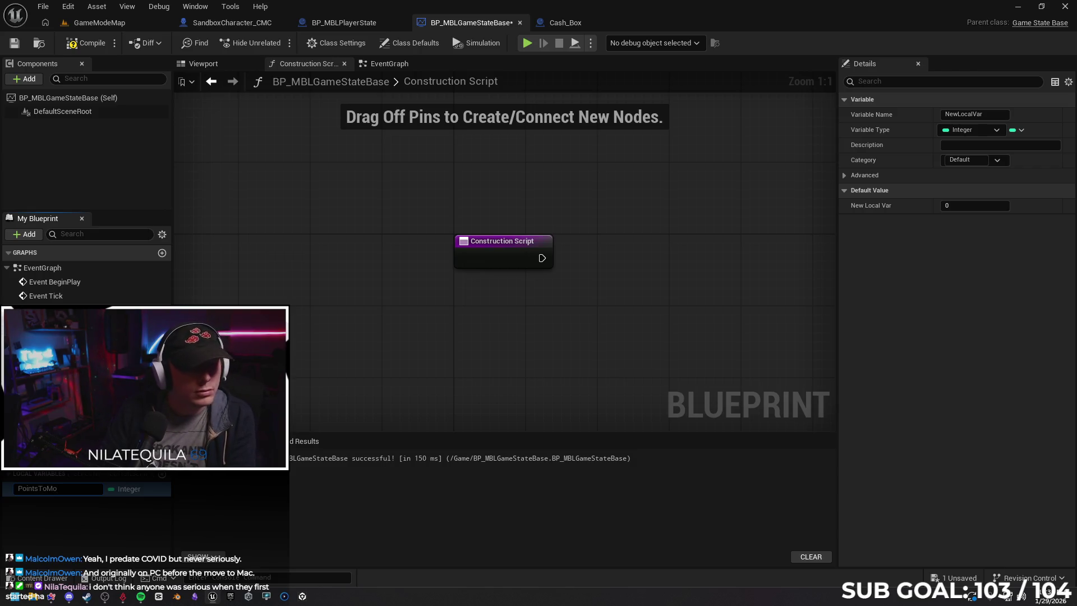
key(Return)
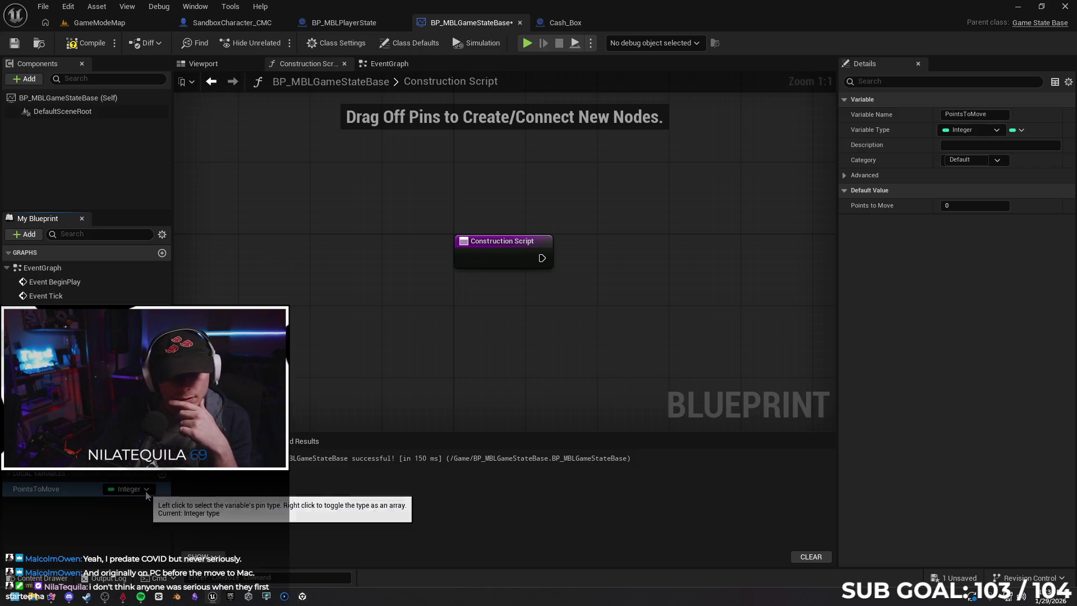
click(146, 489)
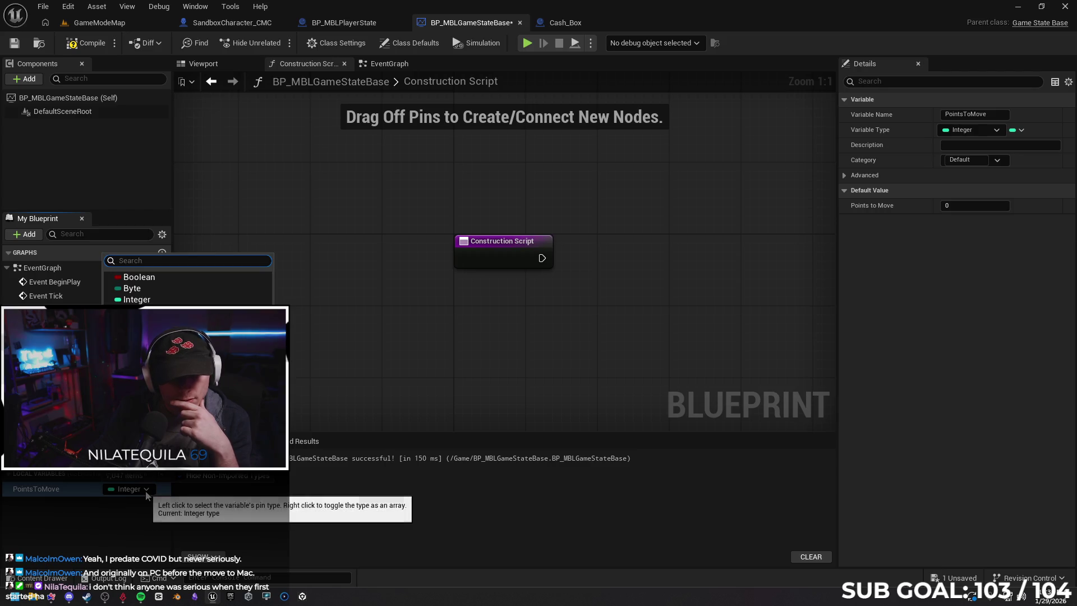
click(109, 523)
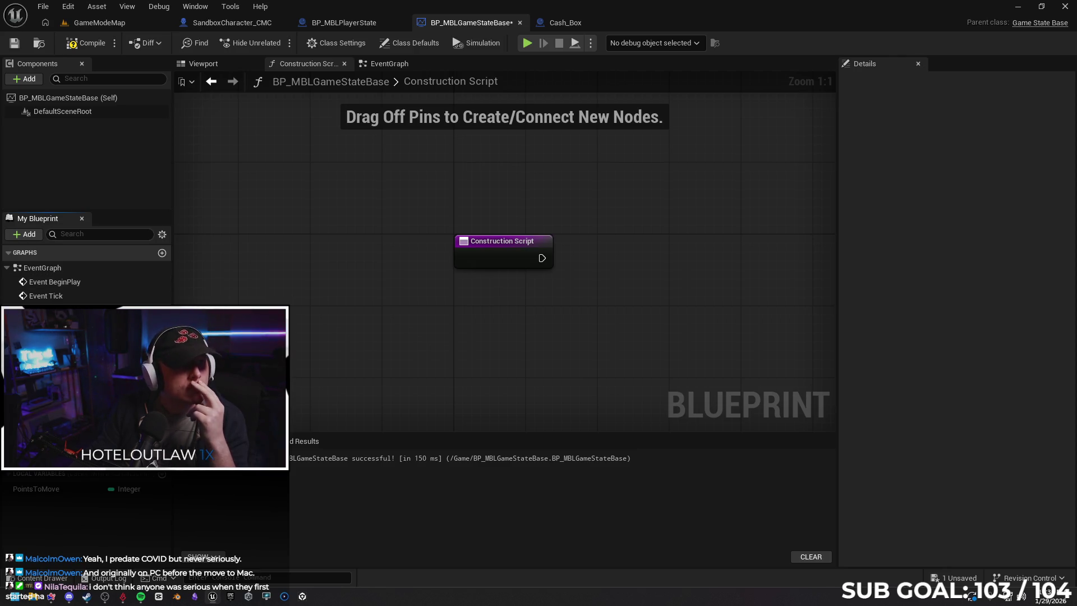
mouse_move(508, 314)
mouse_down()
mouse_move(515, 305)
mouse_move(400, 297)
mouse_up()
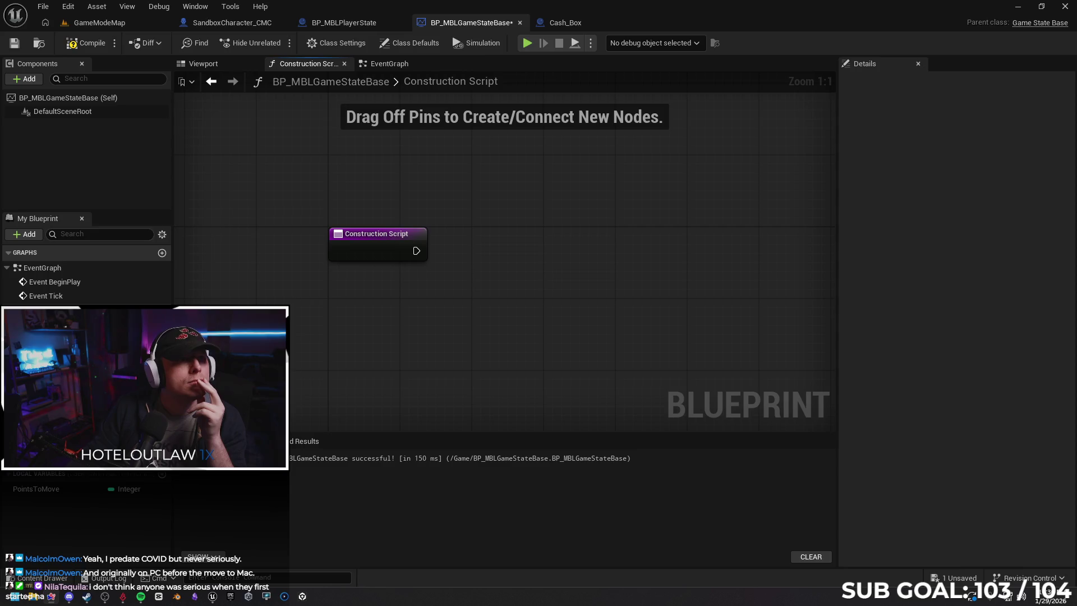
key(alt+Tab)
scroll(611, 252, down, 5)
scroll(621, 271, up, 3)
Scroll through Gemini's reply about the score variables and CashInPoints plan.
scroll(623, 273, up, 4)
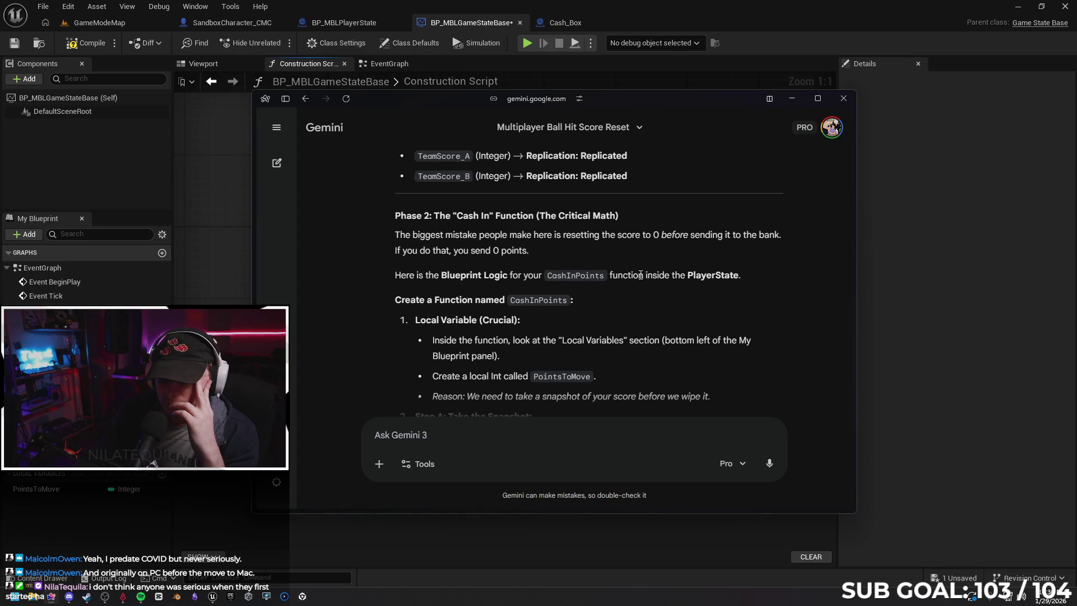
scroll(639, 277, up, 6)
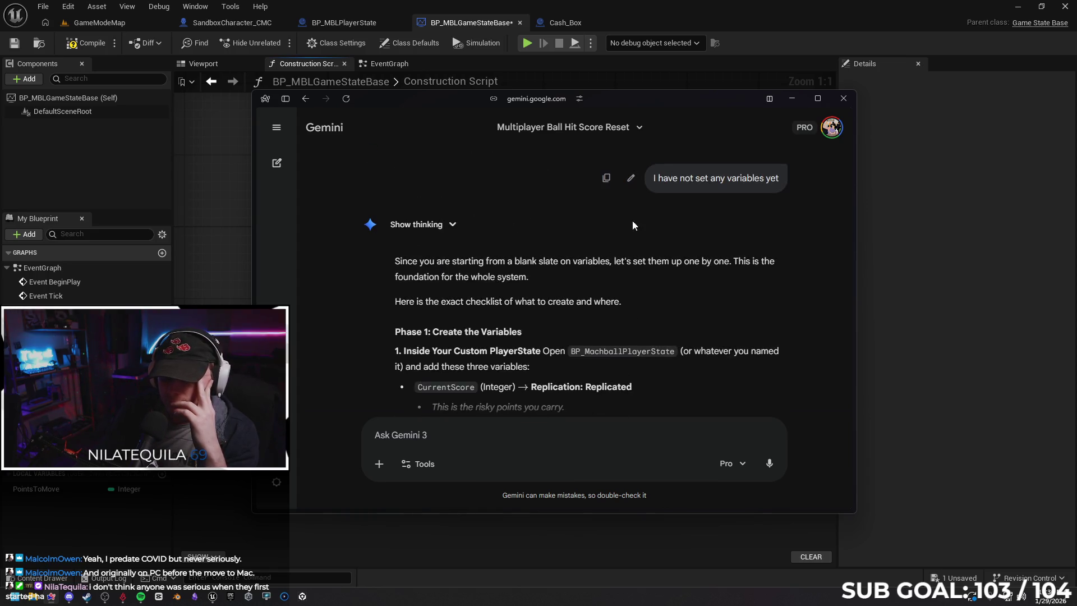
scroll(561, 218, down, 3)
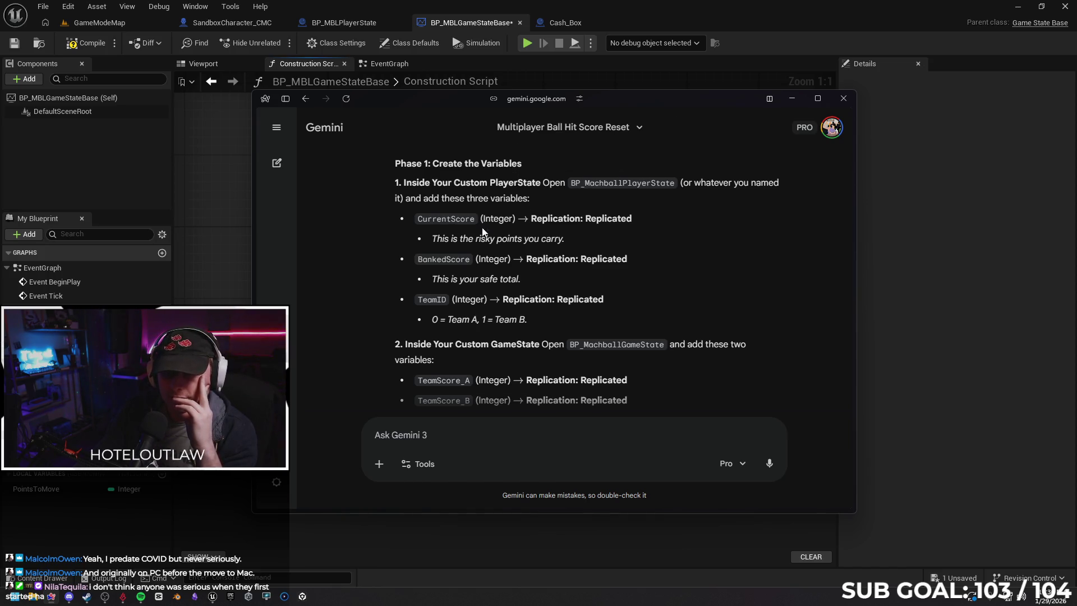
scroll(482, 231, down, 3)
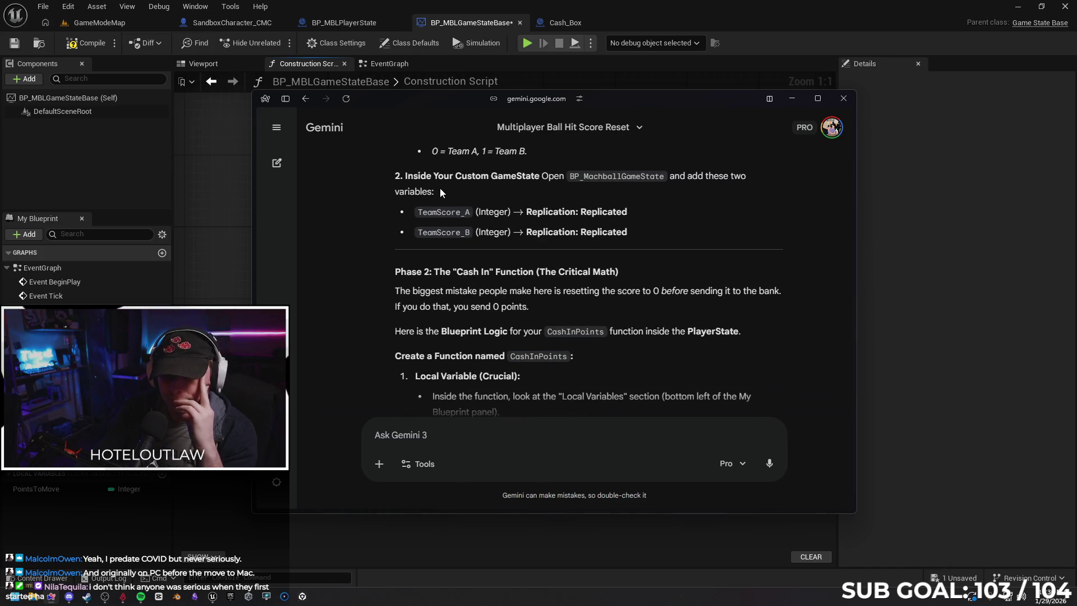
scroll(480, 238, down, 1)
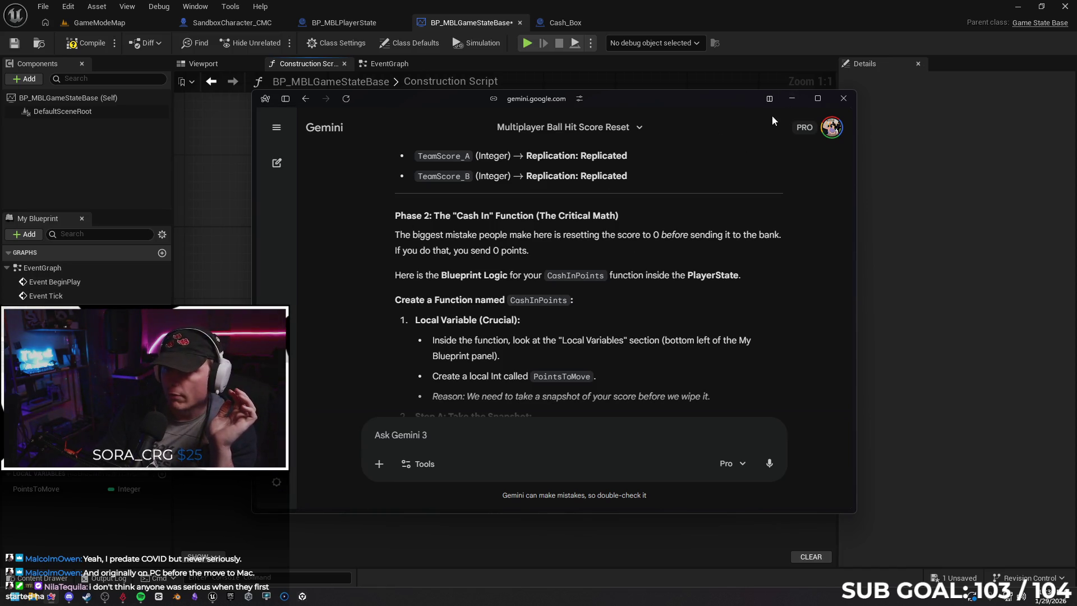
Back in the editor, delete the PointsToMove local variable from the game state.
click(791, 98)
click(83, 488)
key(Delete)
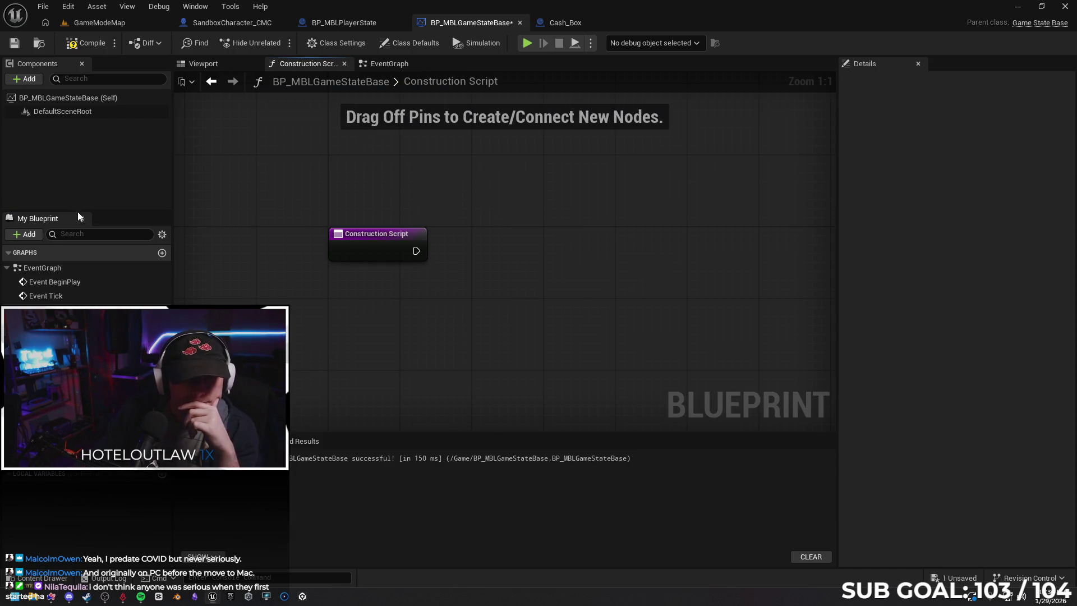
Review the game state's EventGraph and Construction Script, then switch to BP_MBLPlayerState.
click(393, 63)
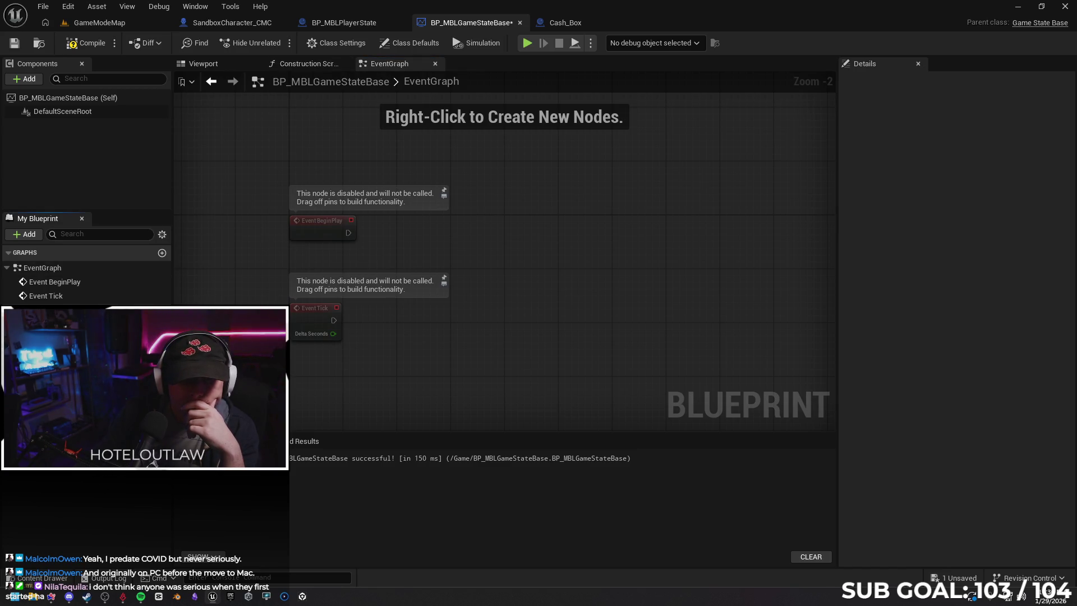
click(191, 284)
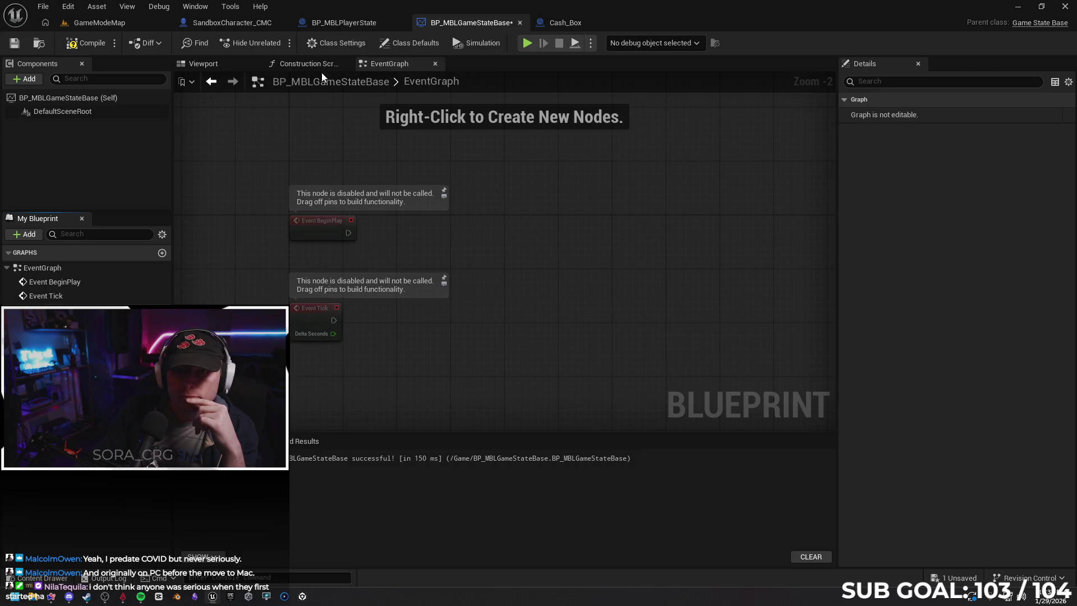
click(306, 63)
click(382, 63)
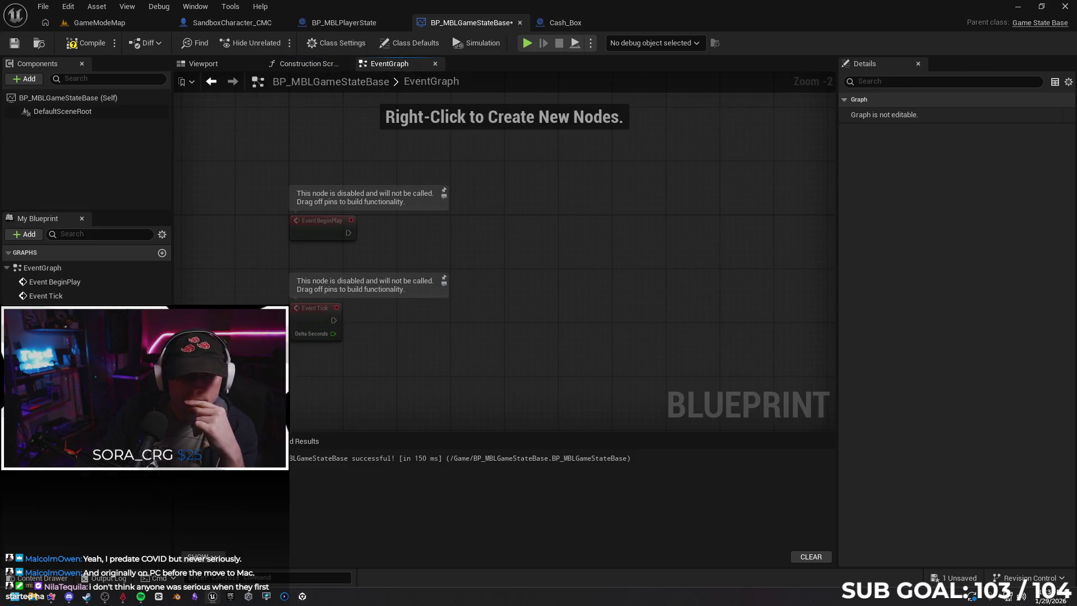
click(342, 22)
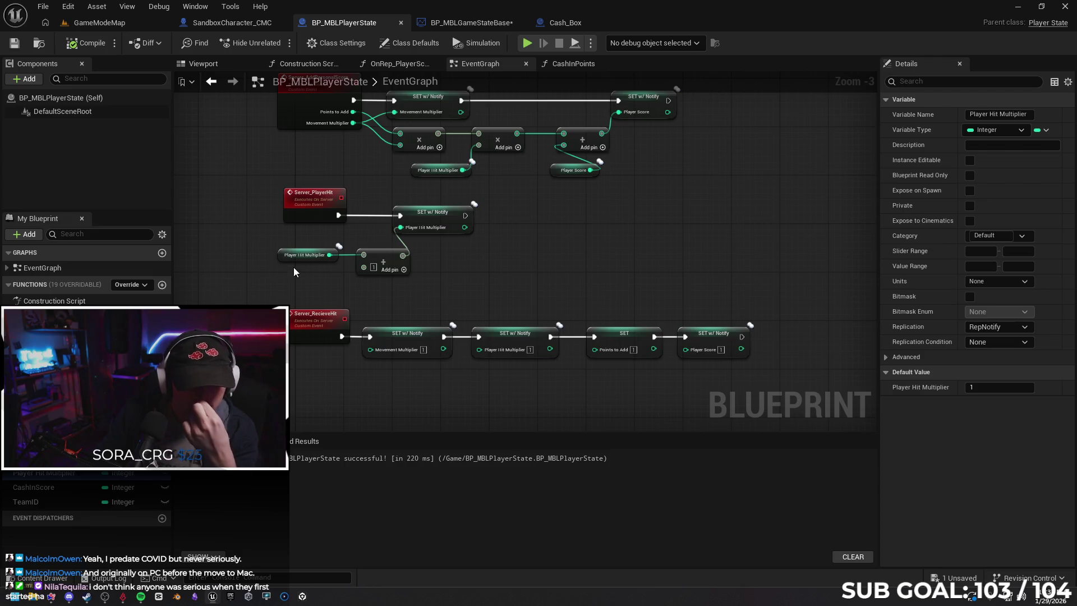
Add an Integer local variable named PointsToMove to the CashInPoints function.
double_click(54, 314)
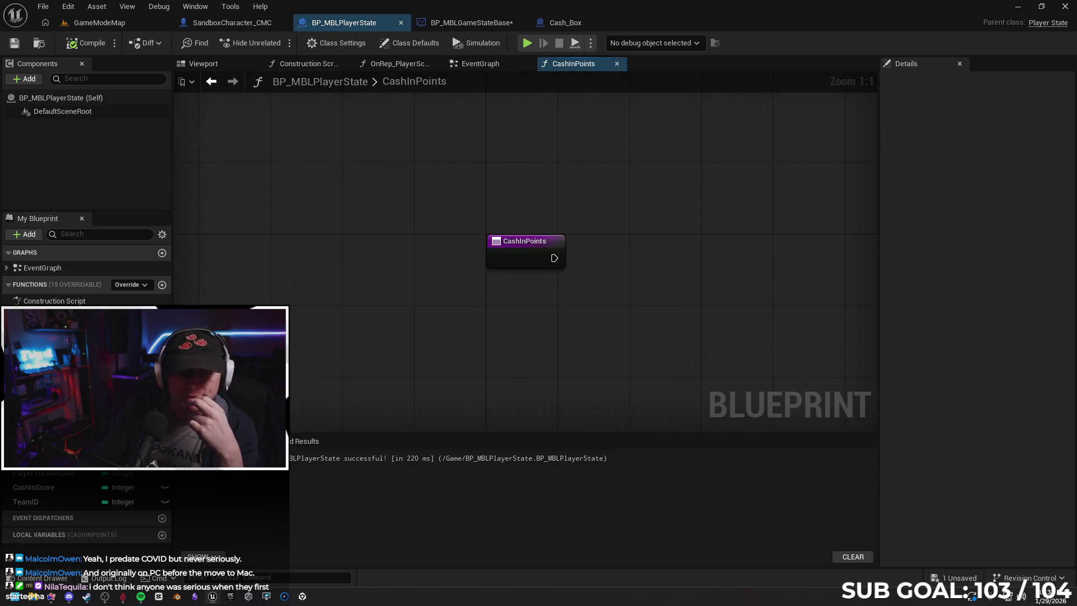
click(159, 536)
text(PointsTo)
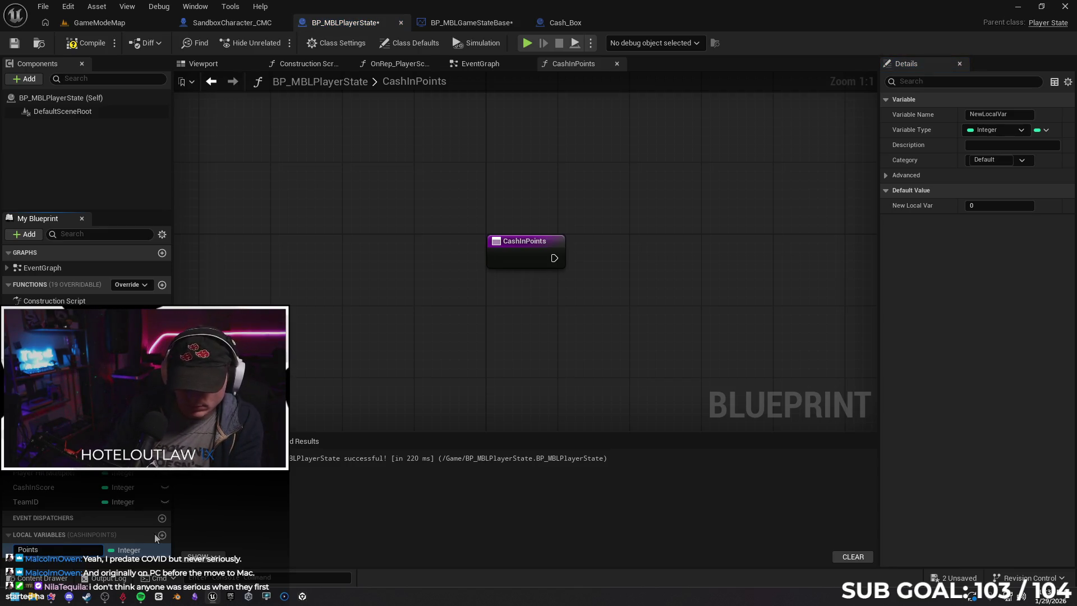
text(Move)
key(Return)
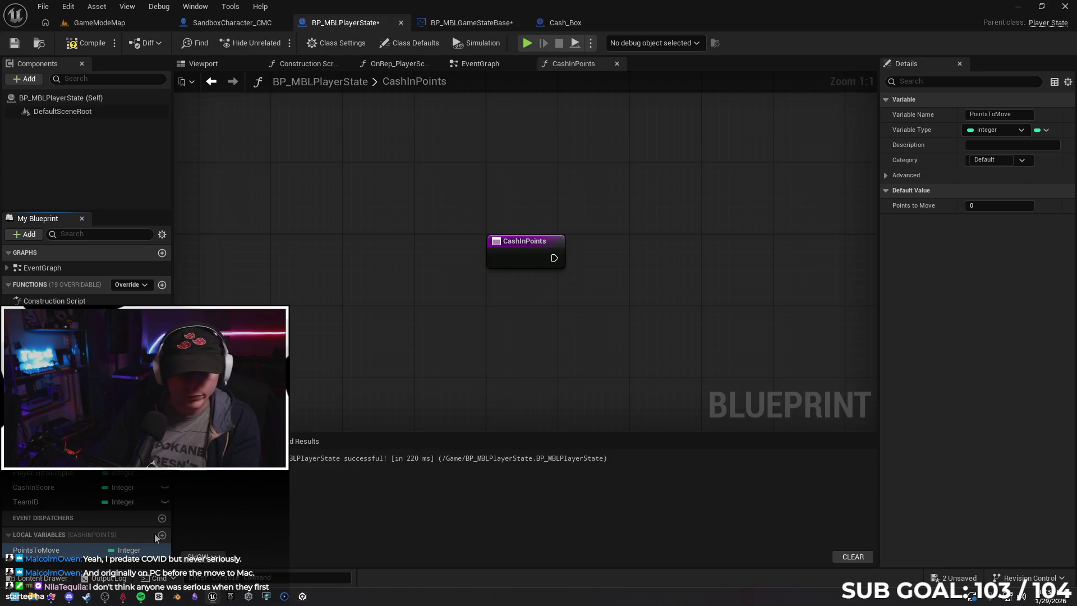
Recheck the plan in the Gemini chat, then place a Player Score getter in CashInPoints.
click(122, 596)
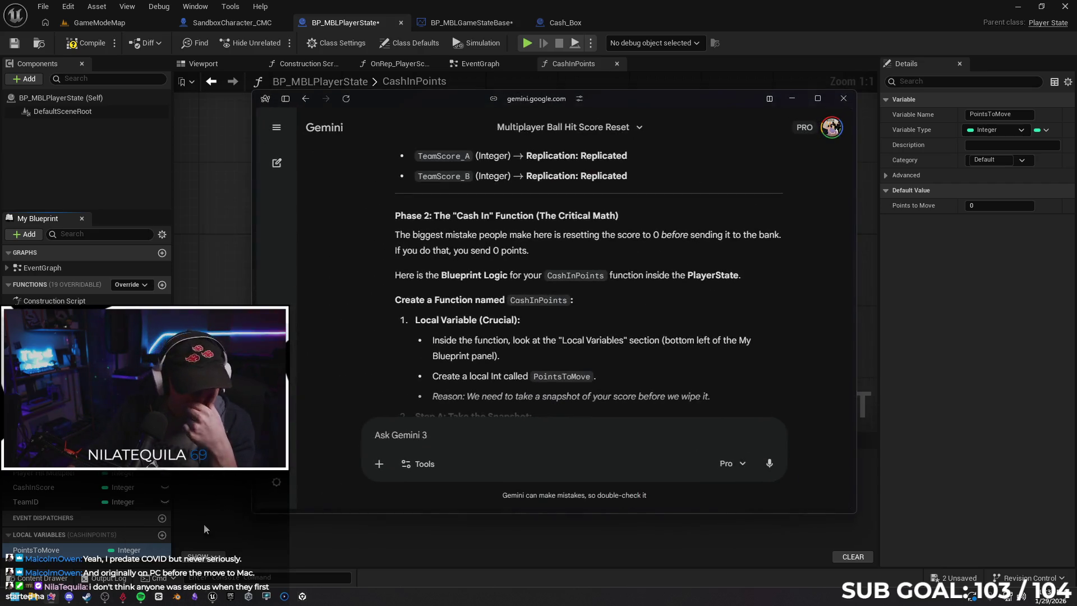
click(621, 82)
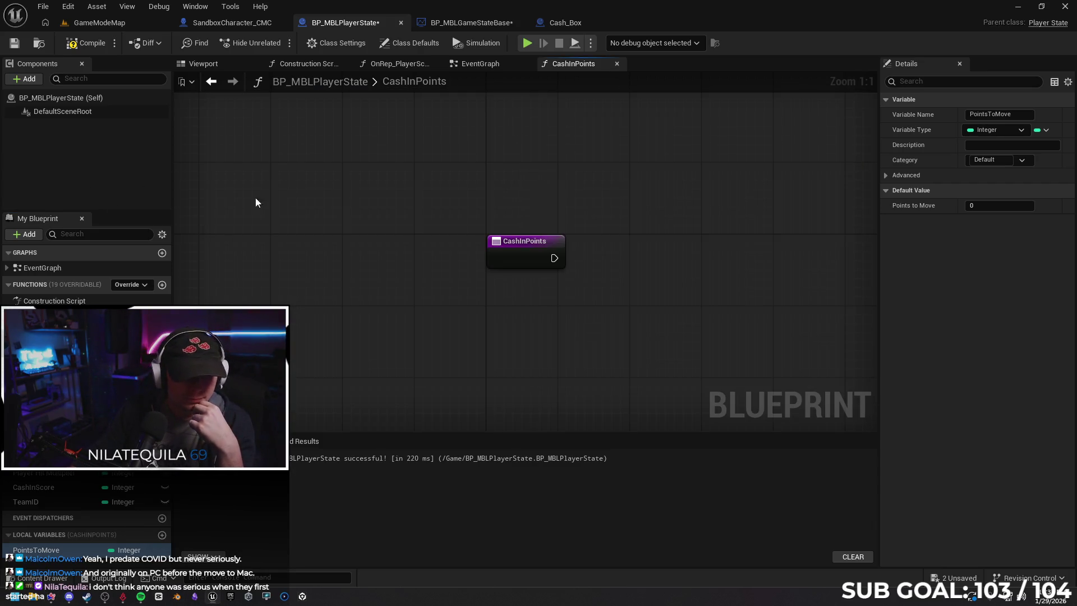
click(51, 595)
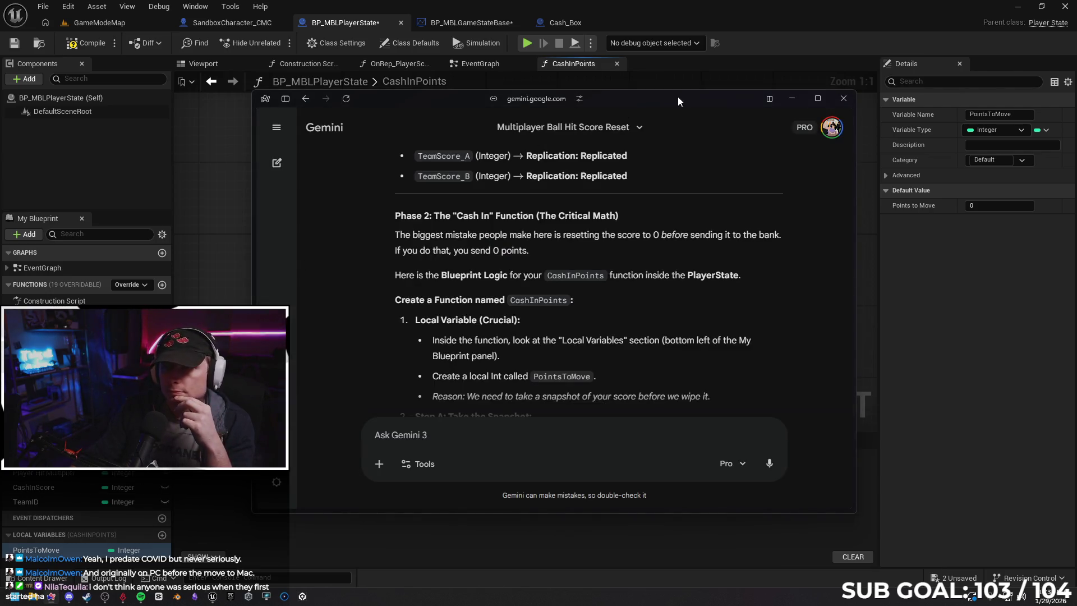
click(678, 96)
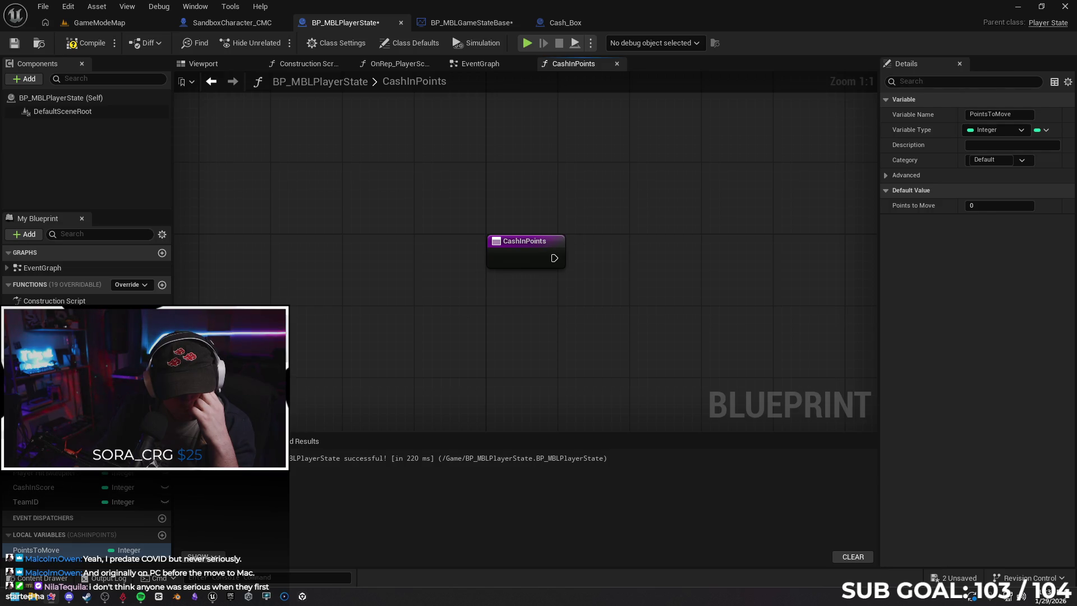
mouse_move(33, 459)
mouse_down()
mouse_move(432, 295)
mouse_move(441, 328)
mouse_move(464, 338)
mouse_up()
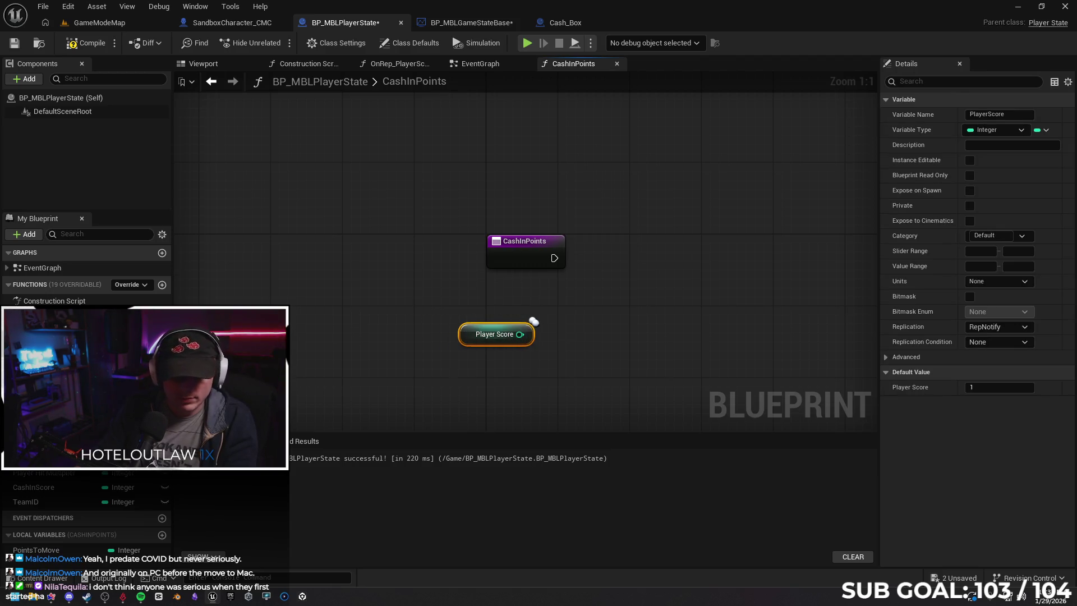
Set PointsToMove from Player Score right after CashInPoints' entry node.
drag(57, 550, 627, 254)
click(644, 291)
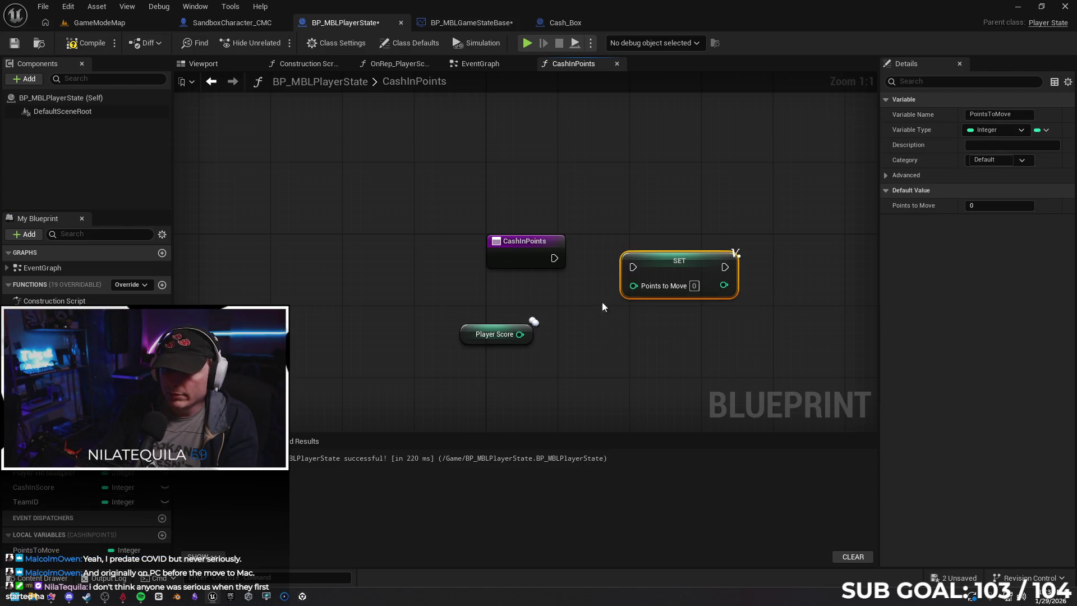
drag(520, 334, 634, 285)
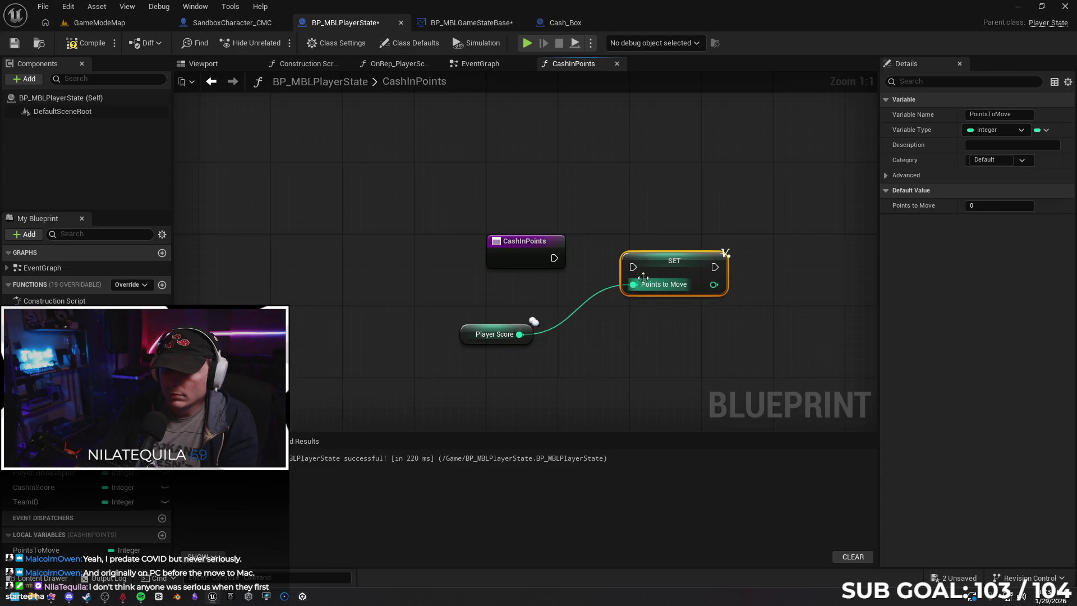
mouse_move(554, 258)
mouse_down()
mouse_move(584, 269)
mouse_move(639, 263)
mouse_move(633, 258)
mouse_up()
mouse_move(346, 320)
mouse_down()
mouse_move(348, 303)
mouse_move(349, 311)
mouse_up()
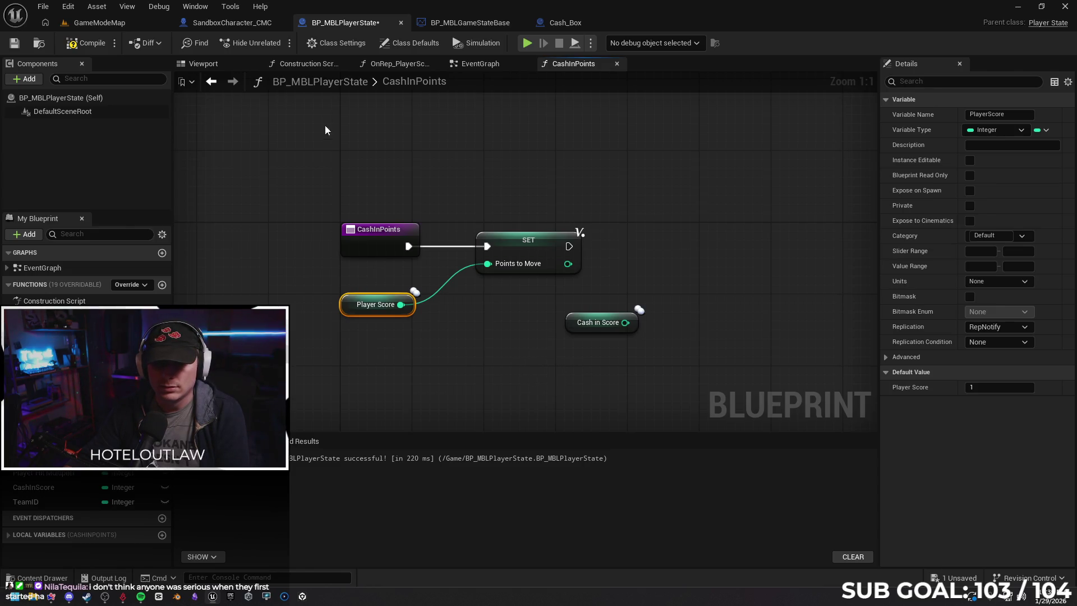
Review the player state's event graph, construction script and OnRep function before returning to CashInPoints.
click(483, 65)
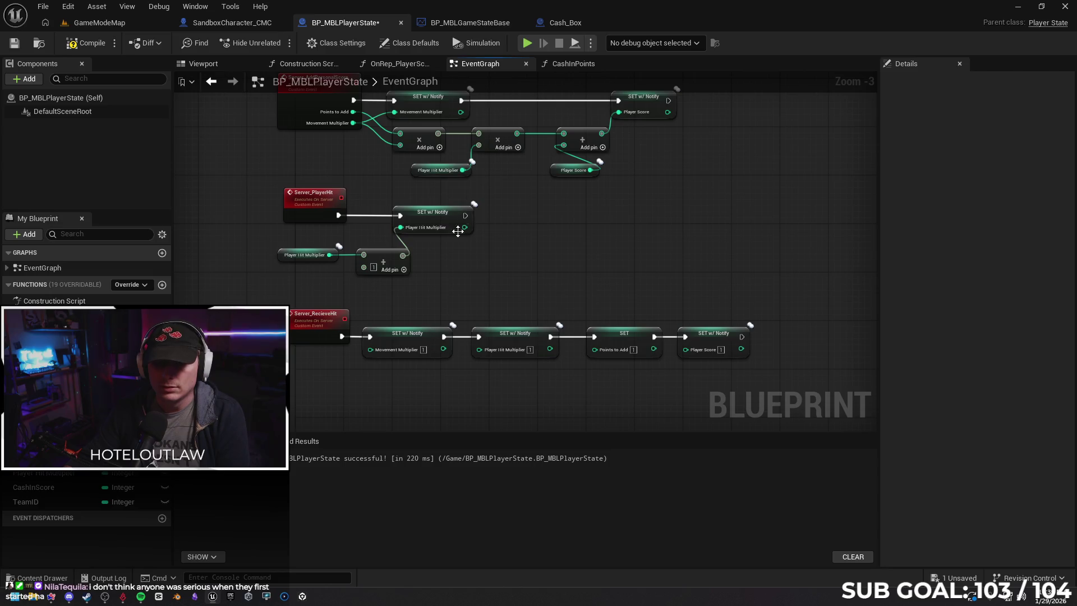
drag(575, 243, 542, 286)
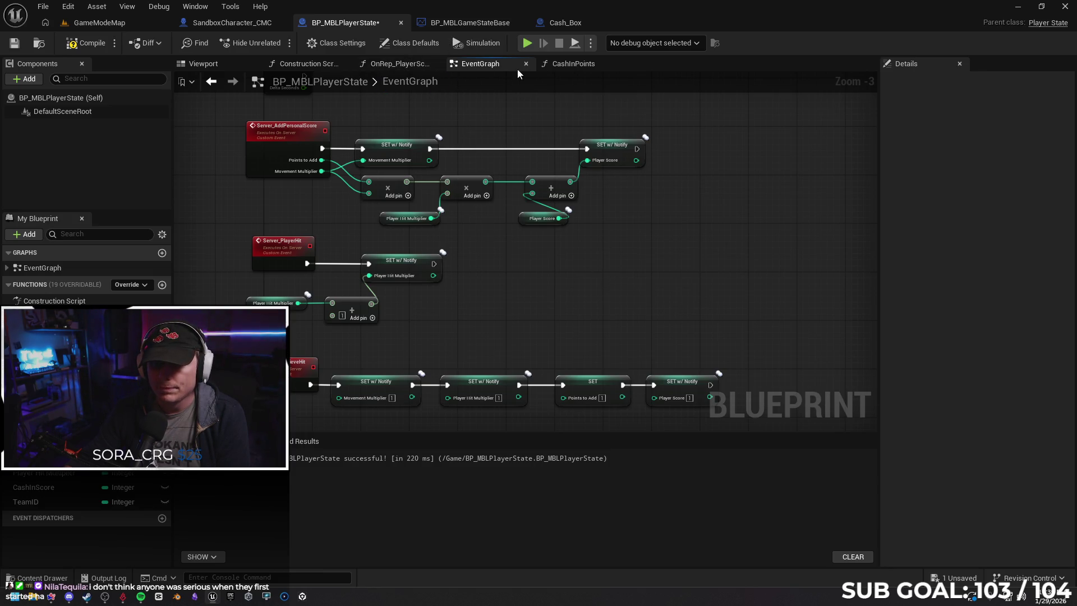
click(328, 65)
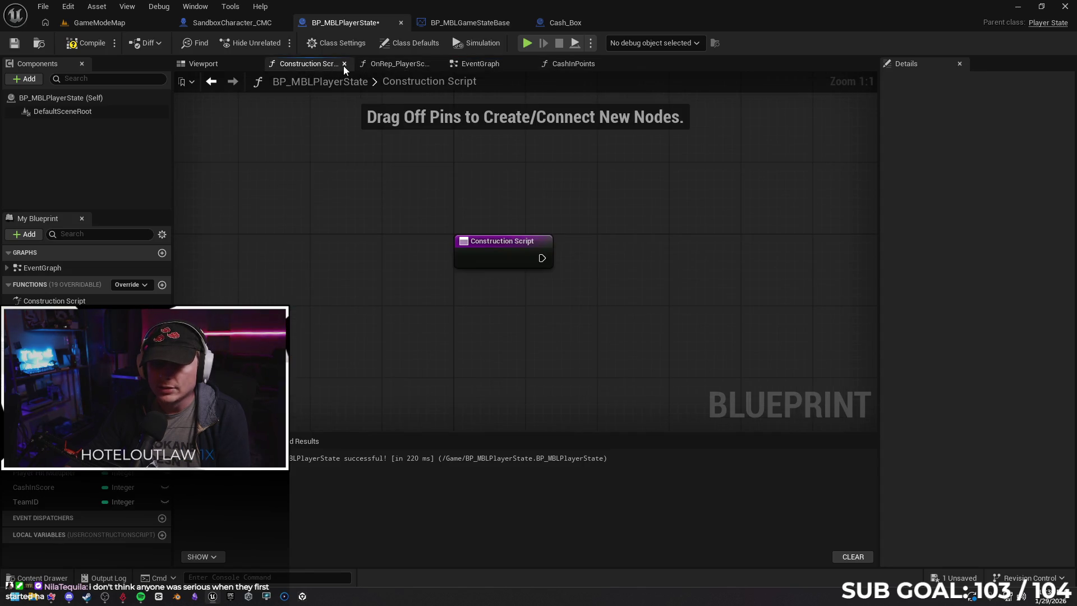
click(397, 65)
click(488, 66)
click(574, 65)
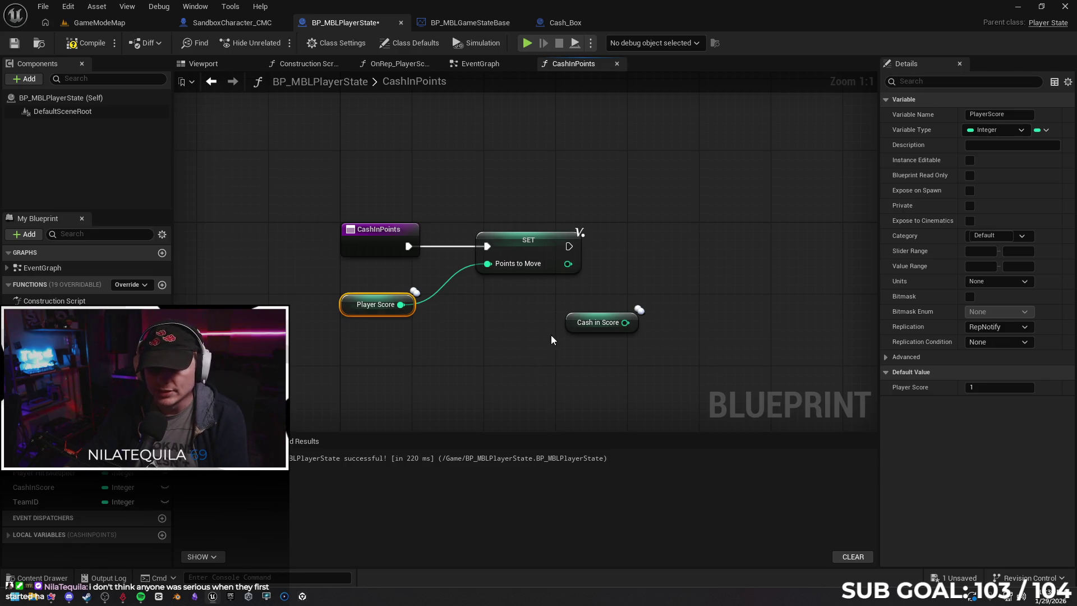
Delete the unneeded Cash in Score getter from CashInPoints.
click(570, 324)
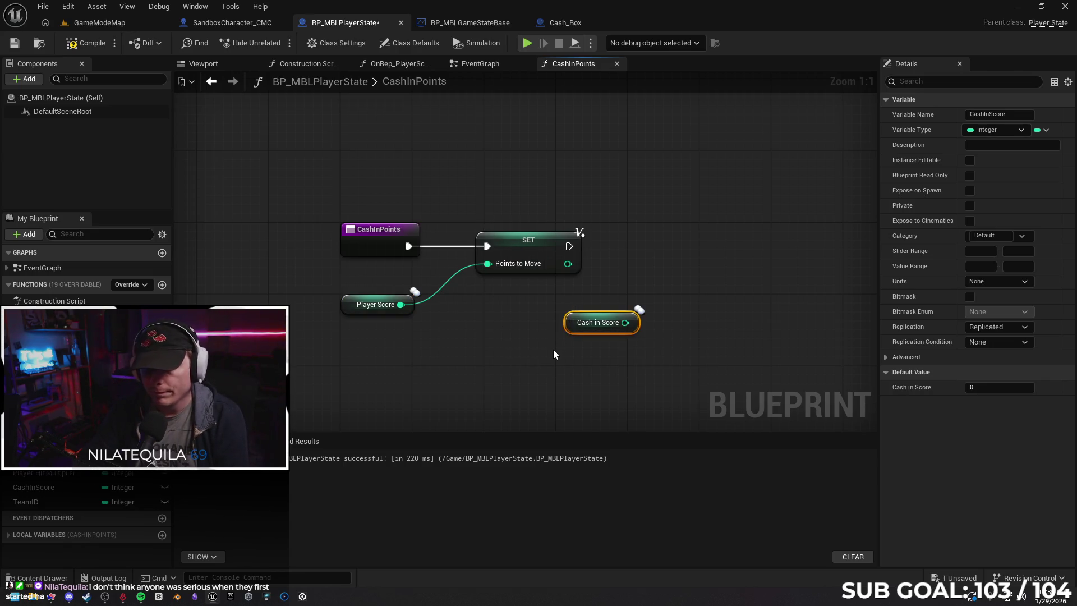
key(Delete)
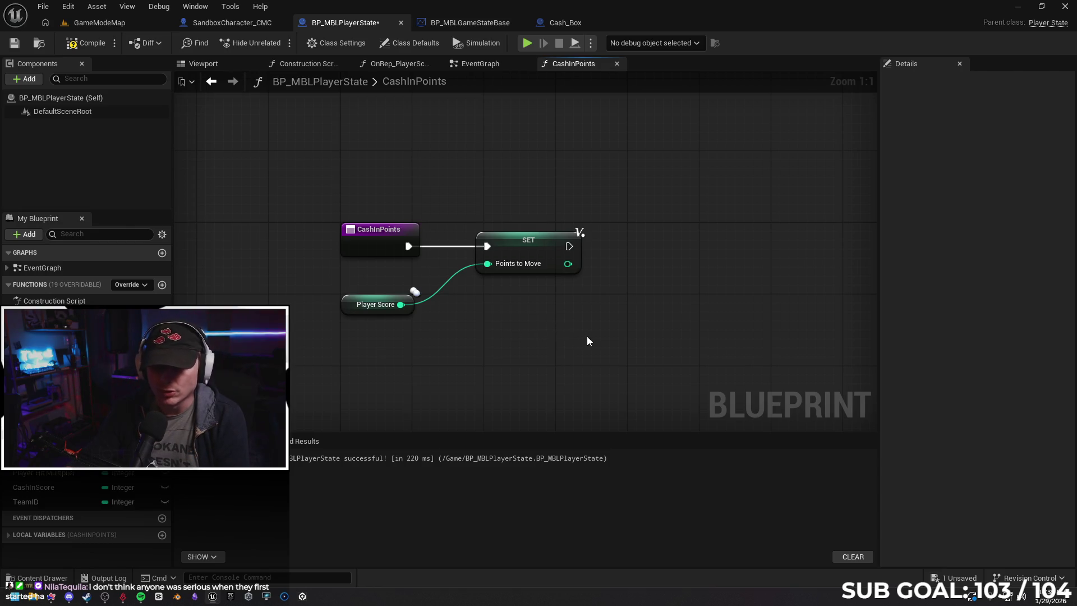
drag(569, 246, 624, 244)
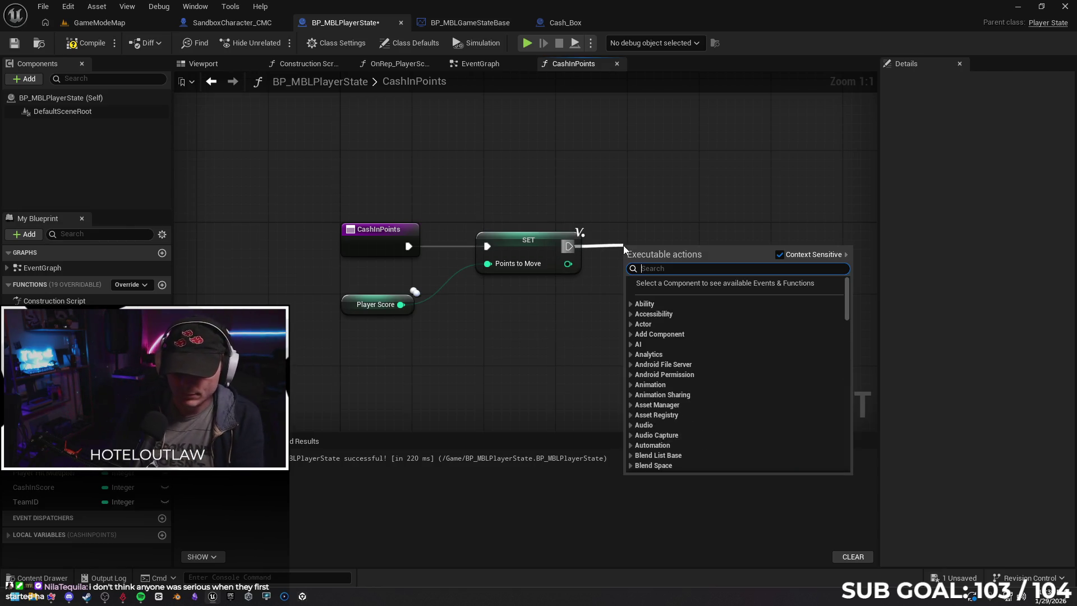
click(485, 386)
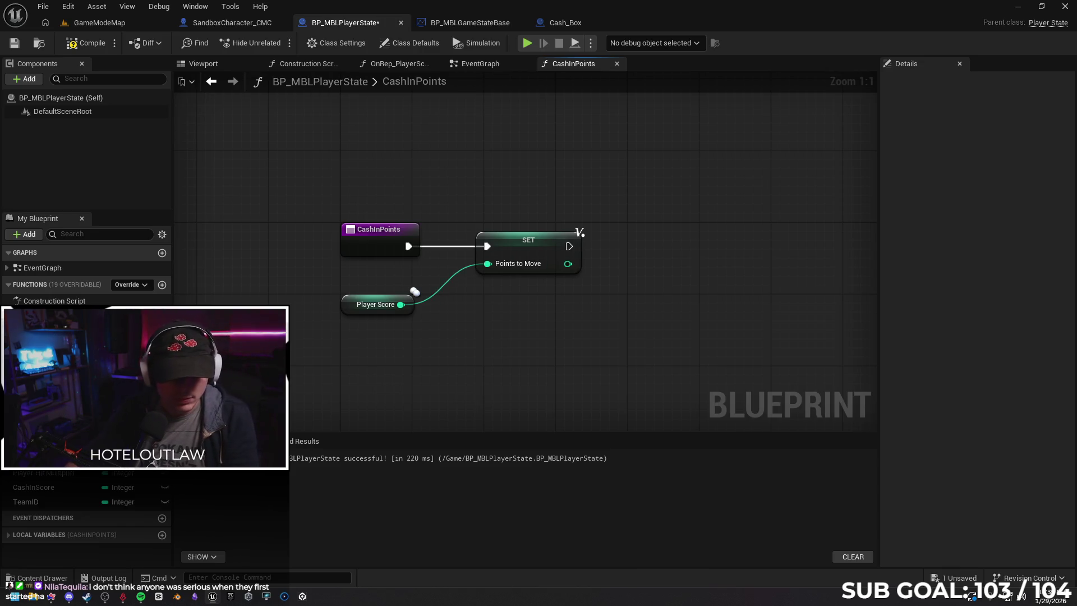
drag(33, 458, 493, 329)
click(534, 364)
mouse_move(579, 318)
mouse_down()
mouse_move(695, 263)
mouse_move(713, 236)
mouse_up()
drag(569, 245, 633, 251)
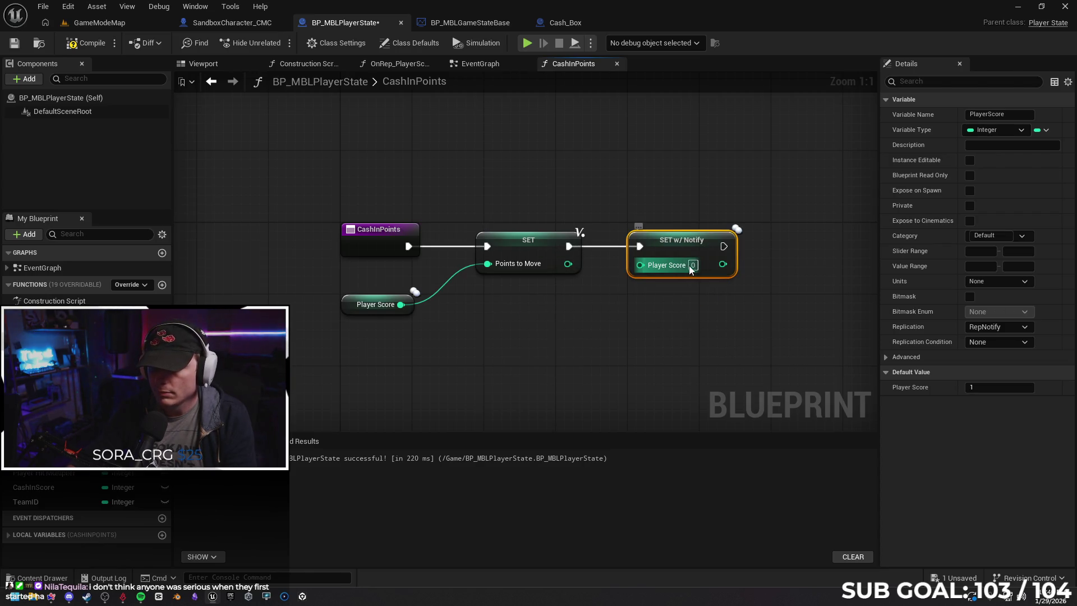
click(654, 320)
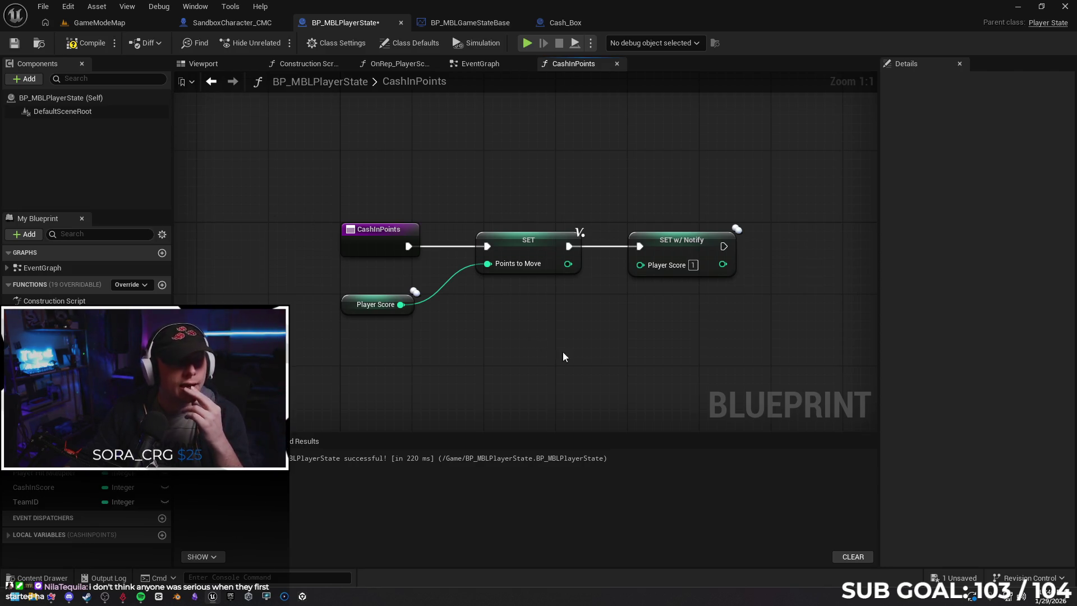
mouse_move(677, 319)
mouse_down()
mouse_move(615, 320)
mouse_move(455, 254)
mouse_up()
Add a Get Game State node to CashInPoints.
right_click(443, 326)
text(get game)
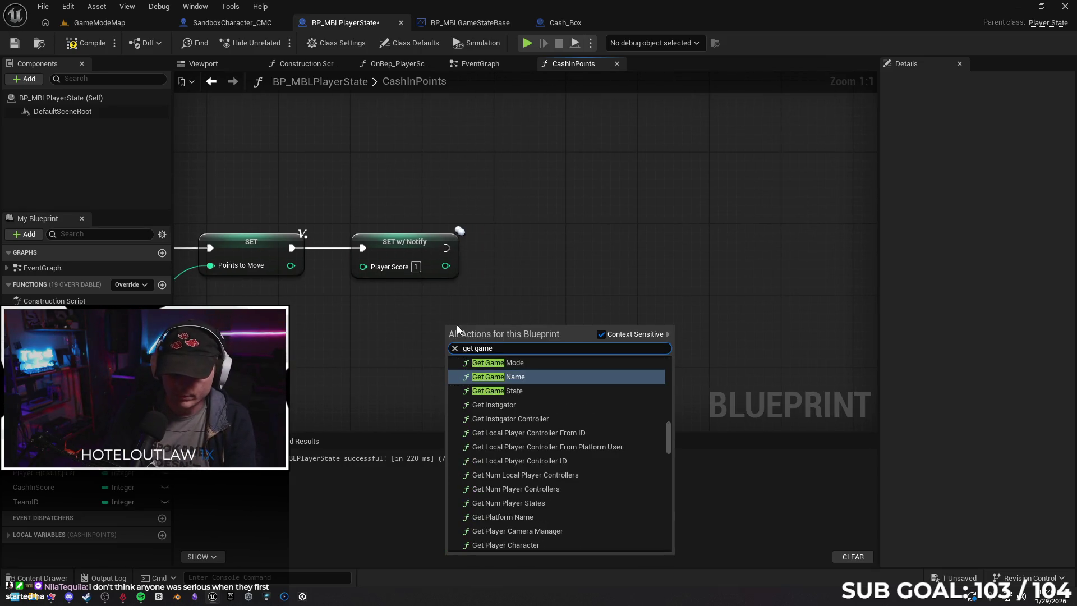
key(Down)
key(Return)
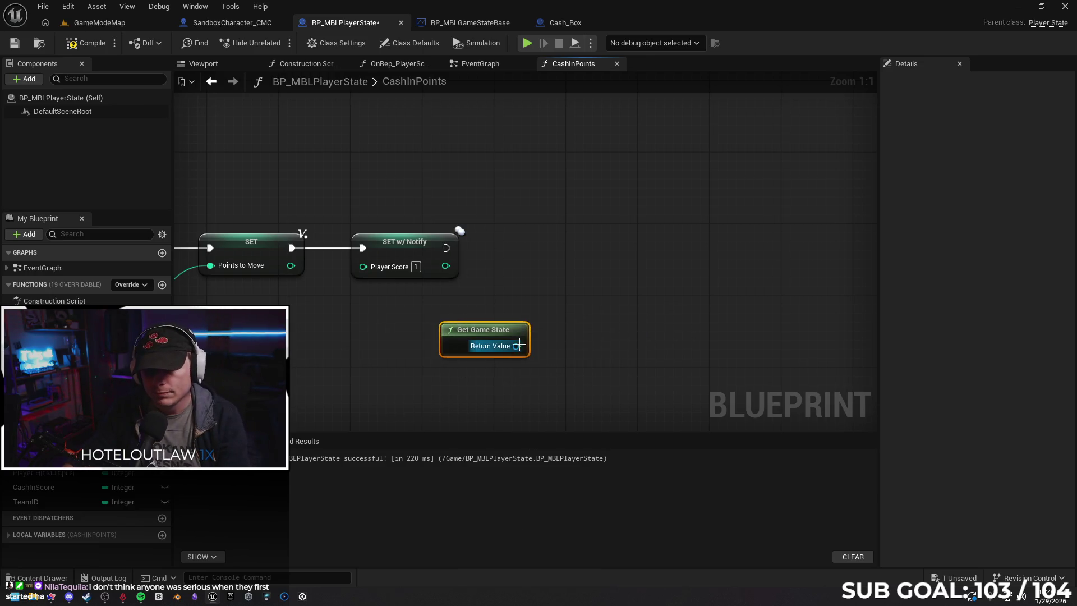
Cast Get Game State to BP_MBLGameStateBase after SET w/ Notify, then go to BP_MBLGameStateBase.
drag(516, 345, 611, 251)
text(ca)
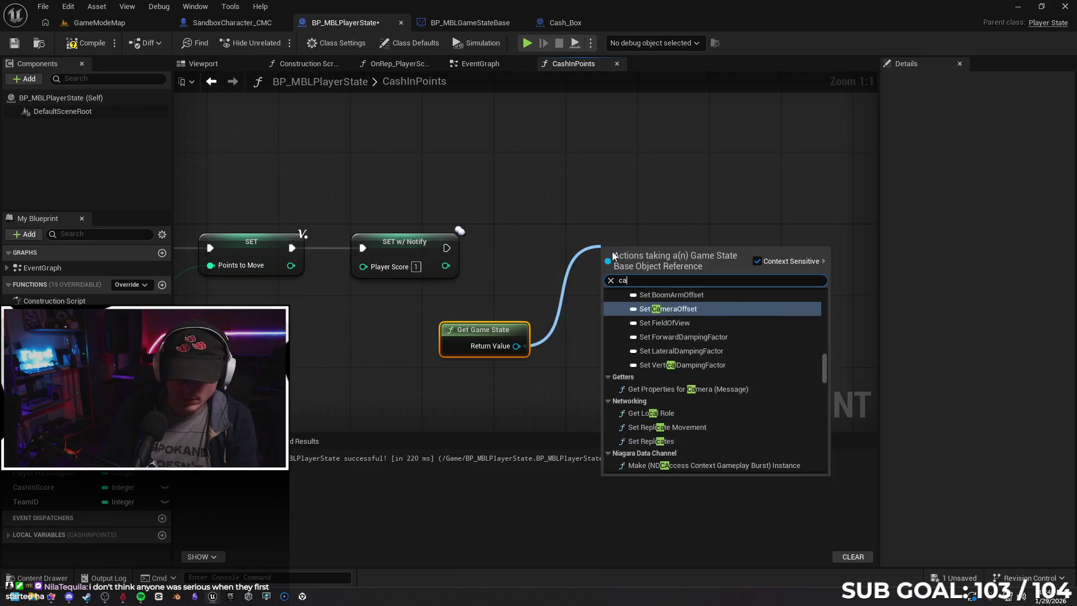
text(stbp_mbl)
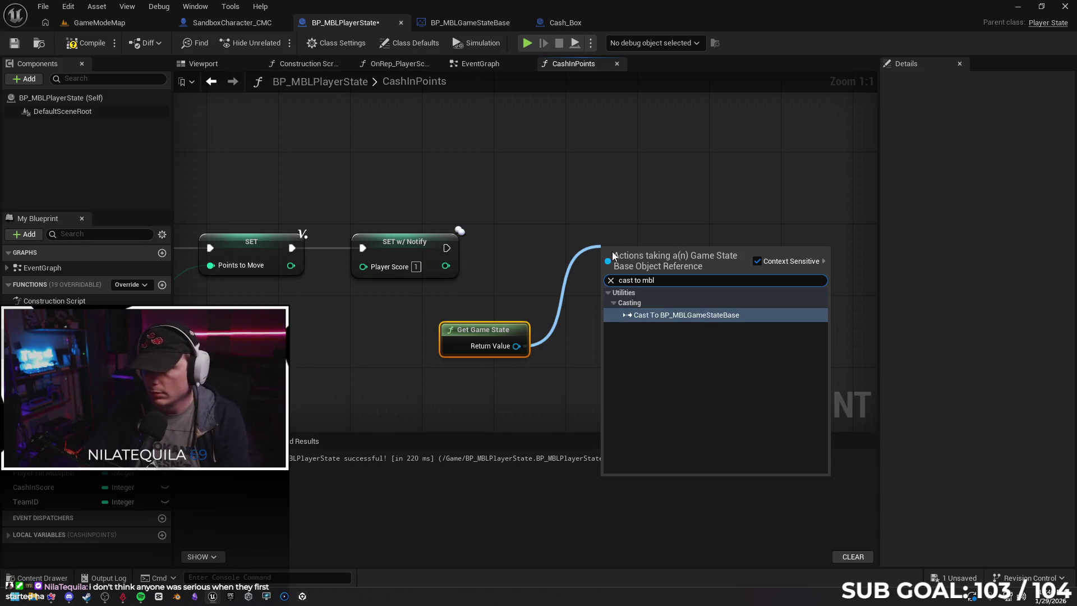
key(Return)
drag(634, 261, 580, 244)
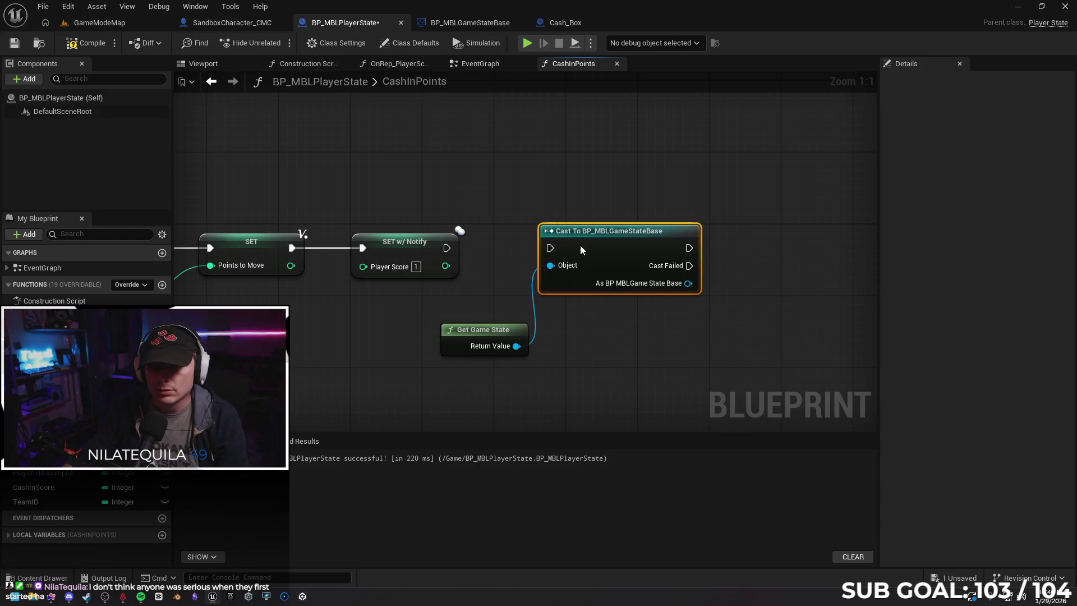
mouse_move(447, 247)
mouse_down()
mouse_move(561, 247)
mouse_move(550, 248)
mouse_up()
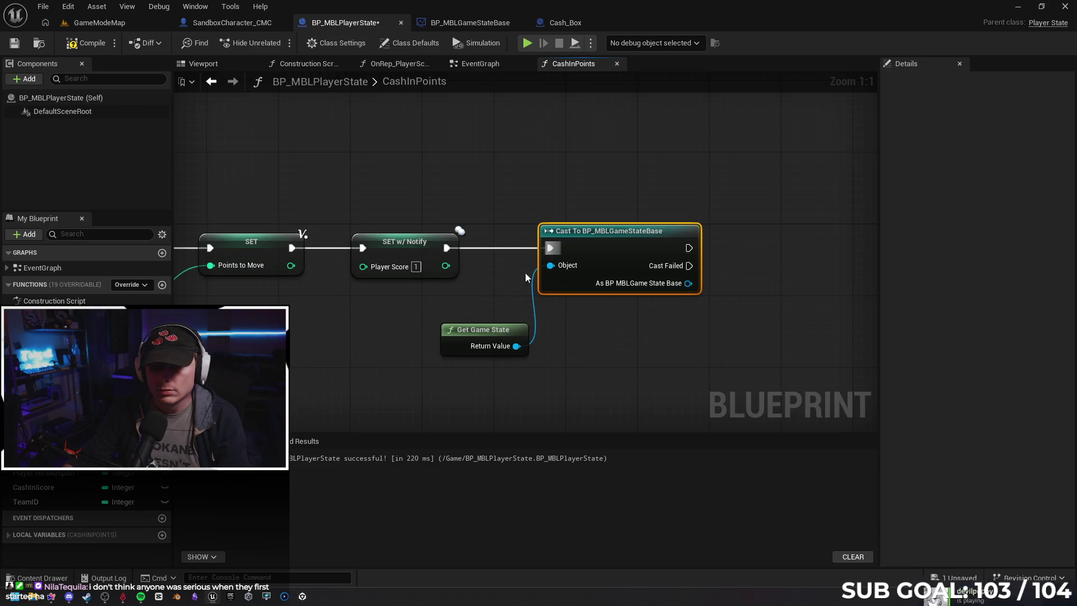
drag(500, 329, 426, 329)
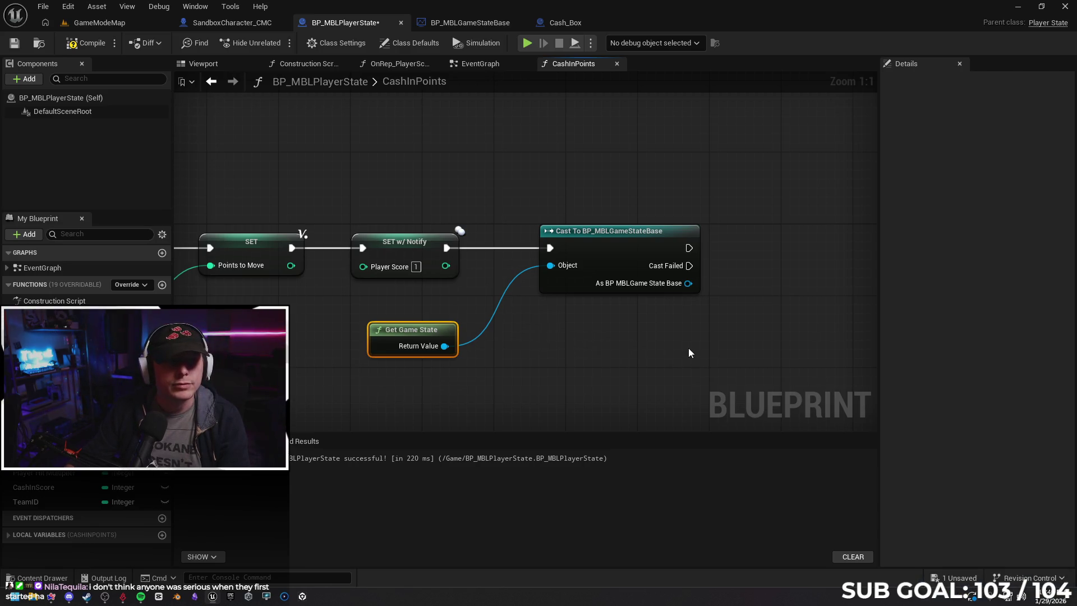
click(471, 23)
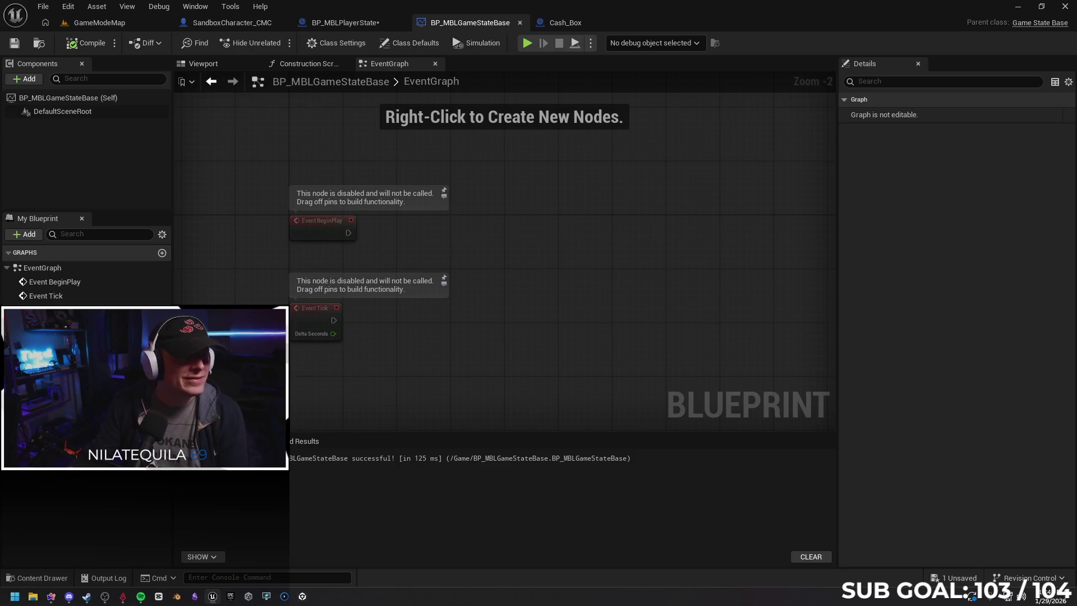
Add a custom event named AddTeamScore to the game state's event graph.
right_click(303, 384)
text(custom)
key(Return)
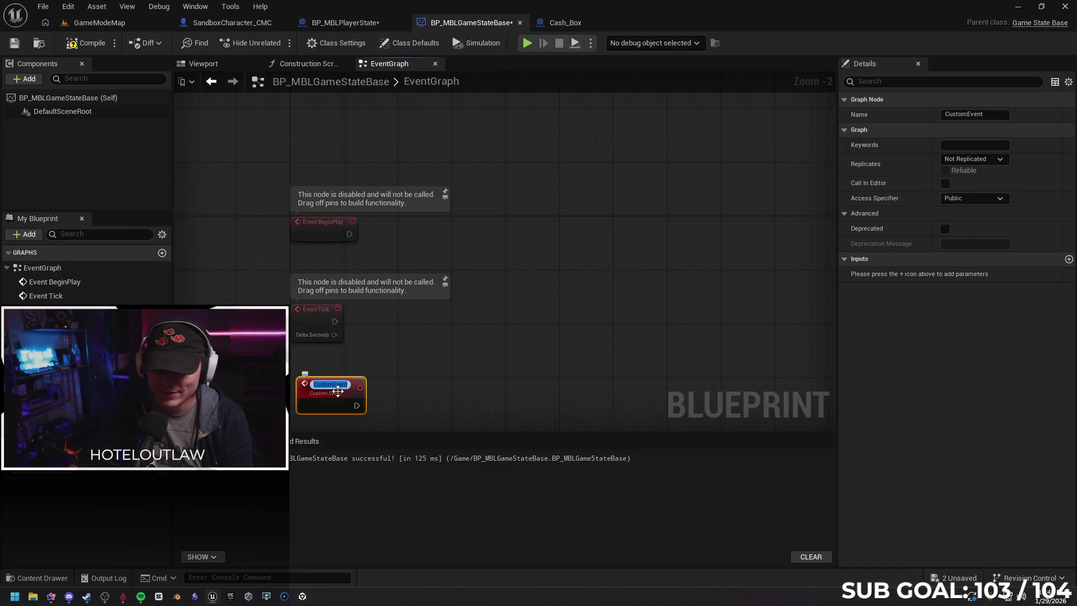
text(Add)
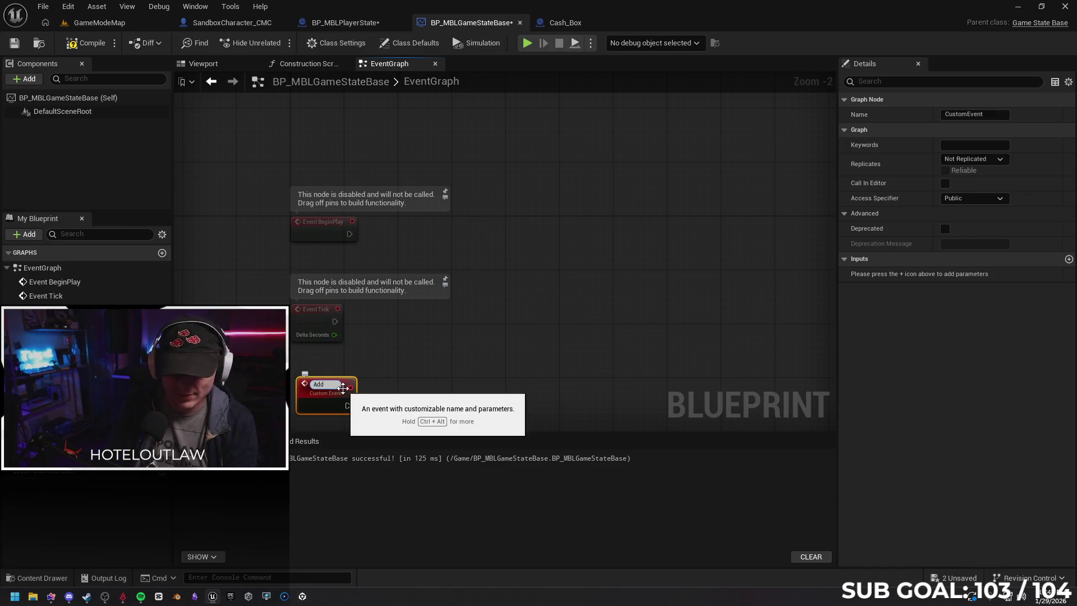
text(TeamScore)
key(Return)
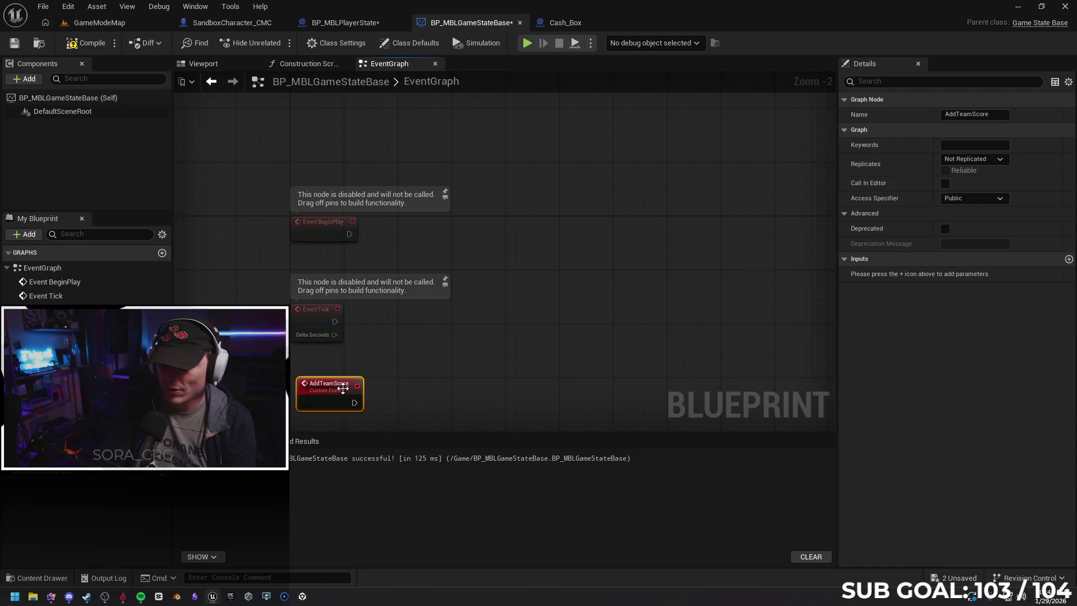
Give AddTeamScore two Integer inputs named TeamID and PointsToMove.
click(1069, 260)
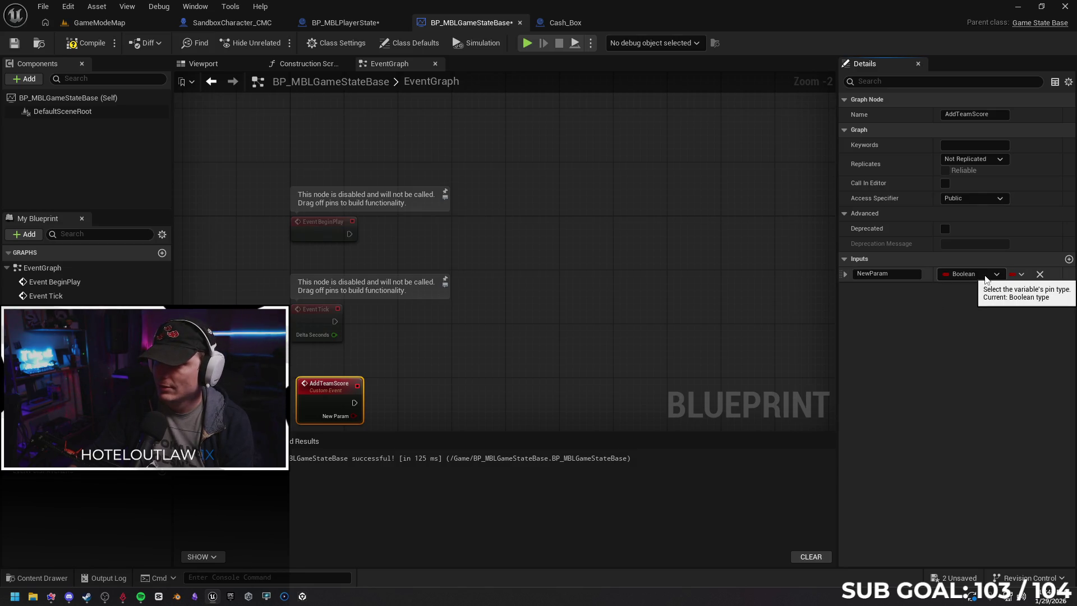
click(1068, 259)
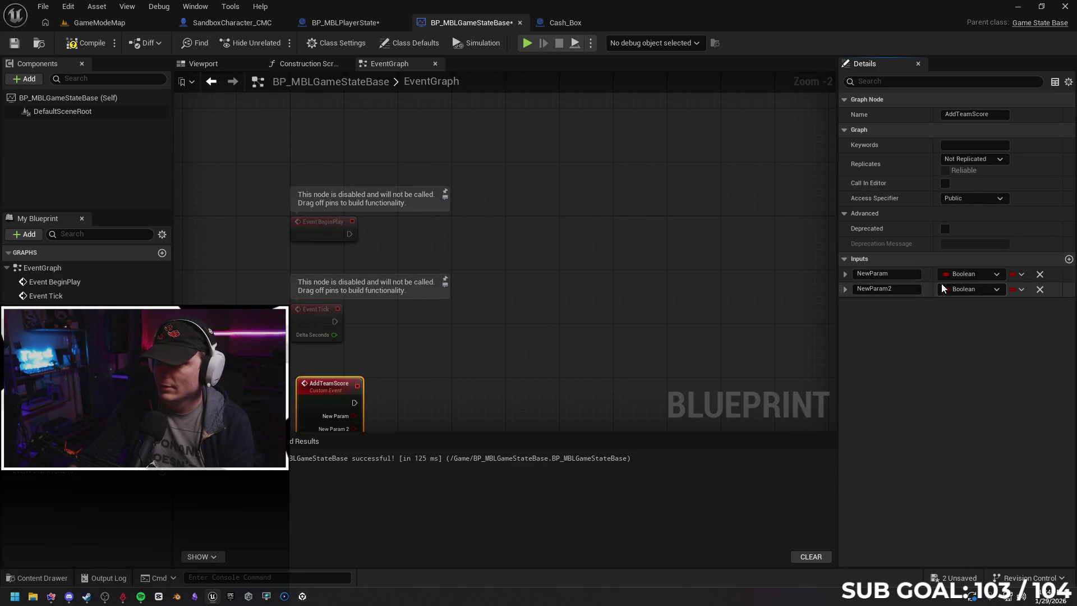
click(963, 276)
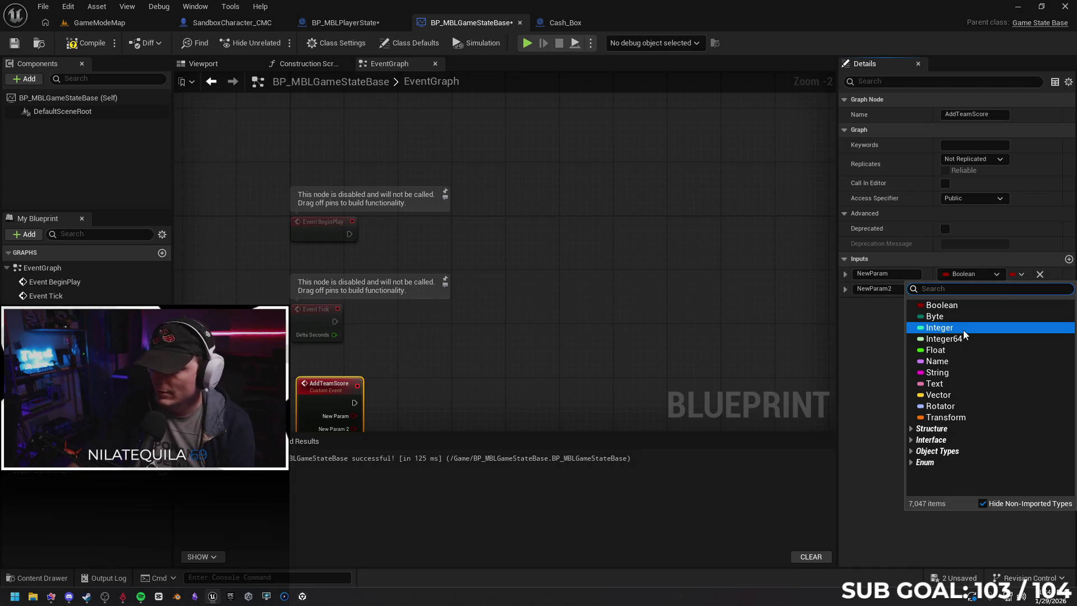
click(963, 328)
click(984, 290)
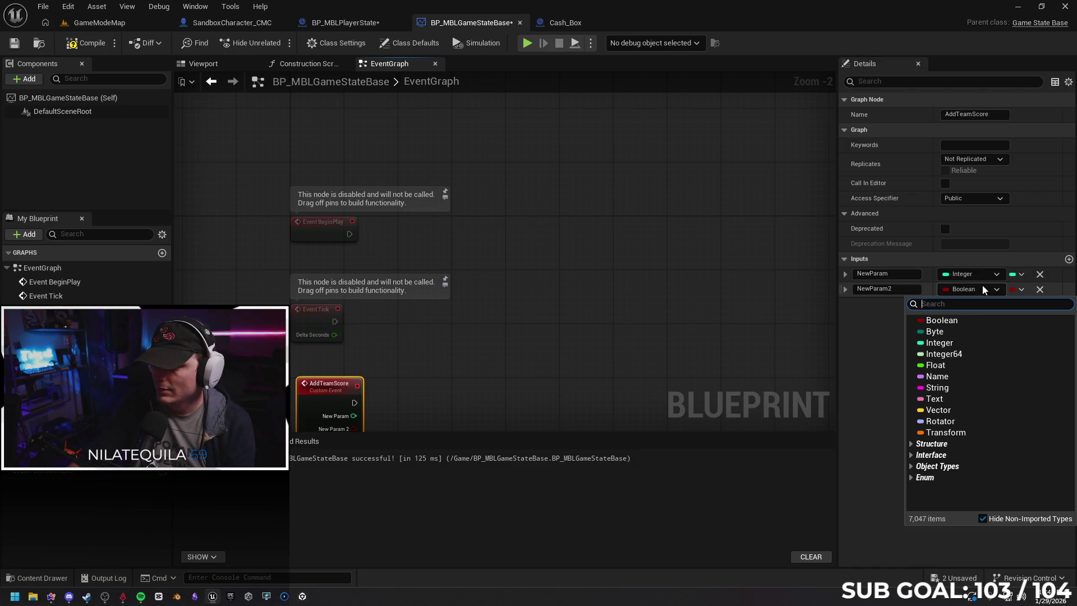
click(964, 344)
click(898, 276)
text(TeamID)
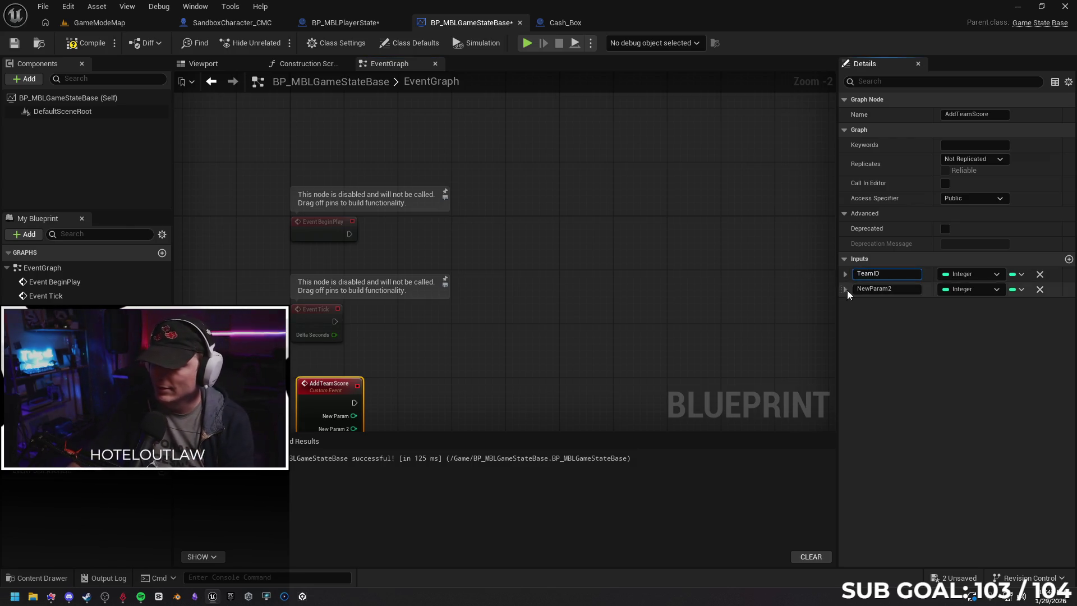
click(887, 290)
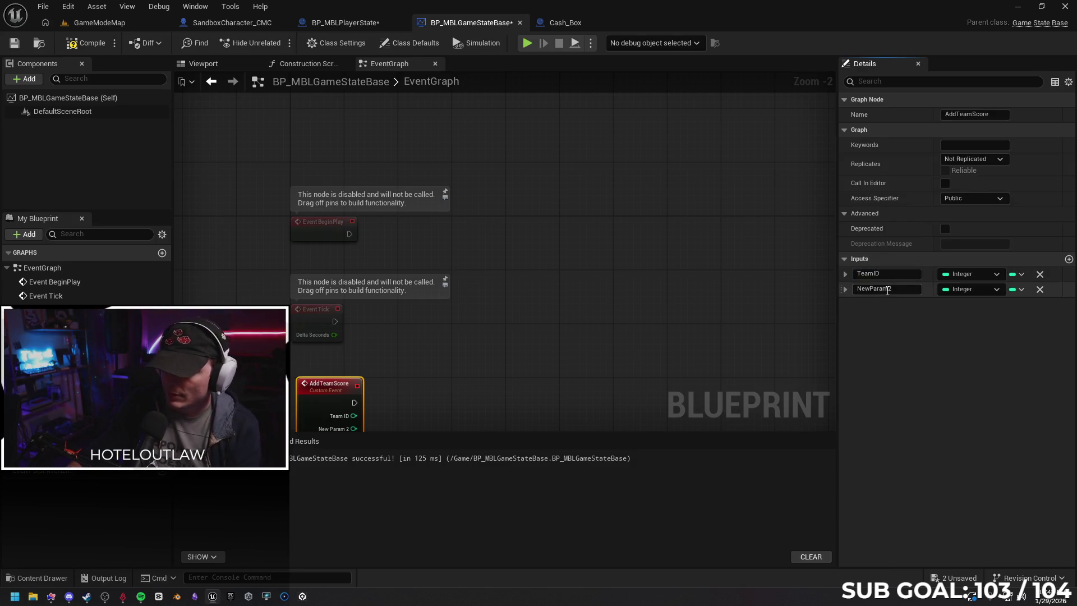
drag(852, 287, 813, 278)
text(Points)
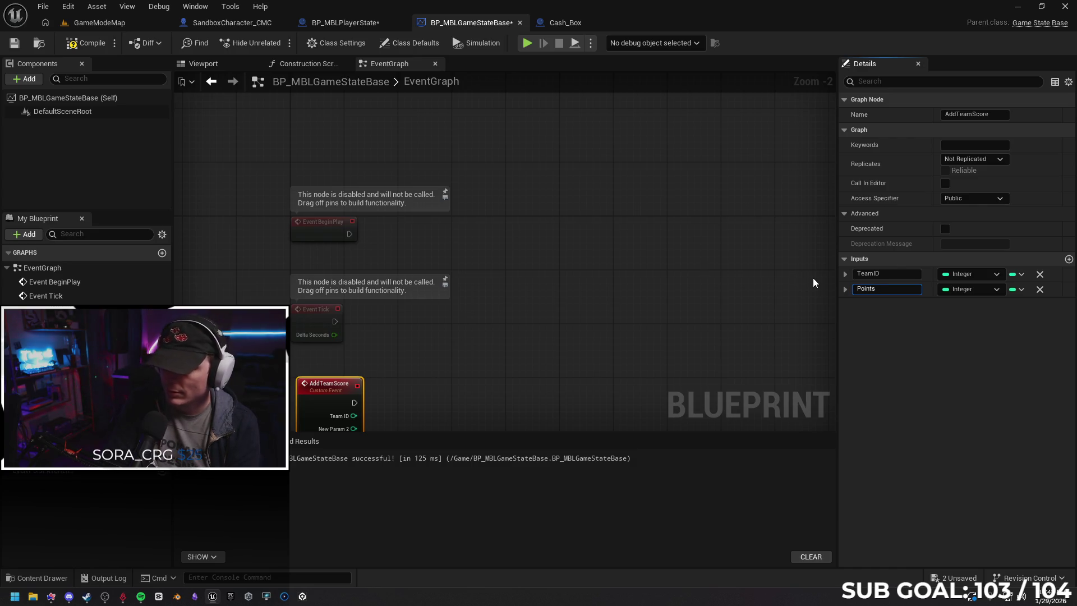
text(ToMove)
key(Return)
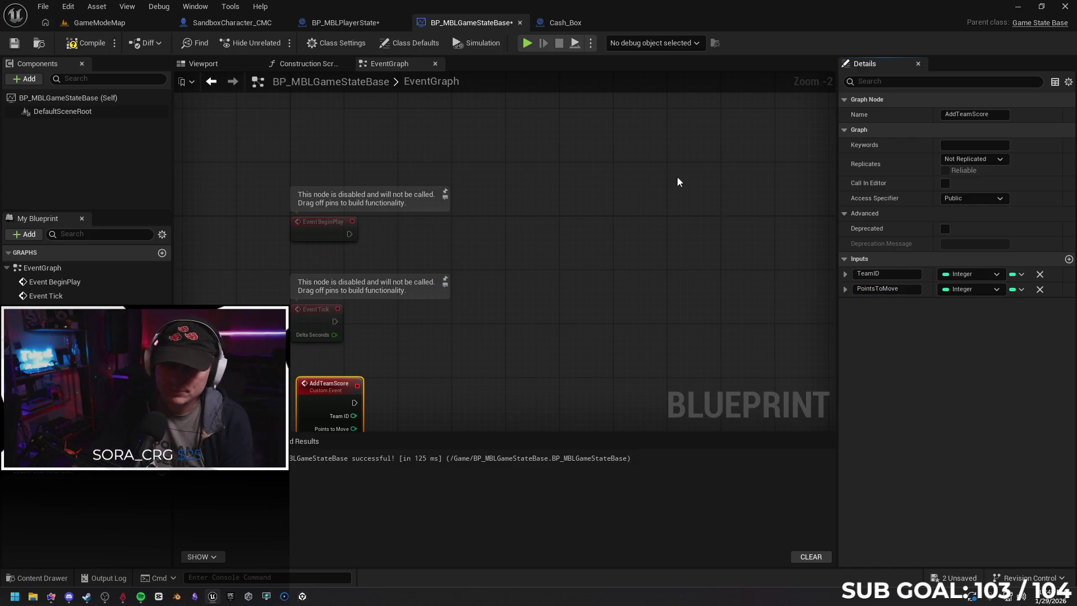
Compile BP_MBLGameStateBase and return to BP_MBLPlayerState.
mouse_move(422, 374)
mouse_down()
mouse_move(428, 349)
mouse_move(415, 309)
mouse_up()
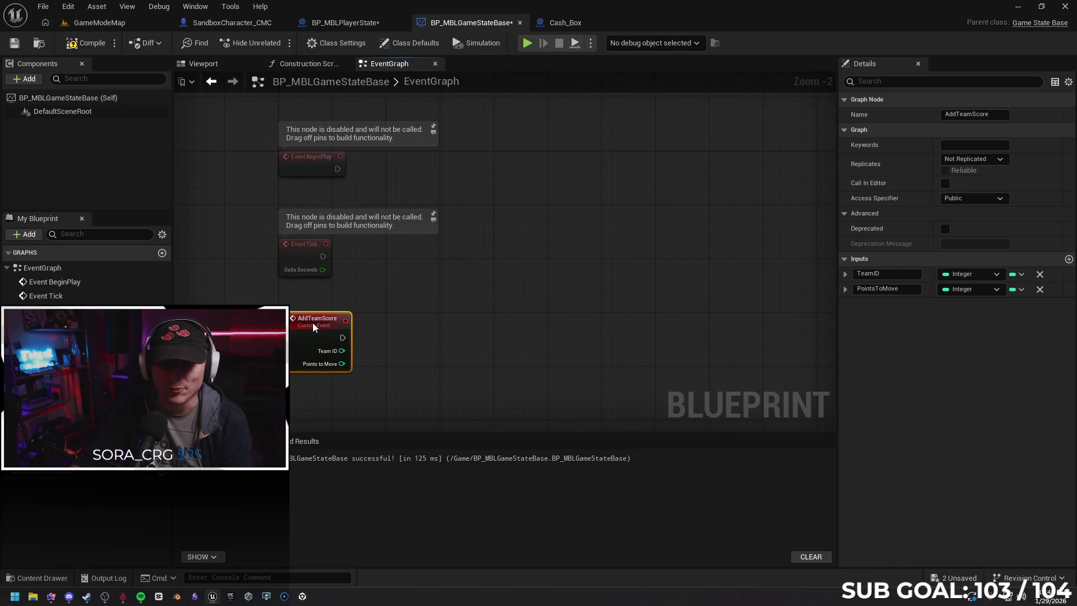
click(410, 288)
click(84, 43)
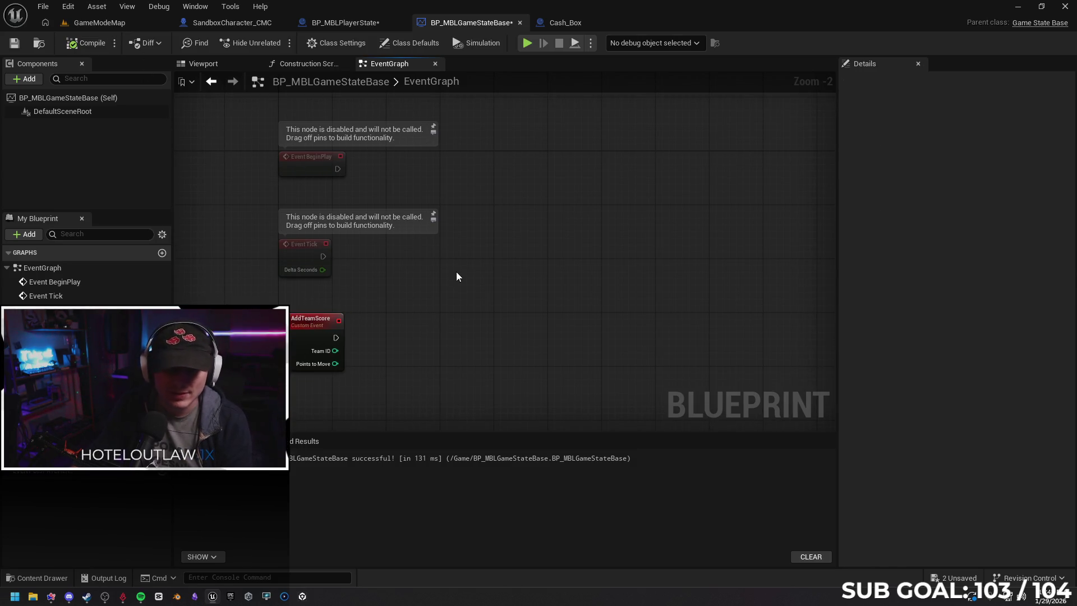
click(355, 22)
Call Add Team Score from the cast's success execution output.
mouse_move(656, 354)
mouse_down()
mouse_move(483, 325)
mouse_move(521, 331)
mouse_up()
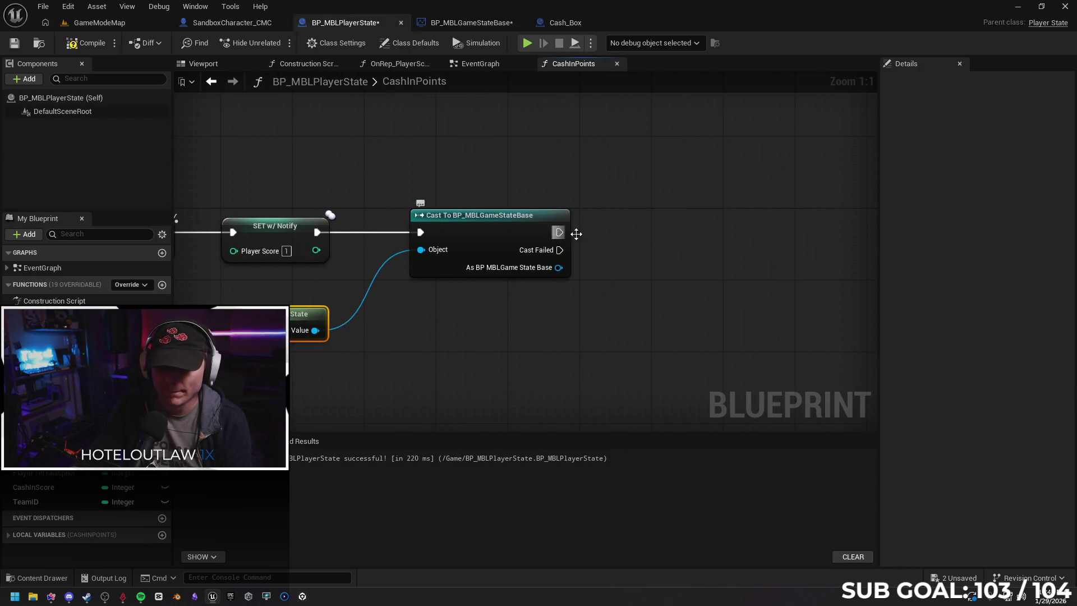
drag(559, 233, 681, 234)
text(add to)
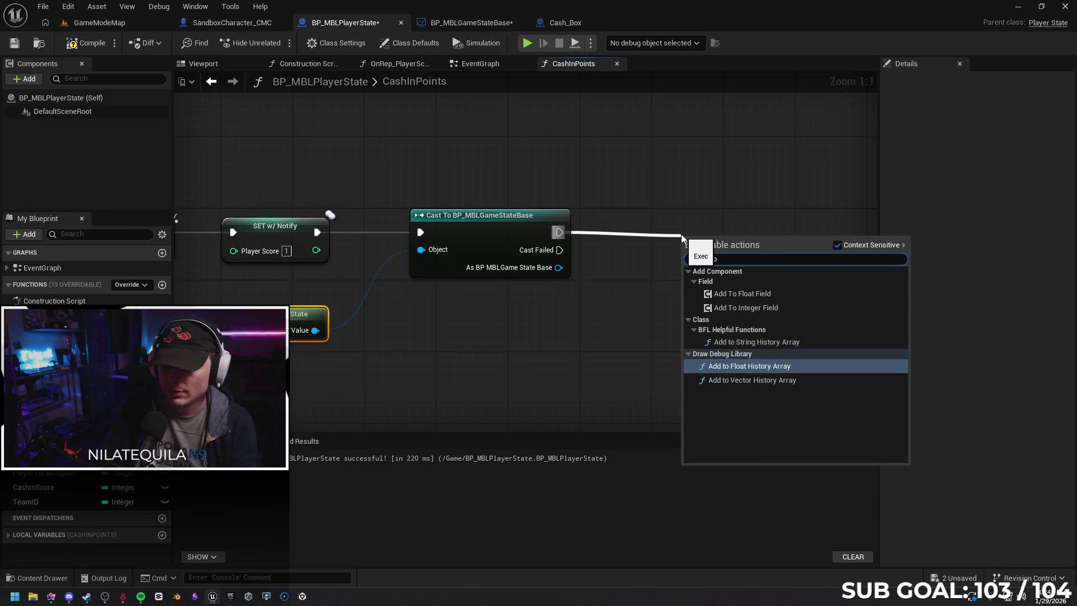
key(BackSpace)
key(BackSpace)
key(BackSpace)
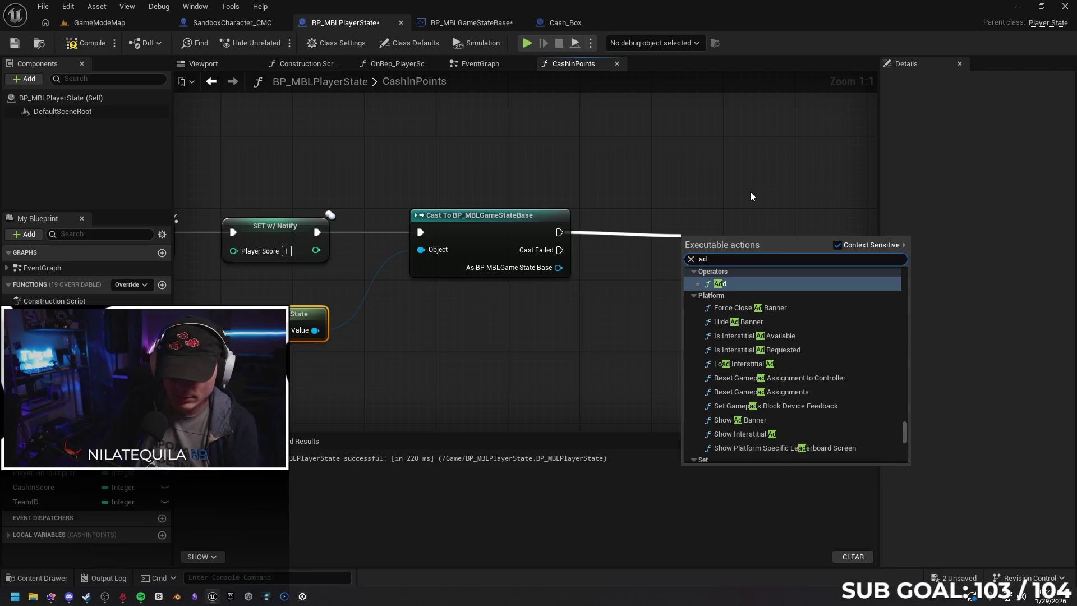
text(d team)
key(Return)
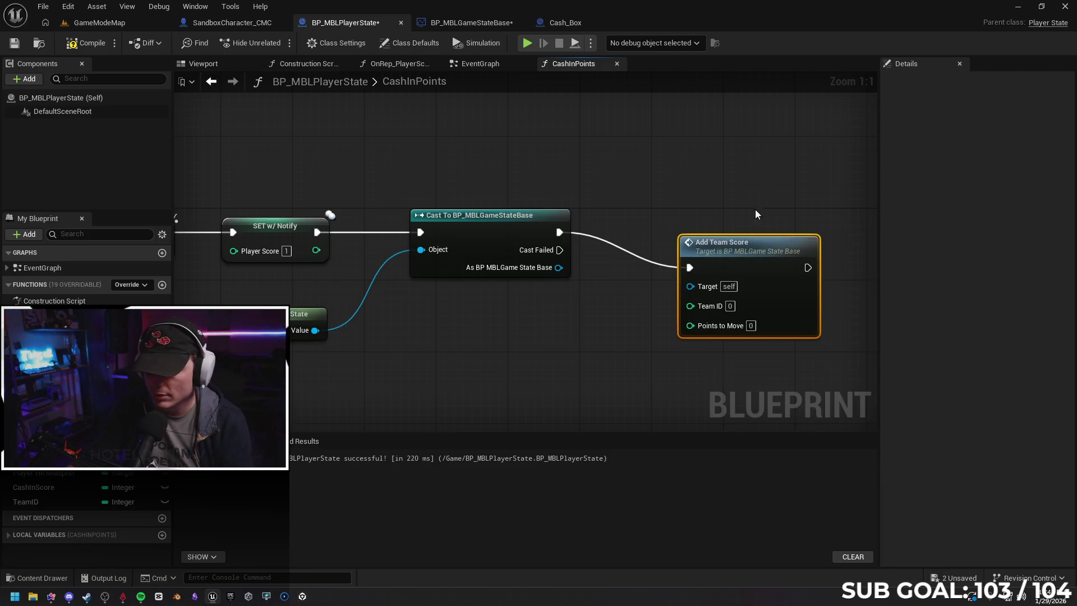
Tidy the Add Team Score node's position, then go to BP_MBLGameStateBase's event graph.
drag(749, 246, 721, 207)
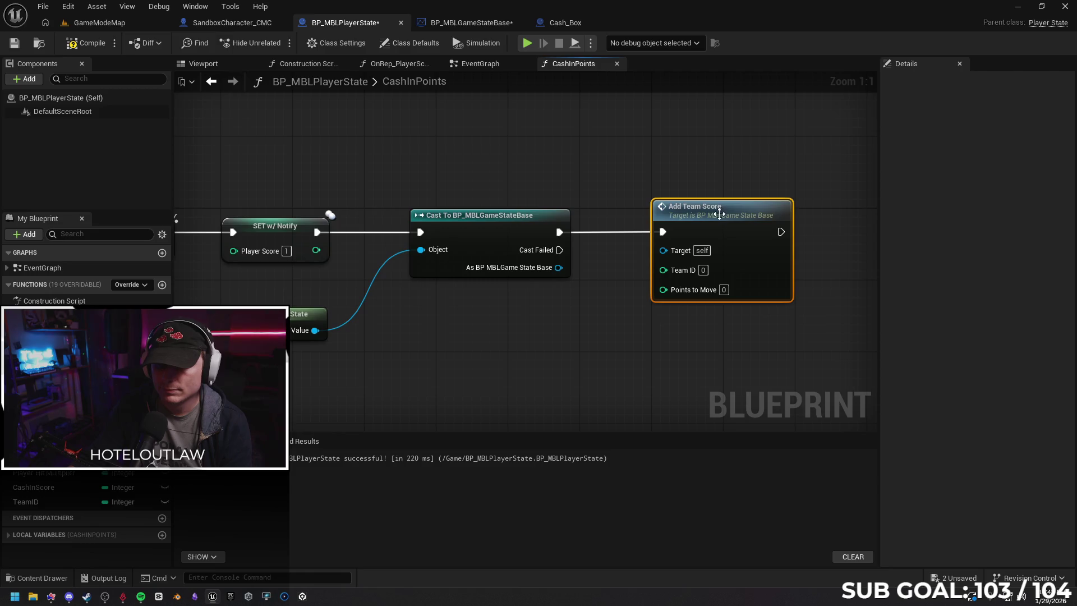
click(493, 319)
mouse_move(615, 308)
mouse_down()
mouse_move(658, 293)
mouse_move(594, 306)
mouse_up()
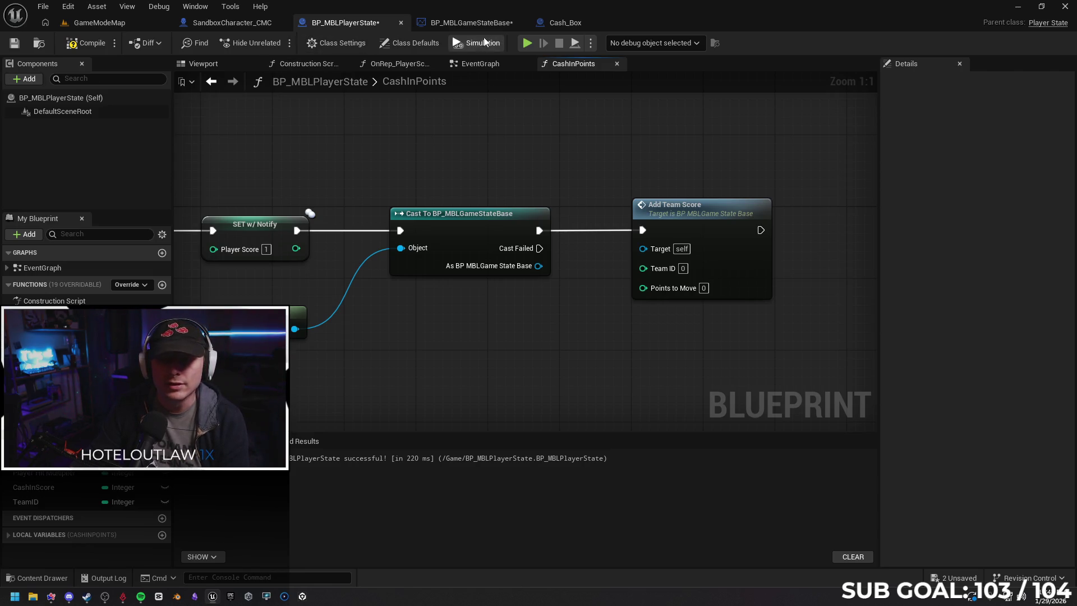
click(471, 23)
mouse_move(459, 255)
mouse_down()
mouse_move(447, 286)
mouse_move(454, 270)
mouse_move(425, 250)
mouse_move(410, 258)
mouse_up()
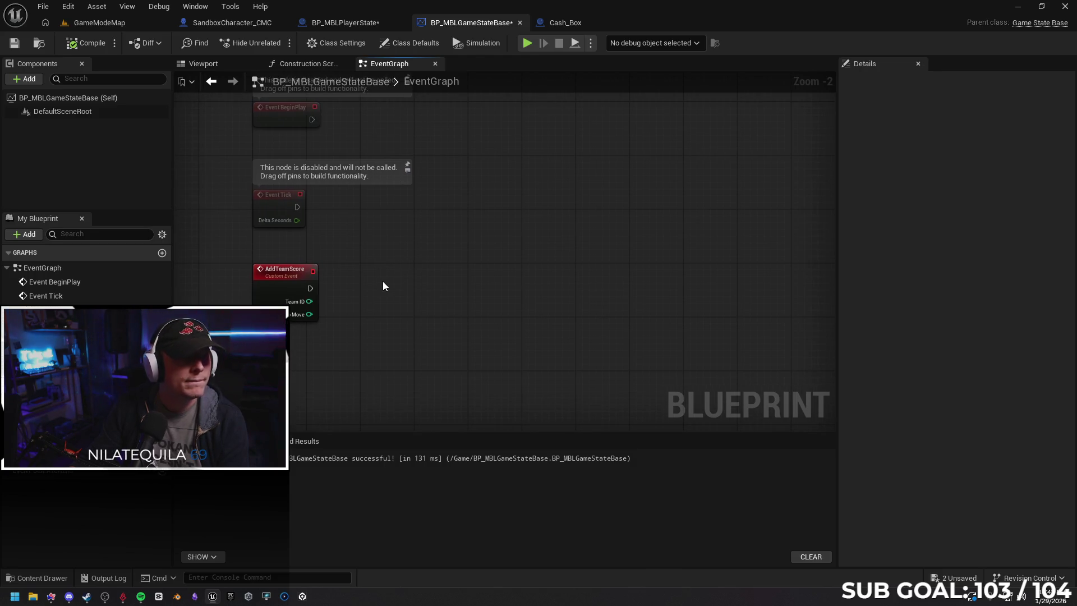
Add a Switch on Int on Team ID after AddTeamScore with cases 0 and 1, no default.
drag(310, 289, 358, 287)
text(switch)
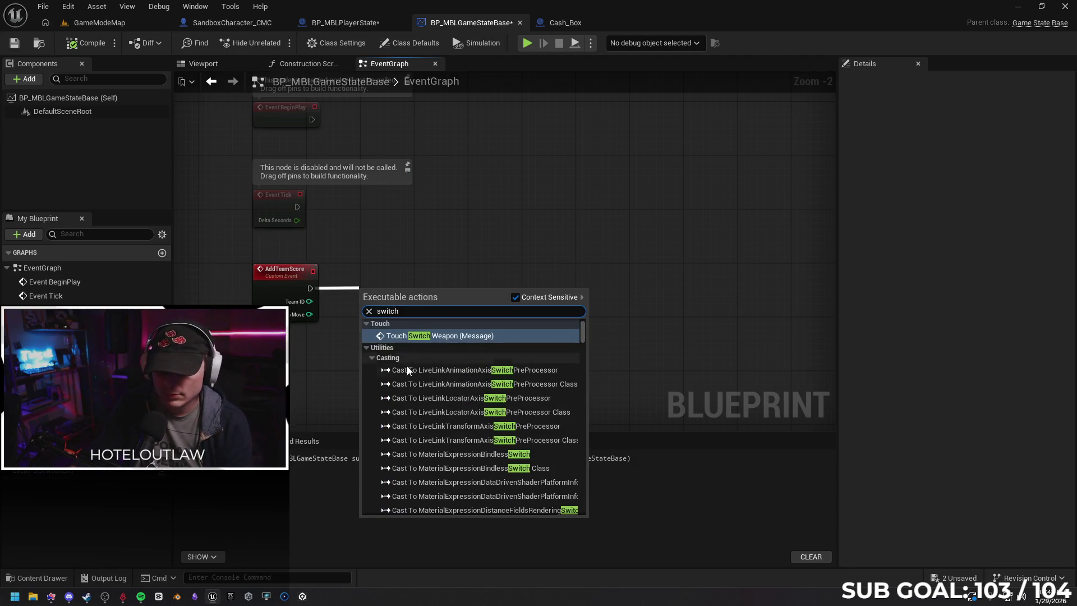
scroll(440, 359, down, 3)
drag(577, 335, 581, 516)
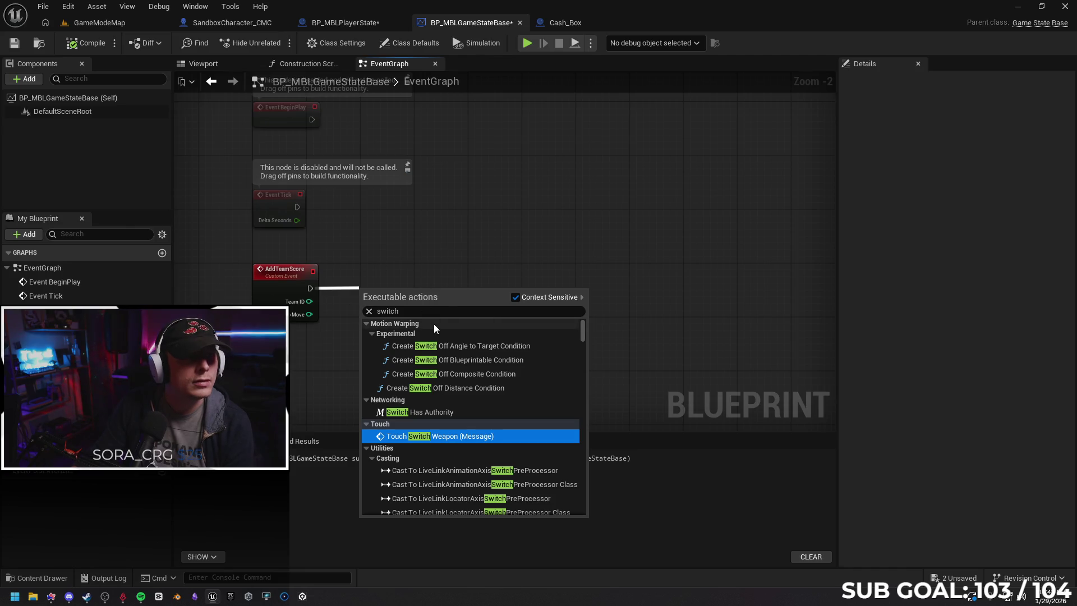
text( on int)
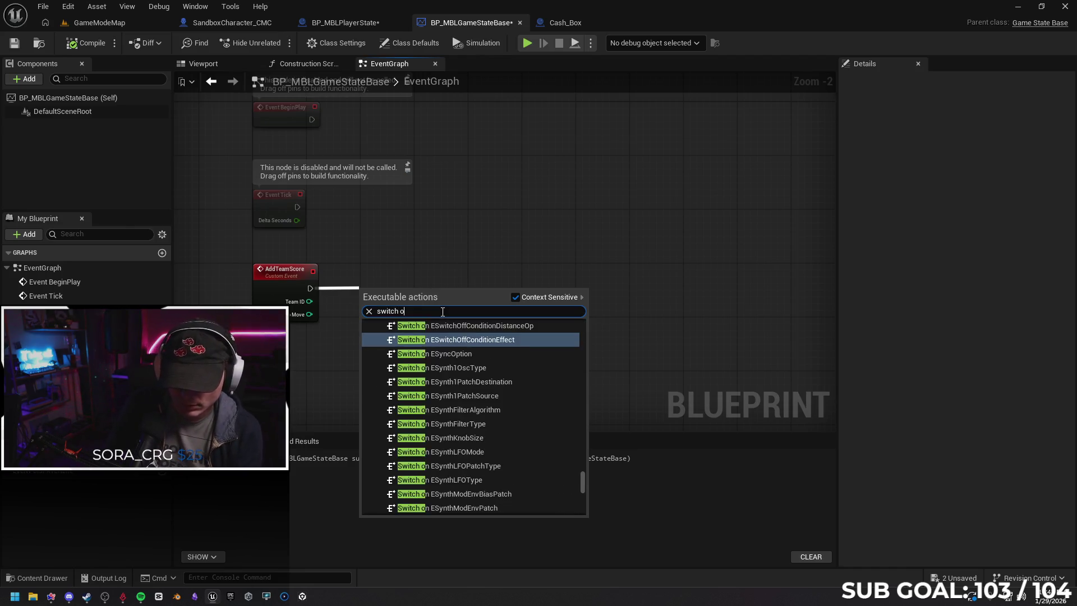
key(Return)
drag(399, 292, 415, 277)
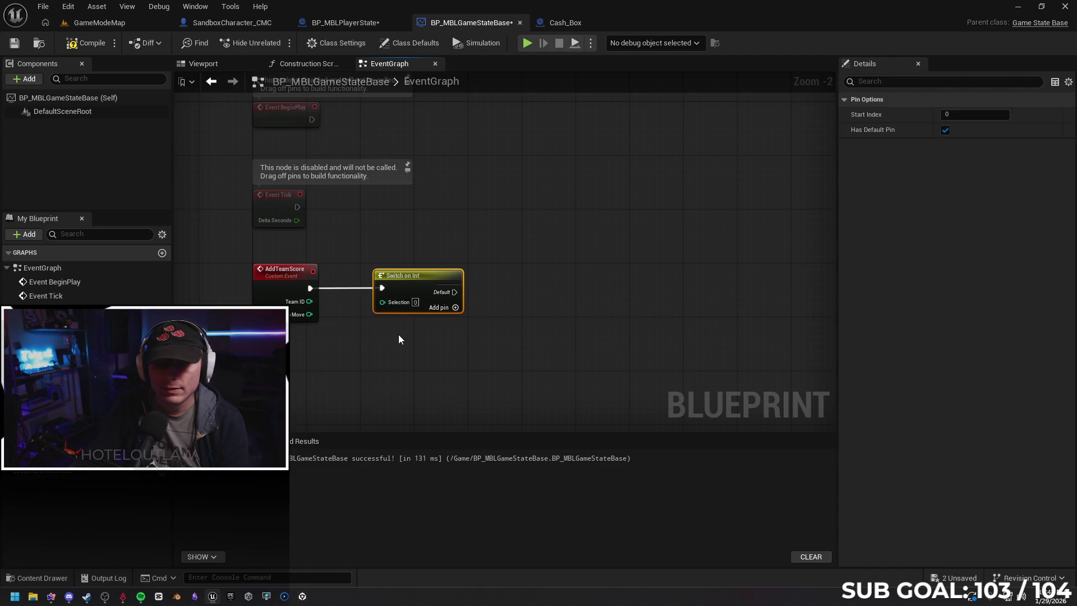
mouse_move(309, 302)
mouse_down()
mouse_move(389, 303)
mouse_move(391, 286)
mouse_up()
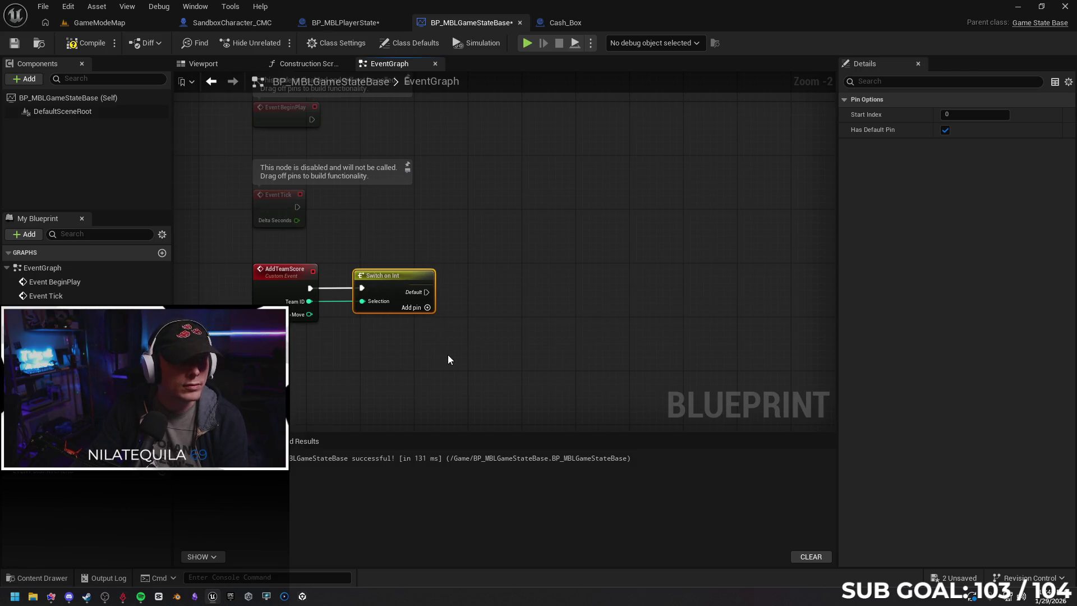
click(428, 308)
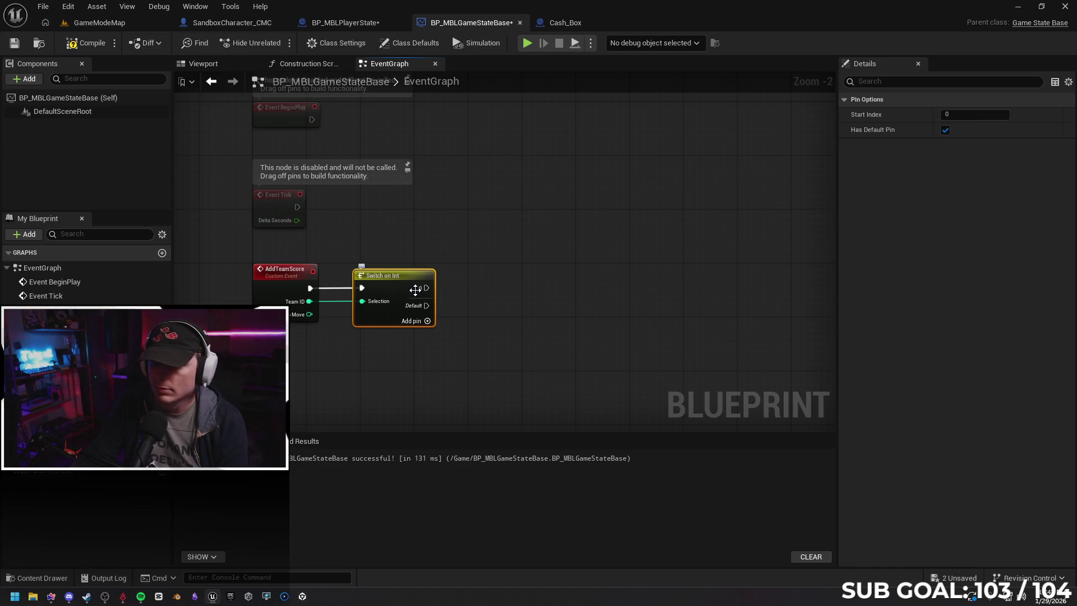
drag(418, 288, 418, 290)
click(945, 129)
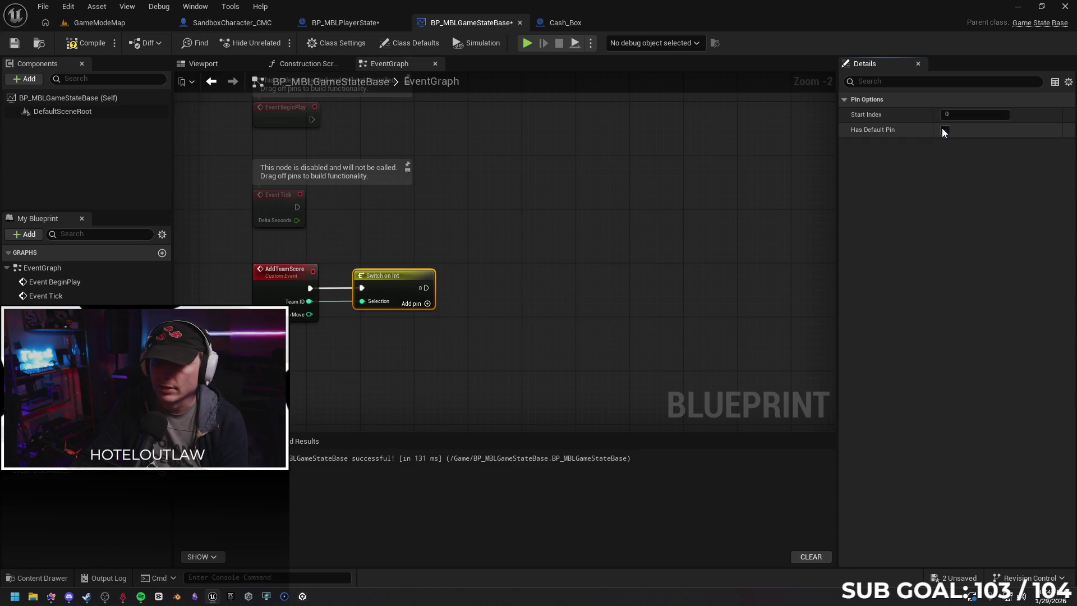
click(428, 303)
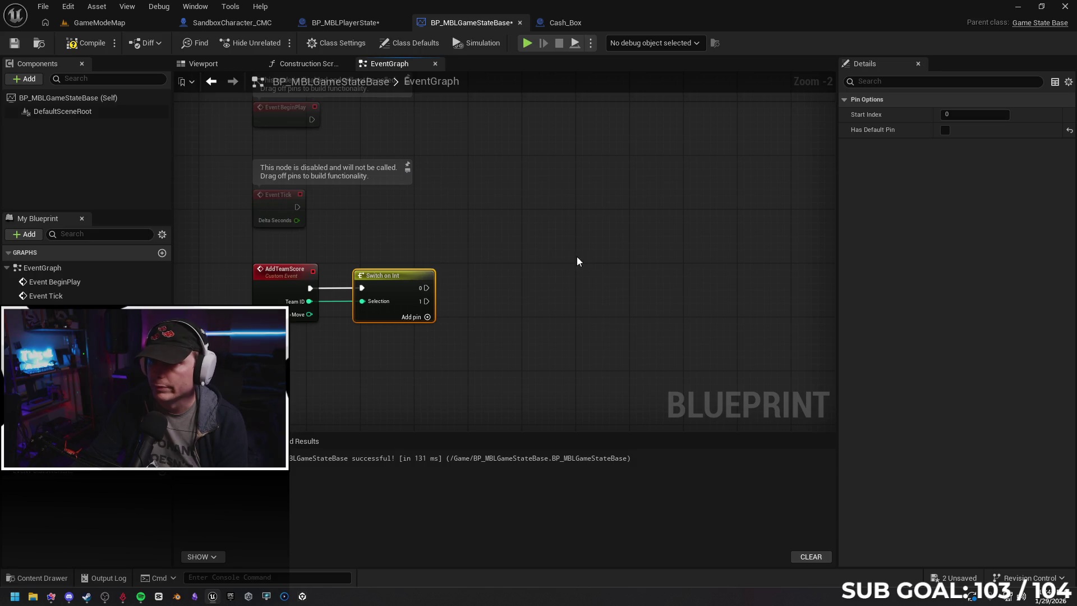
click(507, 298)
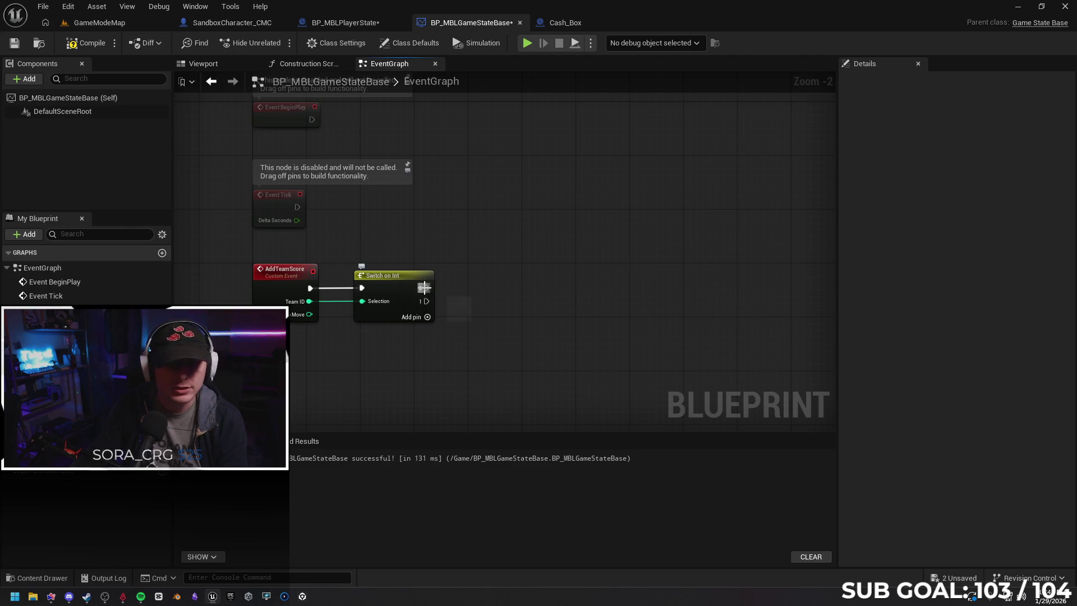
Wire case 0 into a TeamScore_A setter, then go back to CashInPoints.
mouse_move(51, 359)
mouse_down()
mouse_move(552, 304)
mouse_move(546, 285)
mouse_up()
click(586, 330)
mouse_move(426, 288)
mouse_down()
mouse_move(566, 294)
mouse_move(530, 288)
mouse_up()
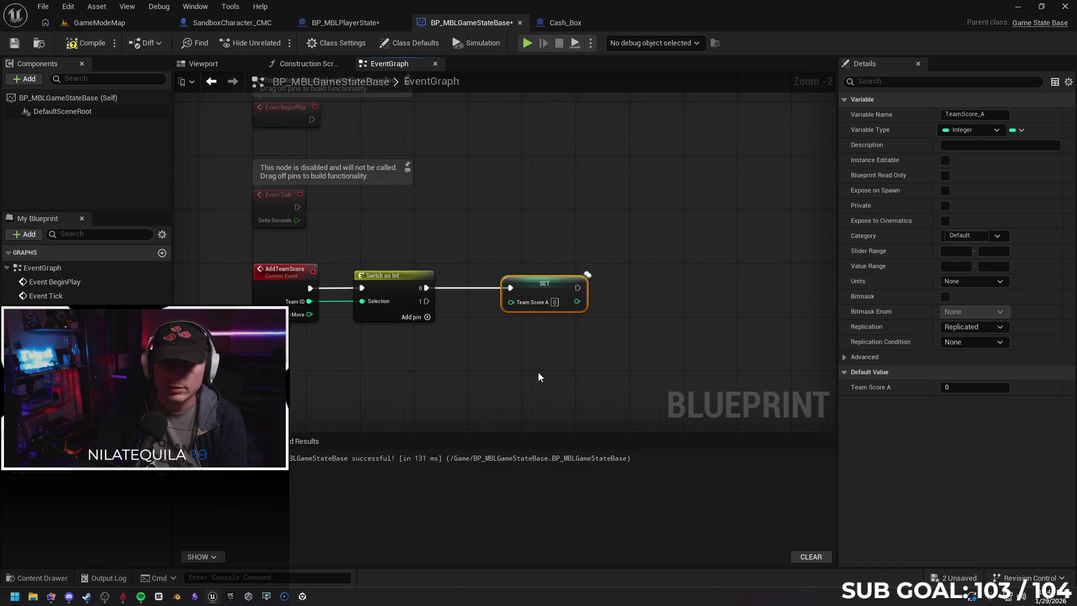
click(350, 25)
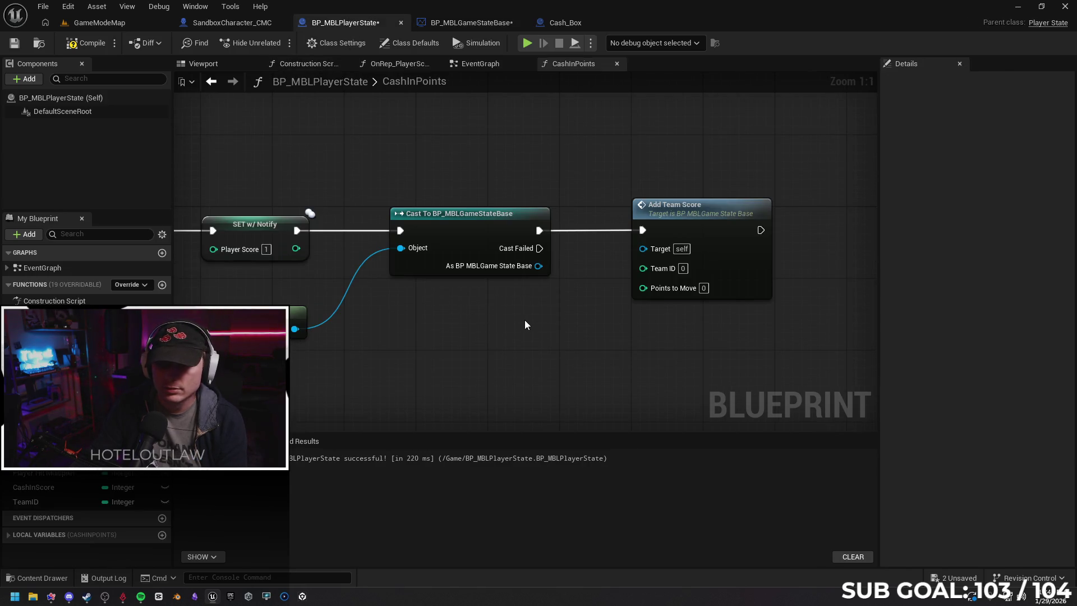
Connect As BP MBLGameStateBase to Add Team Score's Target and recompile.
mouse_move(500, 327)
mouse_down()
mouse_move(726, 308)
mouse_move(513, 300)
mouse_move(453, 336)
mouse_up()
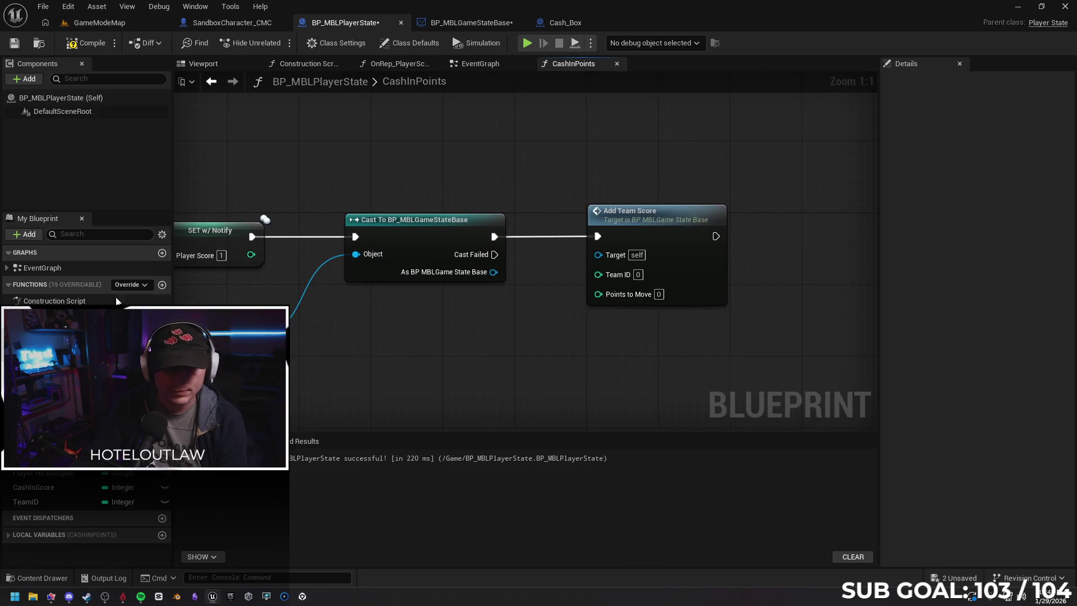
mouse_move(299, 384)
mouse_down()
mouse_move(374, 358)
mouse_move(694, 314)
mouse_up()
click(459, 183)
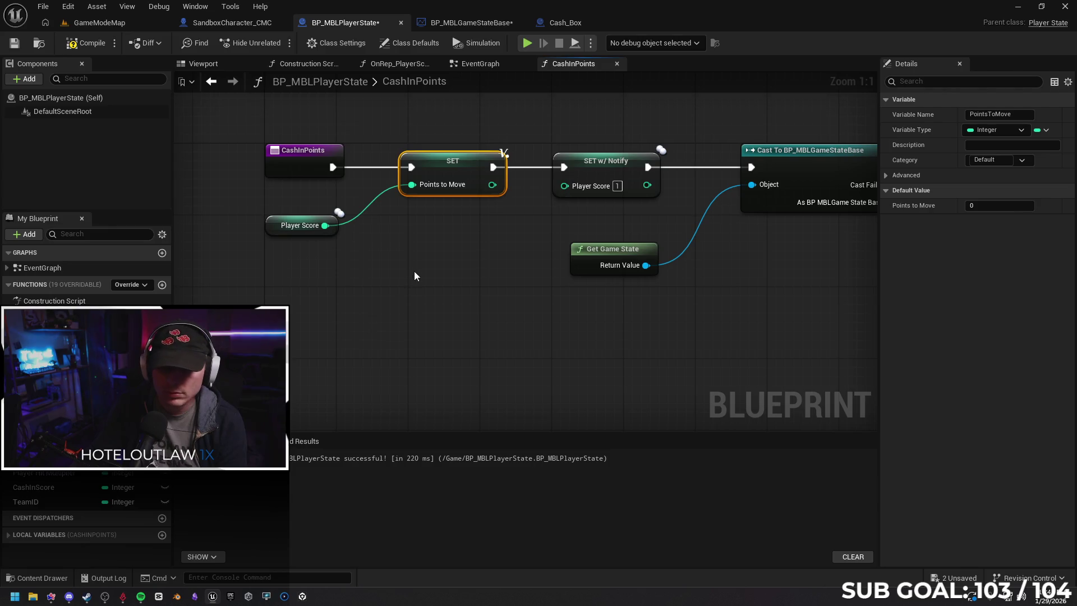
click(83, 44)
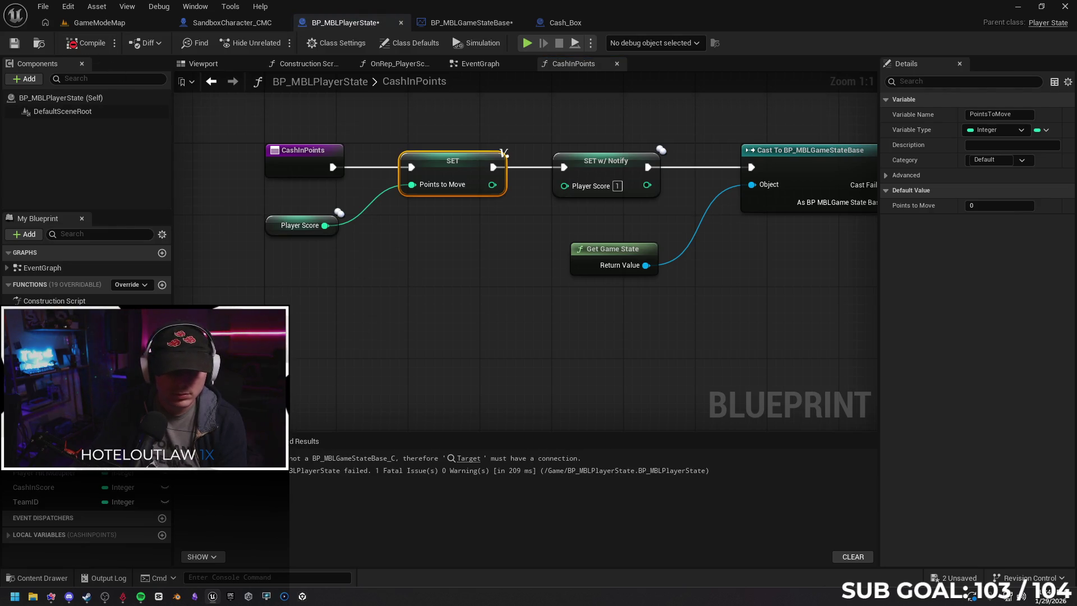
mouse_move(468, 330)
mouse_down()
mouse_move(472, 301)
mouse_move(471, 314)
mouse_up()
drag(548, 216, 652, 199)
click(83, 43)
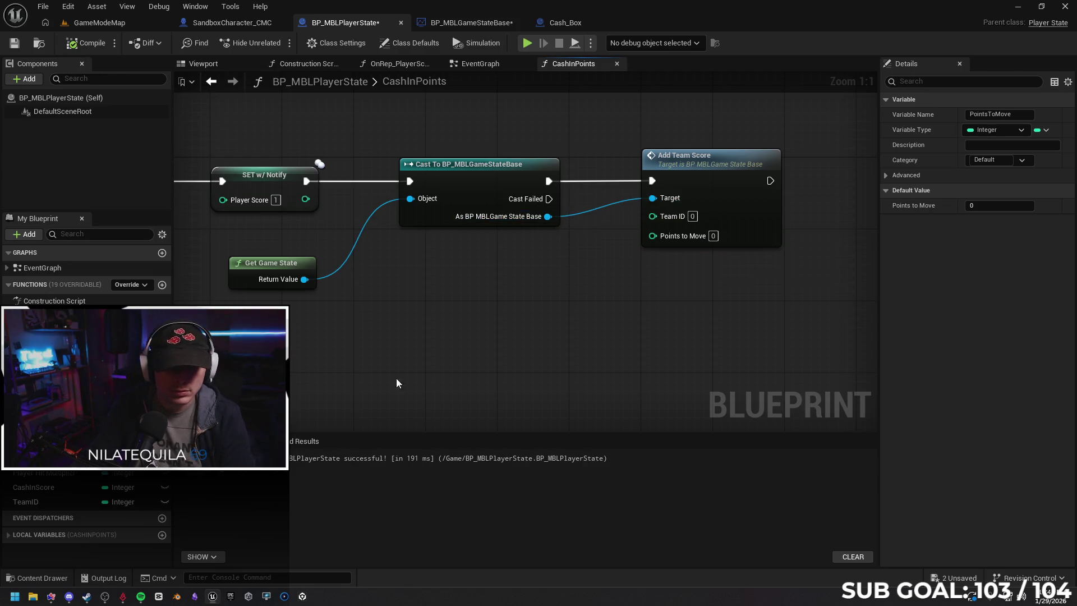
Feed a PointsToMove getter into Add Team Score's Points to Move and compile CashInPoints.
mouse_move(354, 362)
mouse_down()
mouse_move(570, 329)
mouse_move(622, 344)
mouse_move(638, 336)
mouse_up()
click(45, 535)
mouse_move(84, 549)
mouse_down()
mouse_move(702, 269)
mouse_move(741, 298)
mouse_move(379, 369)
mouse_move(546, 315)
mouse_up()
click(758, 292)
drag(336, 377, 391, 359)
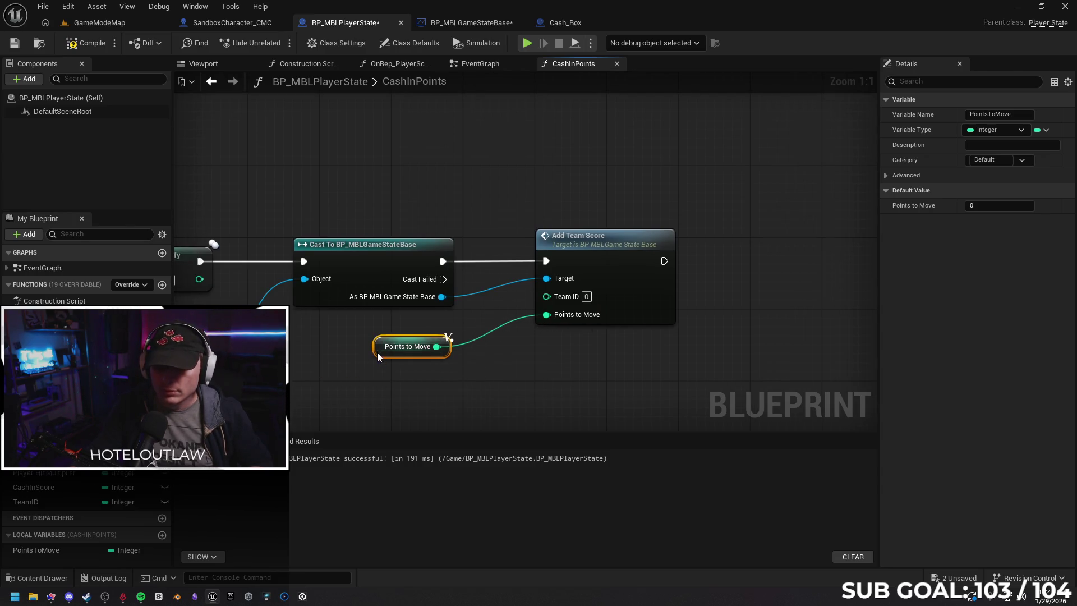
click(84, 44)
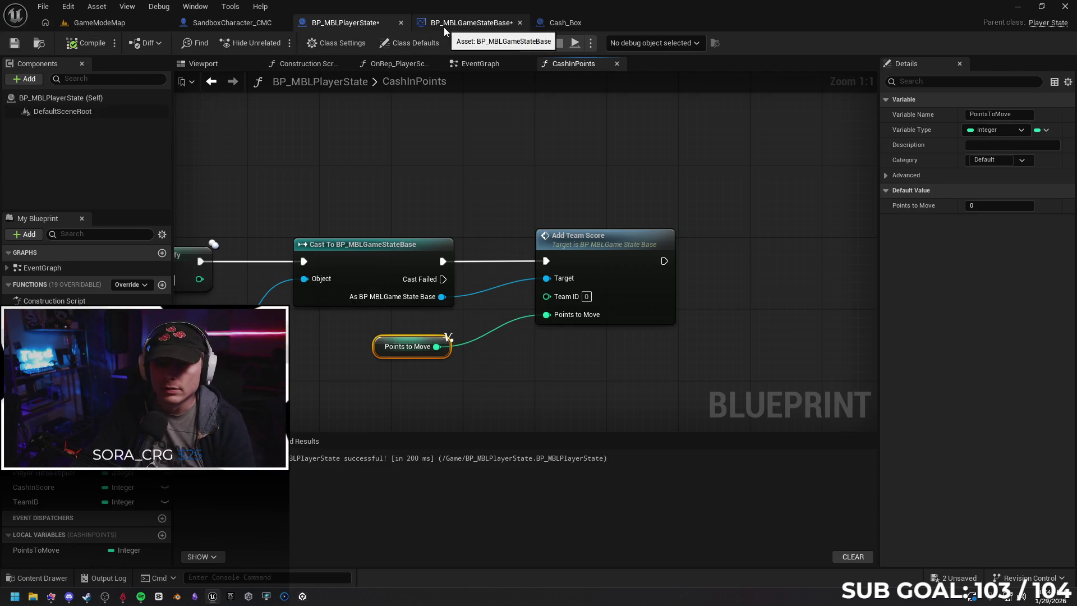
mouse_move(308, 179)
mouse_down()
mouse_move(739, 135)
mouse_move(372, 149)
mouse_up()
In BP_MBLGameStateBase's EventGraph, try wiring Points to Move into SET Team Score A, then cancel.
click(470, 22)
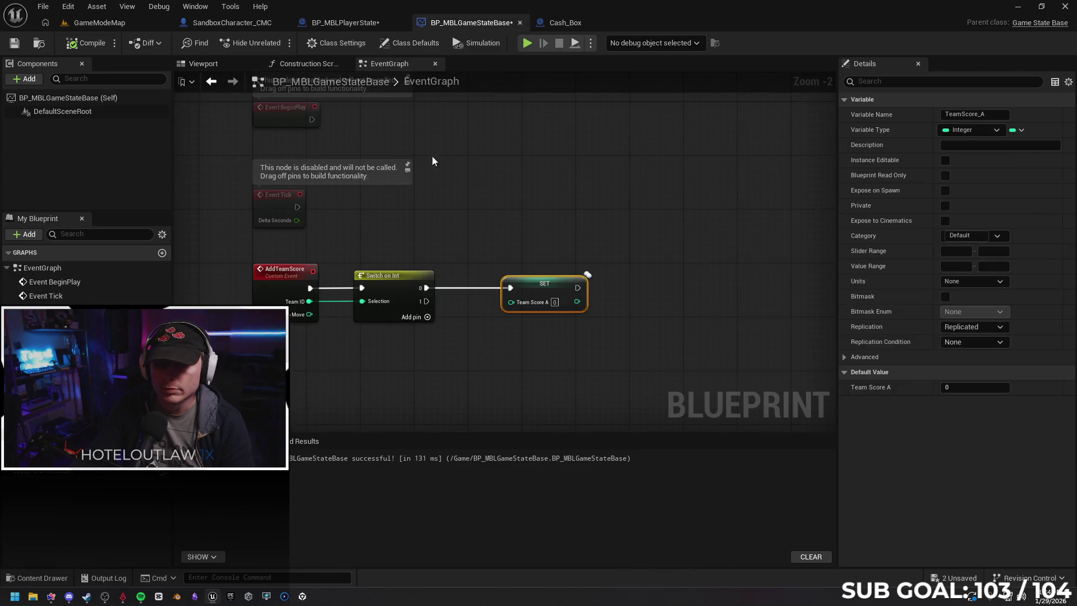
drag(462, 208, 448, 189)
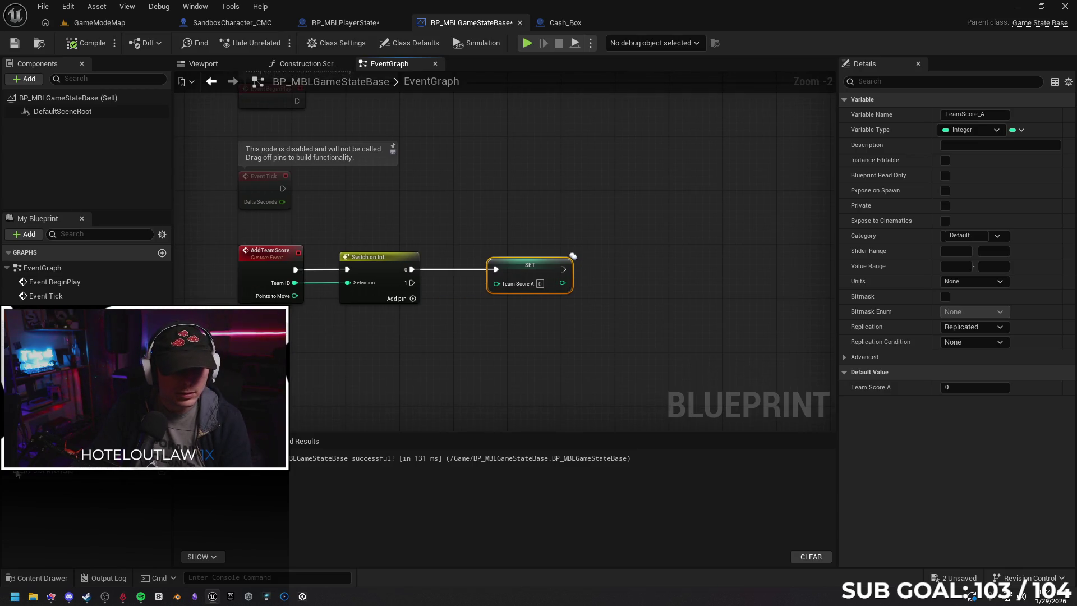
drag(294, 295, 494, 285)
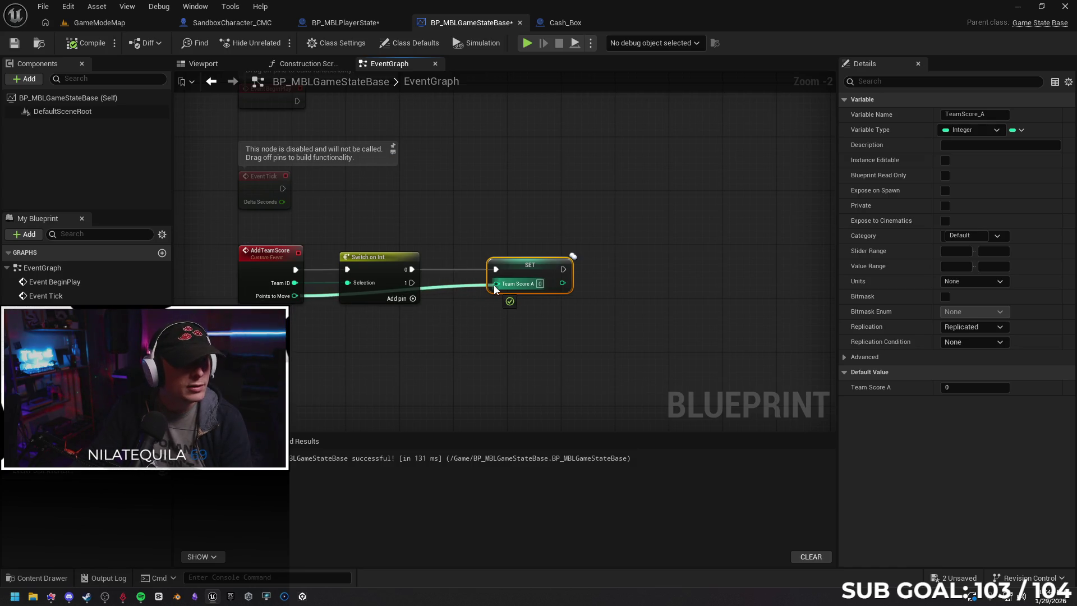
mouse_move(494, 285)
mouse_down()
mouse_move(336, 348)
mouse_move(303, 314)
mouse_up()
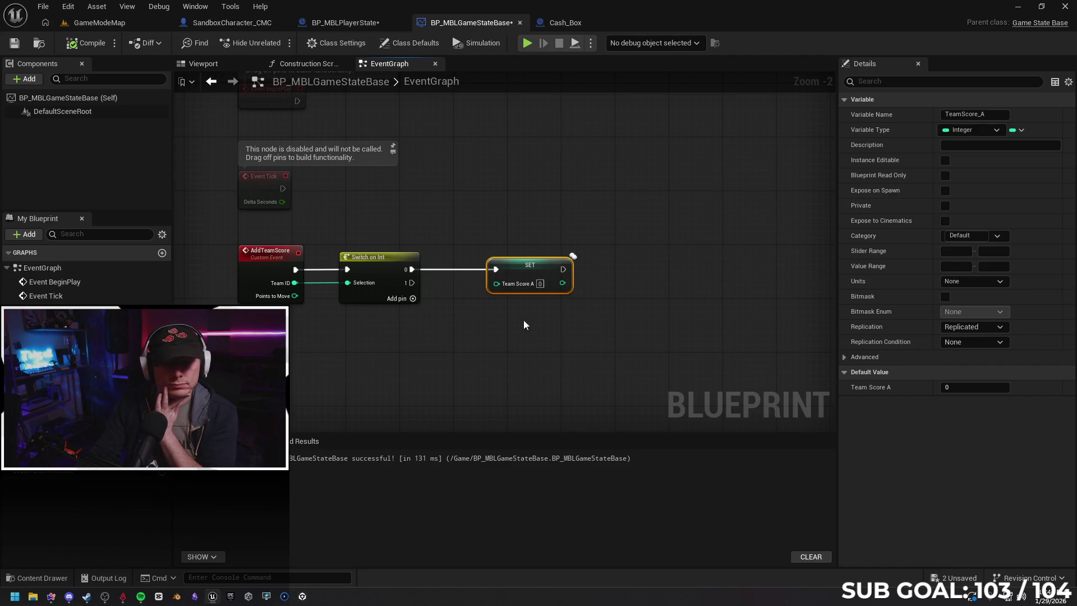
right_click(280, 300)
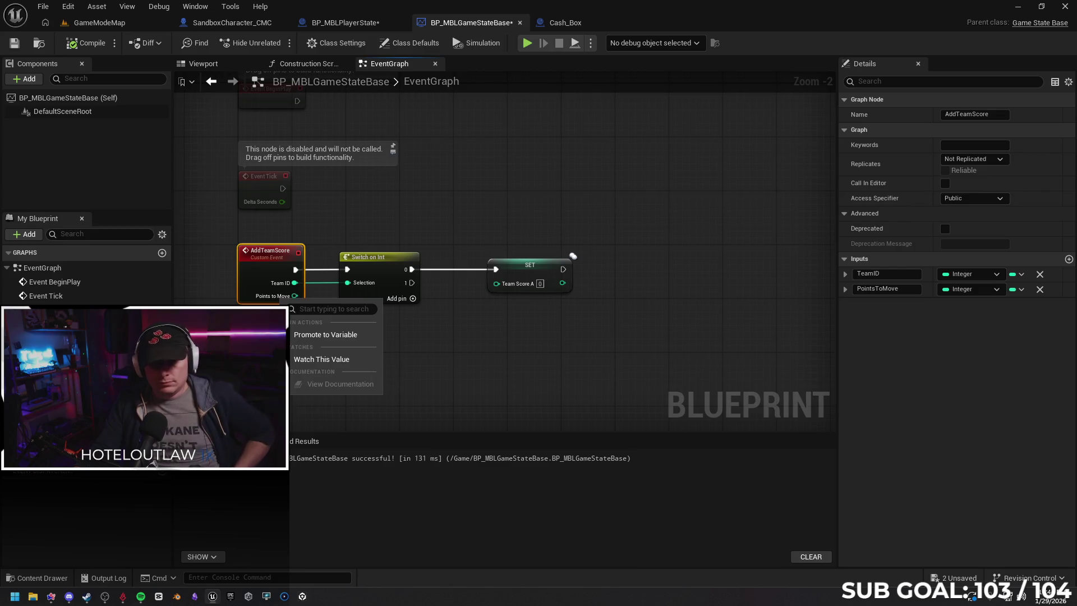
key(Escape)
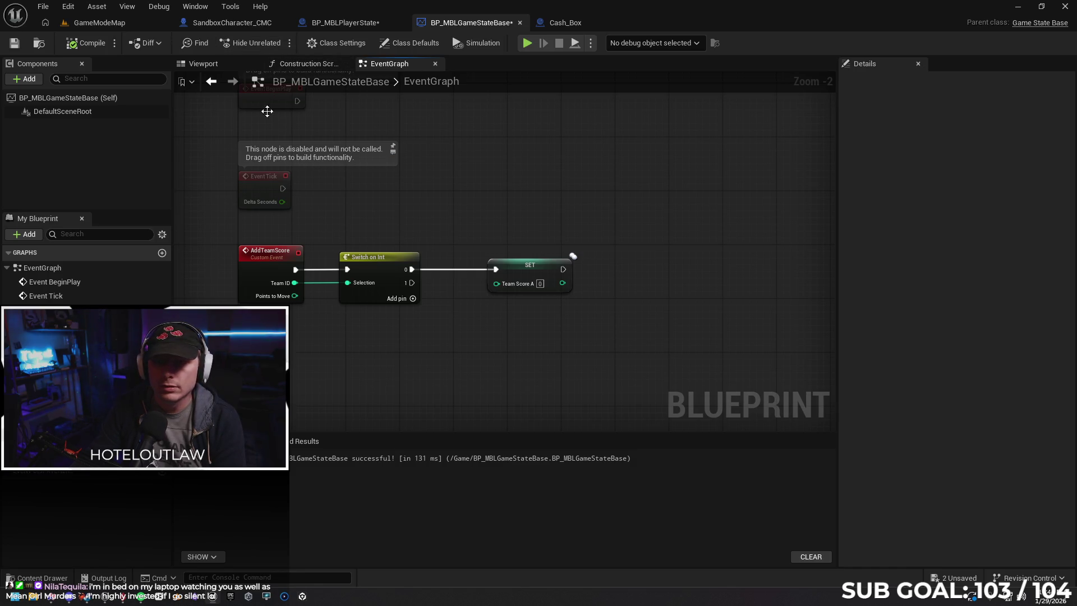
Open BP_MBLGameModeBase from the Content Drawer and scroll through its class defaults.
click(23, 574)
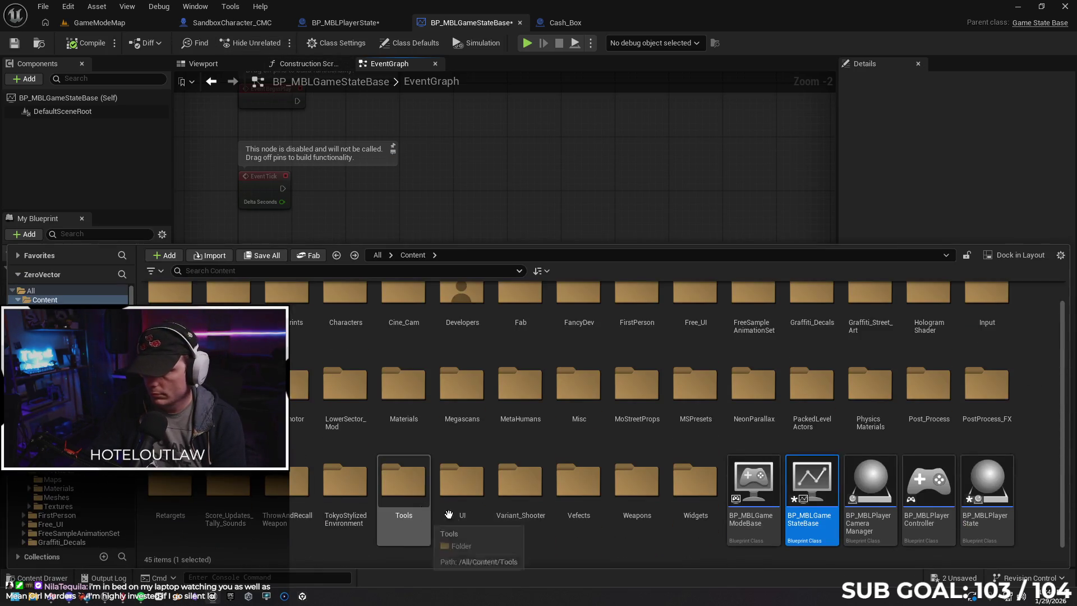
click(762, 478)
double_click(762, 485)
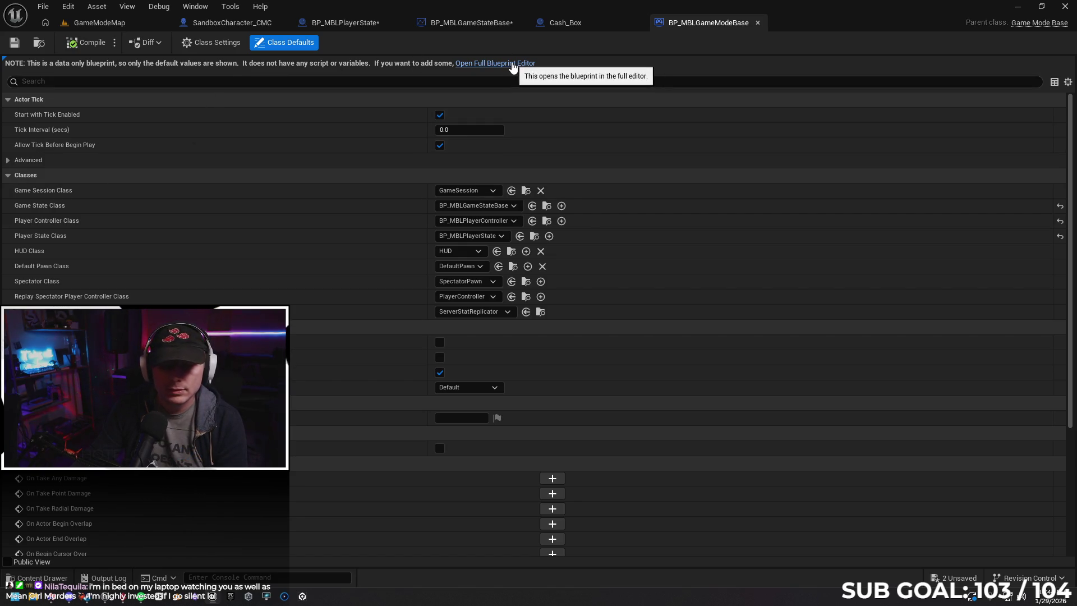
scroll(617, 357, down, 2)
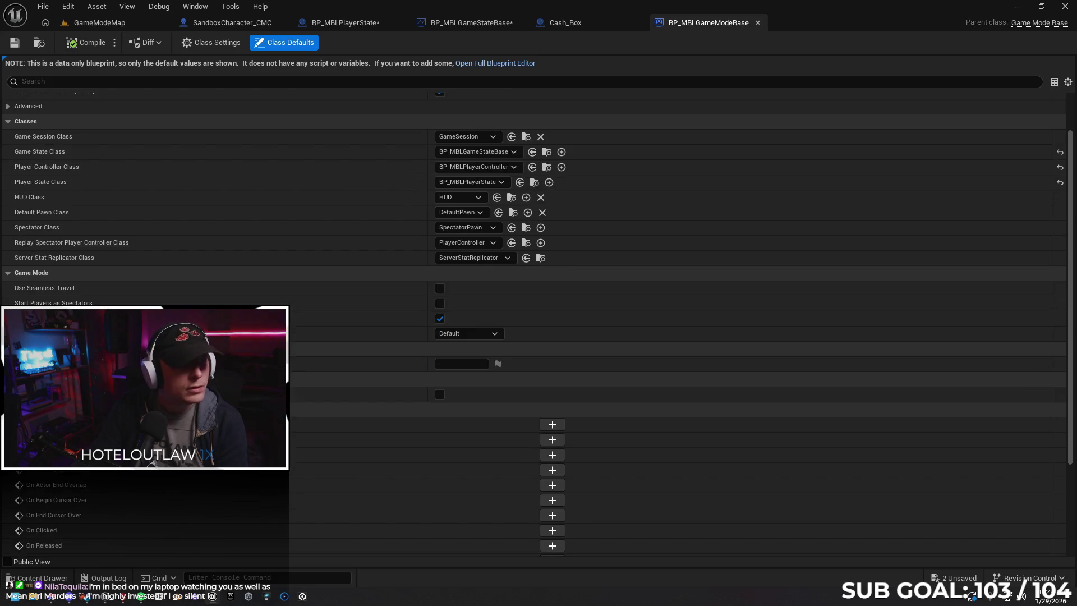
scroll(617, 357, down, 5)
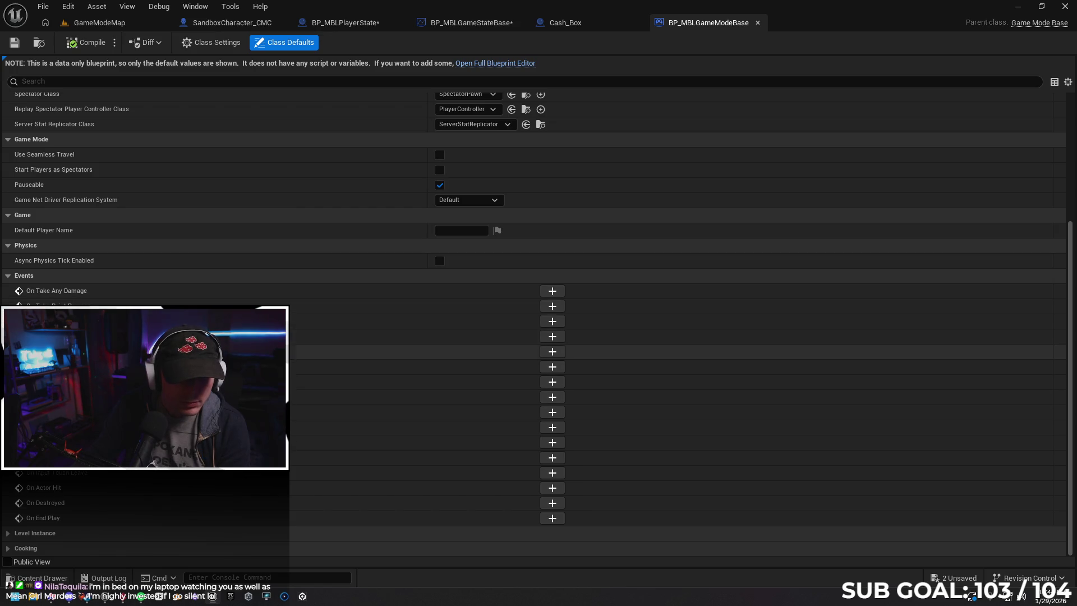
scroll(561, 352, up, 7)
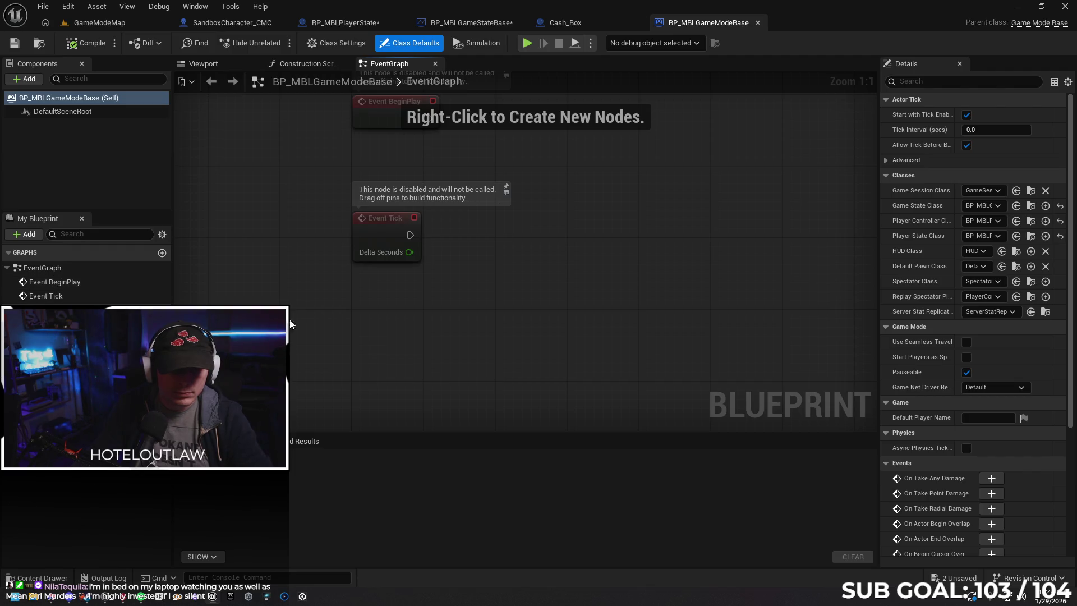
Add an Event OnPostLogin node with a Get Player State fed by its New Player pin.
right_click(379, 325)
text(onpost)
key(Return)
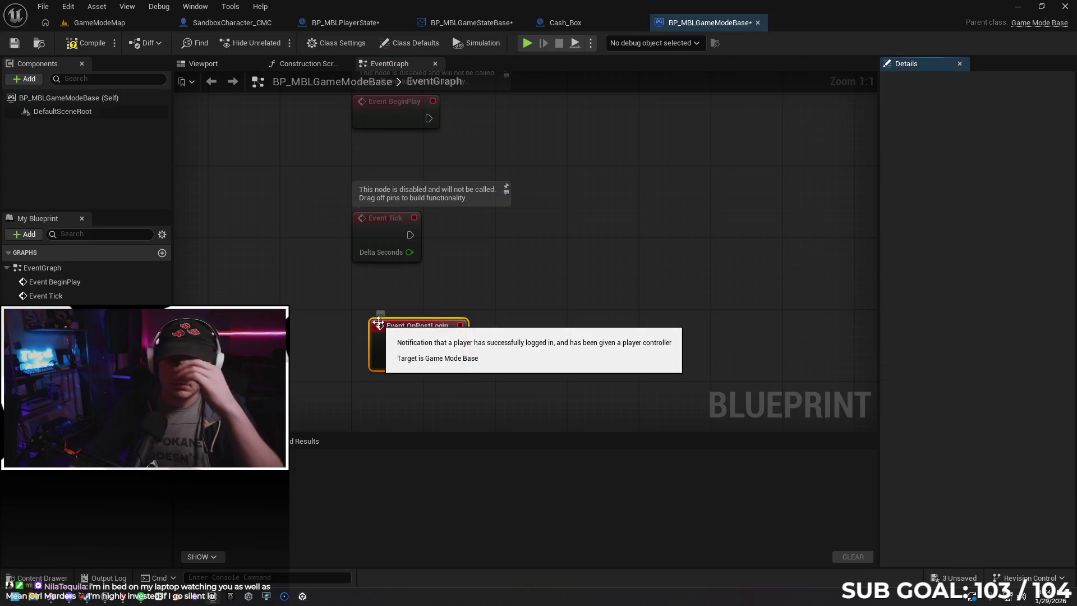
drag(407, 329, 390, 321)
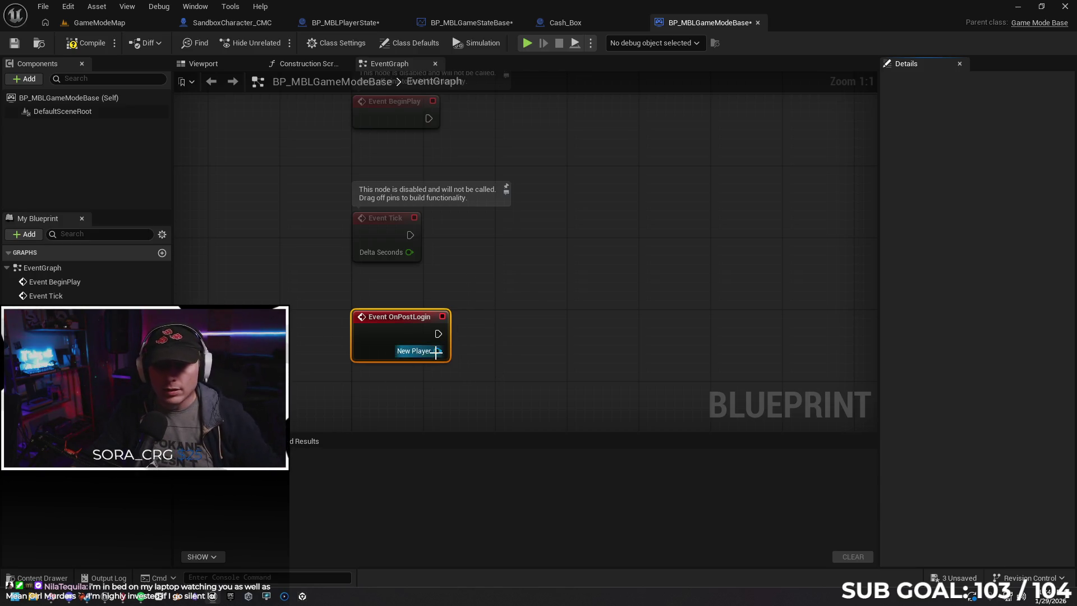
drag(438, 350, 493, 352)
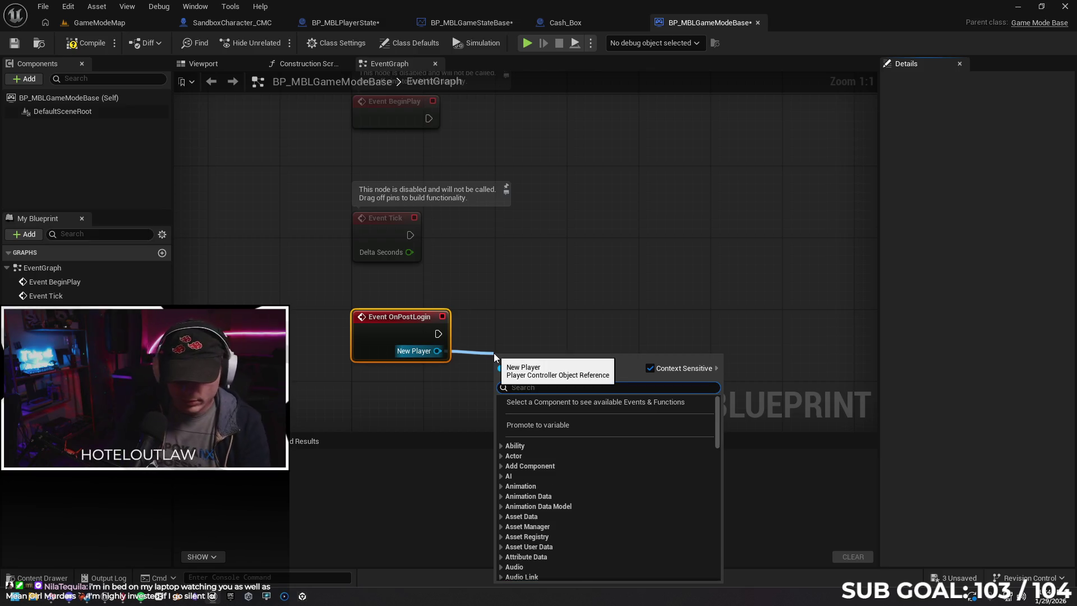
text(get player state)
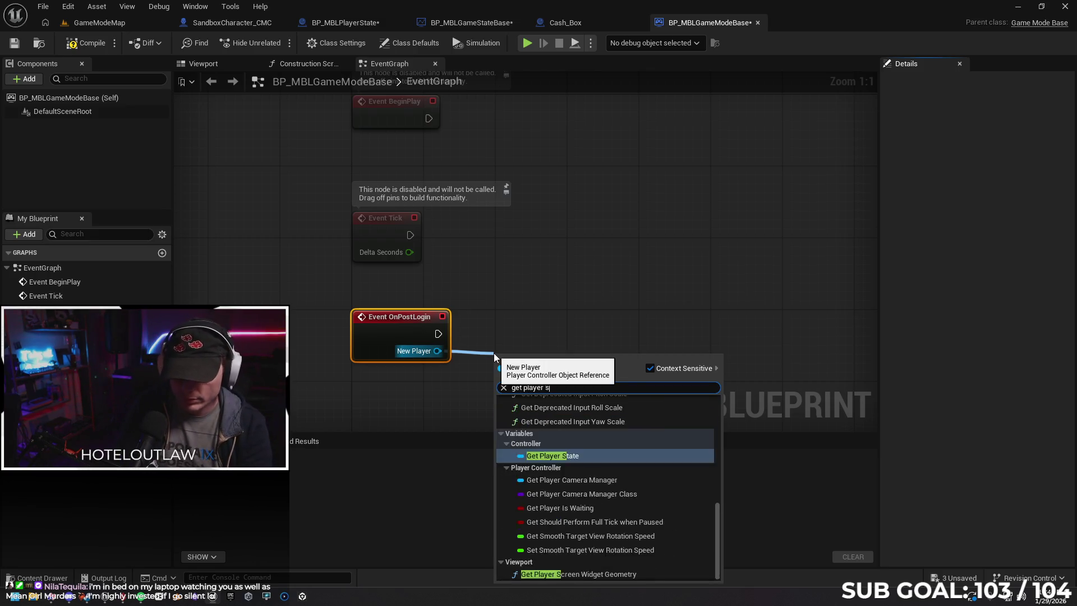
key(Return)
mouse_move(534, 358)
mouse_down()
mouse_move(521, 359)
mouse_move(661, 354)
mouse_up()
Cast the Player State to BP_MBLPlayerState, executed from OnPostLogin.
text(cast to mbl)
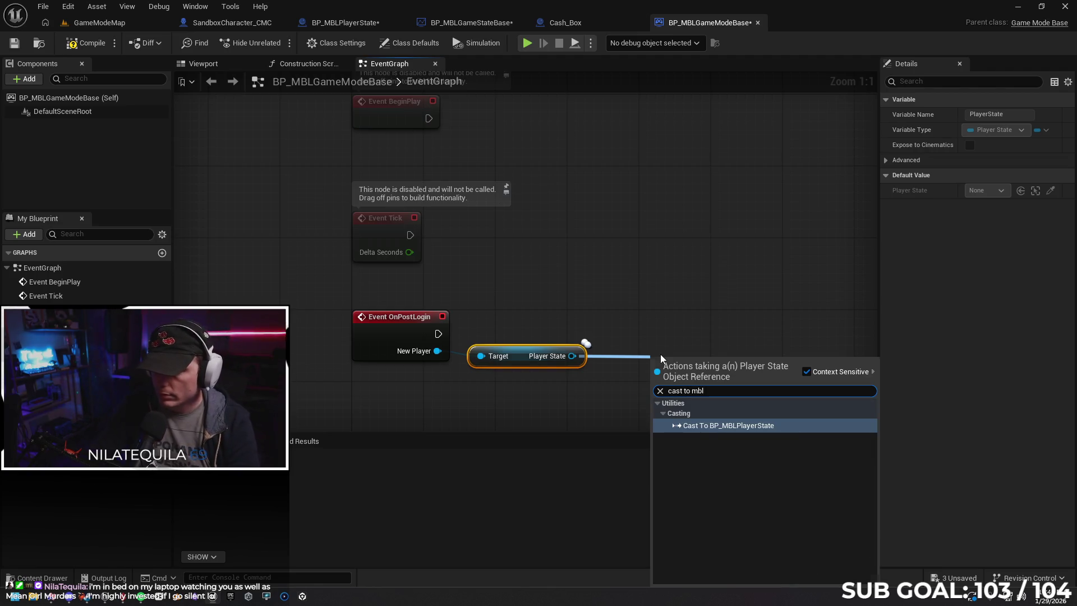
key(Return)
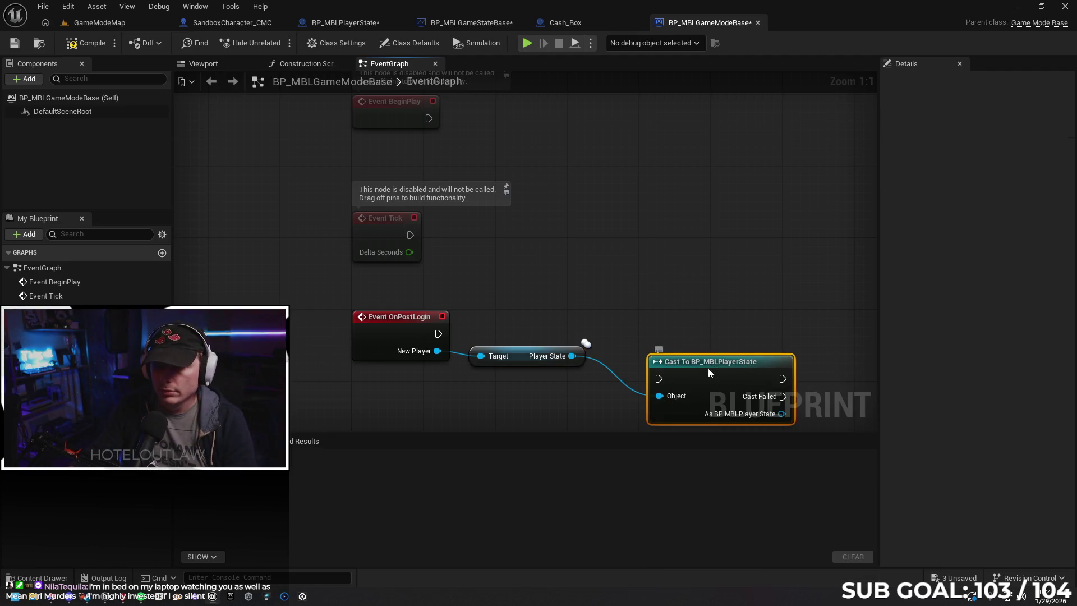
drag(716, 381, 689, 328)
drag(439, 334, 664, 325)
drag(576, 388, 473, 369)
drag(729, 373, 691, 368)
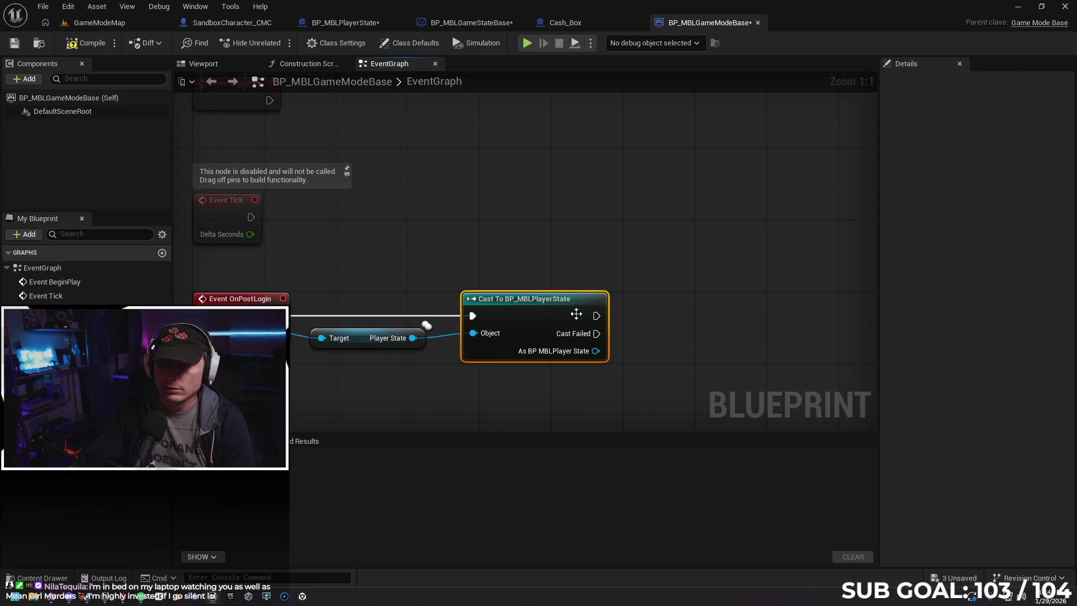
Add a Flip Flop after the cast's success output and line it up.
drag(596, 315, 638, 320)
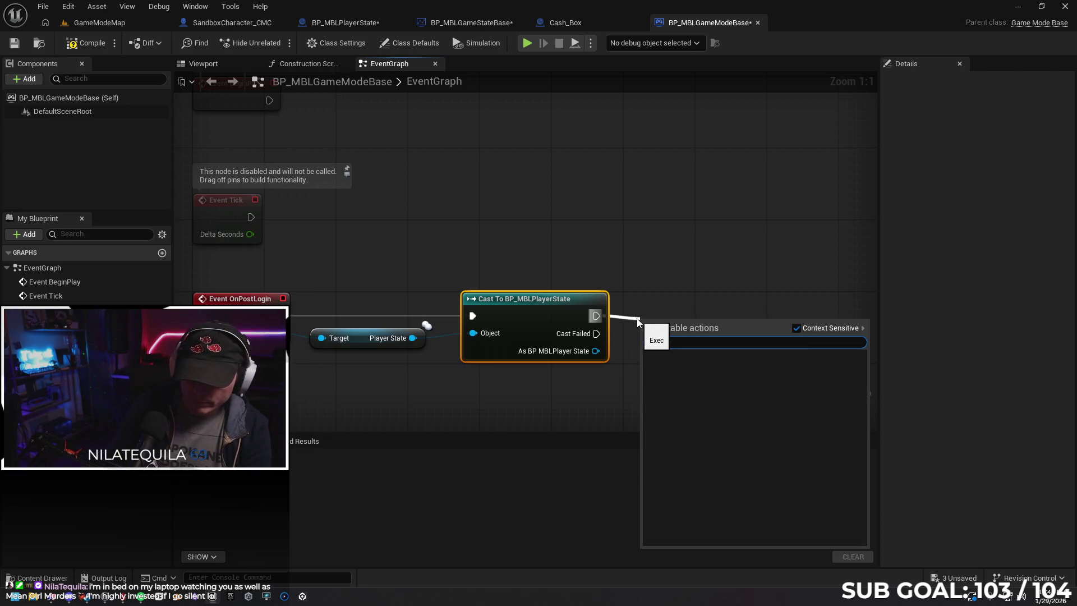
text(flip)
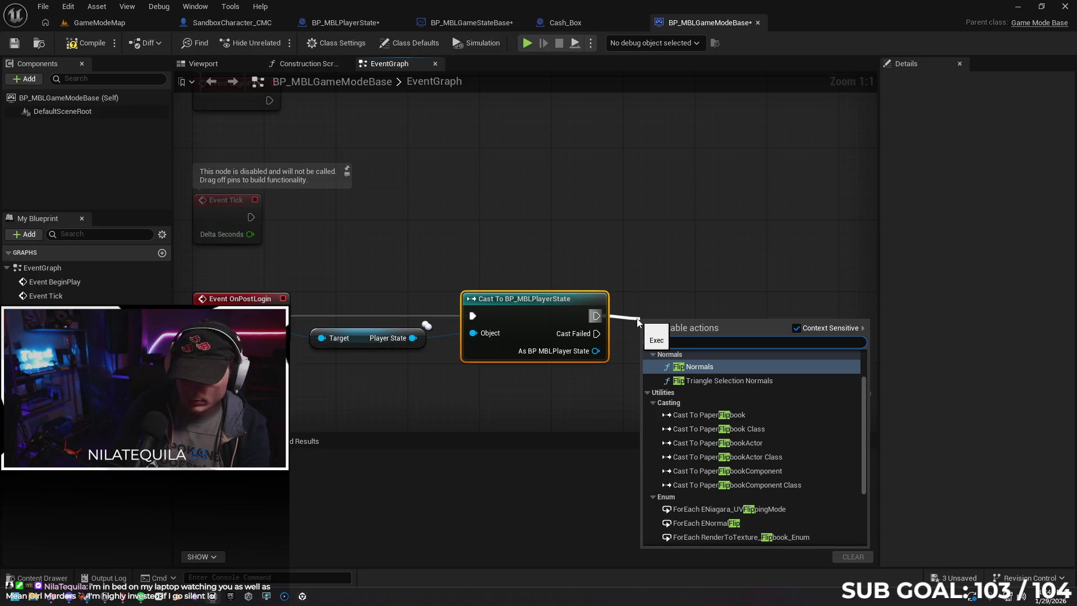
text(flop)
key(Return)
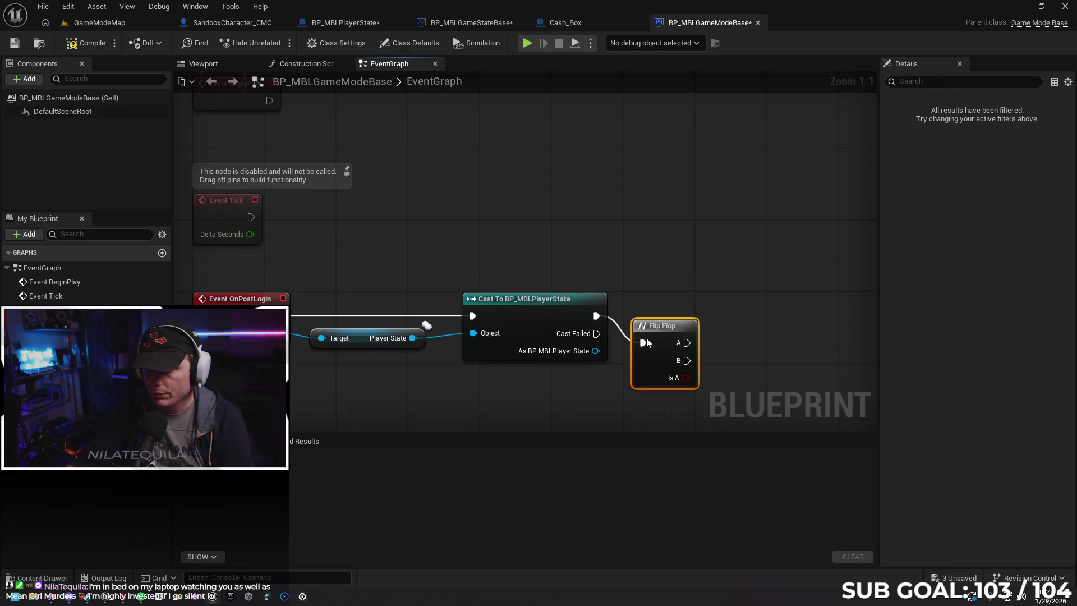
drag(646, 340, 657, 316)
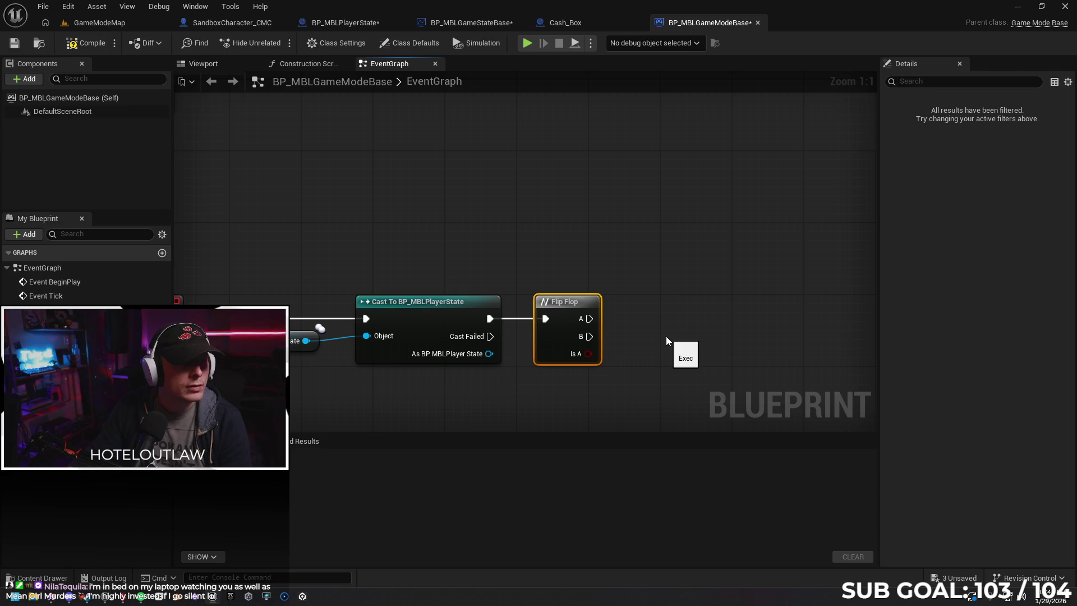
Abandon a Set Team search from Flip Flop A and disconnect the Flip Flop from the cast.
drag(589, 319, 661, 325)
text(set t)
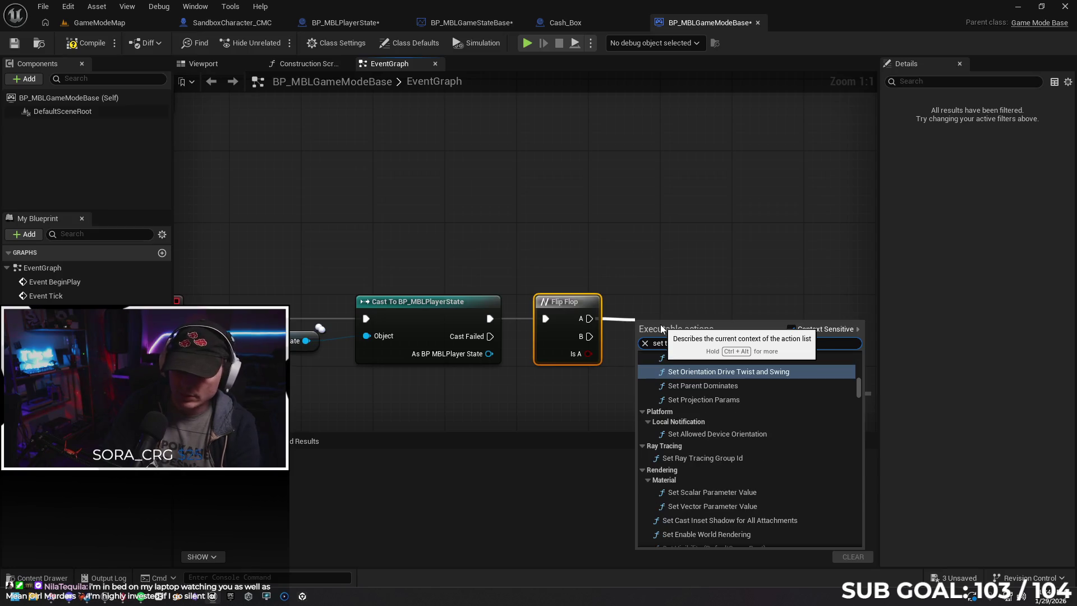
text(eam)
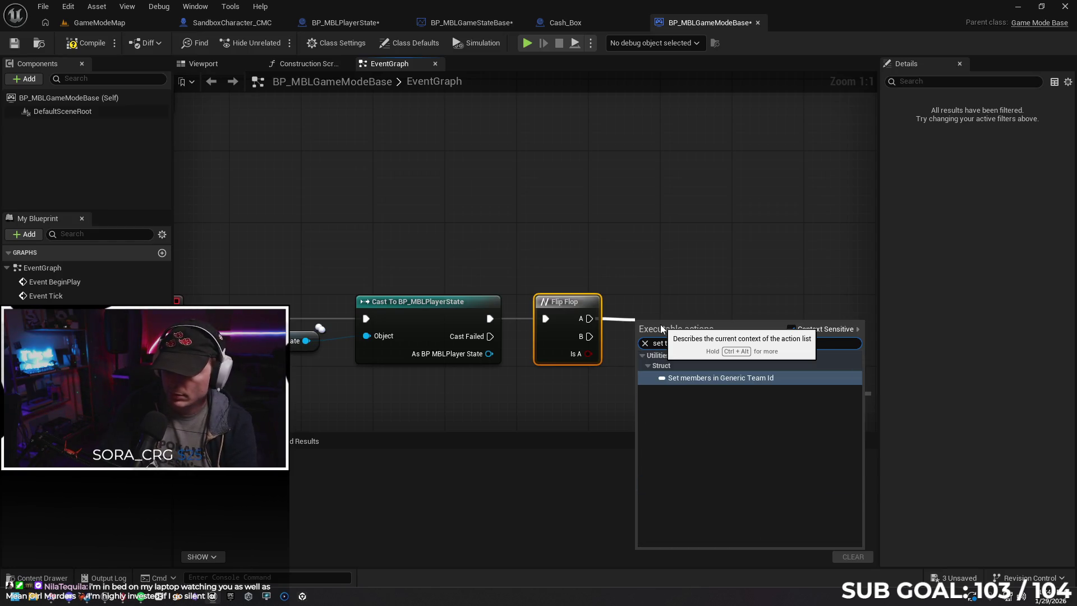
click(672, 288)
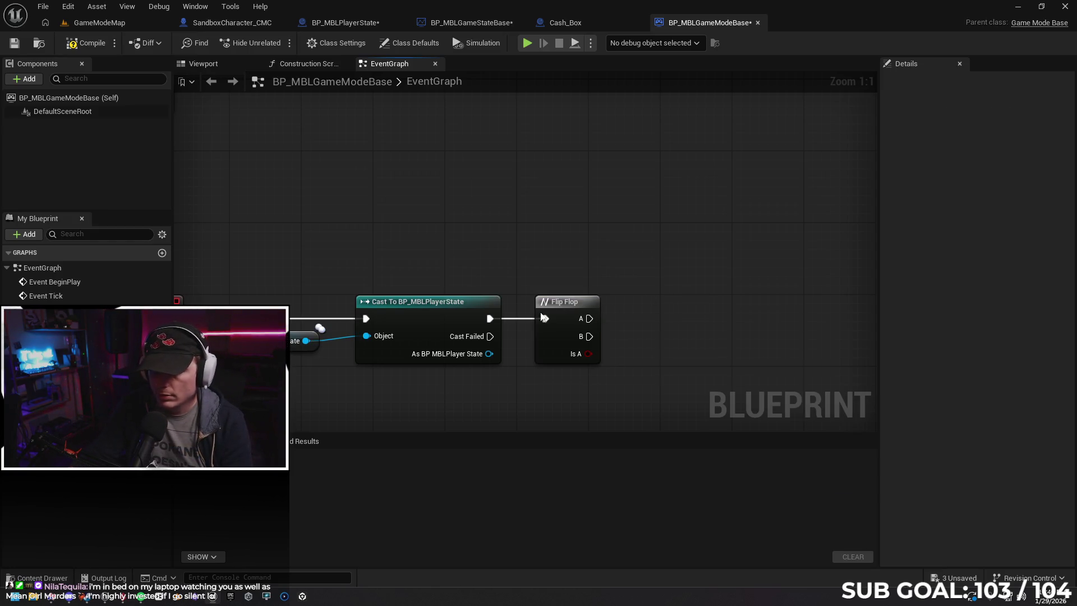
click(570, 306)
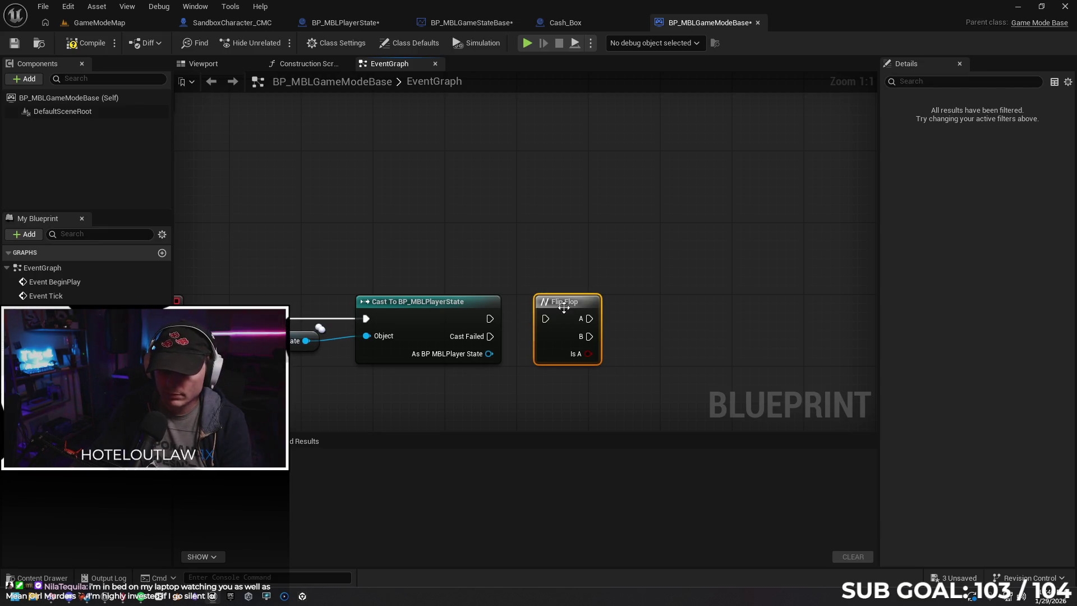
key(ctrl+z)
Add SET Team ID after the cast, targeting As BP MBLPlayer State.
mouse_move(496, 317)
mouse_down()
mouse_move(566, 318)
mouse_move(449, 311)
mouse_move(551, 318)
mouse_up()
text(s)
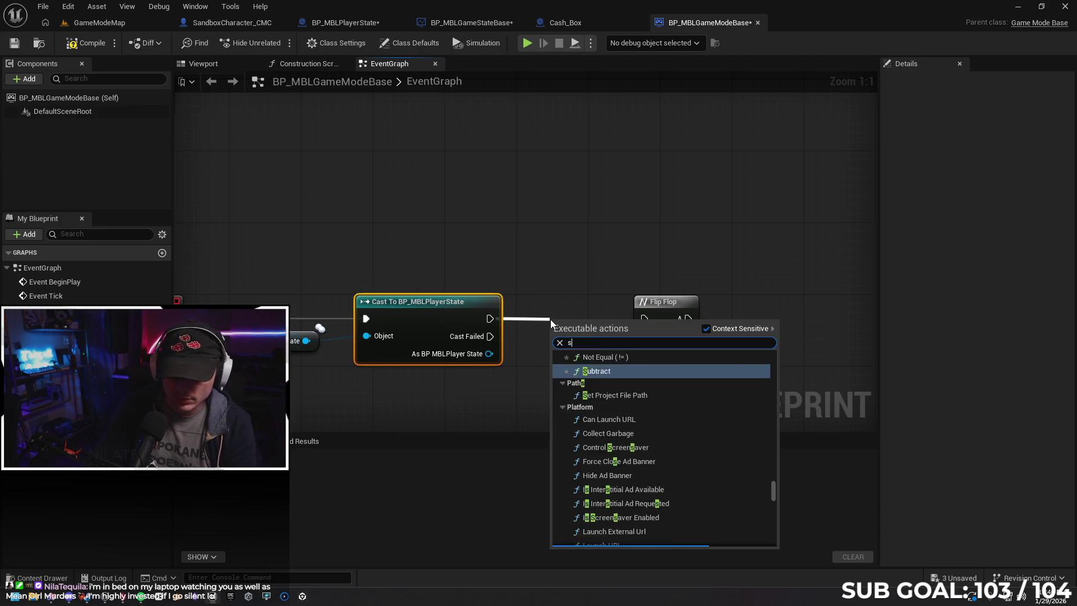
text(et team)
key(Return)
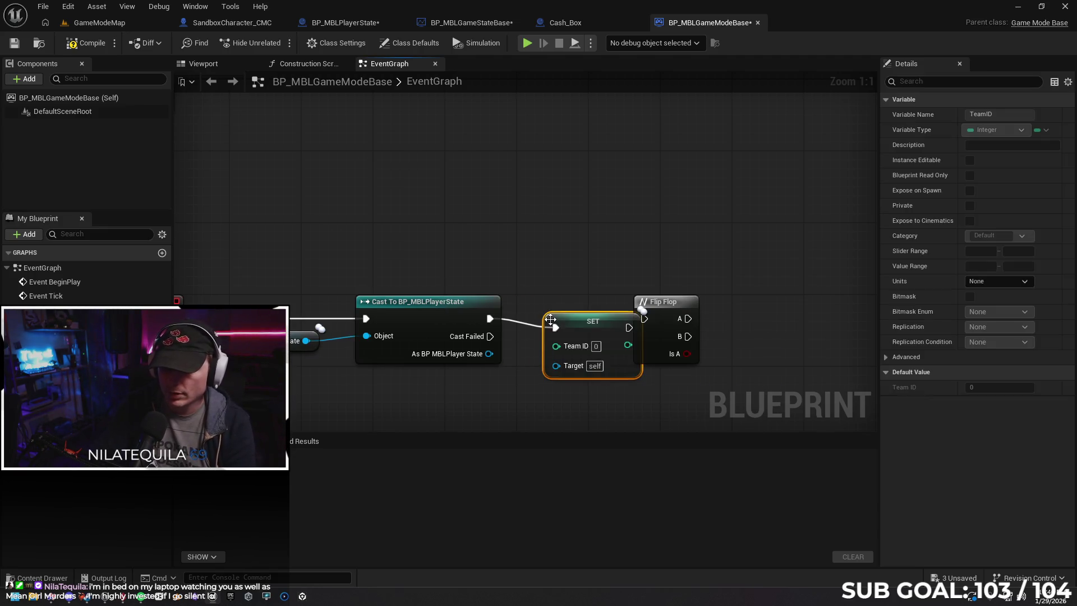
drag(573, 326, 553, 316)
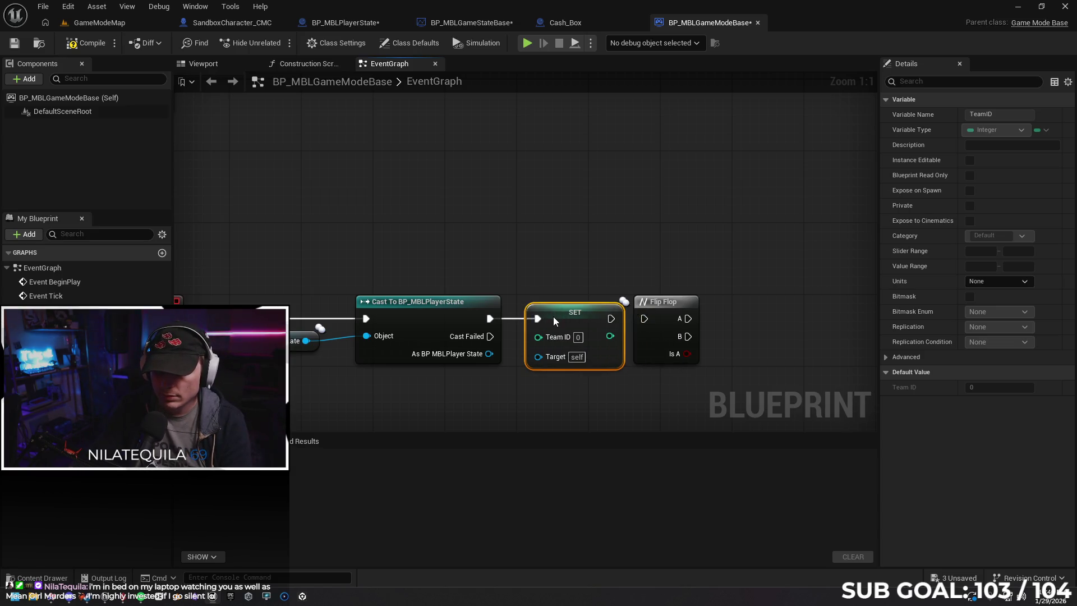
drag(503, 357, 539, 356)
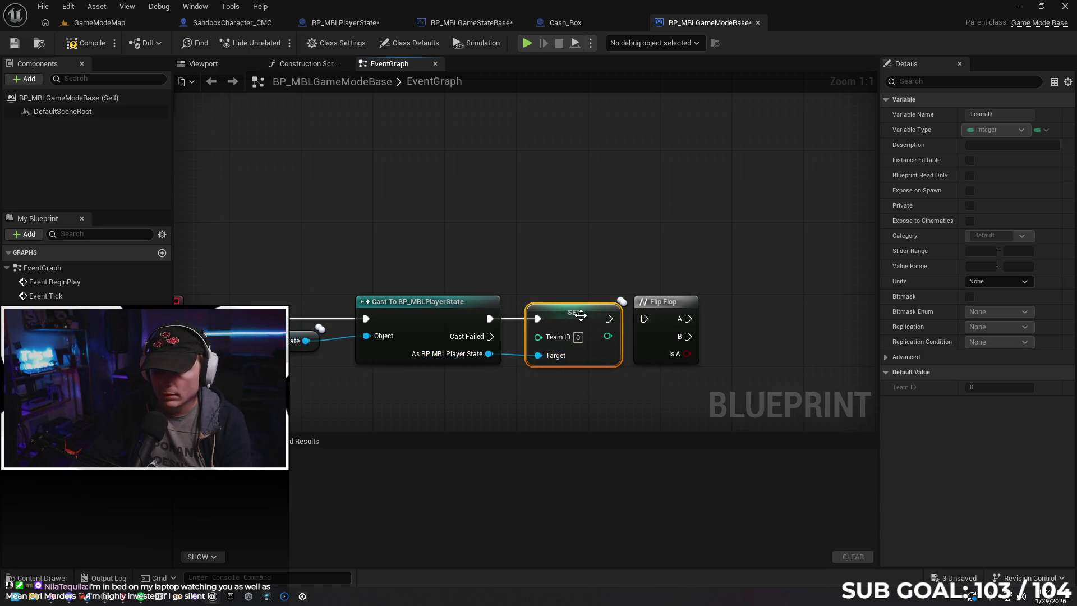
drag(591, 381, 549, 352)
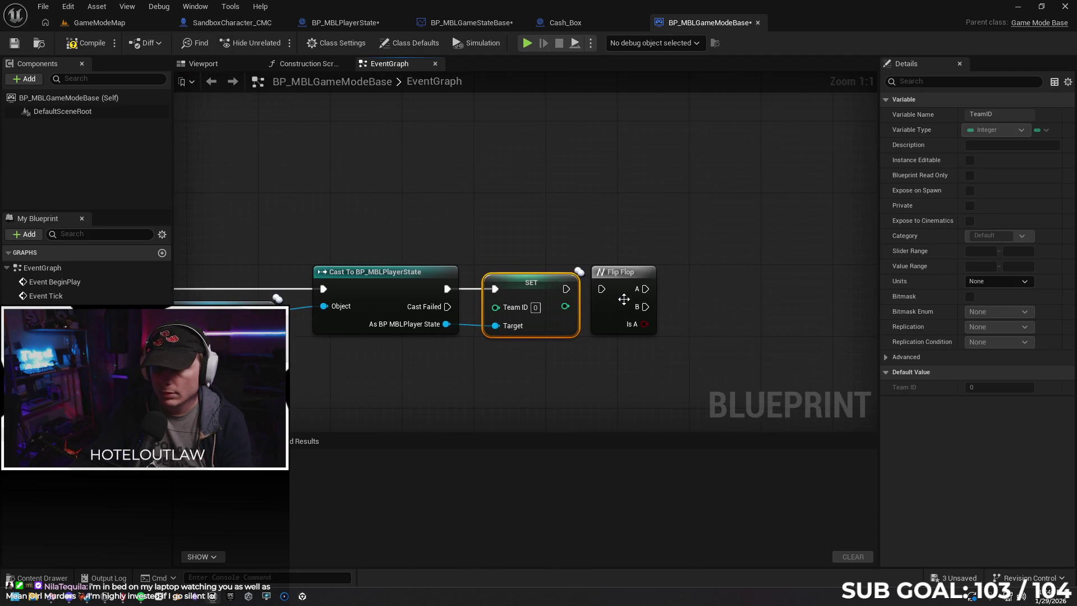
Delete the loose Flip Flop node beside the cast and SET Team ID chain.
click(563, 354)
mouse_move(460, 360)
mouse_down()
mouse_move(575, 342)
mouse_move(434, 345)
mouse_up()
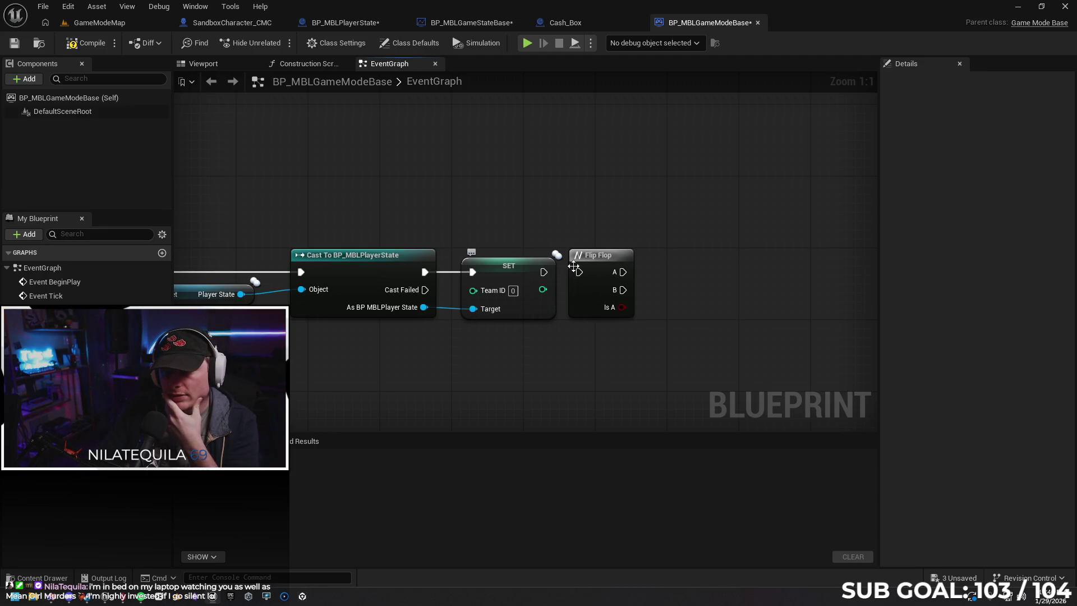
mouse_move(547, 291)
mouse_down()
mouse_move(583, 291)
mouse_move(555, 291)
mouse_up()
click(492, 346)
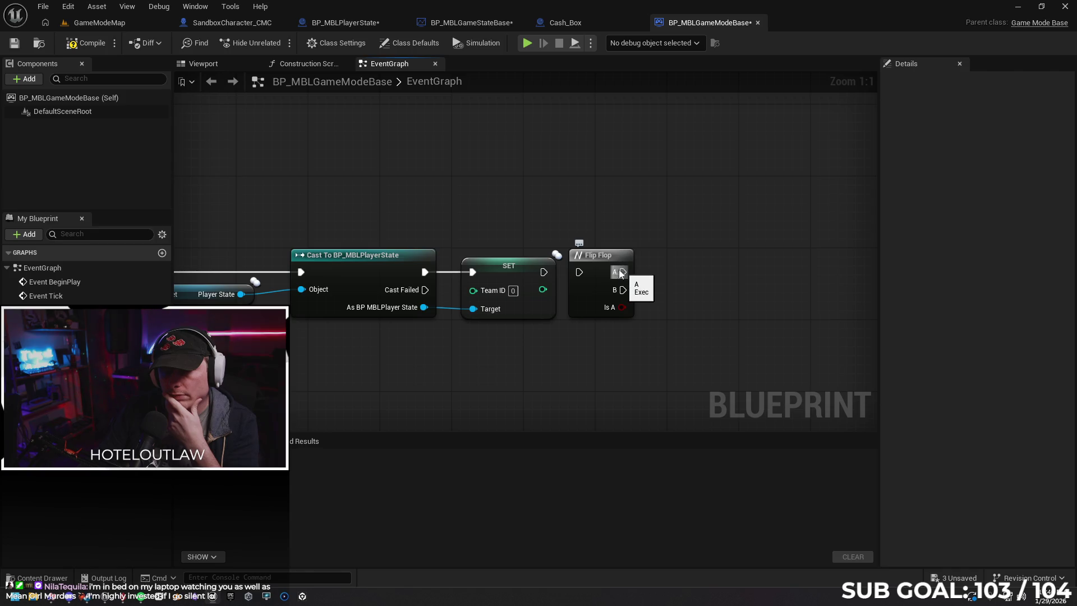
click(591, 255)
key(Delete)
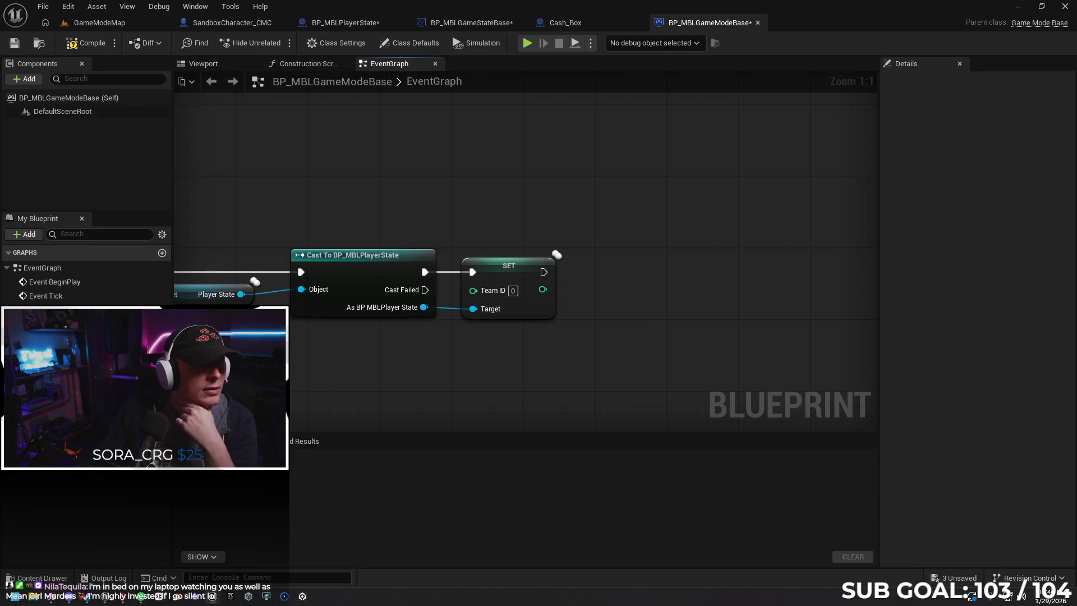
right_click(368, 365)
Break the cast's exec and player-state links to SET Team ID and move it right.
text(int)
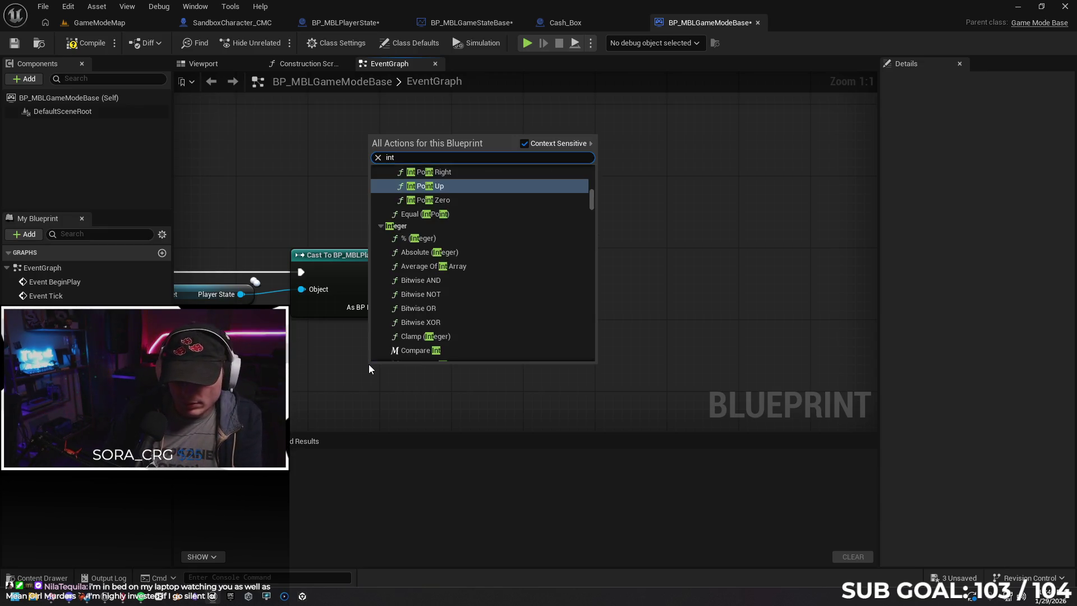
text(eger counter)
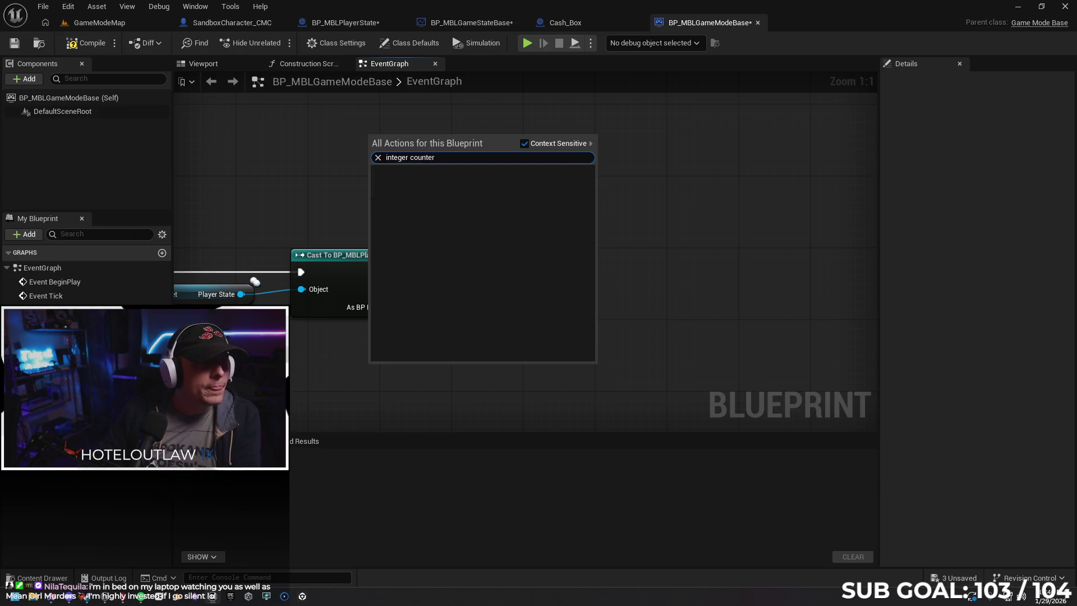
key(Escape)
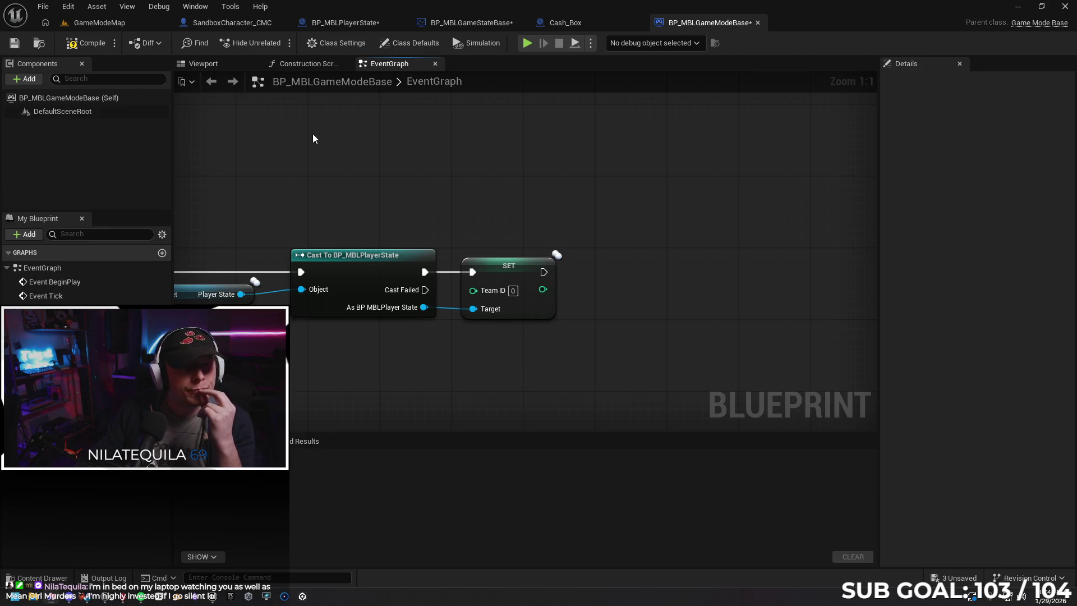
mouse_move(245, 182)
mouse_down()
mouse_move(428, 140)
mouse_move(411, 139)
mouse_up()
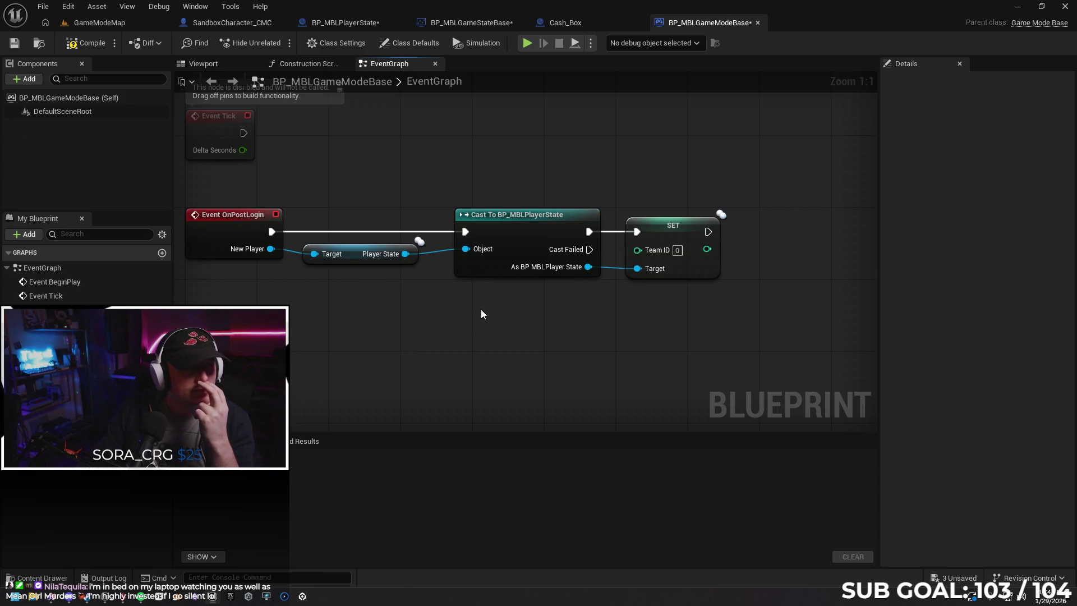
drag(482, 304, 442, 300)
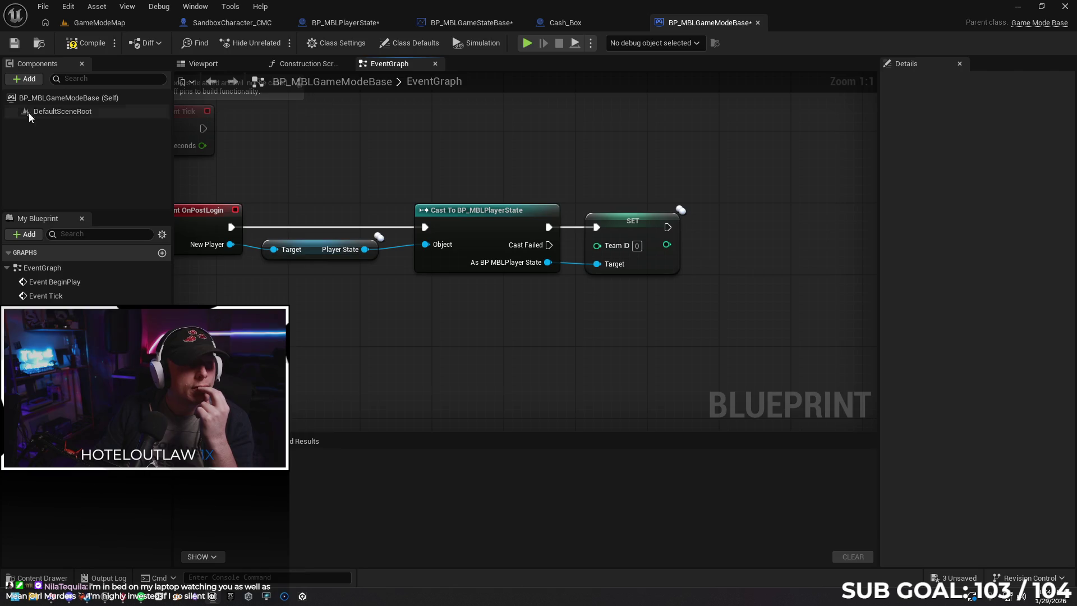
alt+click(573, 227)
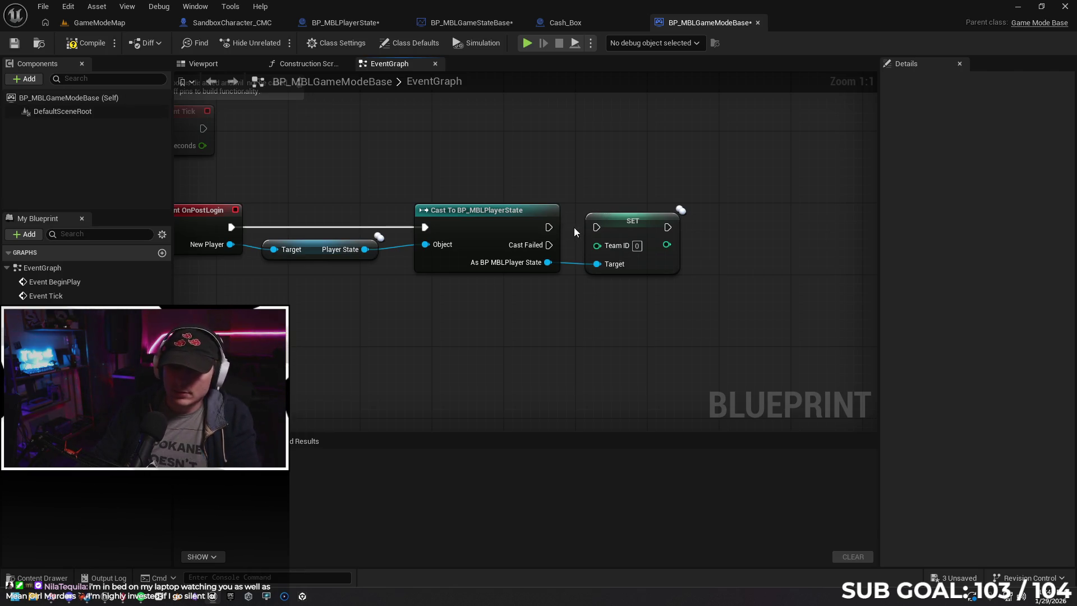
alt+click(571, 263)
drag(643, 229, 786, 234)
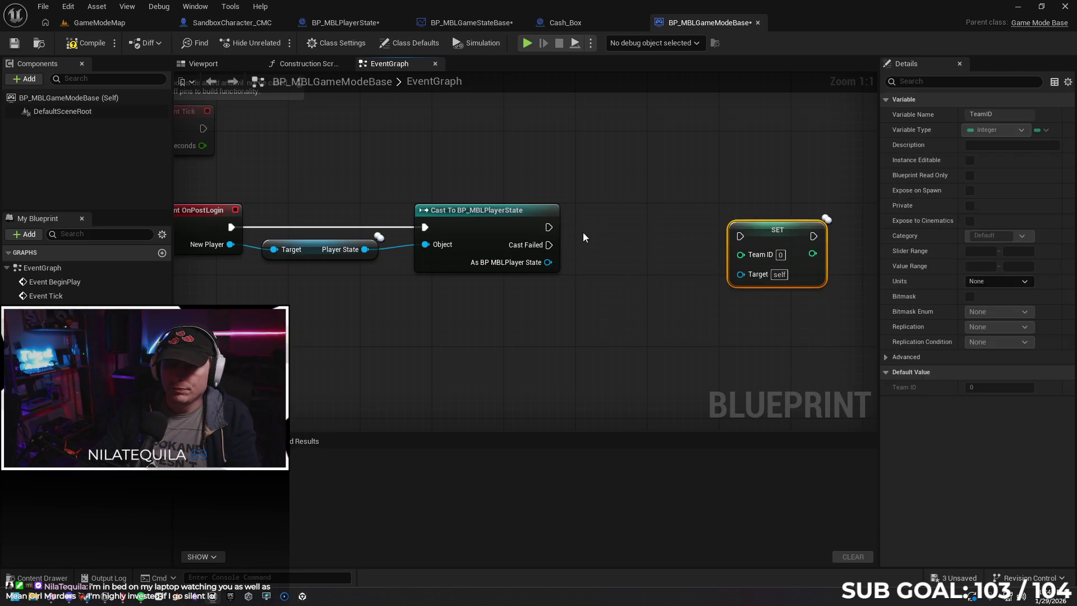
Insert a Flip Flop after the cast's success output.
drag(548, 227, 601, 223)
text(fl)
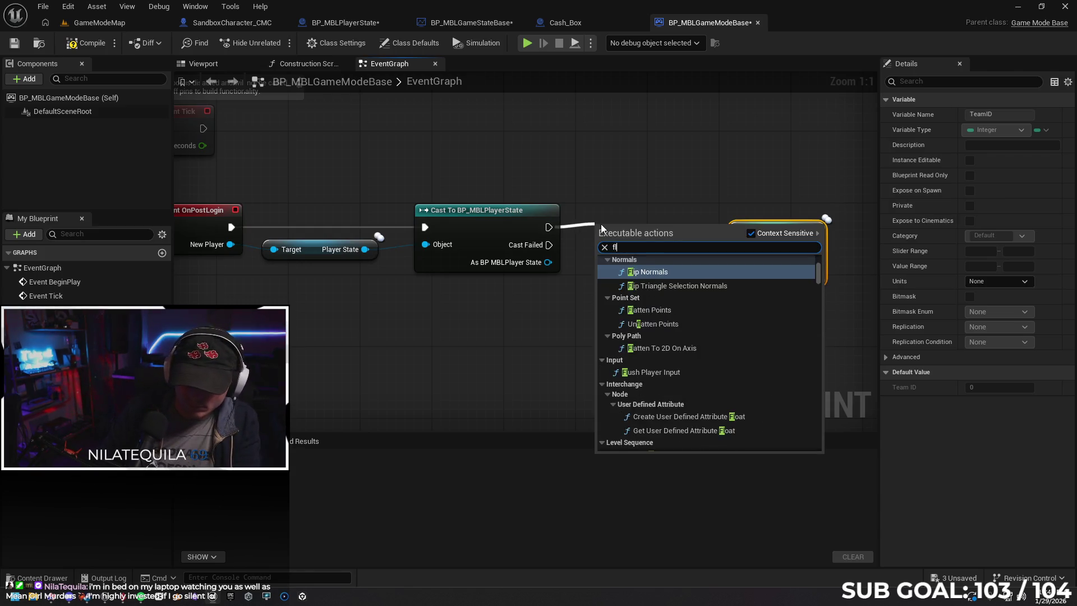
text(ip flop)
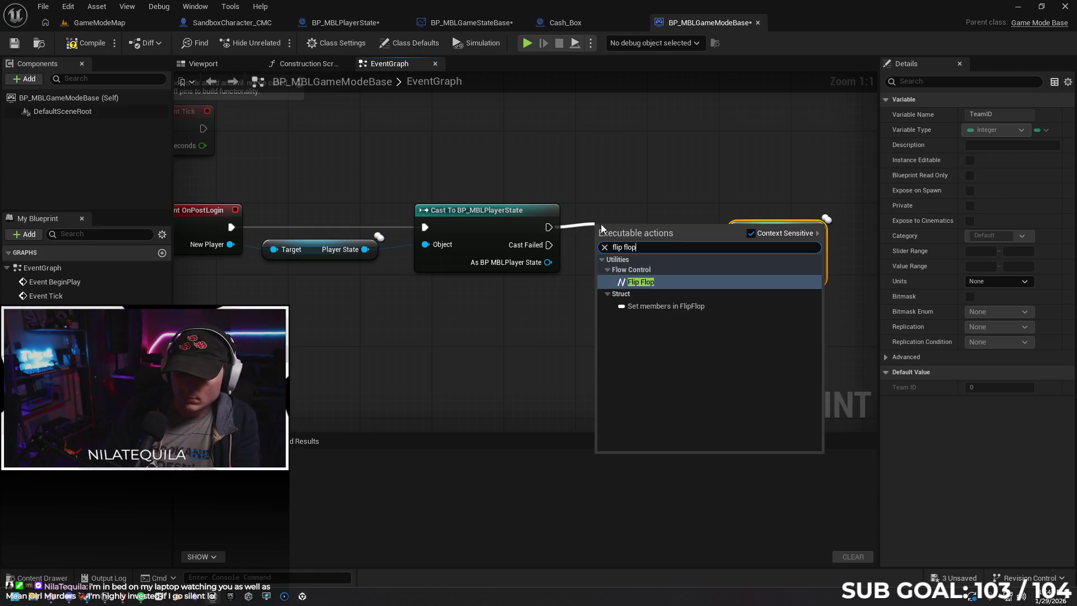
key(Return)
drag(625, 224, 617, 211)
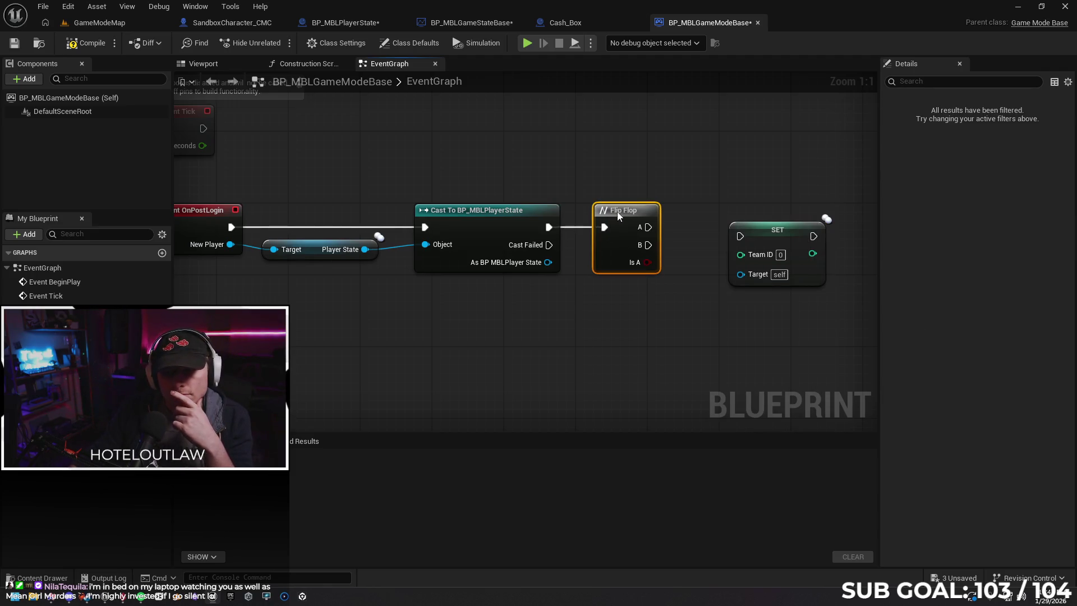
drag(631, 298, 560, 287)
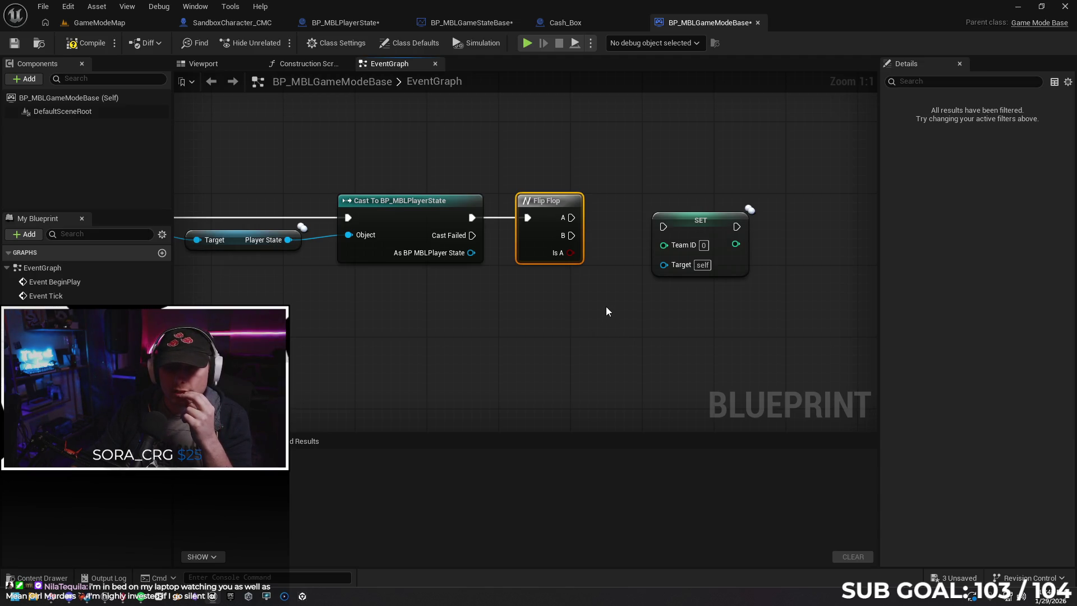
Add a Set Team ID on the cast player state, driven by Flip Flop A.
mouse_move(679, 229)
mouse_down()
mouse_move(714, 238)
mouse_move(777, 282)
mouse_up()
drag(471, 252, 647, 227)
text(set team)
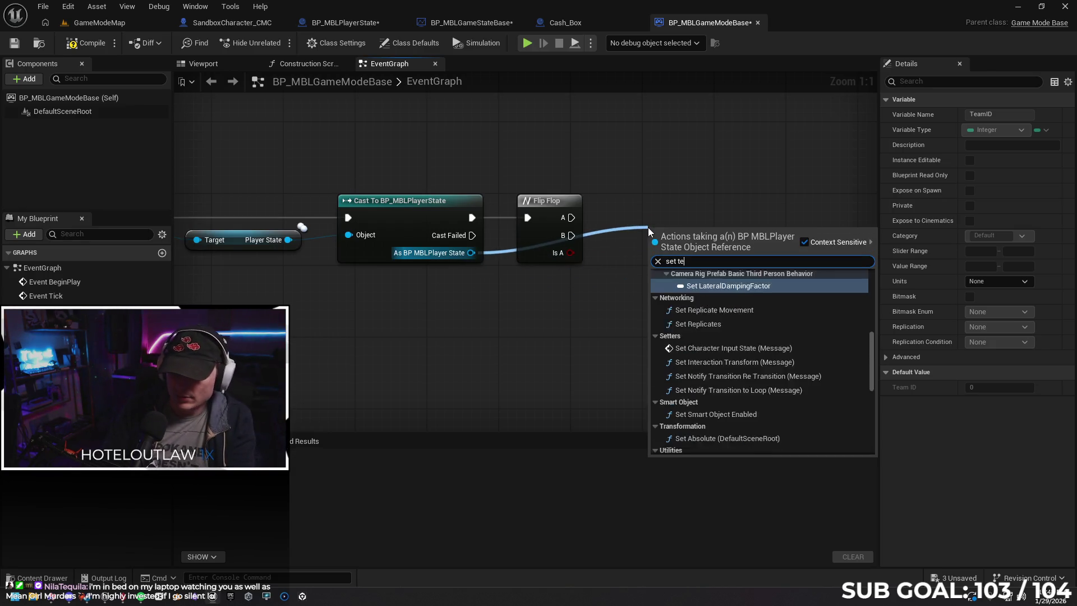
key(Return)
mouse_move(684, 232)
mouse_down()
mouse_move(683, 206)
mouse_move(674, 214)
mouse_up()
mouse_move(572, 218)
mouse_down()
mouse_move(644, 218)
mouse_move(582, 194)
mouse_up()
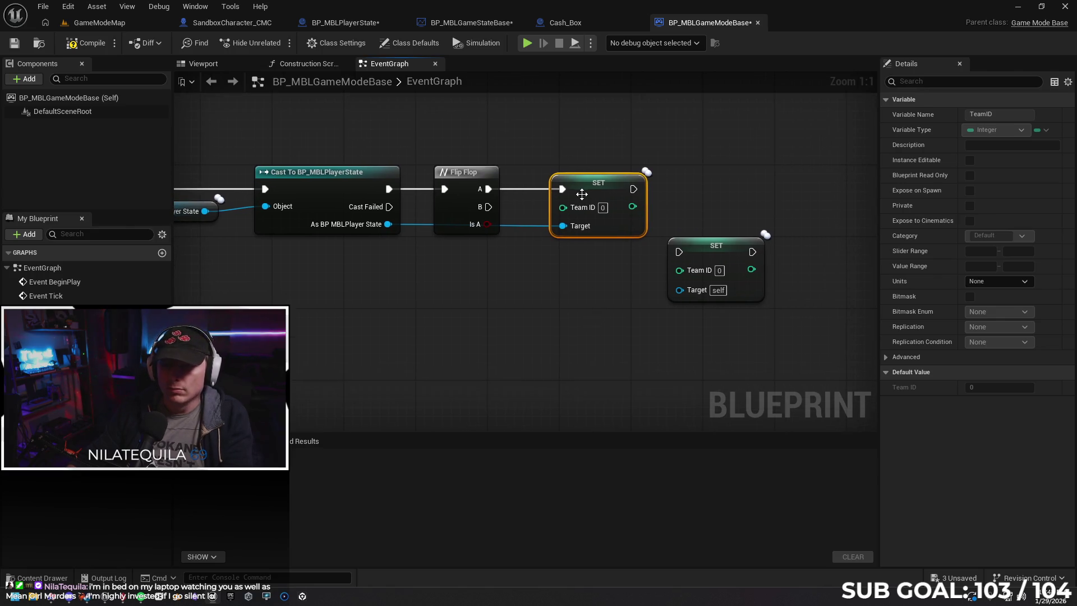
Add a second Set Team ID with value 1 on the player state, driven by Flip Flop B.
click(575, 275)
key(ctrl+v)
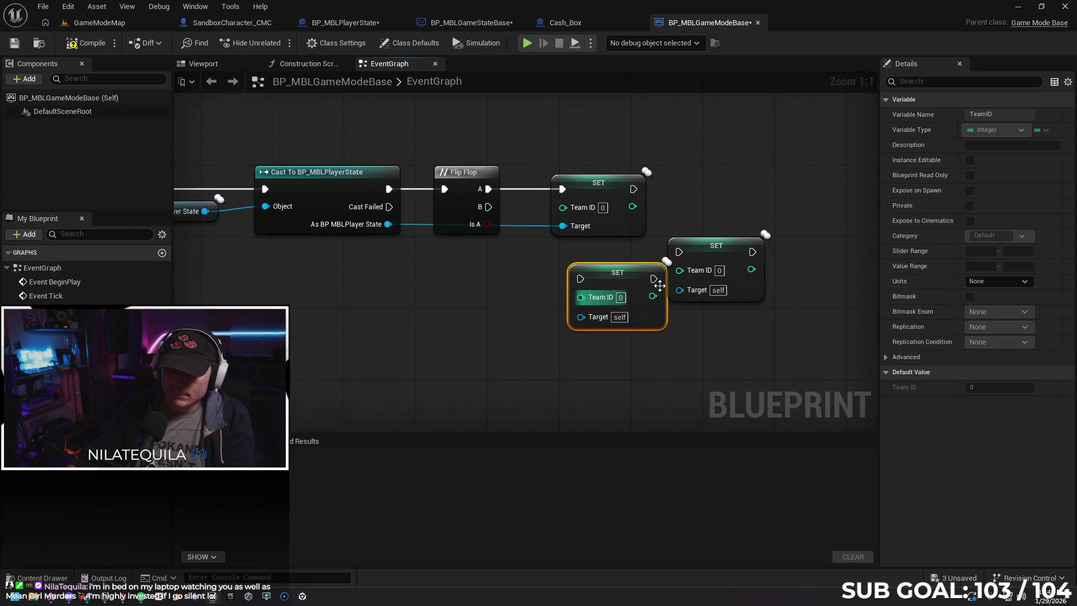
key(ctrl+z)
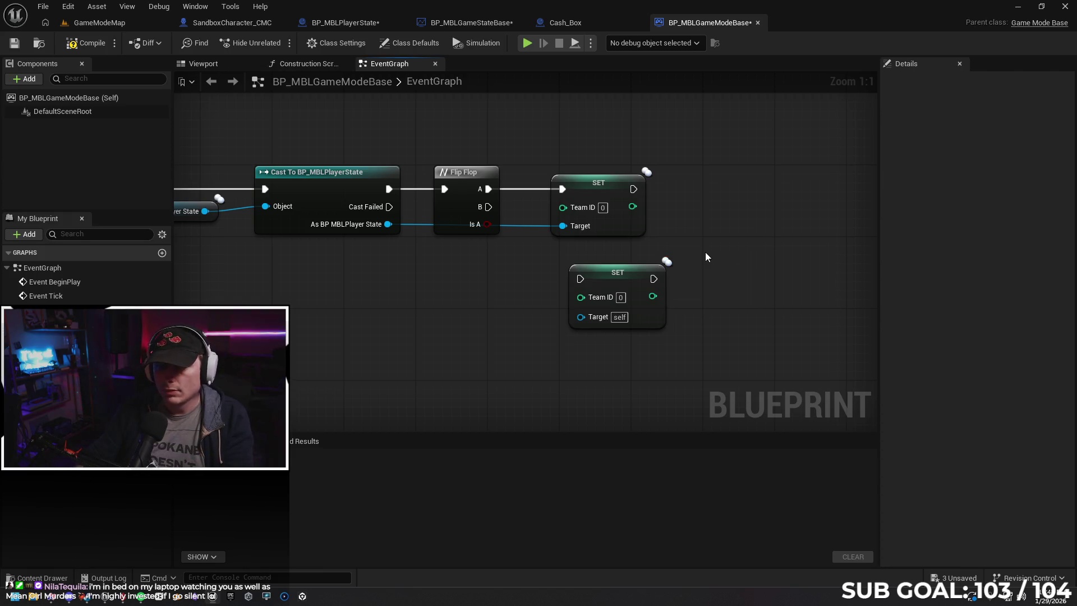
mouse_move(387, 223)
mouse_down()
mouse_move(567, 320)
mouse_move(581, 316)
mouse_up()
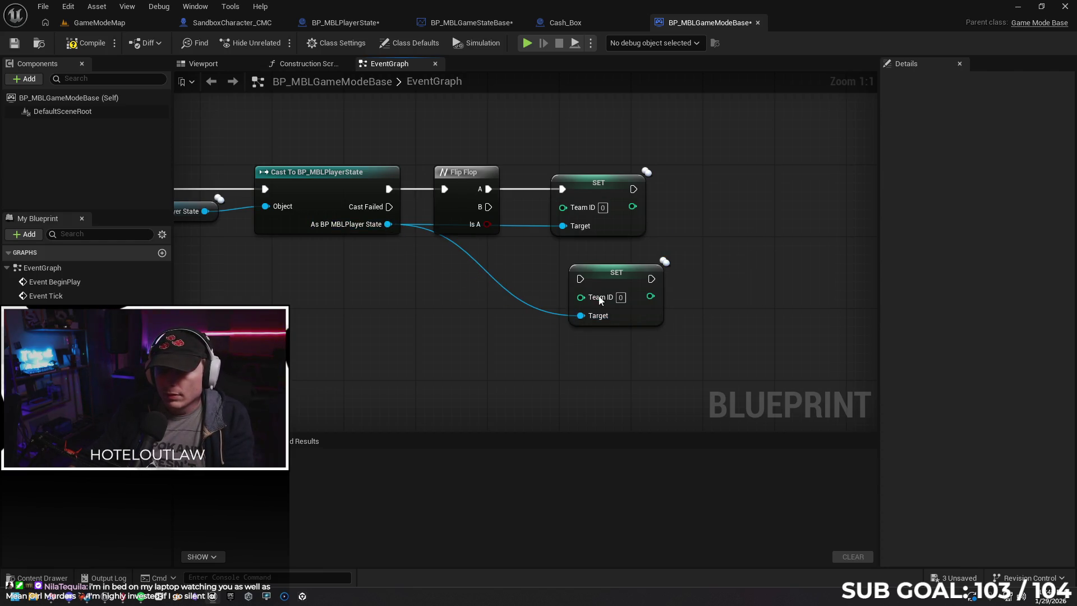
text(1)
key(Return)
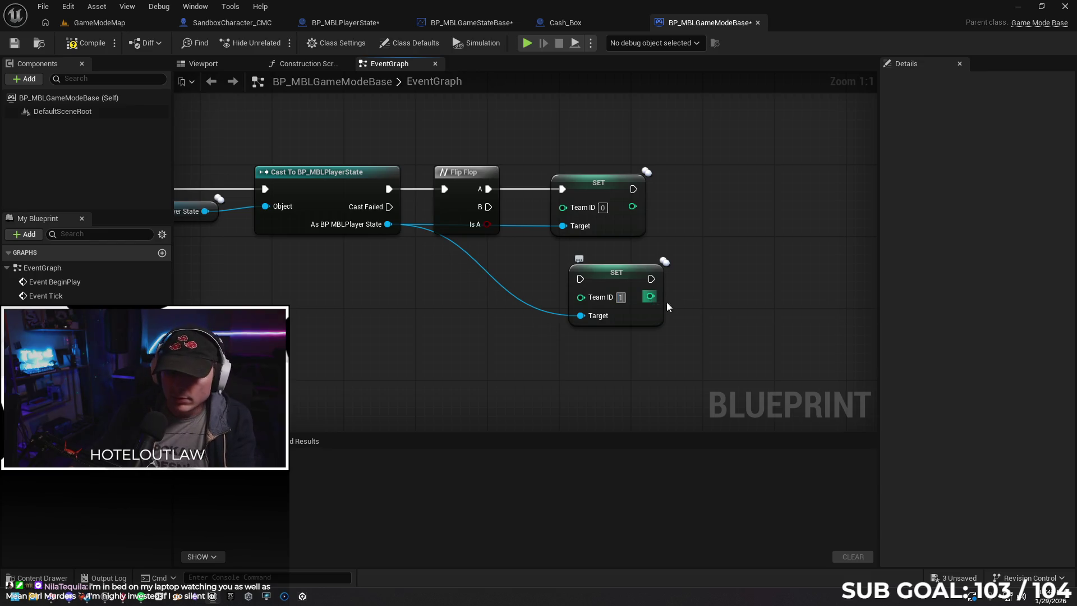
mouse_move(489, 206)
mouse_down()
mouse_move(555, 241)
mouse_move(580, 279)
mouse_move(580, 264)
mouse_up()
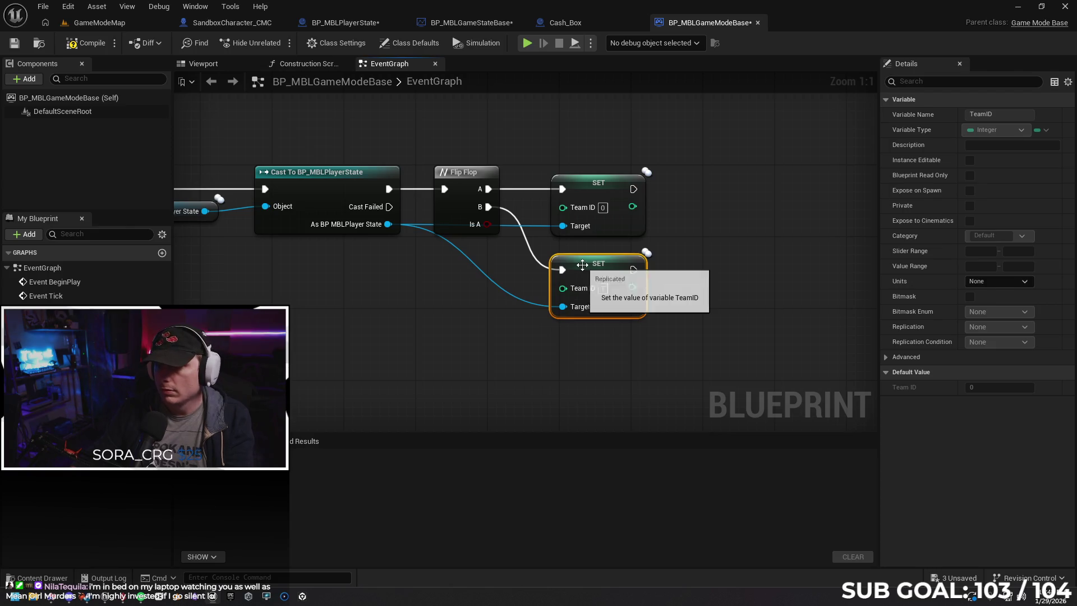
Compile the game mode blueprint and review the whole OnPostLogin chain.
click(85, 43)
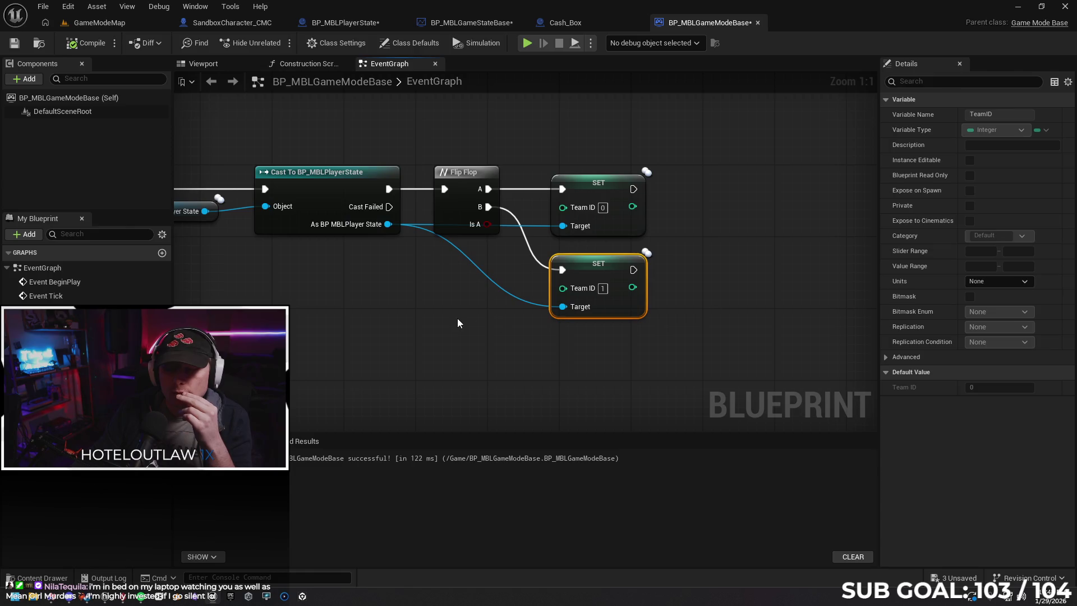
click(604, 286)
mouse_move(358, 313)
mouse_down()
mouse_move(491, 301)
mouse_move(506, 304)
mouse_move(508, 322)
mouse_up()
scroll(506, 311, down, 1)
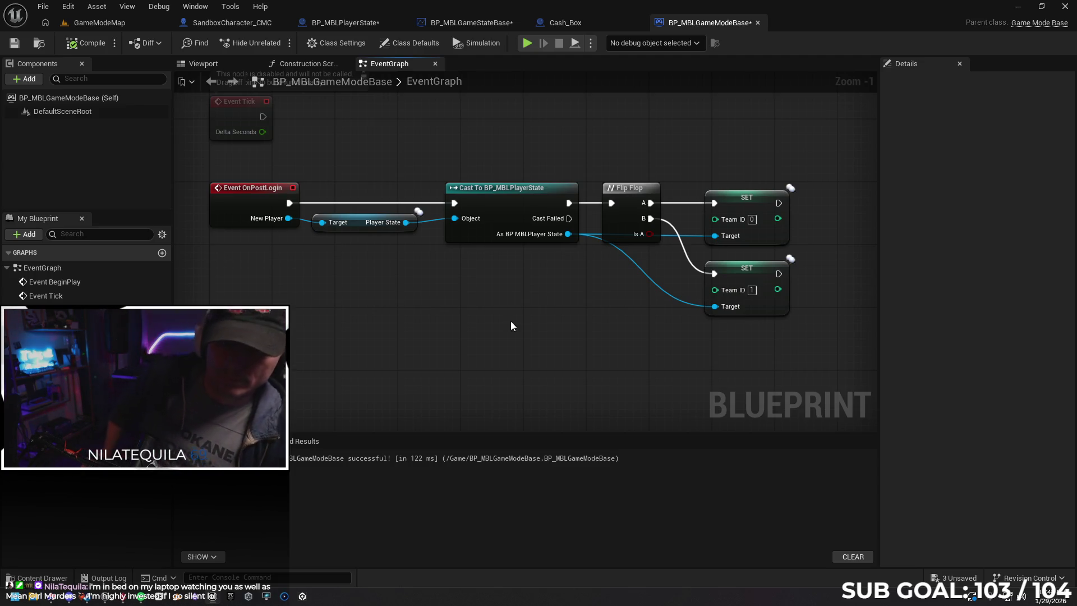
click(232, 22)
Add a Print String off Sequence Then 3, fed by a Team ID getter.
mouse_move(237, 170)
mouse_down()
mouse_move(344, 296)
mouse_move(351, 200)
mouse_move(416, 303)
mouse_move(322, 246)
mouse_up()
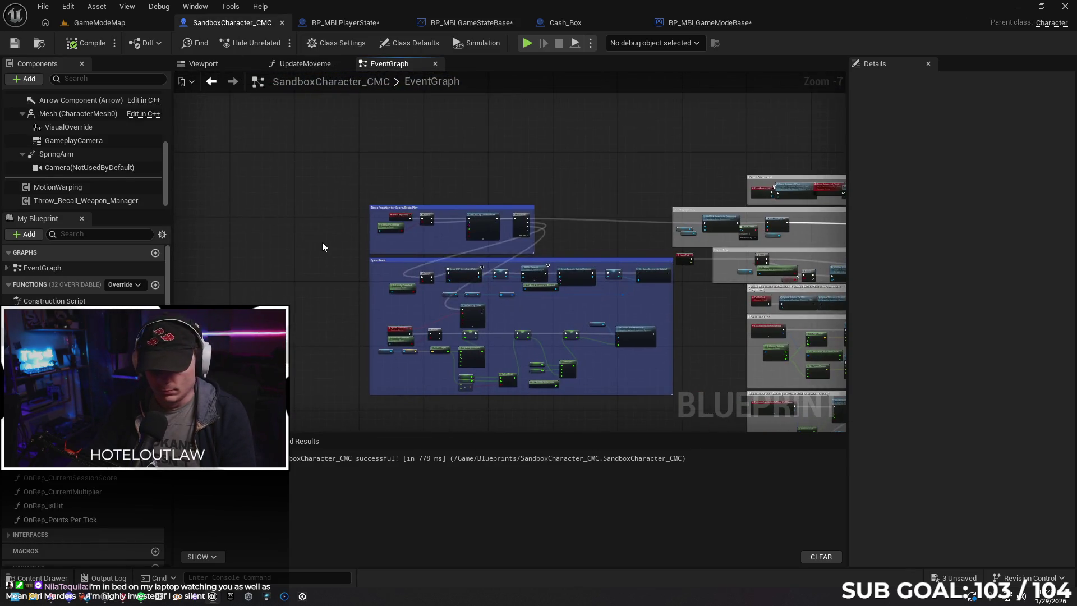
scroll(320, 242, up, 4)
mouse_move(737, 235)
mouse_down()
mouse_move(608, 249)
mouse_move(513, 243)
mouse_up()
mouse_move(439, 196)
mouse_down()
mouse_move(516, 221)
mouse_move(588, 203)
mouse_move(512, 242)
mouse_up()
text(print)
key(Return)
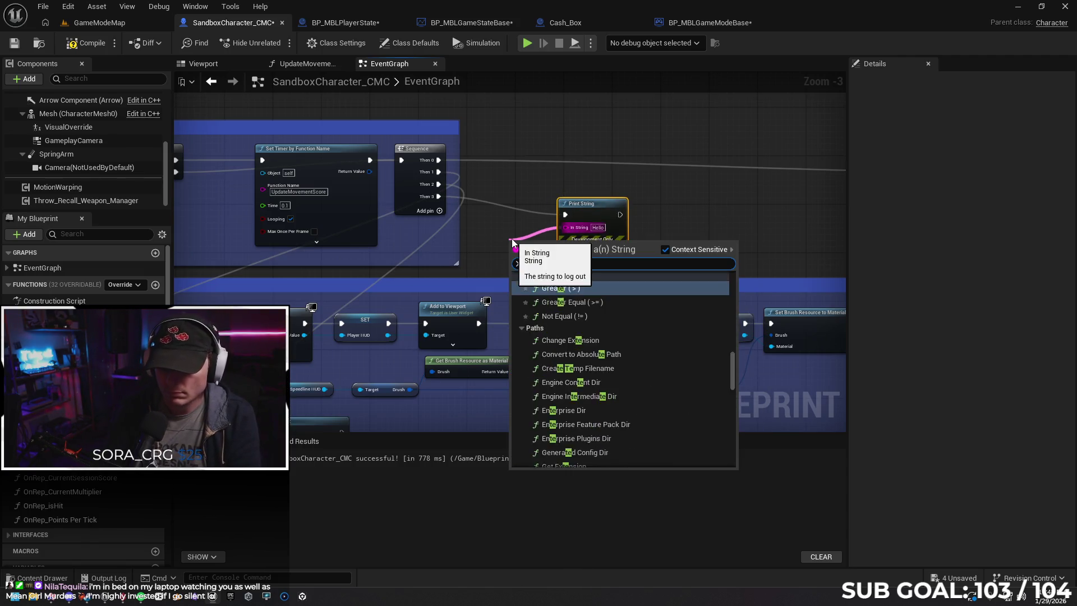
text(team ID)
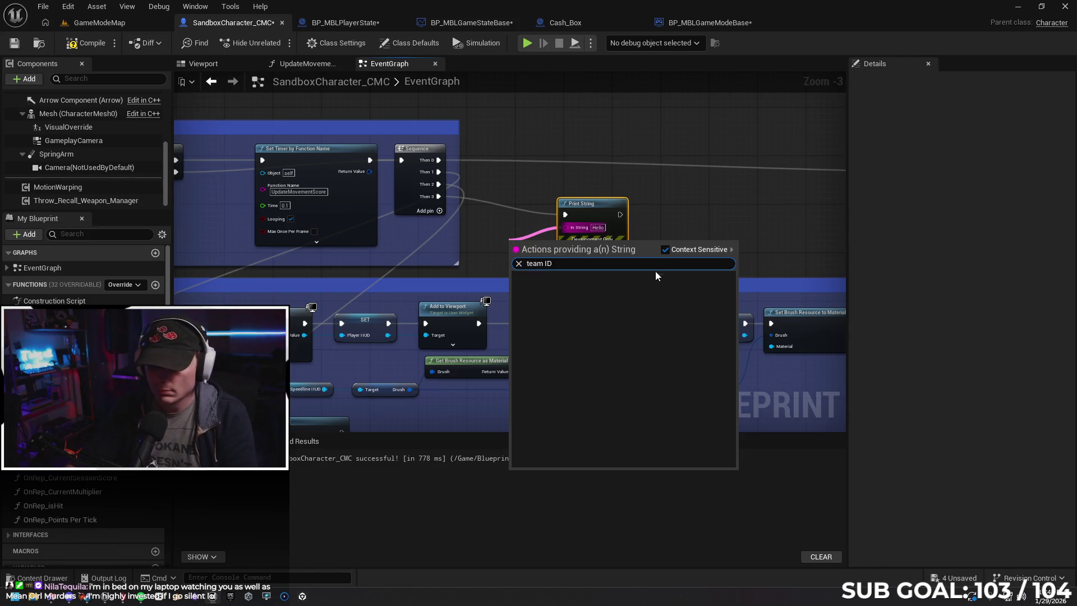
click(665, 249)
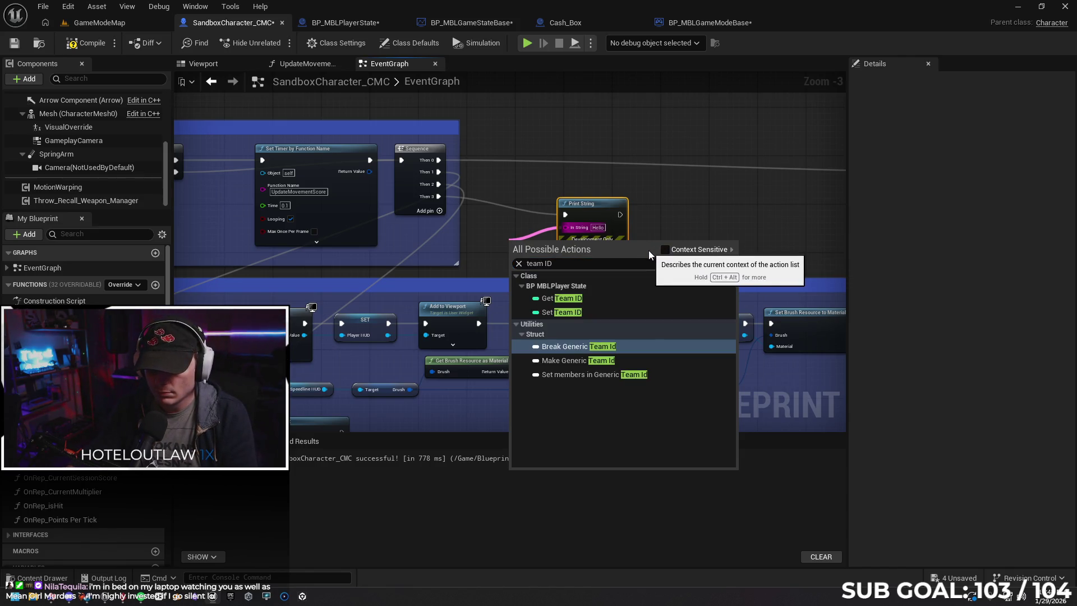
click(598, 298)
Compile with F7, then delete the failing Print String and Team ID nodes.
drag(589, 205, 643, 206)
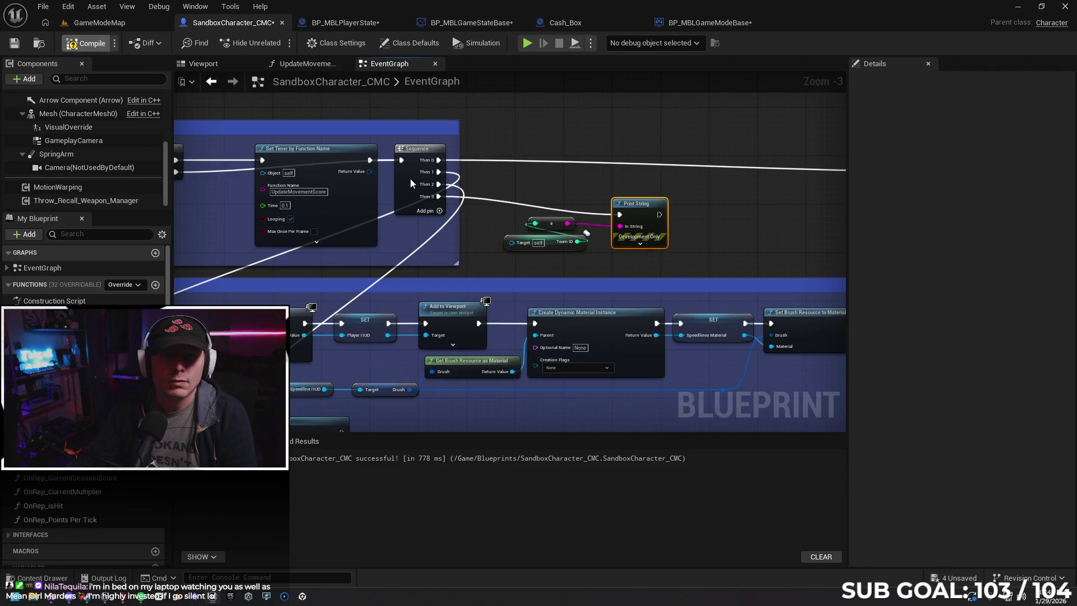
key(F7)
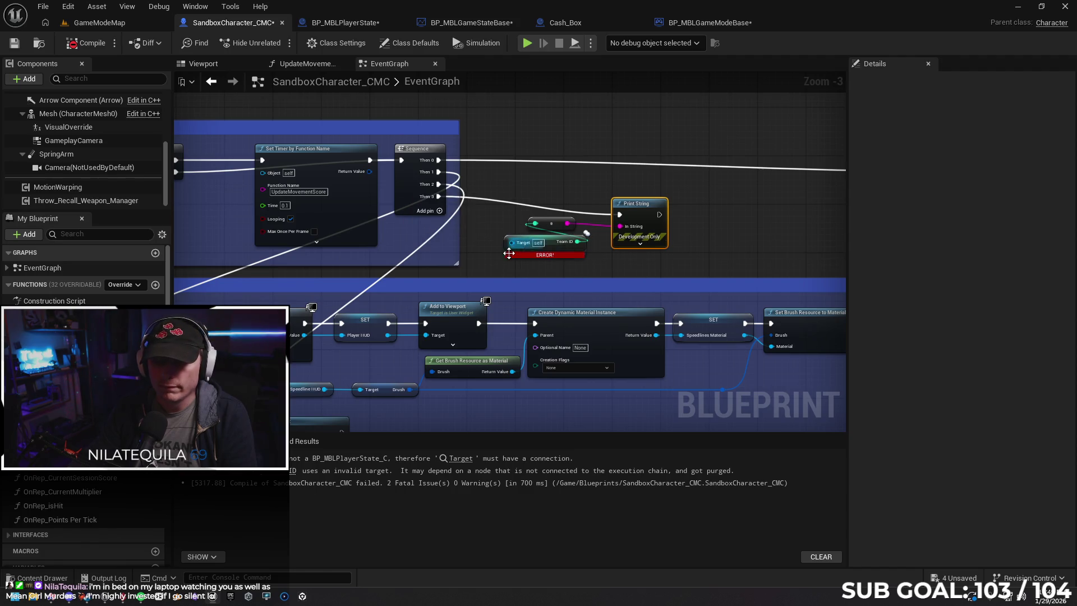
drag(672, 237, 540, 217)
key(Delete)
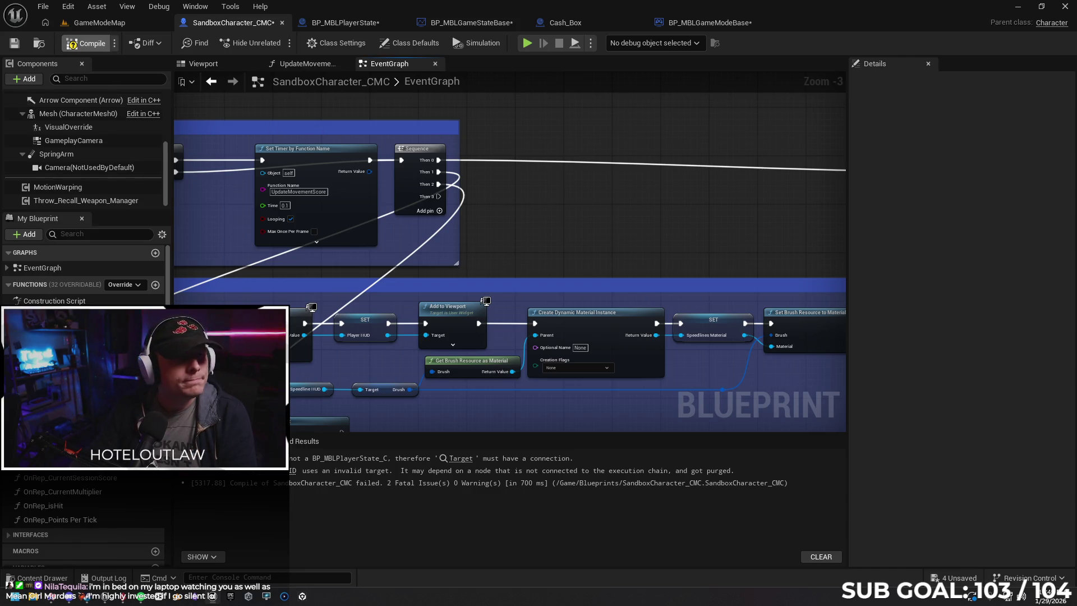
click(336, 23)
Add a TeamID getter wired into Add Team Score's Team ID, beside Points to Move.
drag(483, 180, 529, 151)
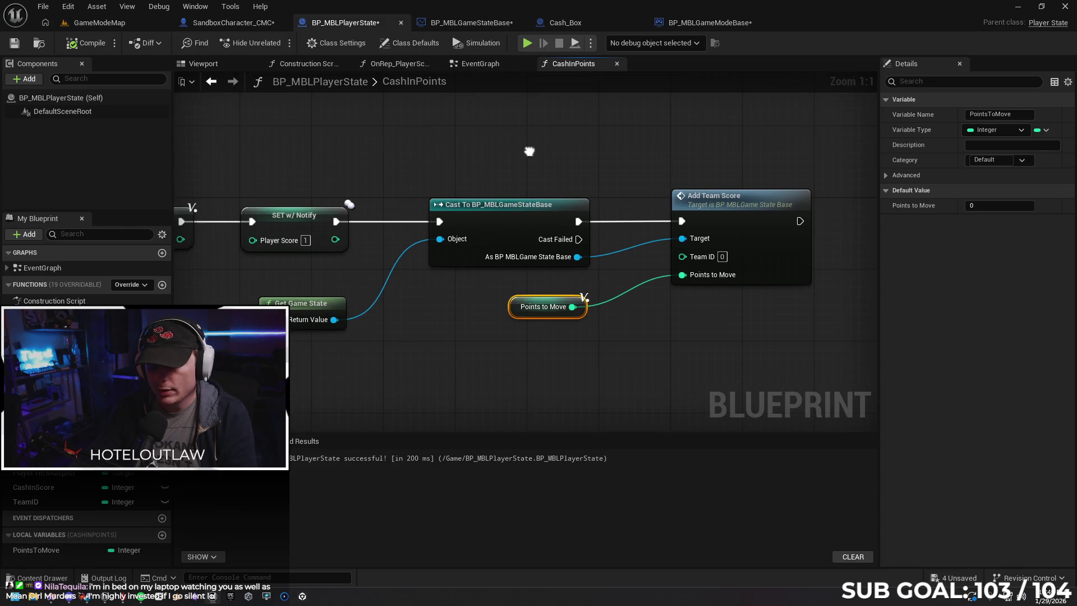
scroll(591, 171, down, 1)
mouse_move(592, 171)
mouse_down()
mouse_move(466, 168)
mouse_move(792, 148)
mouse_up()
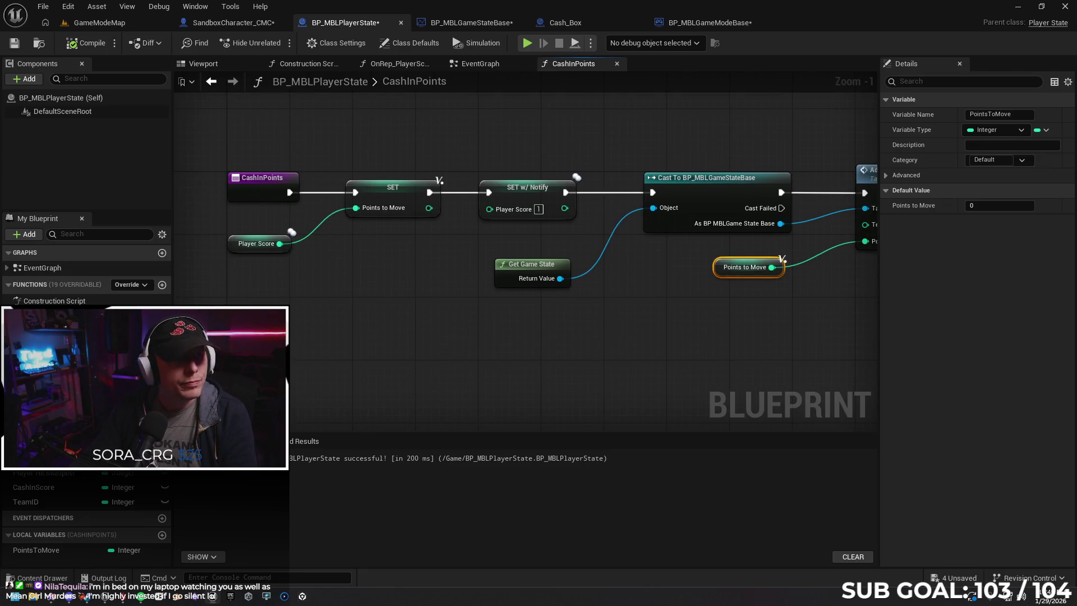
mouse_move(579, 246)
mouse_down()
mouse_move(504, 317)
mouse_move(567, 301)
mouse_up()
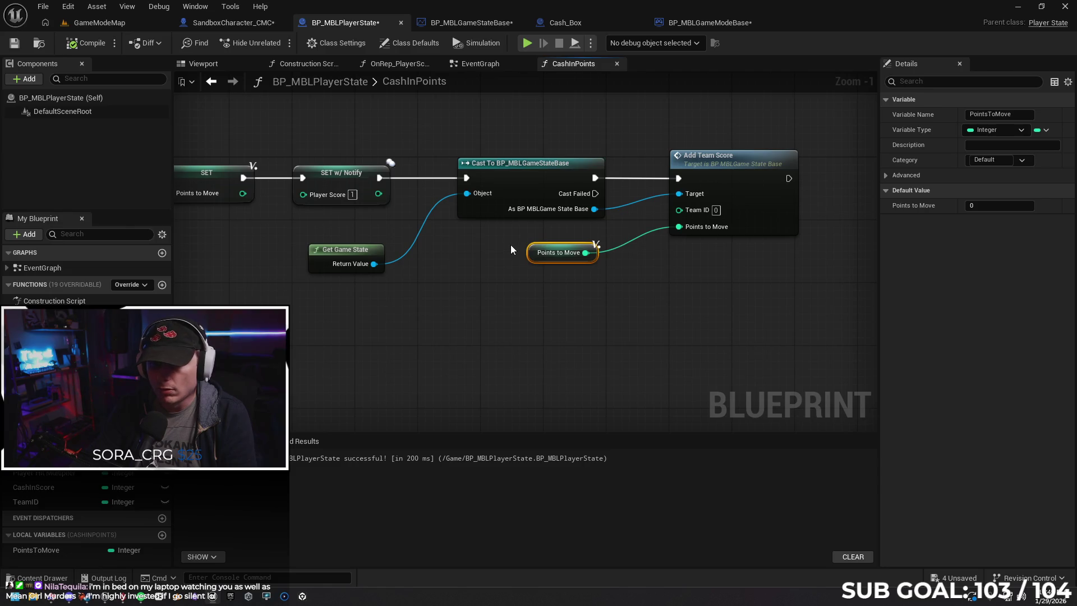
drag(473, 287, 516, 296)
right_click(502, 334)
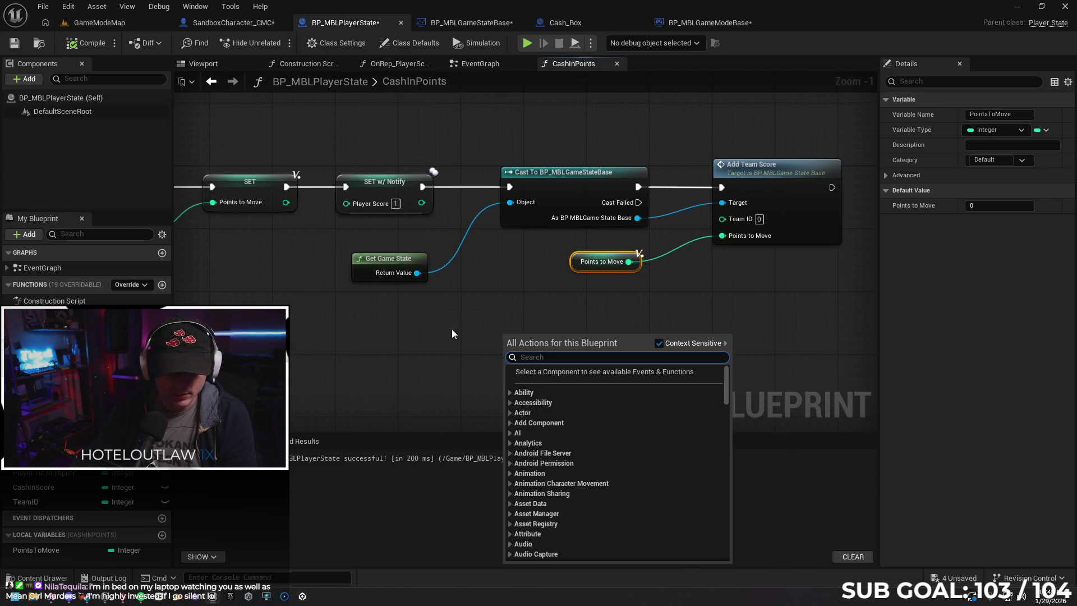
click(452, 331)
drag(26, 501, 722, 217)
click(480, 338)
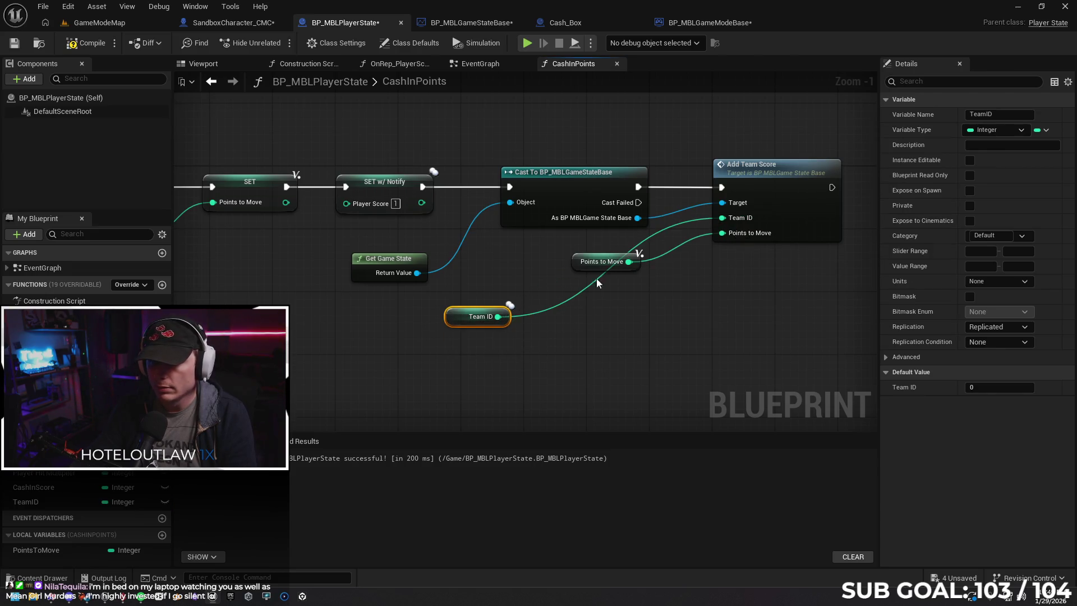
drag(450, 323, 579, 248)
ctrl+click(602, 261)
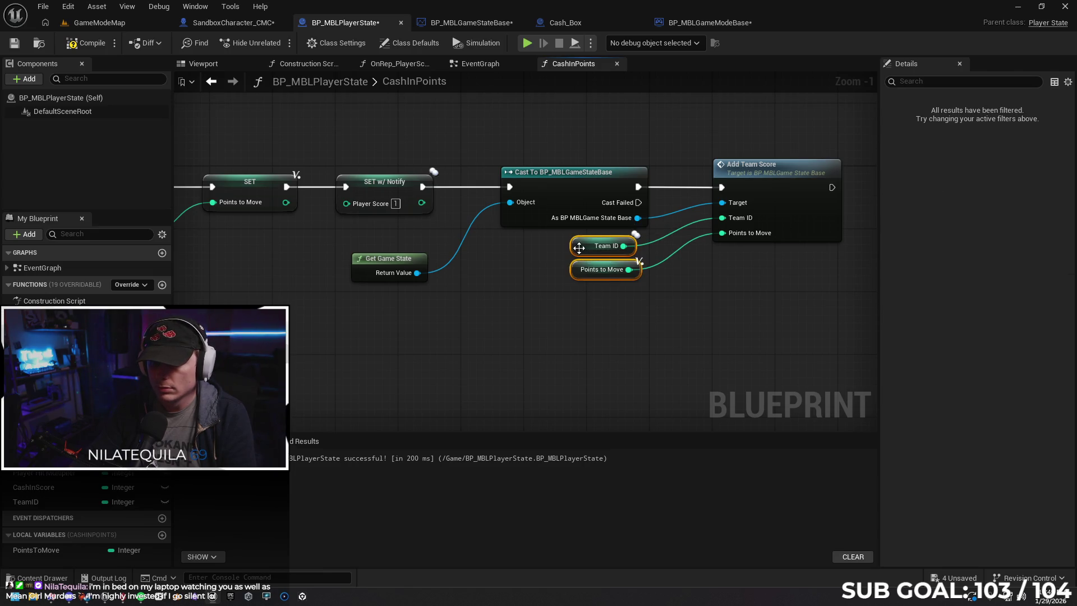
Compile and save BP_MBLPlayerState.
click(550, 302)
click(85, 43)
click(14, 43)
click(460, 23)
Feed Points to Move into Team Score A setters on Switch outputs 0 and 1, then compile.
drag(442, 213, 491, 192)
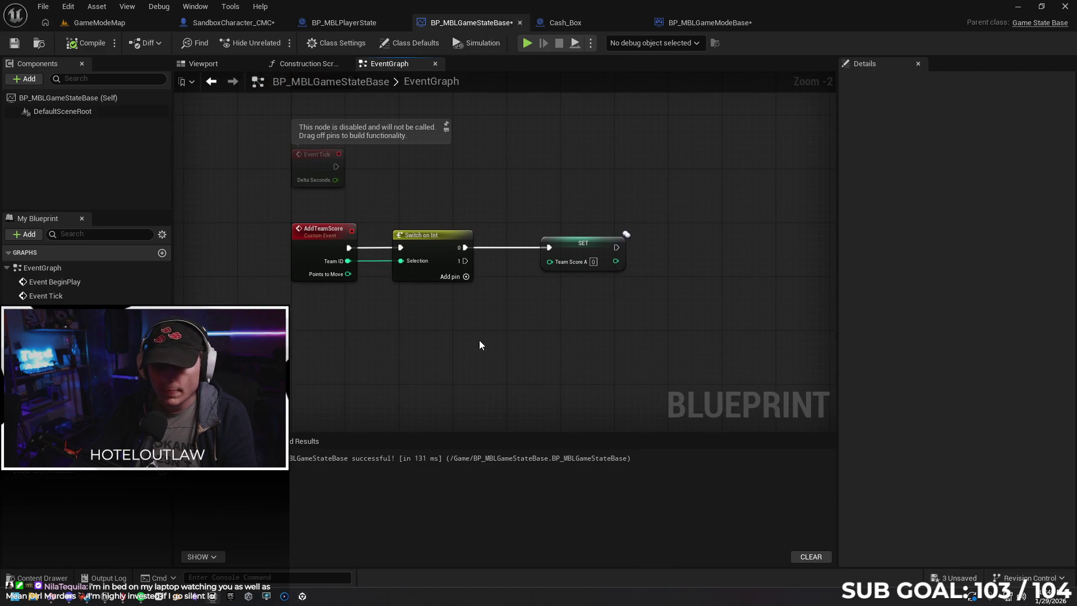
mouse_move(348, 274)
mouse_down()
mouse_move(535, 314)
mouse_move(584, 272)
mouse_move(560, 265)
mouse_up()
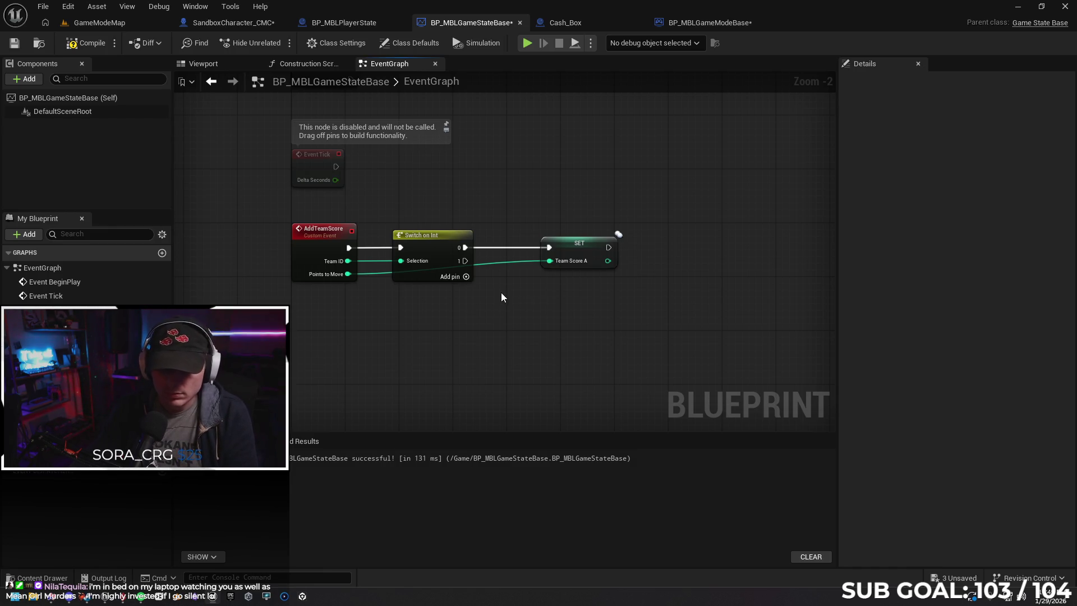
click(431, 251)
click(613, 242)
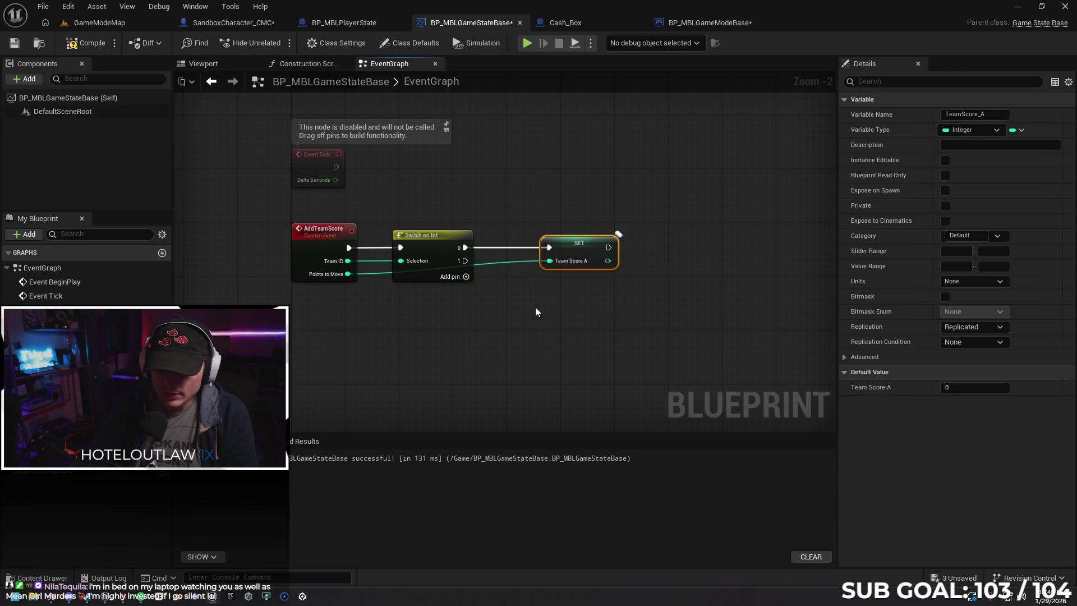
key(ctrl+c)
key(ctrl+v)
mouse_move(465, 261)
mouse_down()
mouse_move(570, 326)
mouse_move(573, 290)
mouse_up()
mouse_move(348, 273)
mouse_down()
mouse_move(511, 325)
mouse_move(543, 308)
mouse_up()
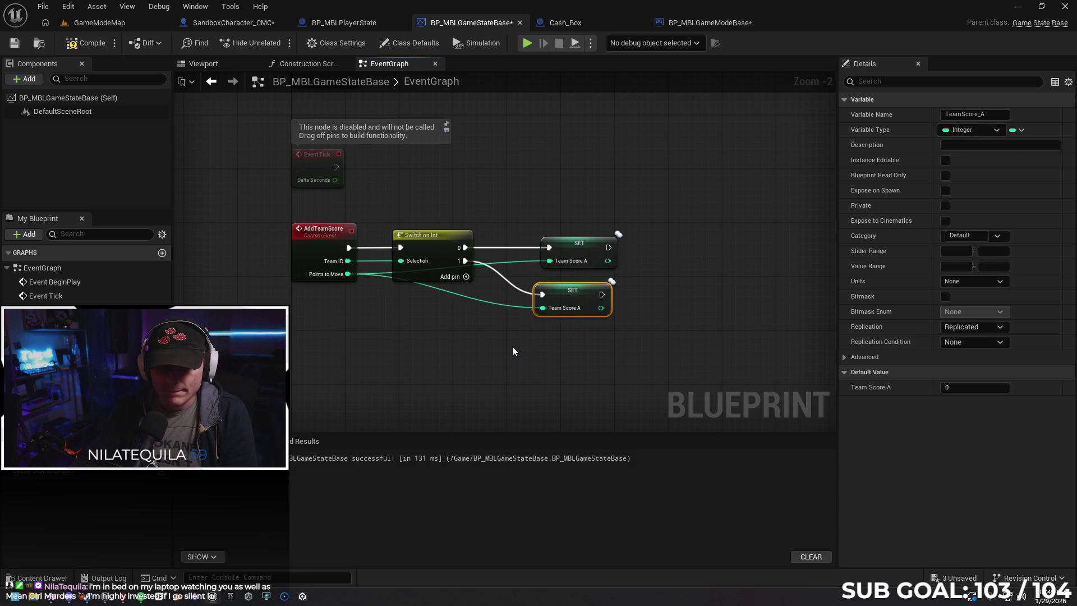
click(85, 43)
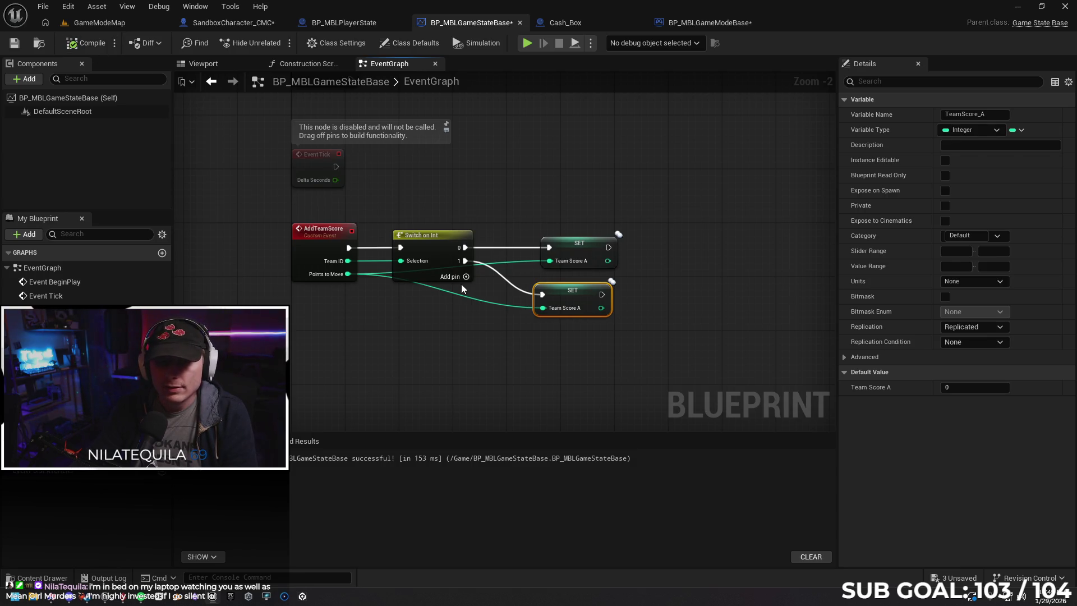
Add a Print String to AddTeamScore printing Points to Move, and recompile.
drag(645, 277, 583, 254)
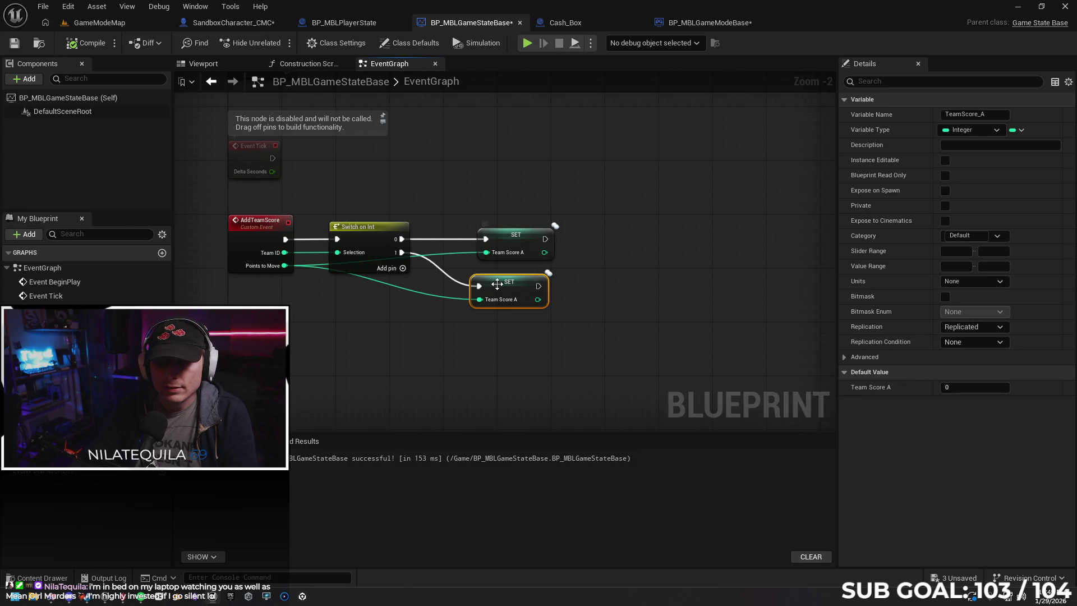
drag(521, 293, 535, 293)
drag(280, 329, 331, 335)
mouse_move(299, 229)
mouse_down()
mouse_move(203, 222)
mouse_move(251, 240)
mouse_move(281, 222)
mouse_up()
text(print)
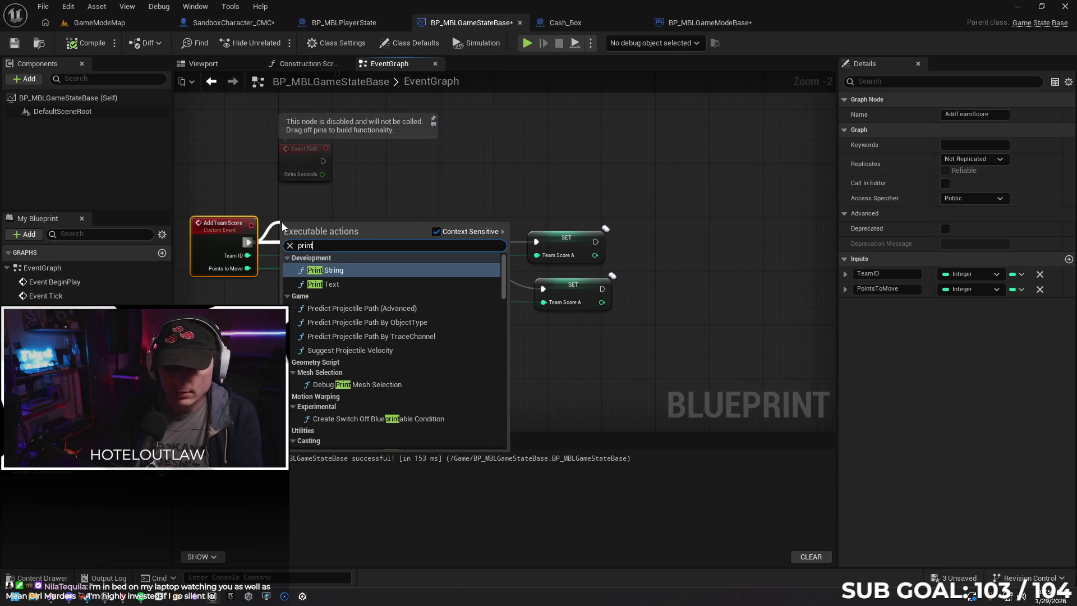
key(Return)
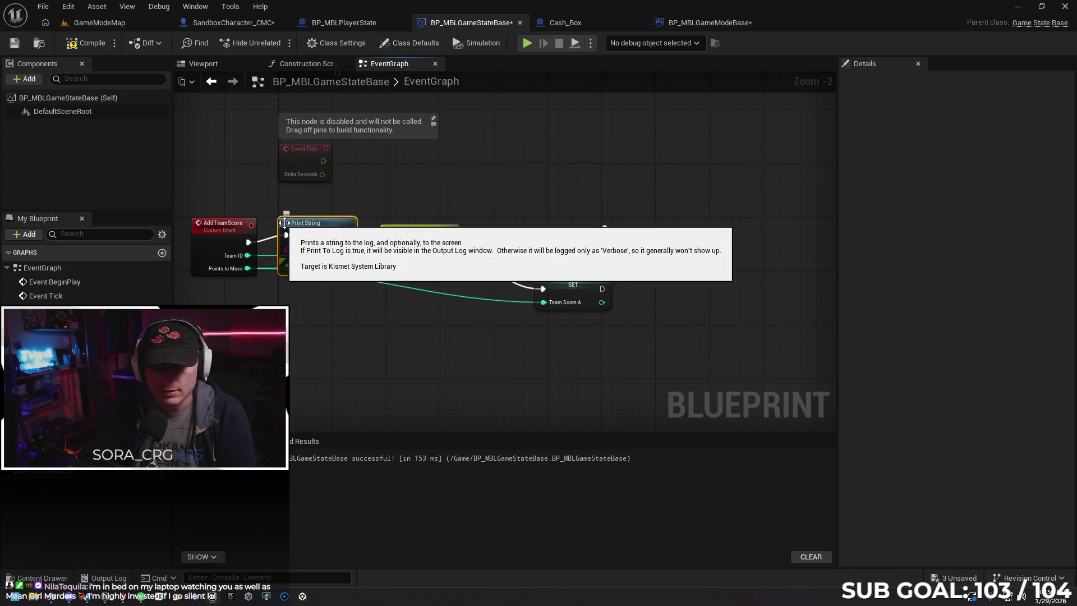
drag(311, 222, 311, 202)
drag(248, 269, 287, 229)
click(86, 42)
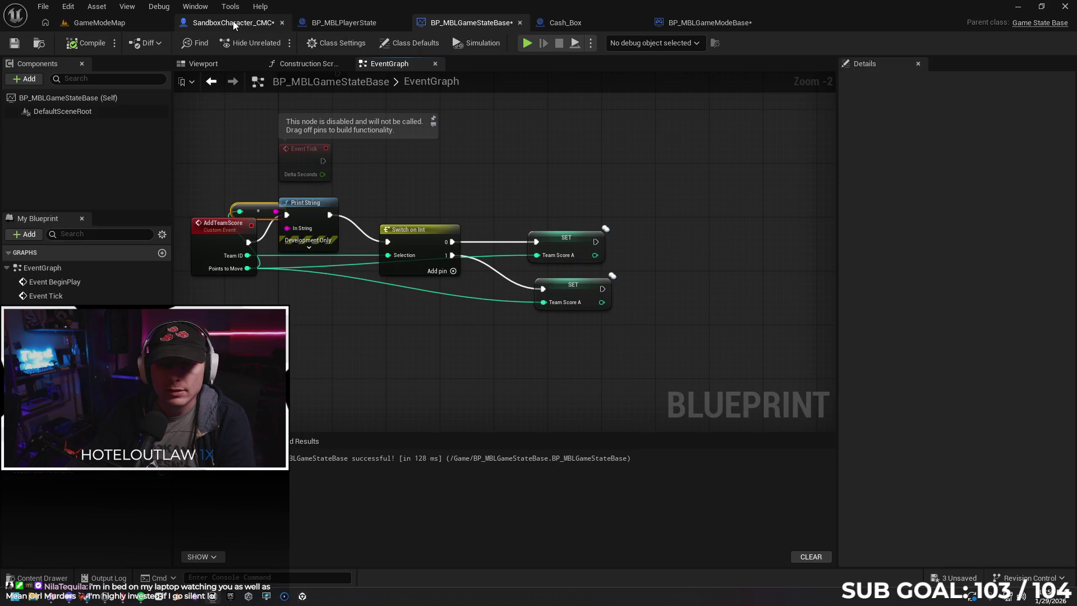
Add a Keyboard Events Q key node to SandboxCharacter_CMC's event graph.
scroll(564, 217, down, 5)
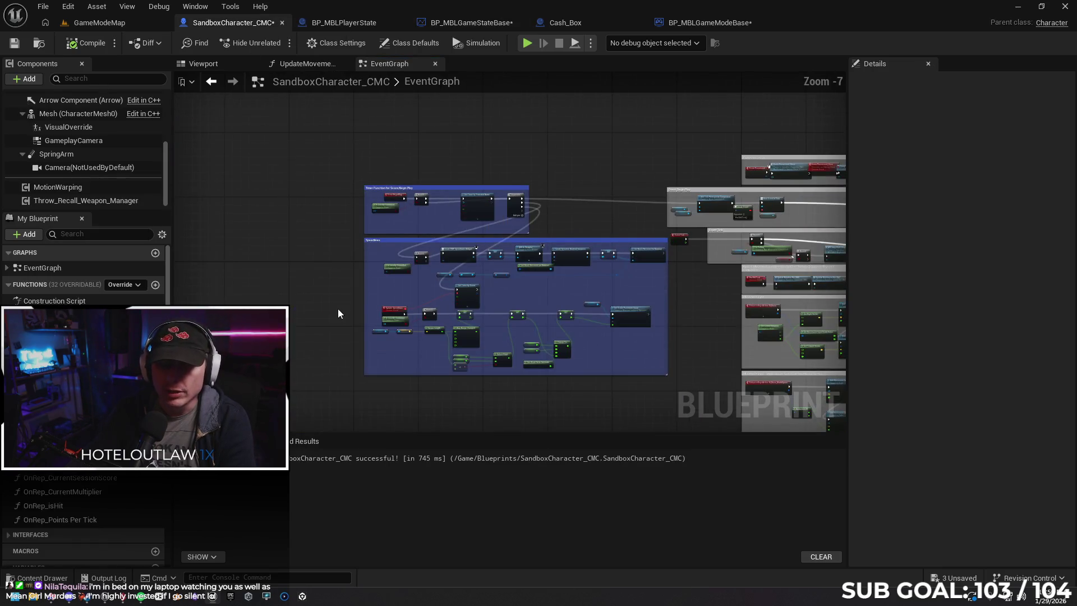
drag(290, 149, 256, 165)
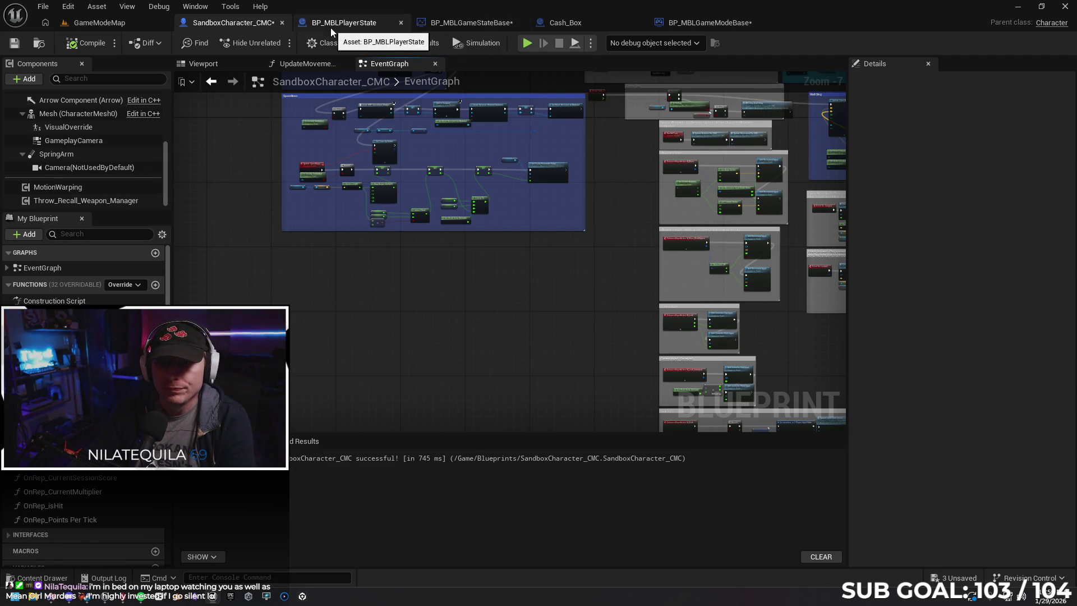
right_click(305, 284)
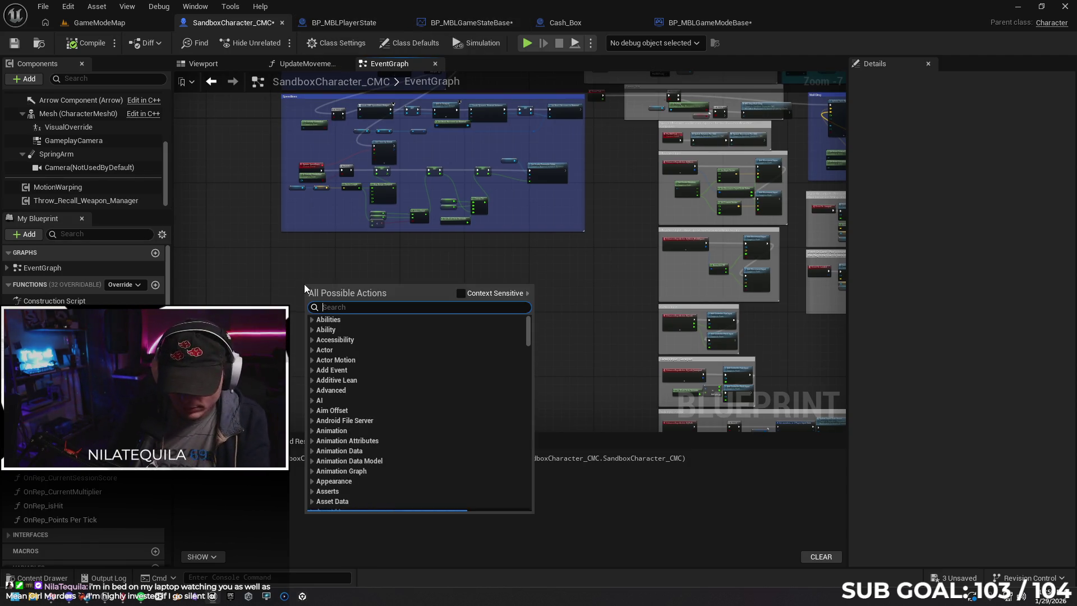
text(Q key)
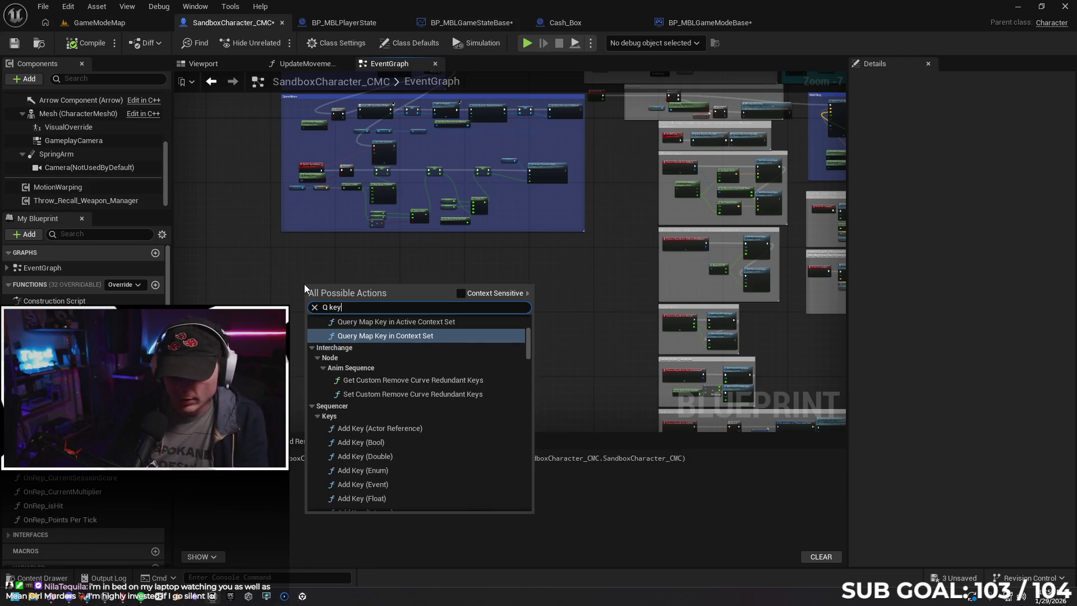
scroll(426, 370, up, 3)
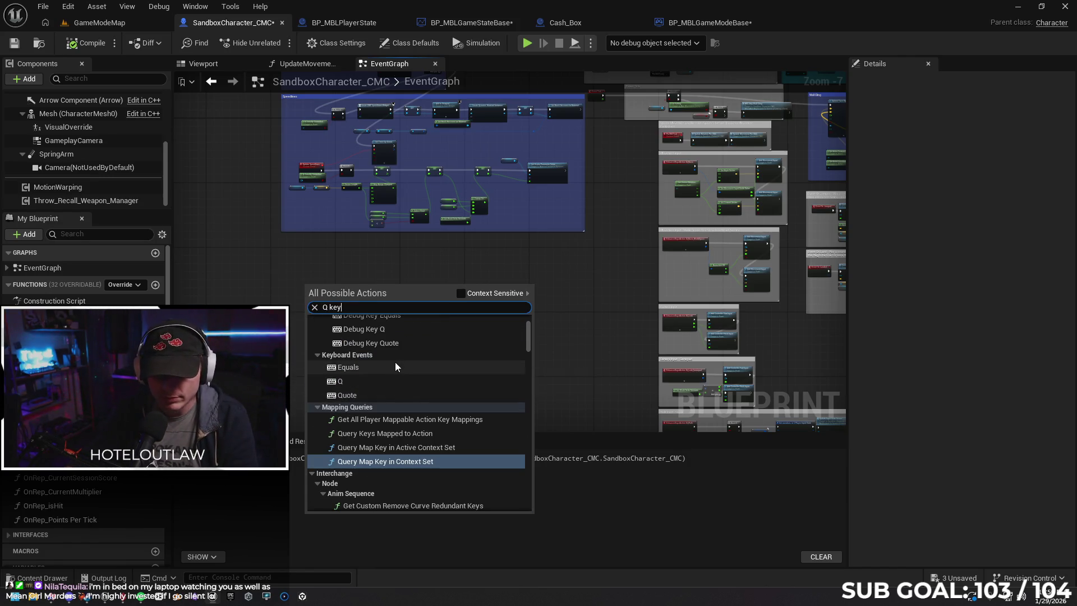
scroll(399, 358, up, 2)
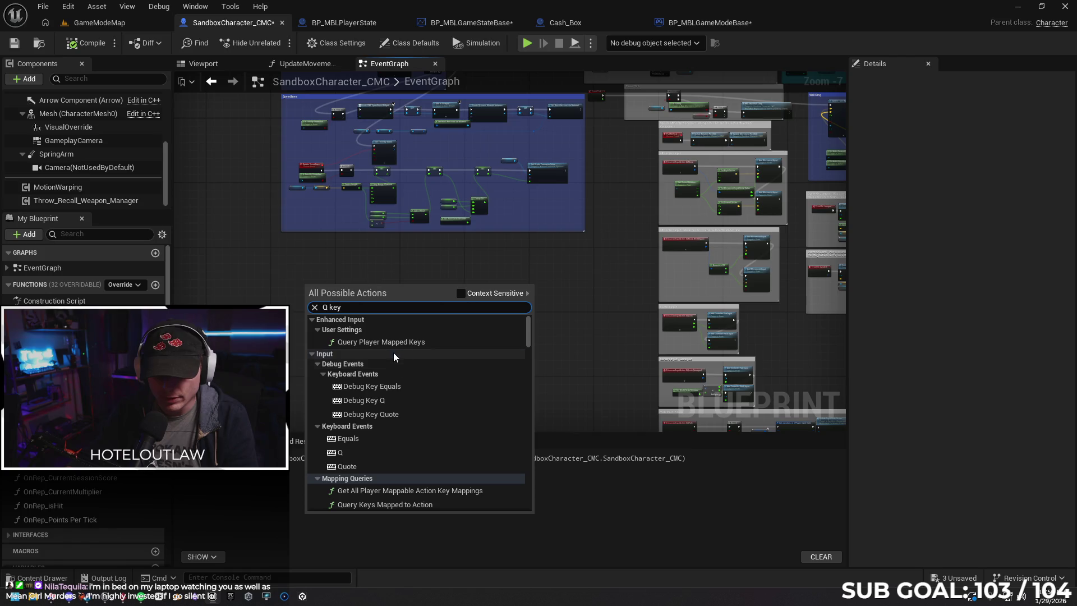
click(361, 453)
scroll(304, 287, up, 3)
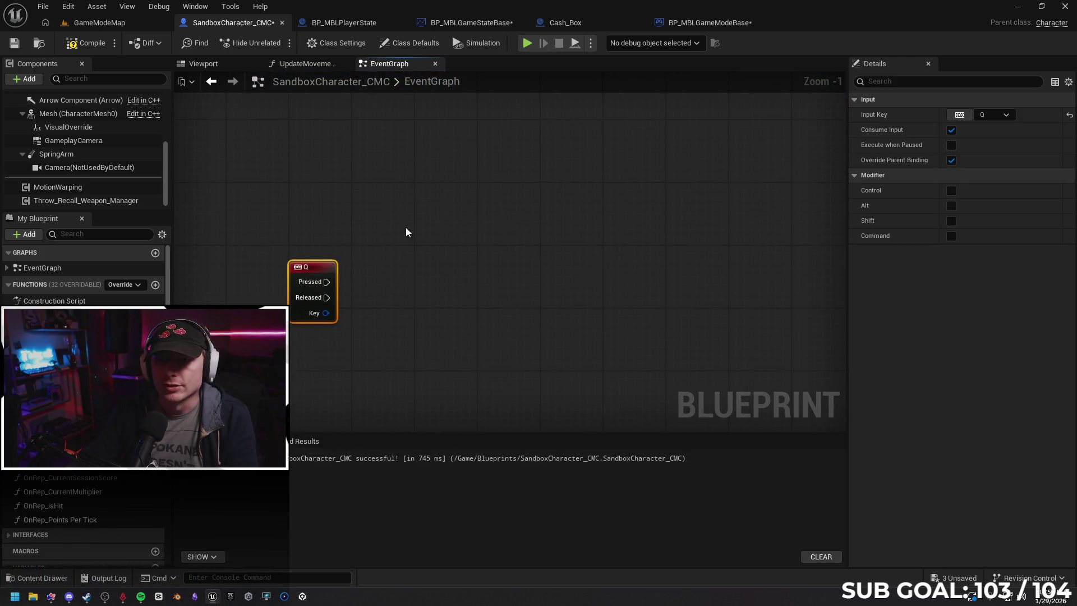
Save the BP_MBLGameStateBase blueprint.
click(477, 19)
drag(484, 157, 560, 159)
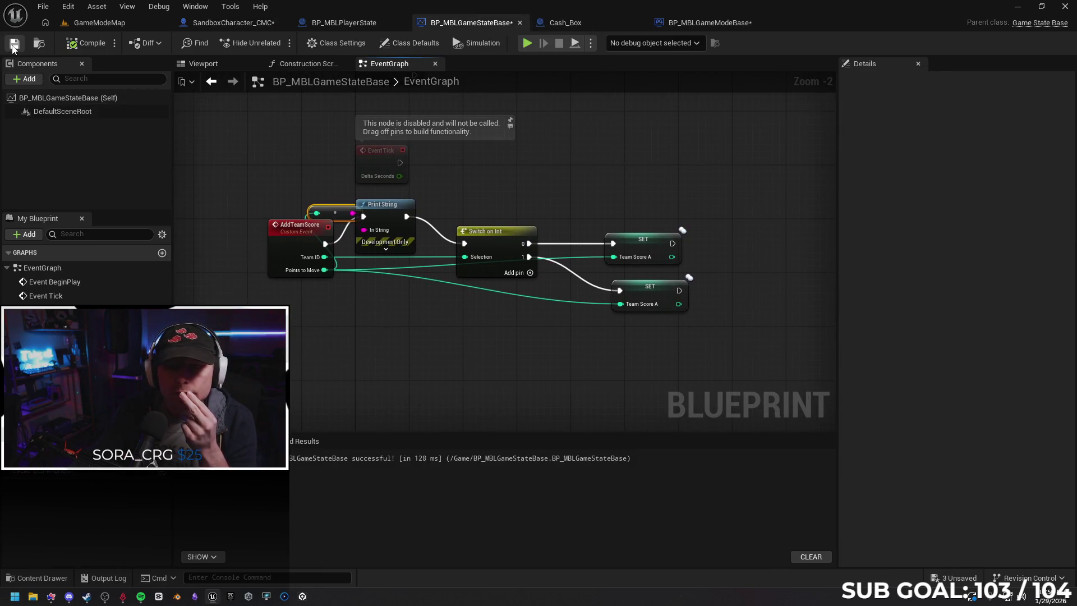
click(308, 64)
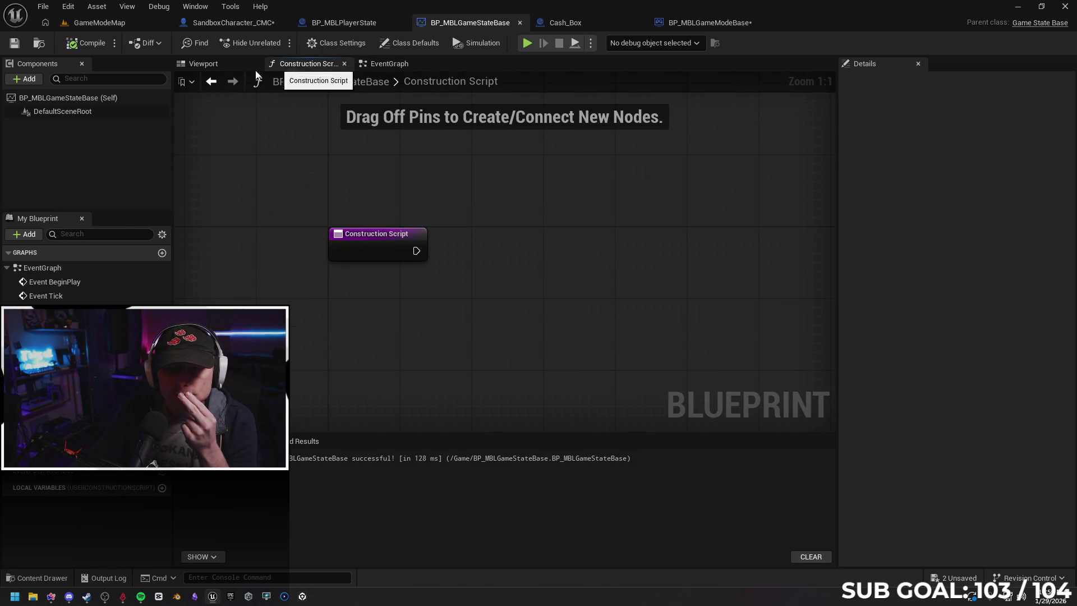
Save BP_MBLGameModeBase, then return to BP_MBLPlayerState's CashInPoints function.
click(381, 66)
mouse_move(543, 185)
mouse_down()
mouse_move(560, 234)
mouse_move(551, 289)
mouse_move(502, 218)
mouse_up()
click(708, 25)
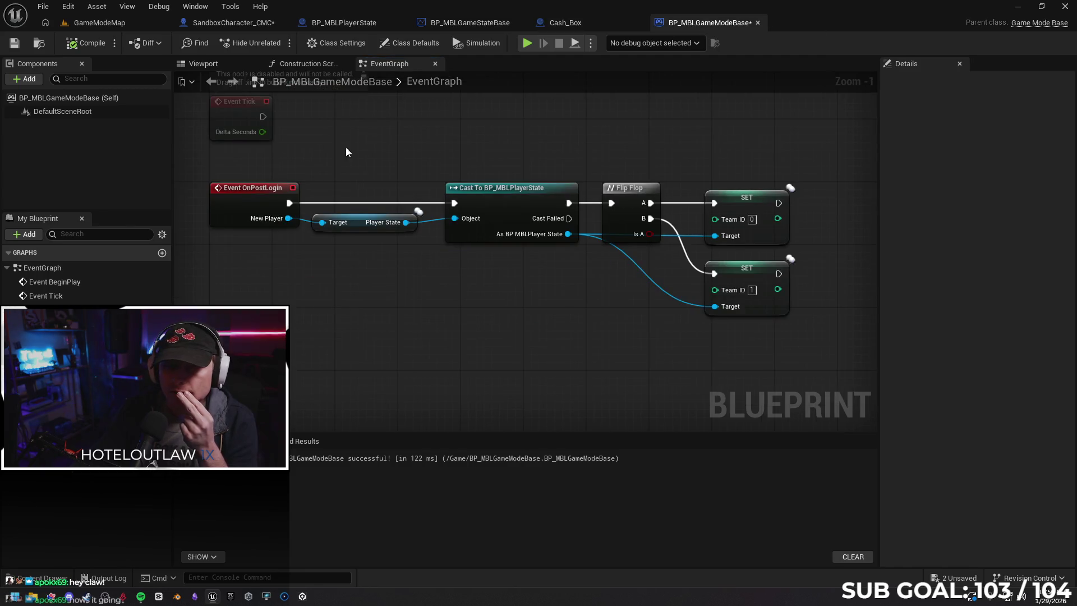
click(14, 43)
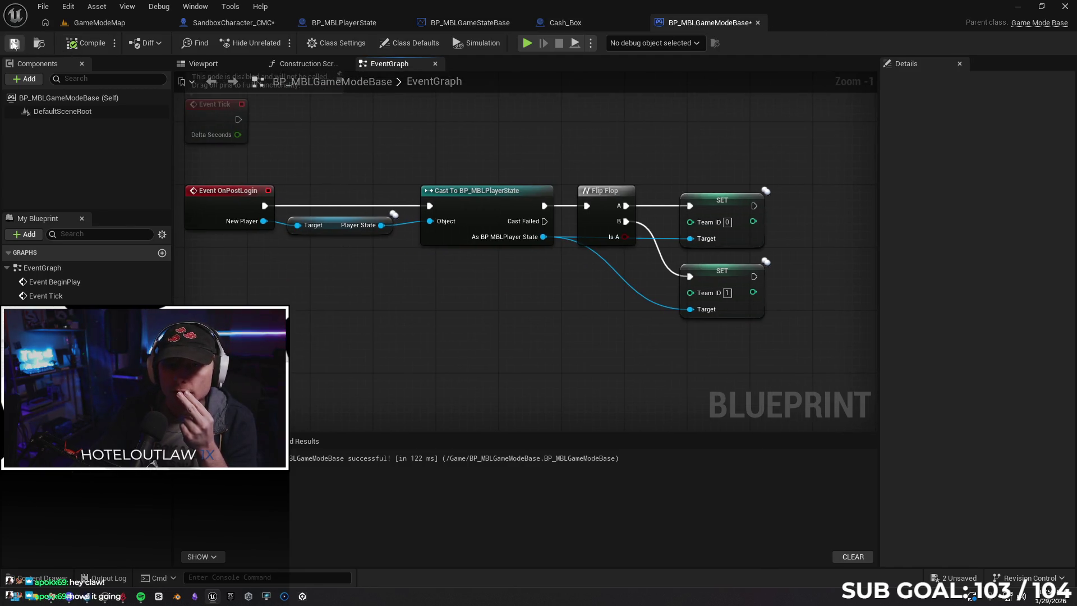
click(343, 23)
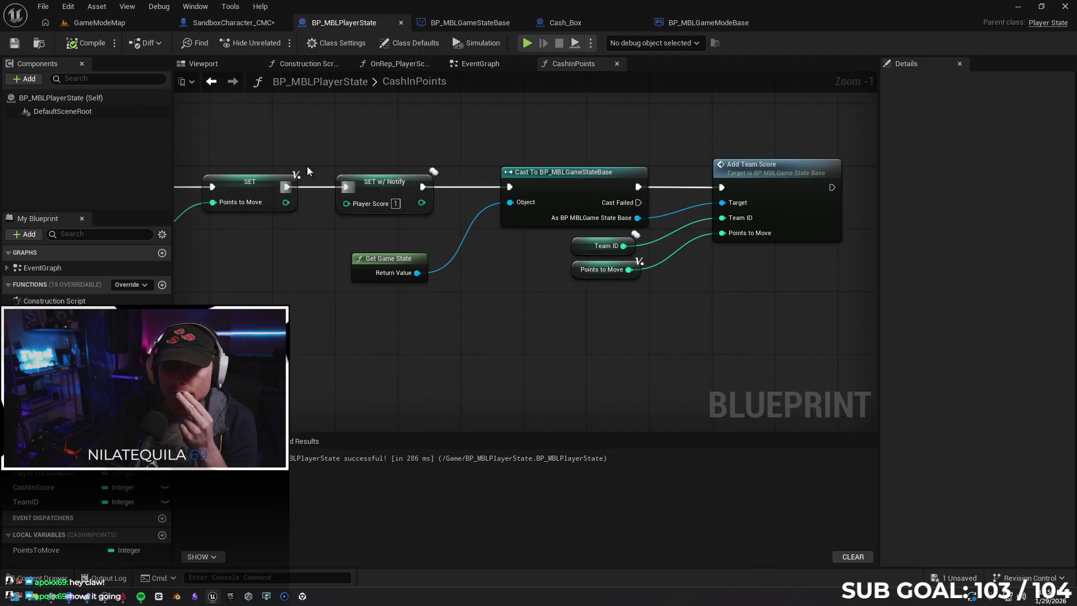
Pan and zoom through the CashInPoints function graph to review it.
click(485, 67)
click(547, 66)
drag(523, 146, 430, 121)
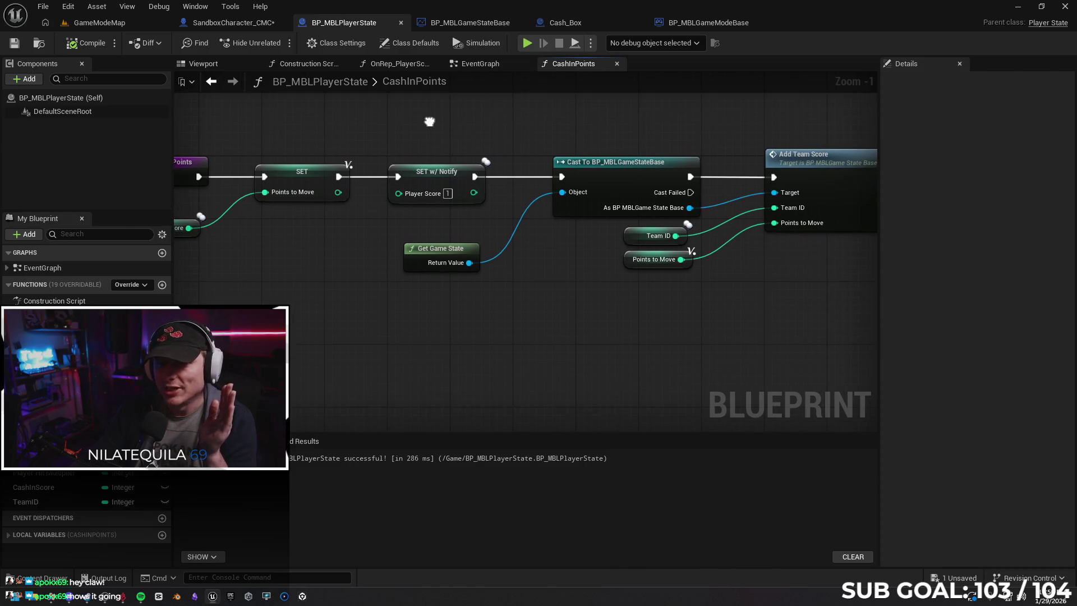
mouse_move(549, 266)
mouse_down()
mouse_move(604, 250)
mouse_move(423, 250)
mouse_move(477, 257)
mouse_up()
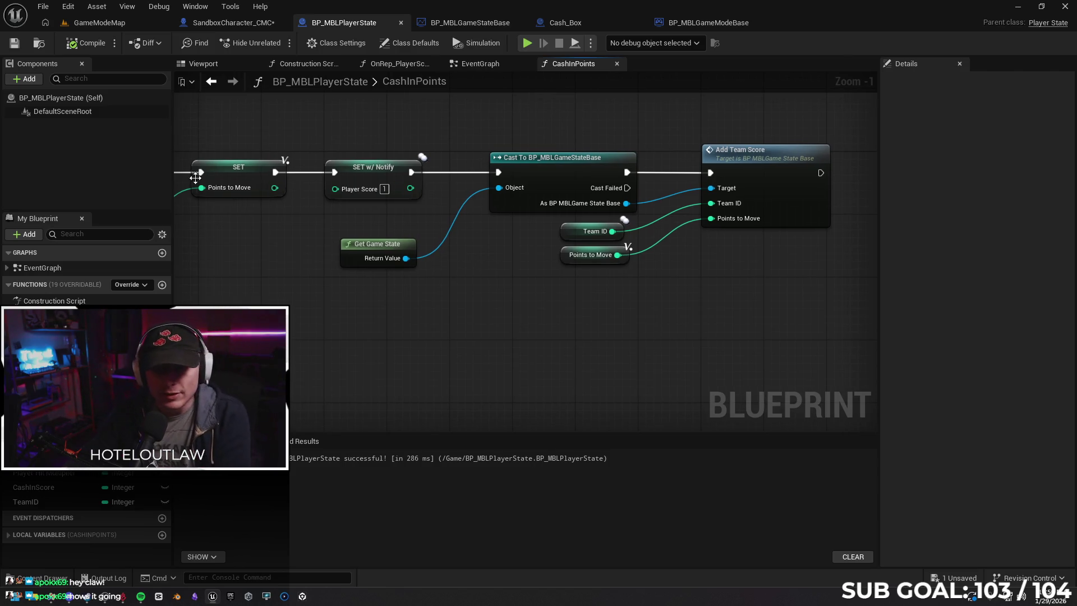
drag(257, 120, 377, 126)
scroll(368, 226, down, 1)
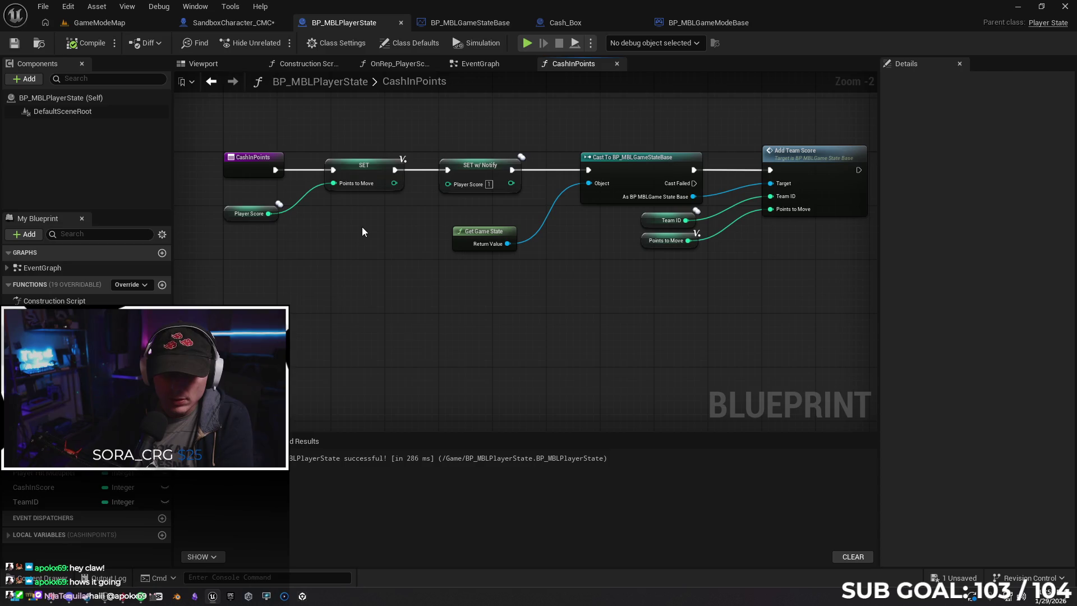
mouse_move(362, 227)
mouse_down()
mouse_move(363, 238)
mouse_move(365, 209)
mouse_up()
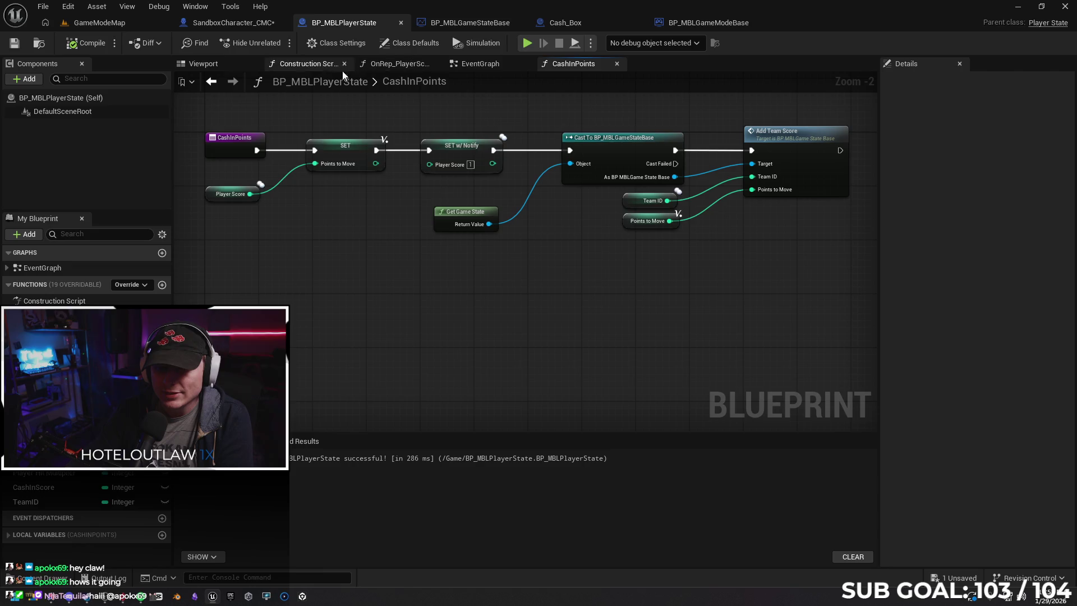
Inspect the Event Tick and Server_RecieveHit nodes, then drag from the Q event's Pressed pin.
click(473, 65)
mouse_move(497, 274)
mouse_down()
mouse_move(503, 328)
mouse_move(482, 240)
mouse_move(520, 336)
mouse_move(503, 191)
mouse_up()
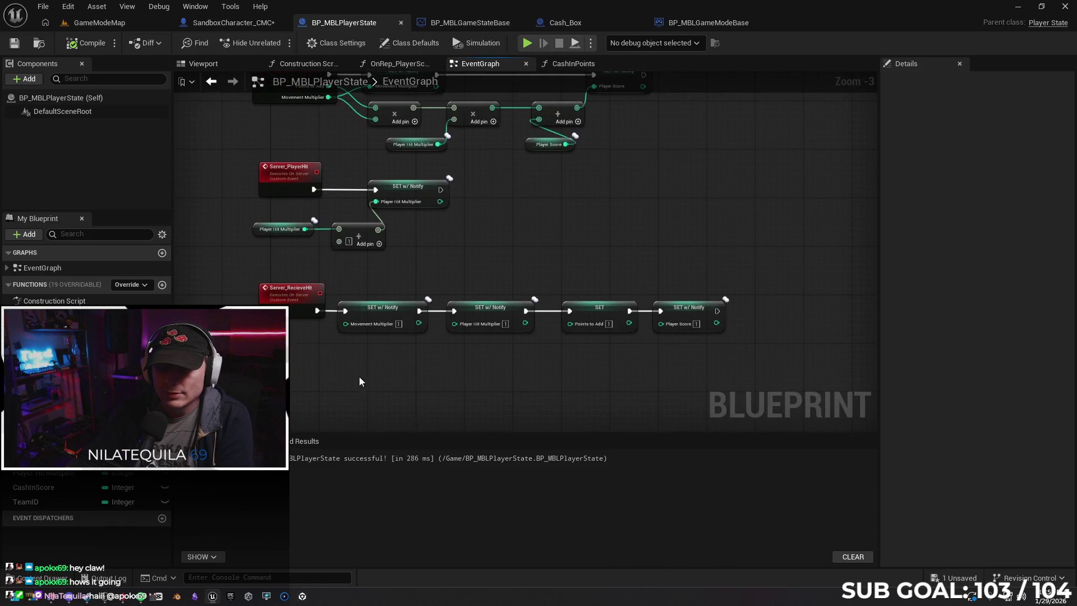
drag(359, 375, 363, 342)
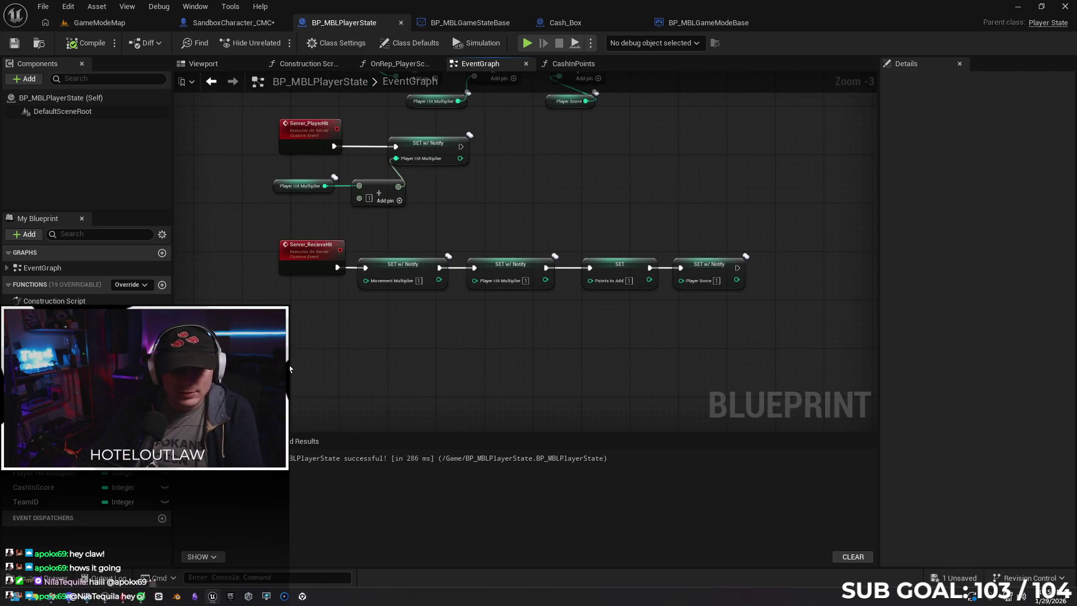
mouse_move(271, 317)
mouse_down()
mouse_move(320, 392)
mouse_move(331, 393)
mouse_move(276, 275)
mouse_up()
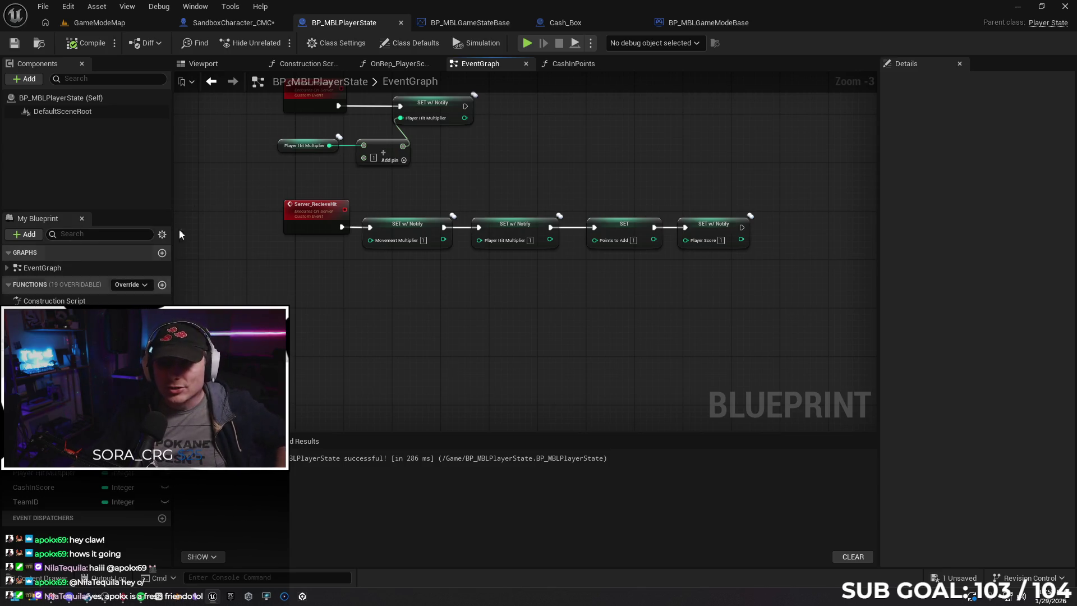
click(233, 23)
drag(327, 282, 404, 282)
text(cashin)
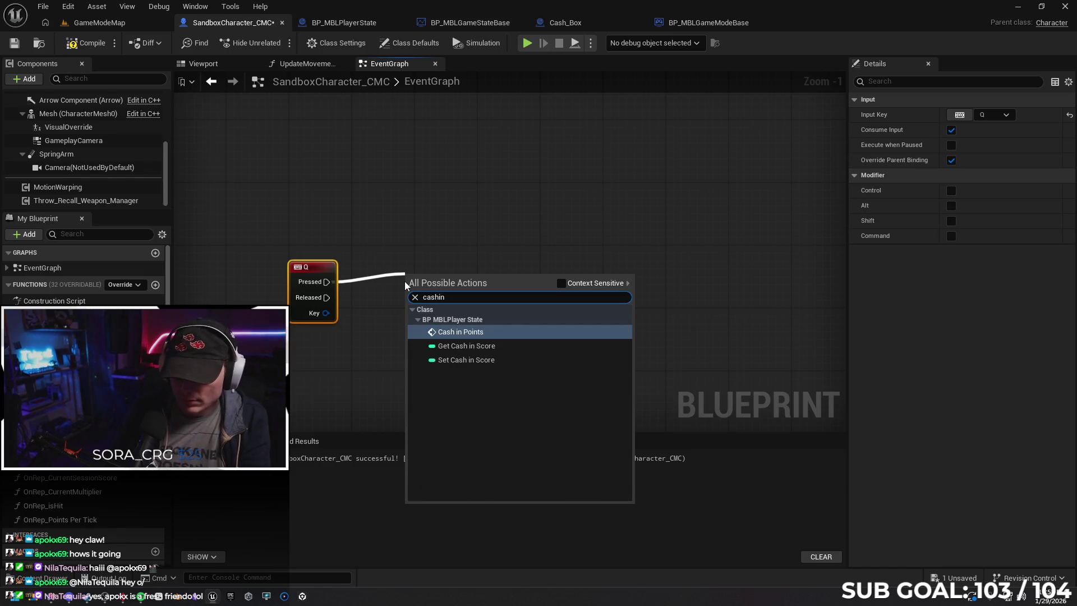
key(Return)
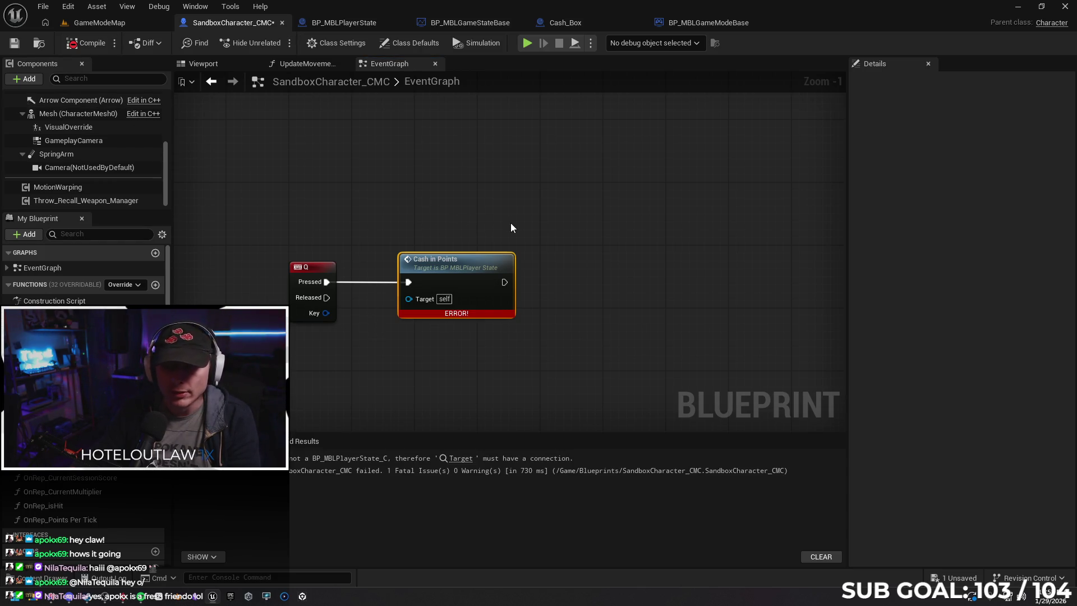
drag(465, 269, 488, 271)
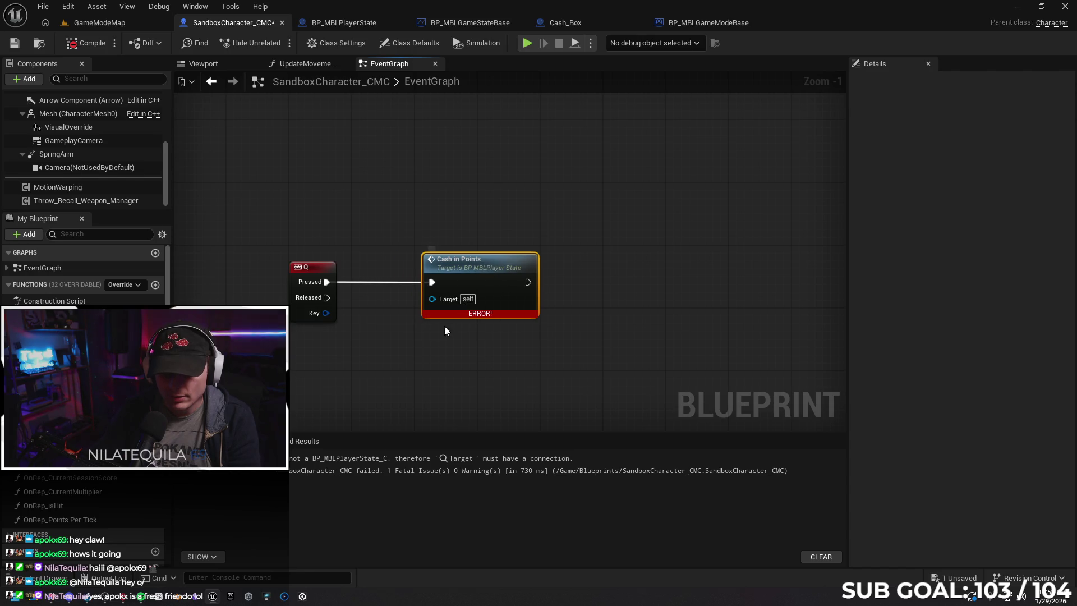
drag(442, 358, 480, 356)
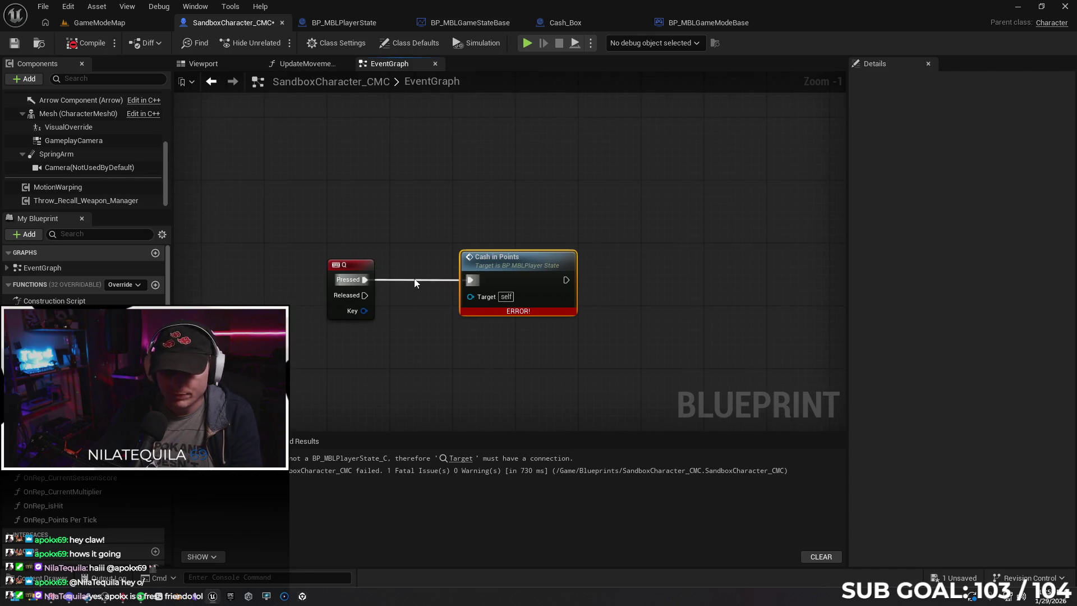
click(418, 281)
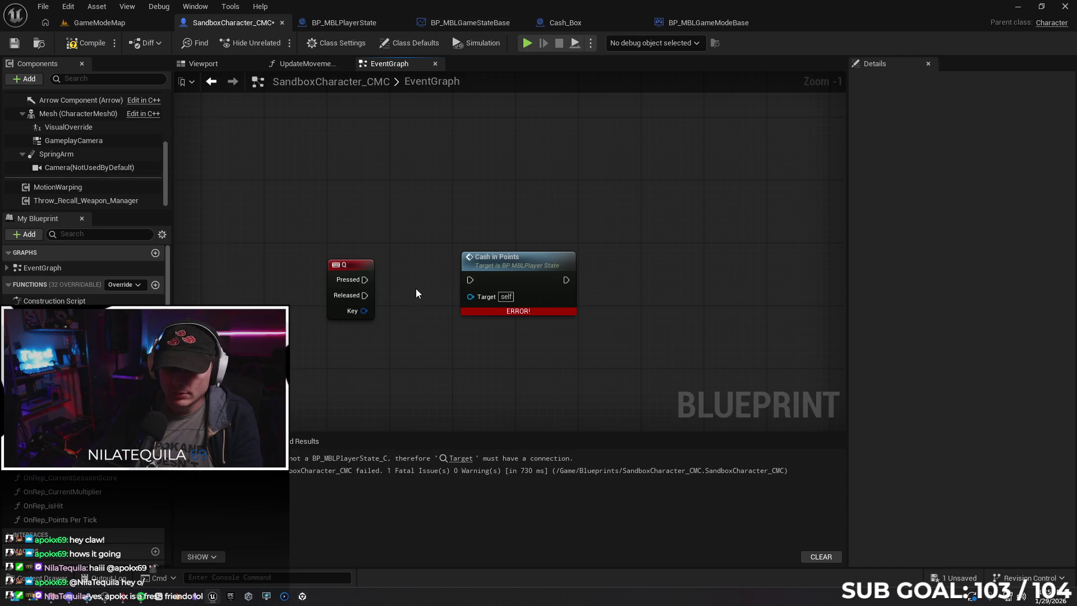
key(ctrl+z)
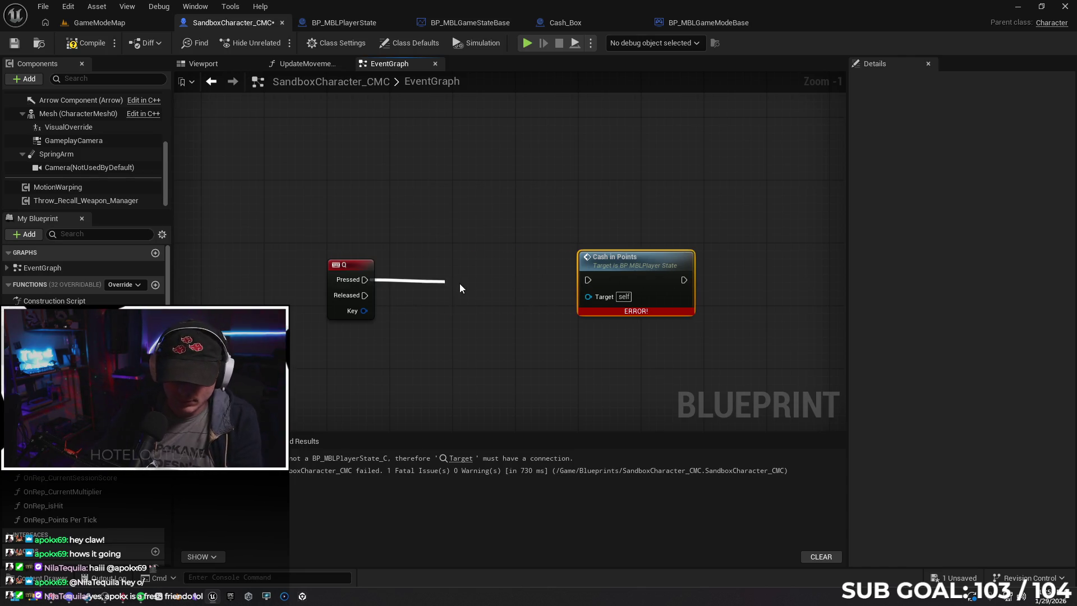
drag(459, 283, 459, 284)
text(cast pl)
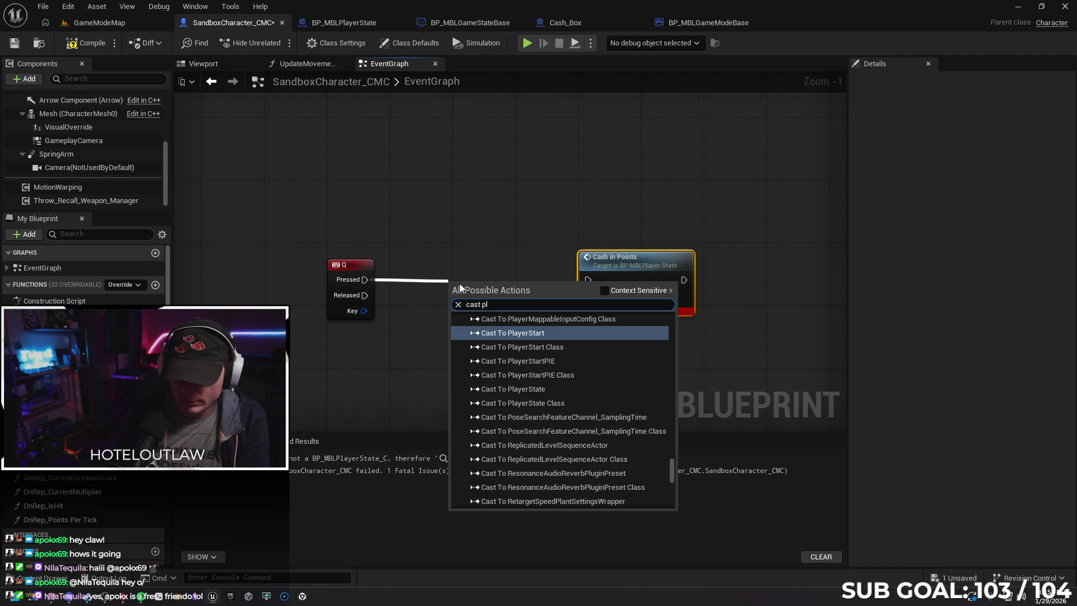
click(396, 375)
right_click(358, 372)
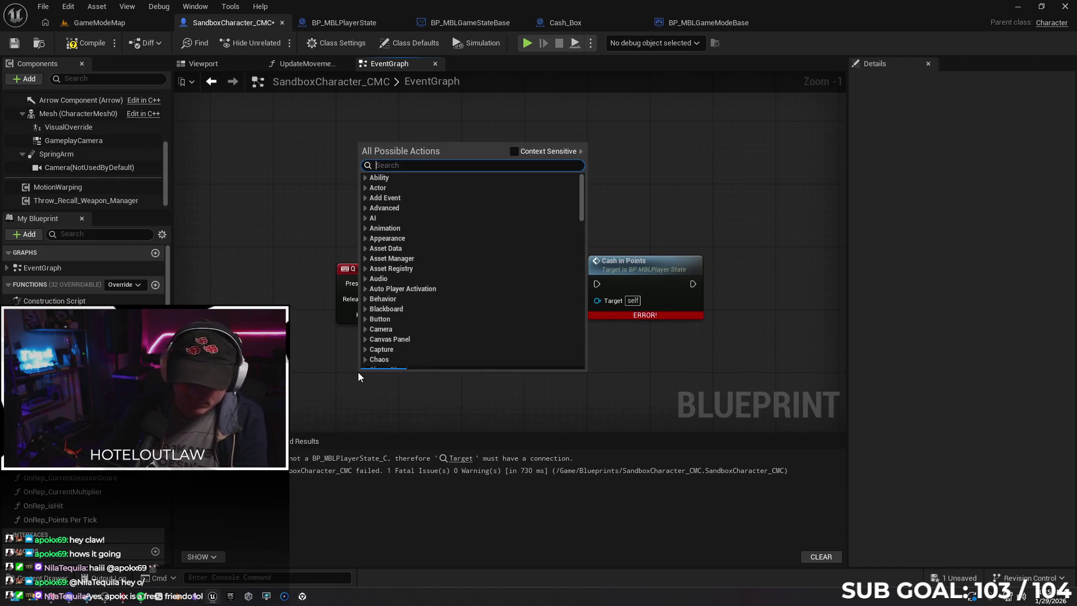
text(get)
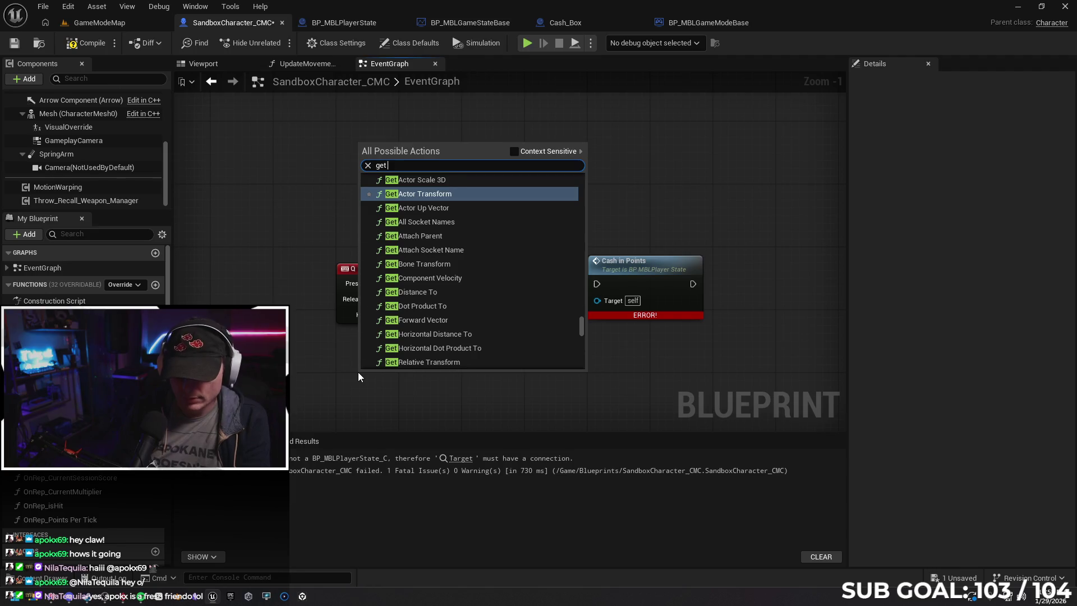
text( player)
key(Down)
key(Return)
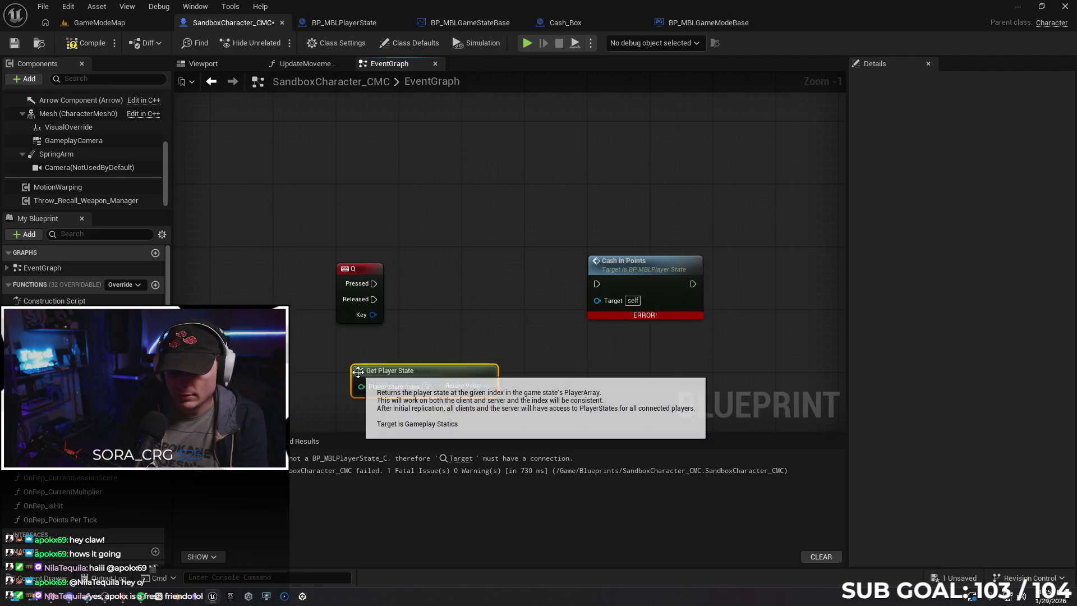
mouse_move(424, 372)
mouse_down()
mouse_move(471, 324)
mouse_move(448, 358)
mouse_up()
drag(510, 370, 595, 302)
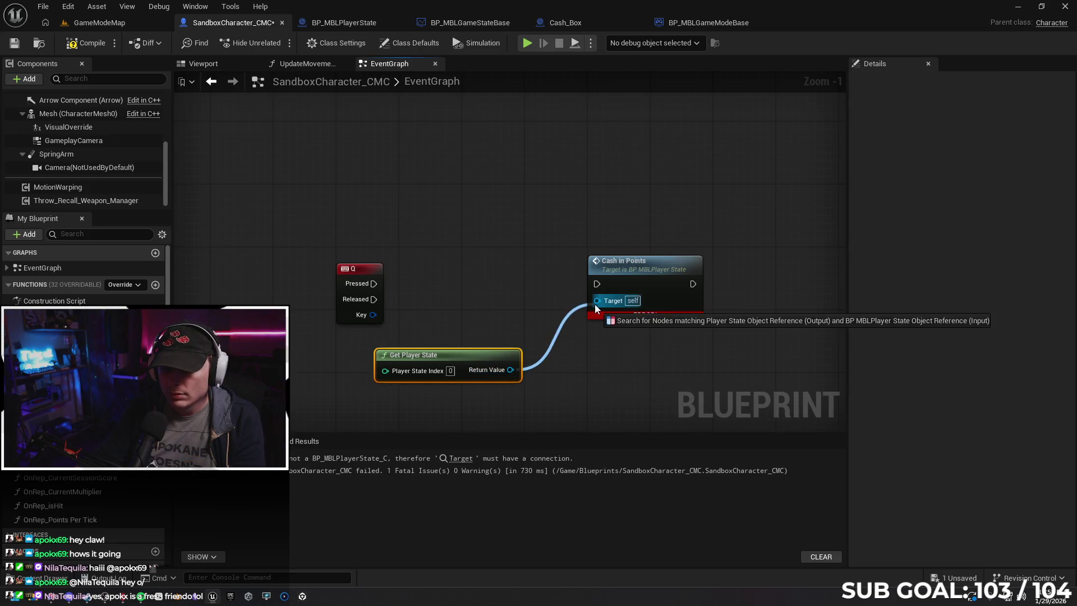
key(Delete)
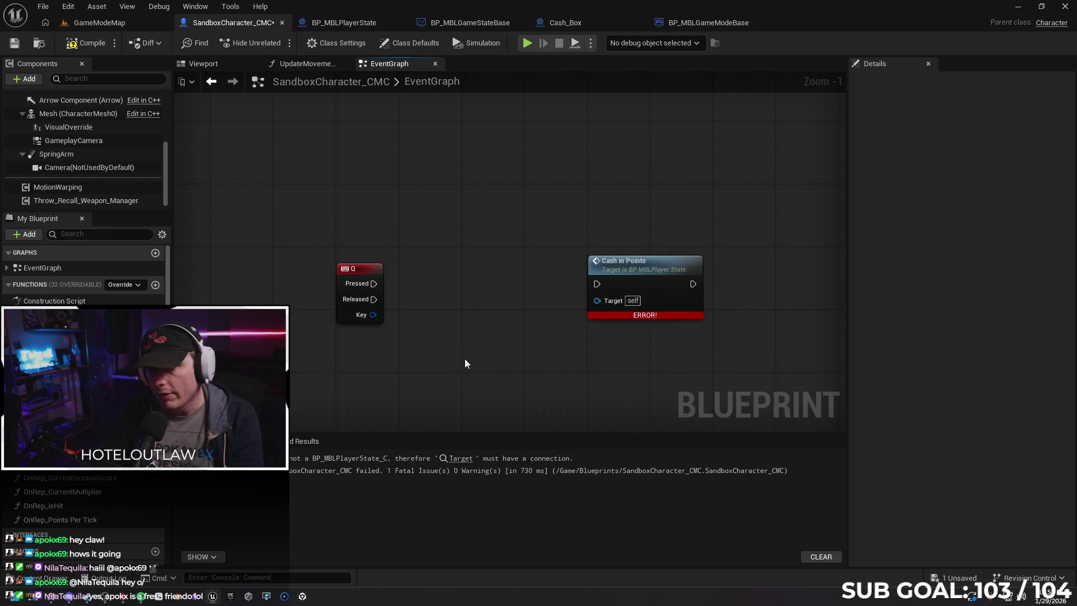
drag(472, 281, 391, 417)
scroll(472, 287, down, 5)
mouse_move(462, 284)
mouse_down()
mouse_move(449, 136)
mouse_move(434, 190)
mouse_move(312, 183)
mouse_move(324, 98)
mouse_up()
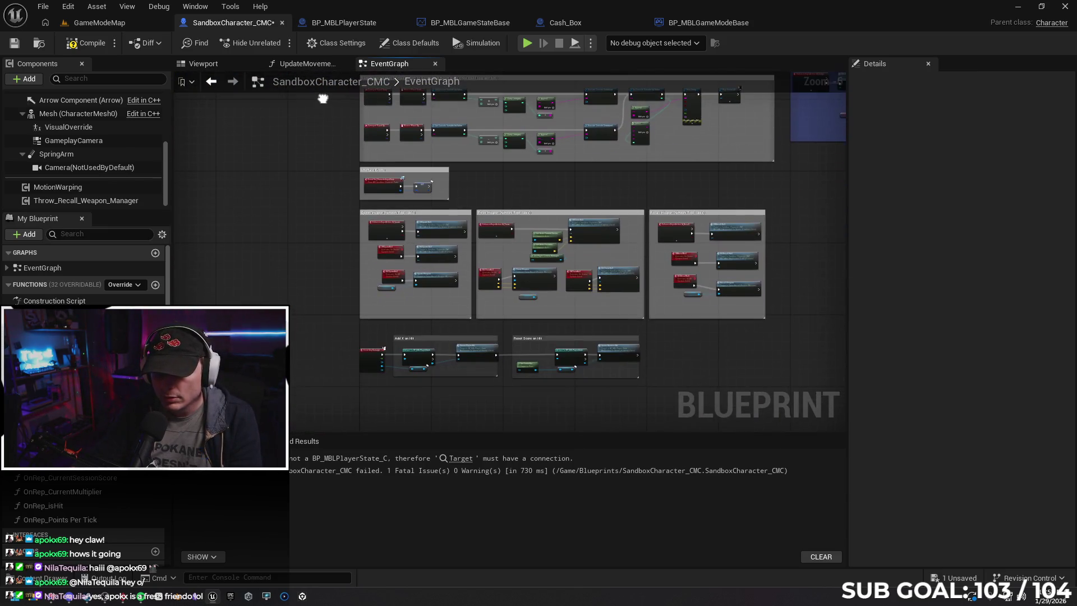
scroll(348, 346, up, 3)
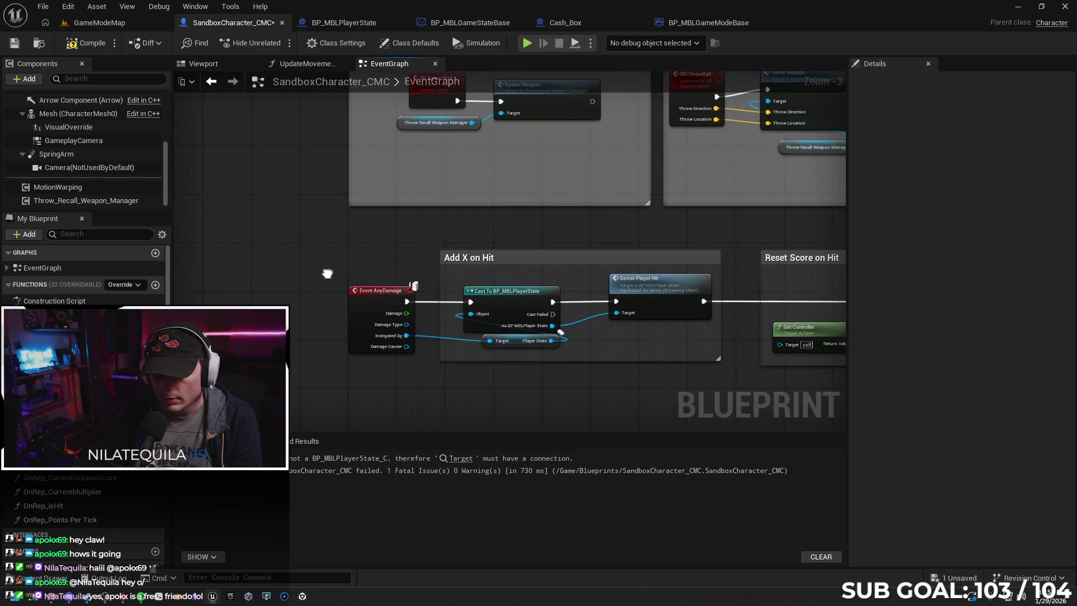
click(505, 343)
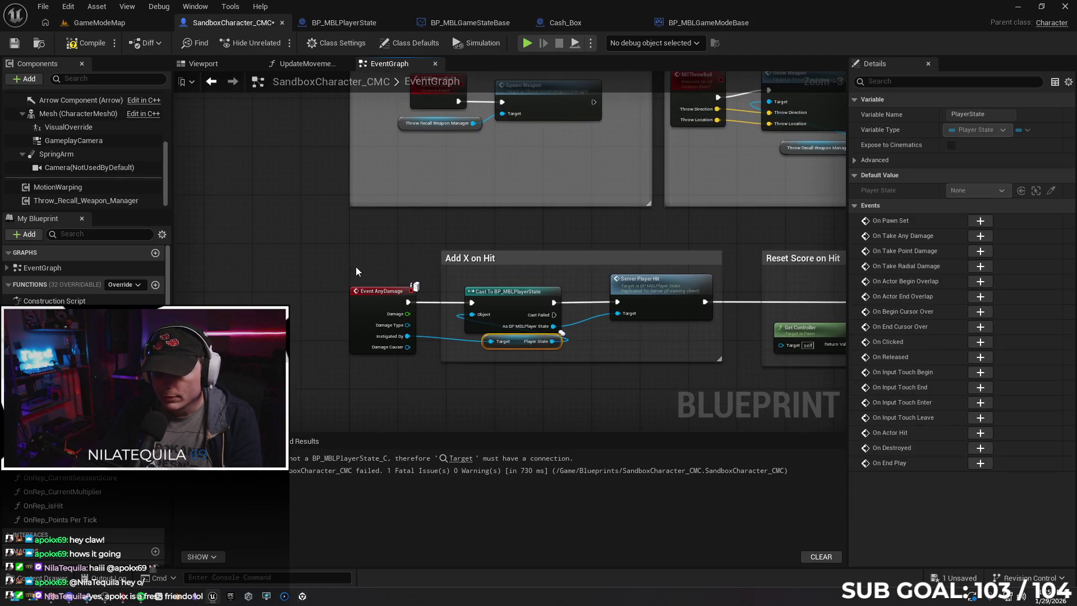
drag(280, 207, 305, 216)
scroll(306, 217, down, 3)
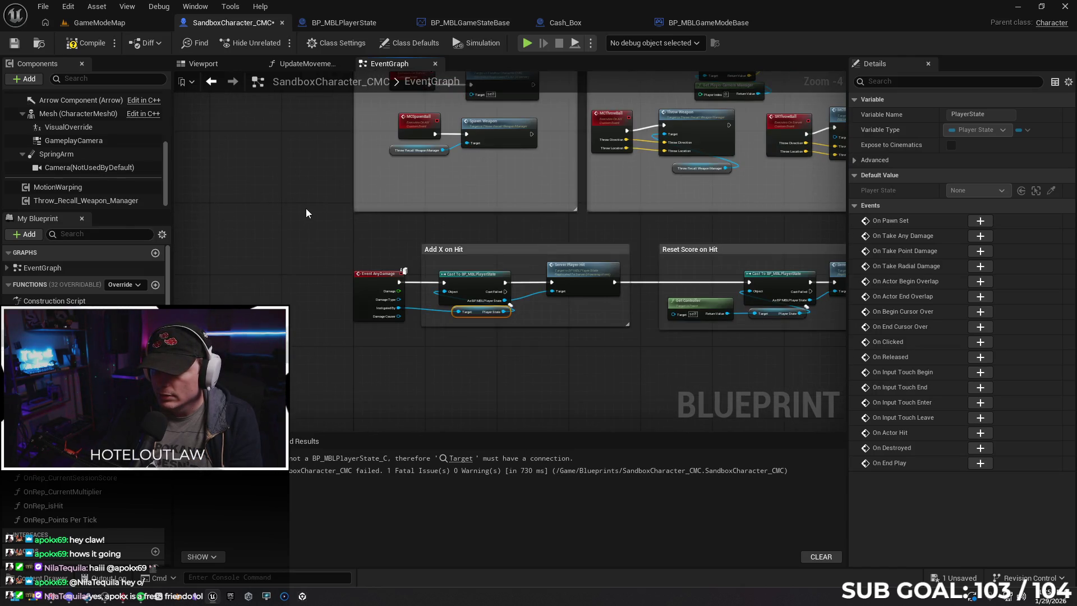
scroll(305, 209, down, 1)
mouse_move(305, 208)
mouse_down()
mouse_move(338, 269)
mouse_move(325, 219)
mouse_move(546, 368)
mouse_move(459, 257)
mouse_move(523, 213)
mouse_up()
scroll(416, 247, down, 3)
scroll(456, 211, up, 8)
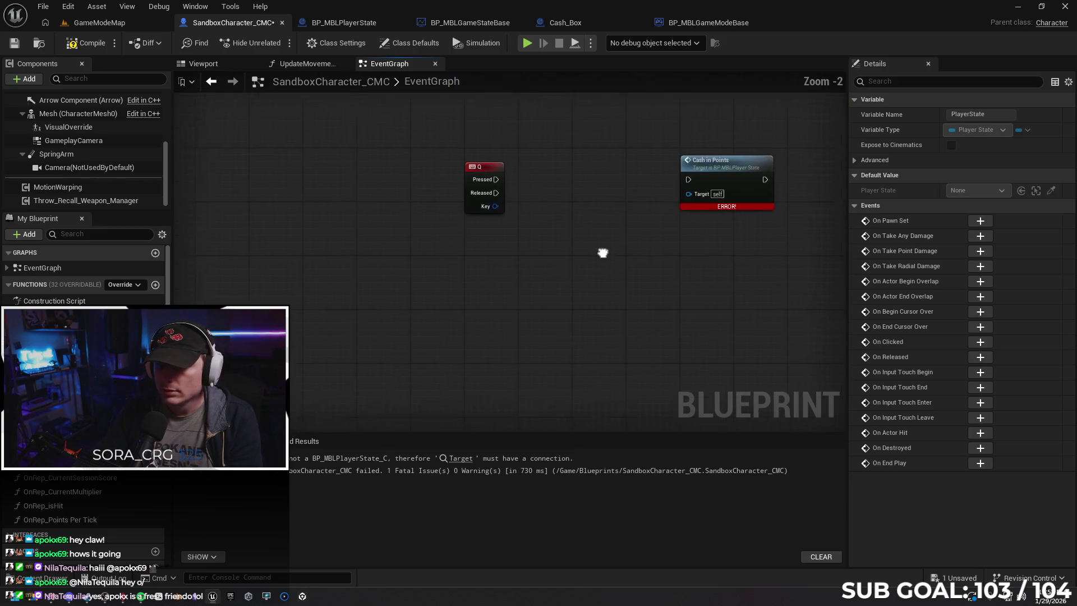
right_click(453, 309)
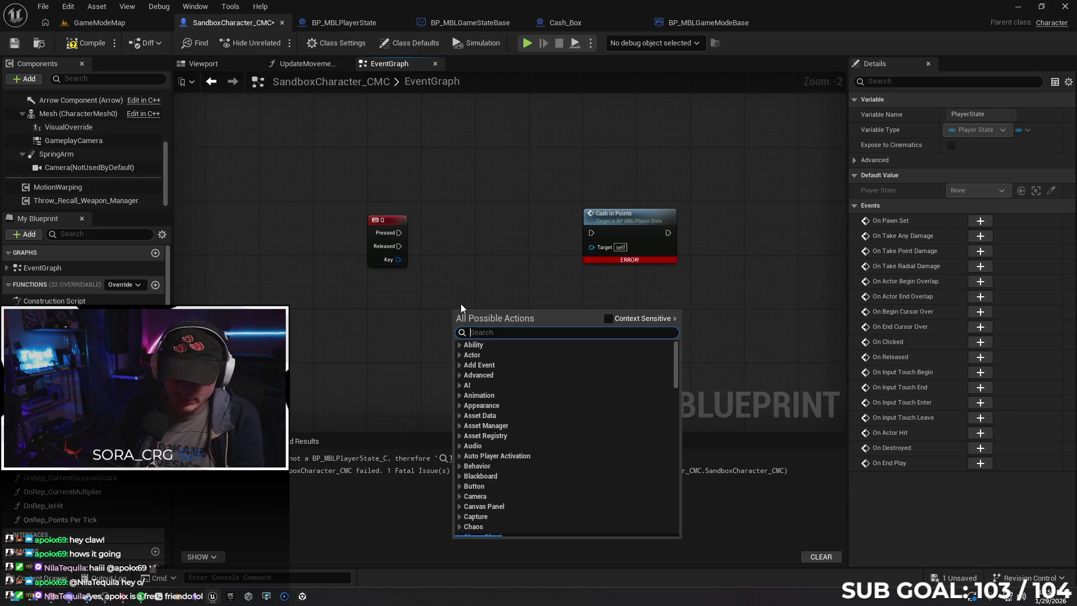
text(cast to player state)
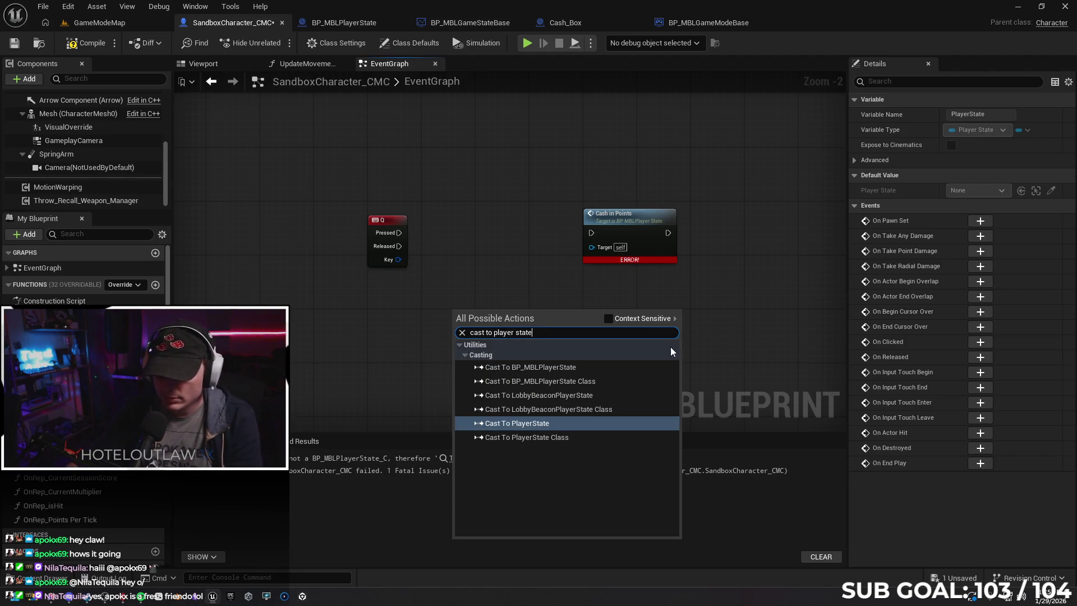
click(595, 381)
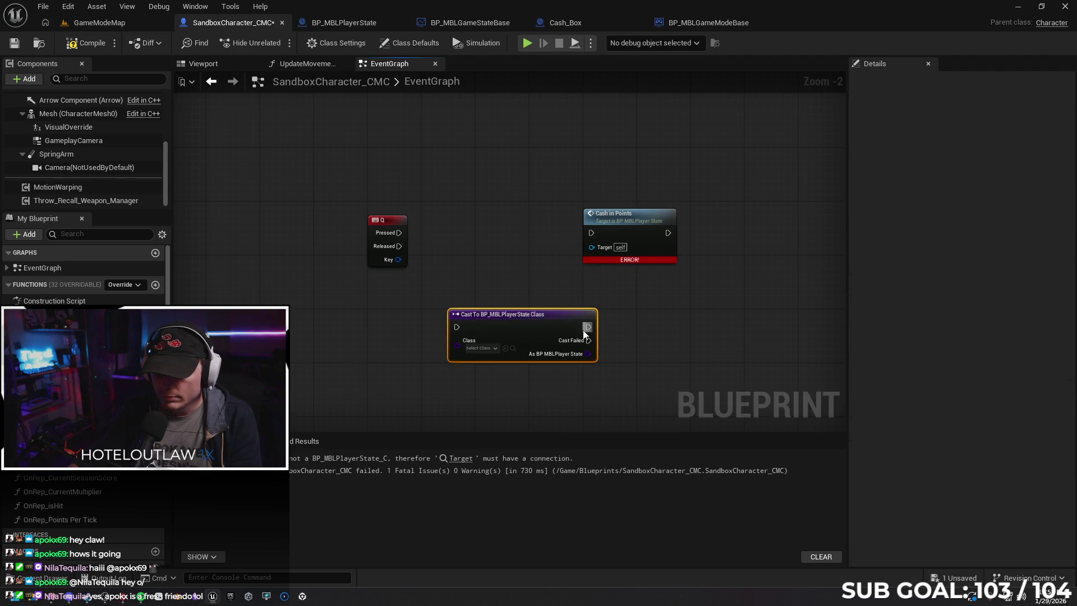
scroll(622, 317, up, 2)
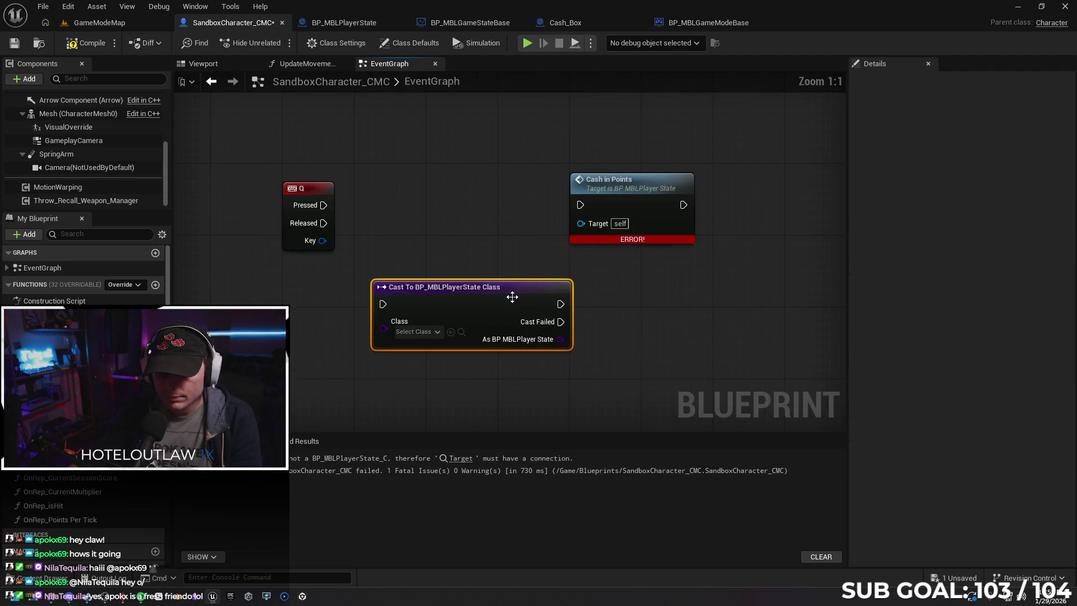
click(433, 314)
click(503, 325)
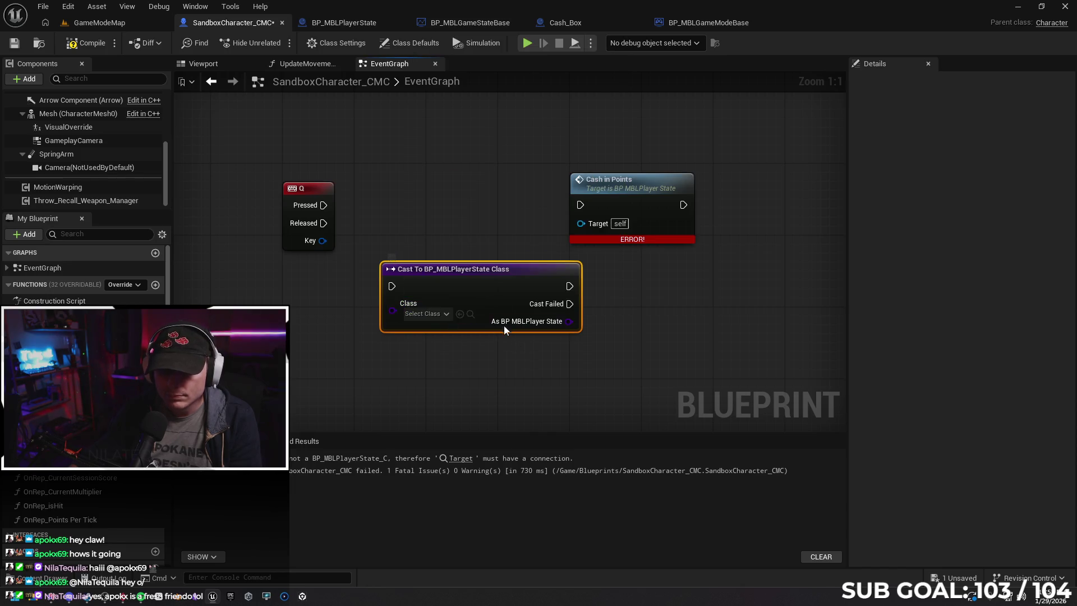
drag(473, 276, 447, 195)
drag(324, 204, 348, 211)
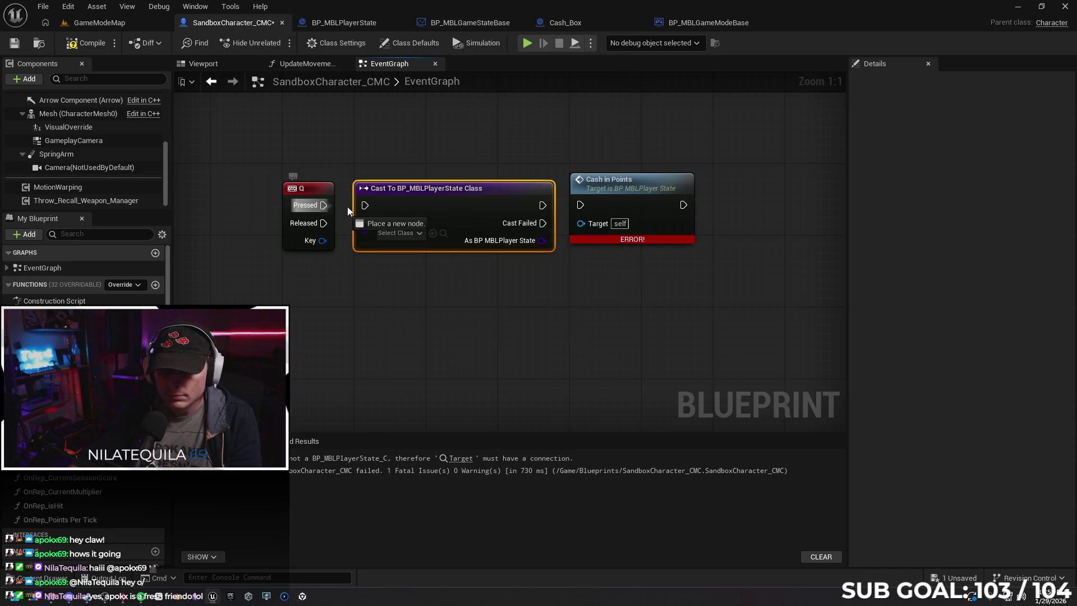
drag(570, 209, 578, 209)
drag(537, 241, 586, 222)
key(Delete)
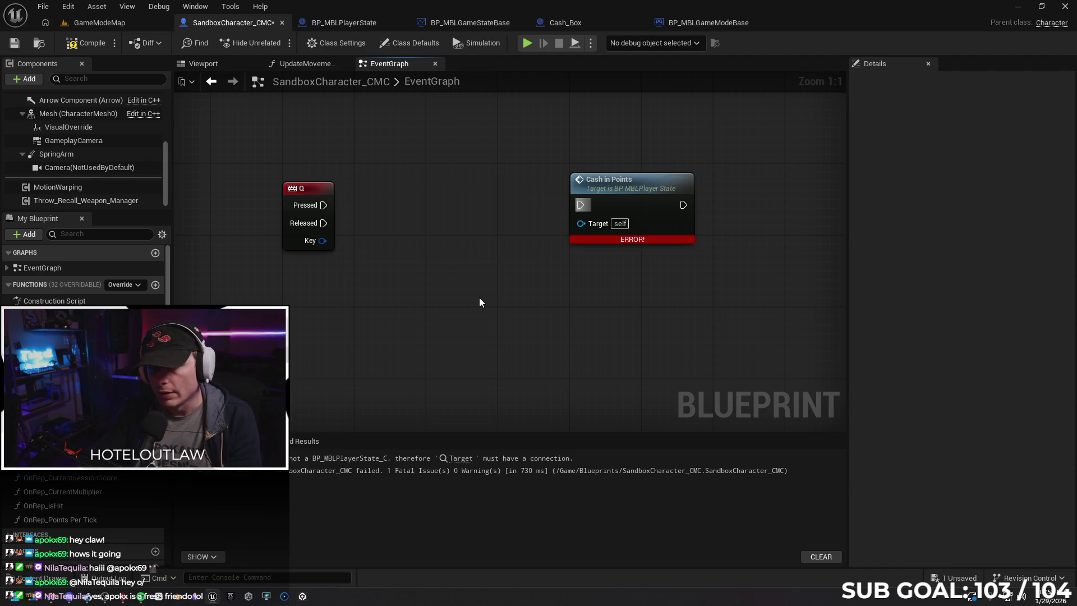
Add a Cast To BP_MBLPlayerState node and place it beside the Q key event.
right_click(384, 309)
click(537, 319)
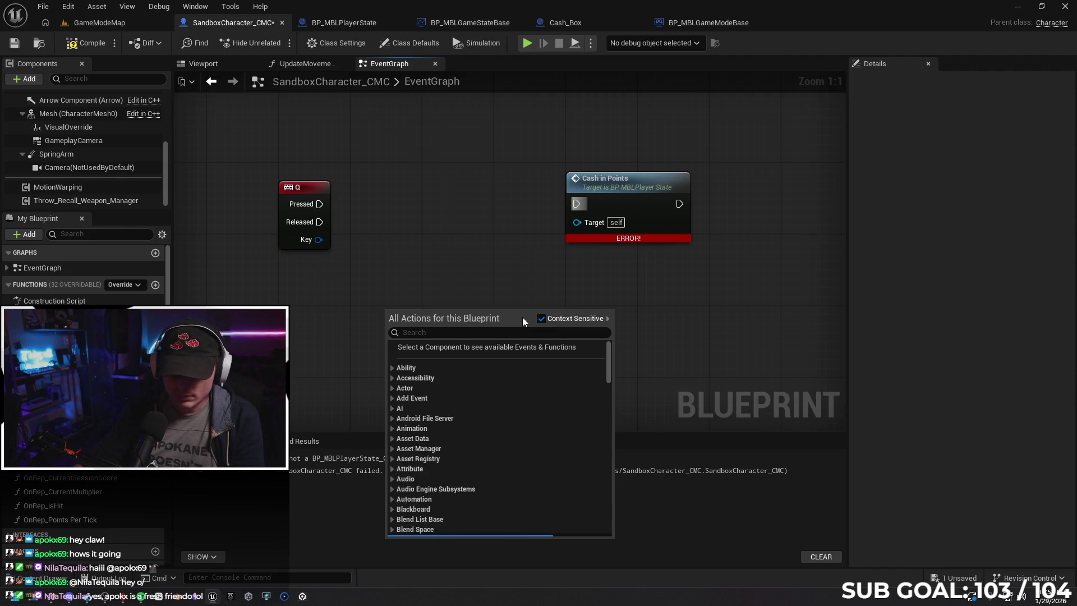
click(522, 318)
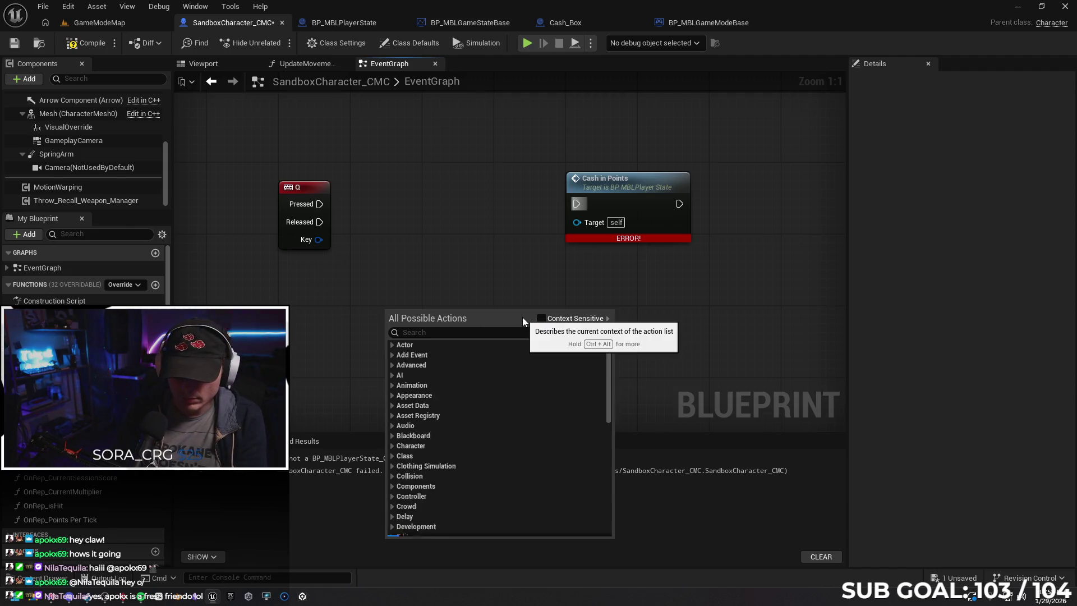
click(532, 333)
text(mbl play)
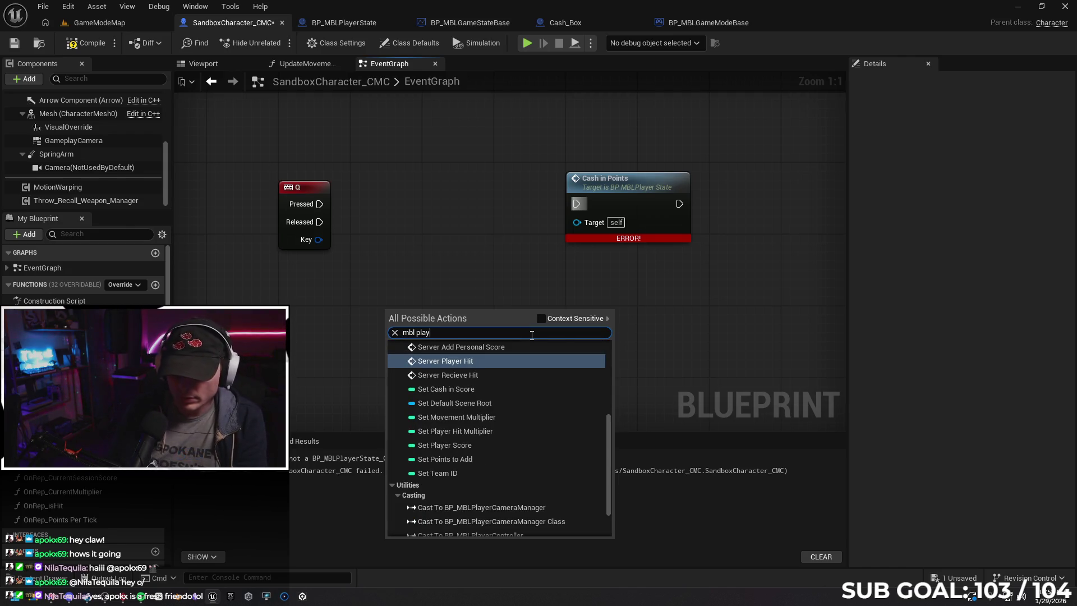
text(er state)
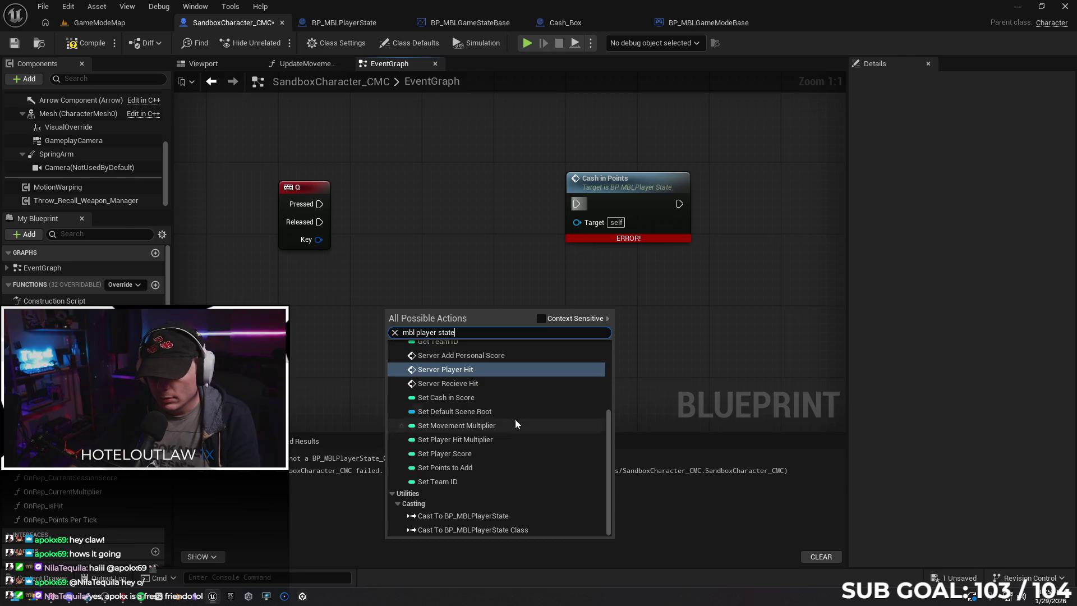
click(541, 319)
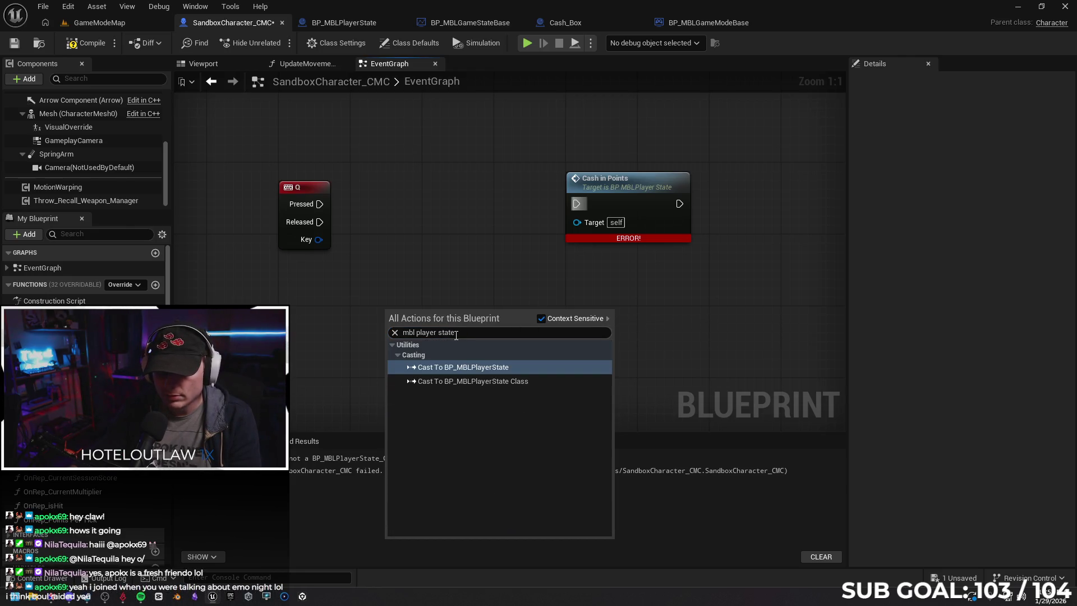
click(502, 367)
drag(447, 317, 442, 181)
Wire Q Pressed through the cast into Cash in Points, with the cast result as its Target.
drag(319, 203, 429, 195)
drag(508, 212, 576, 204)
mouse_move(507, 249)
mouse_down()
mouse_move(578, 230)
mouse_move(576, 221)
mouse_up()
drag(454, 204, 454, 199)
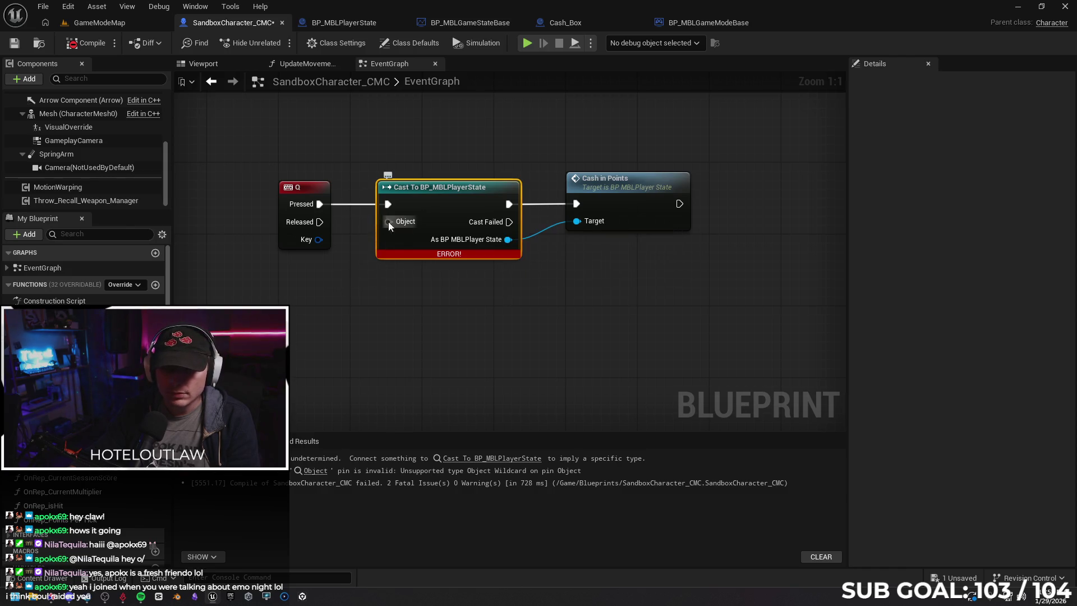
Feed the cast's Object input from a new Get Player State node placed below the Q event.
drag(386, 222, 326, 304)
text(get player state)
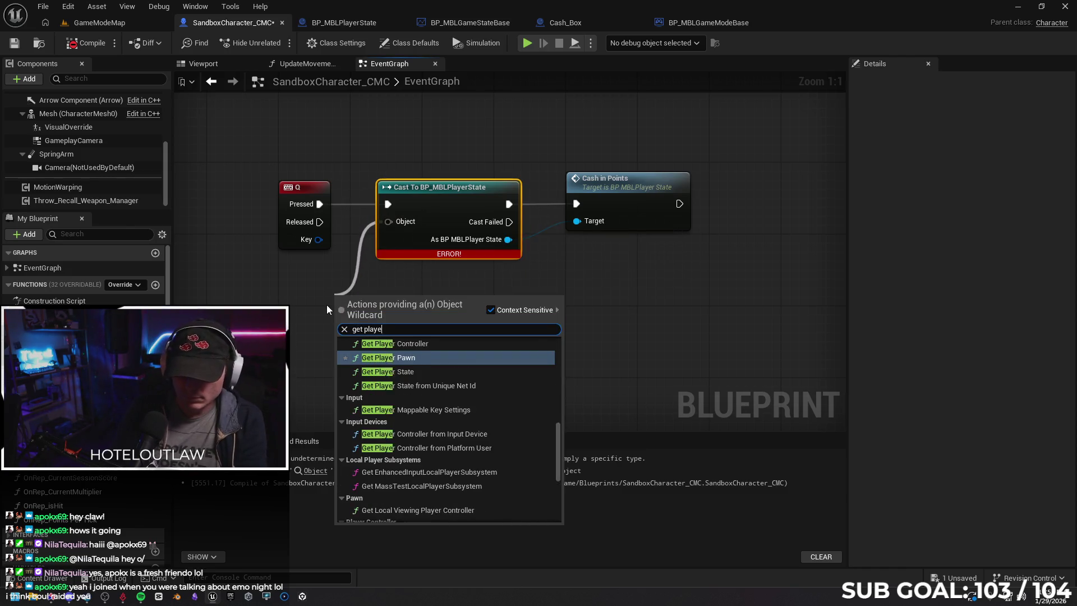
key(Down)
key(Return)
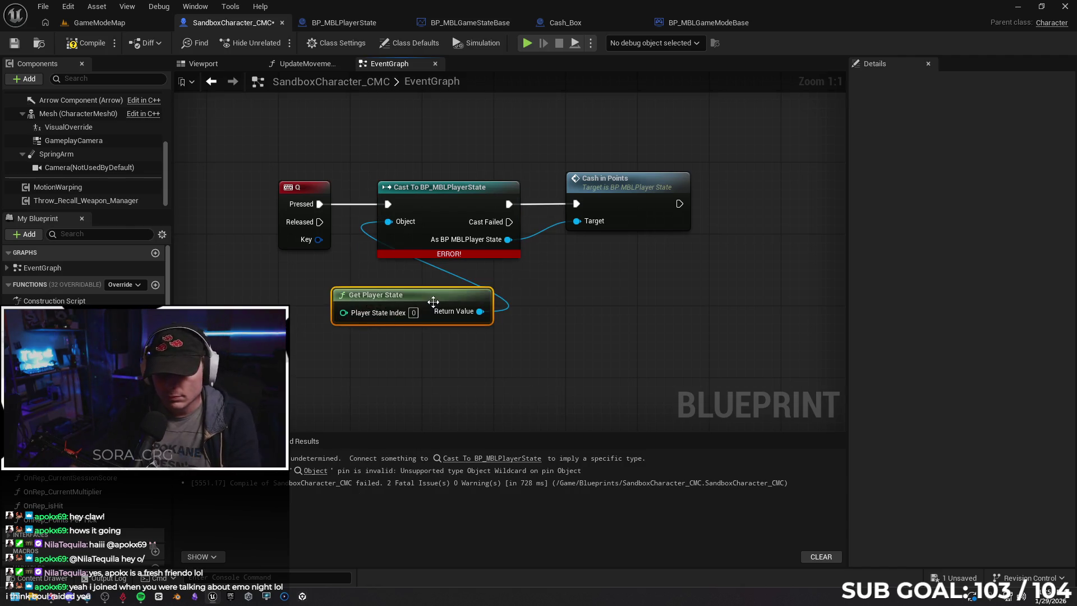
drag(428, 308, 303, 298)
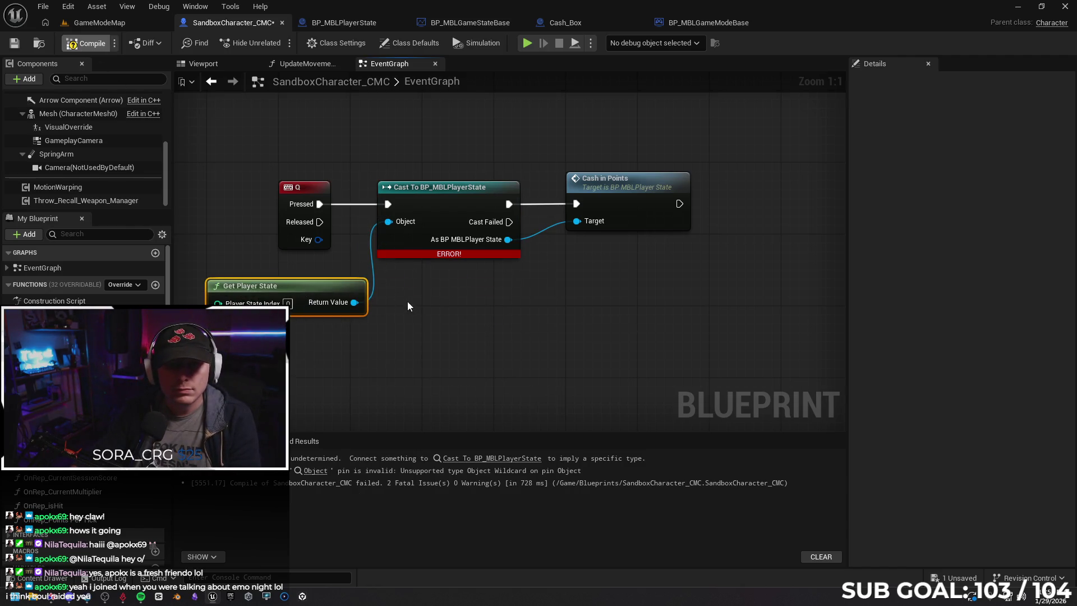
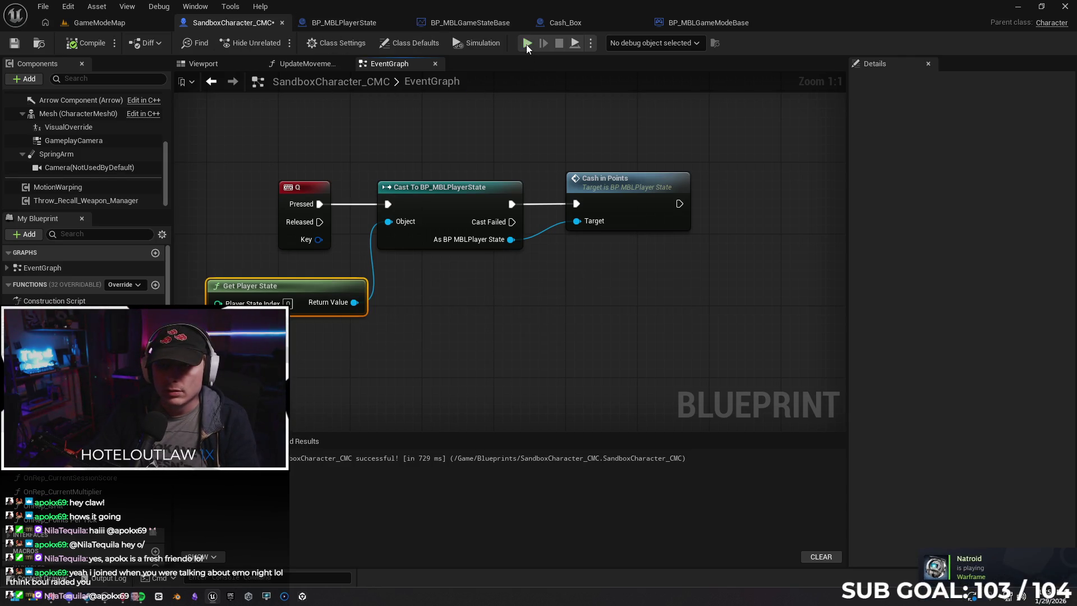
Play-test two clients, running Client 1 around and cashing in points, then stop the session.
key(alt+p)
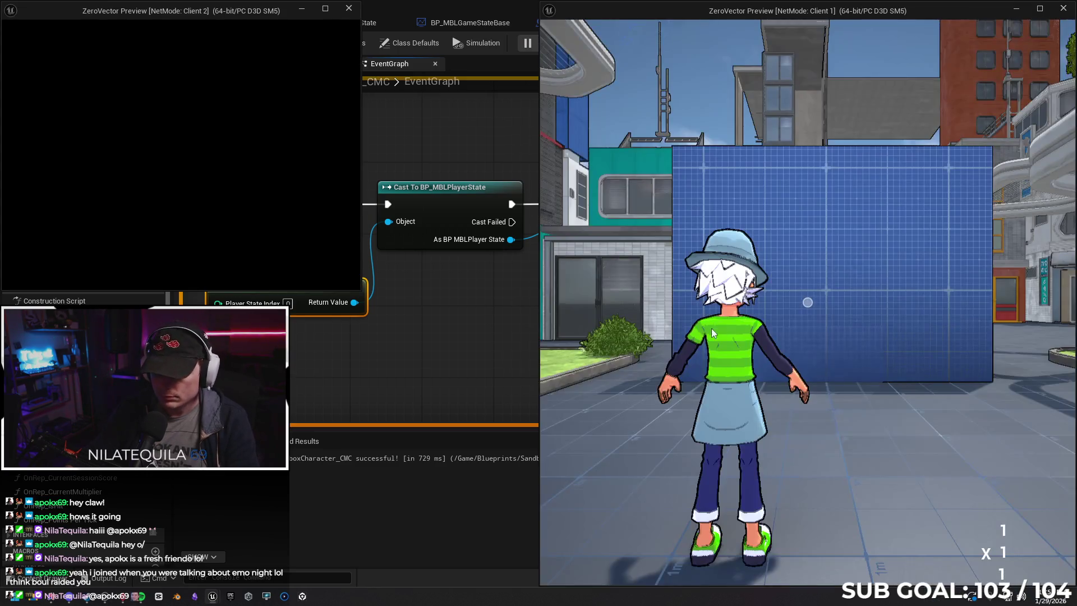
click(711, 328)
key(w)
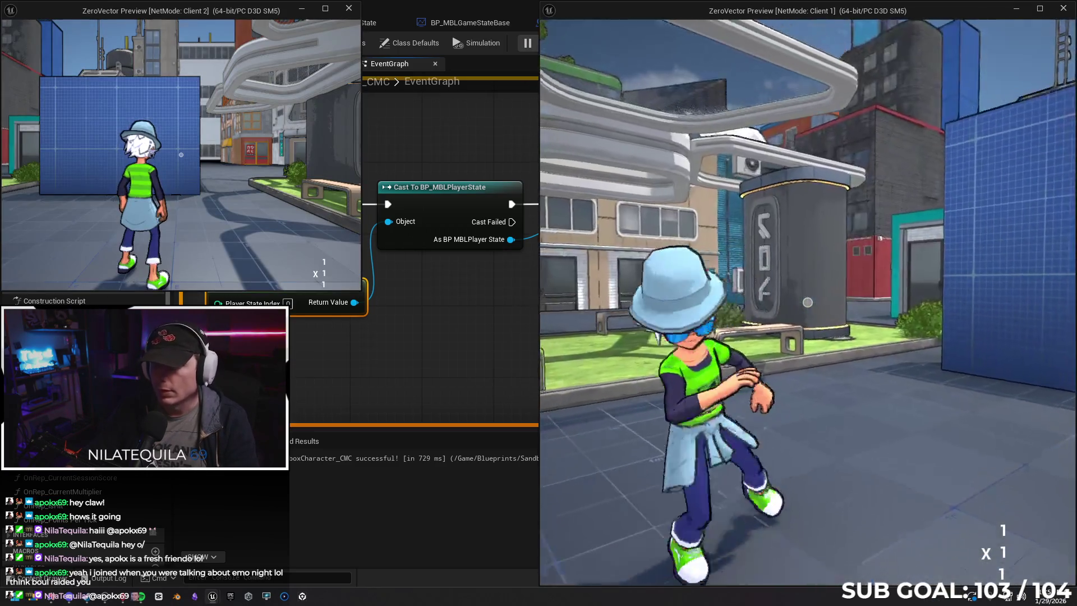
key(s)
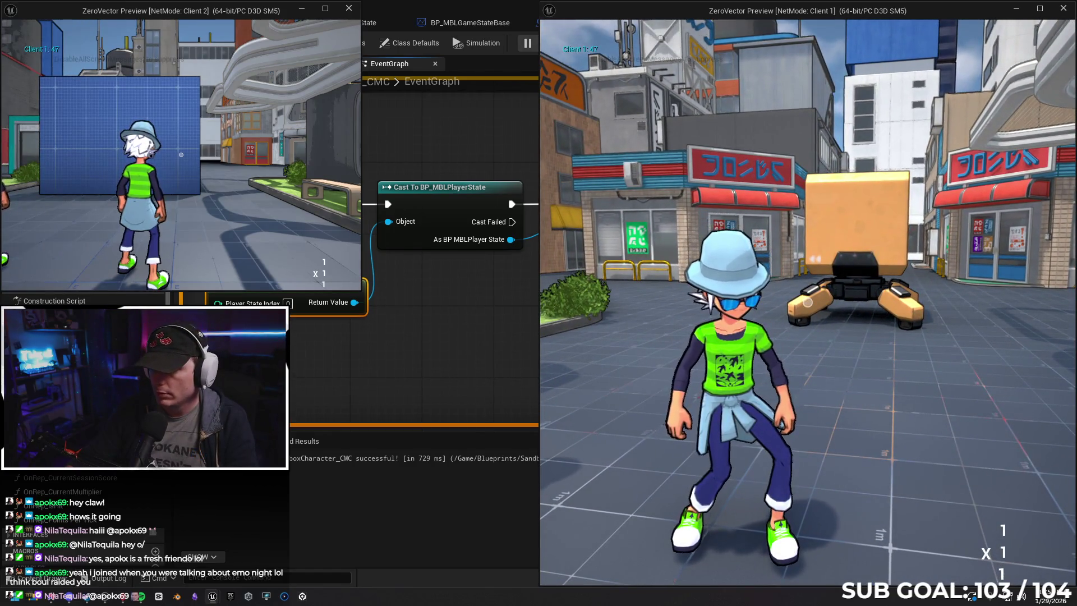
key(w)
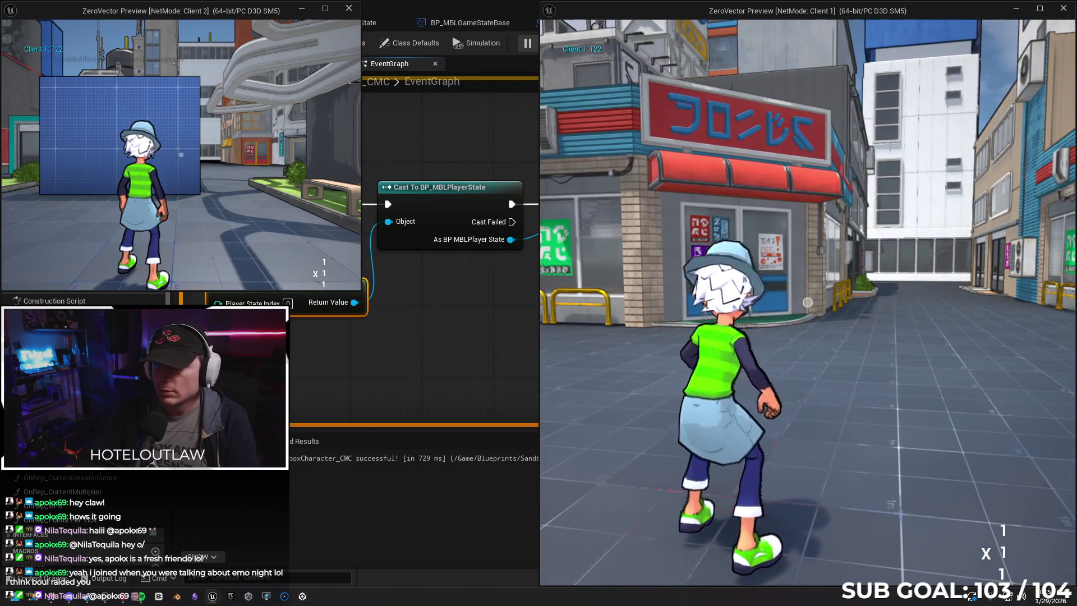
key(w)
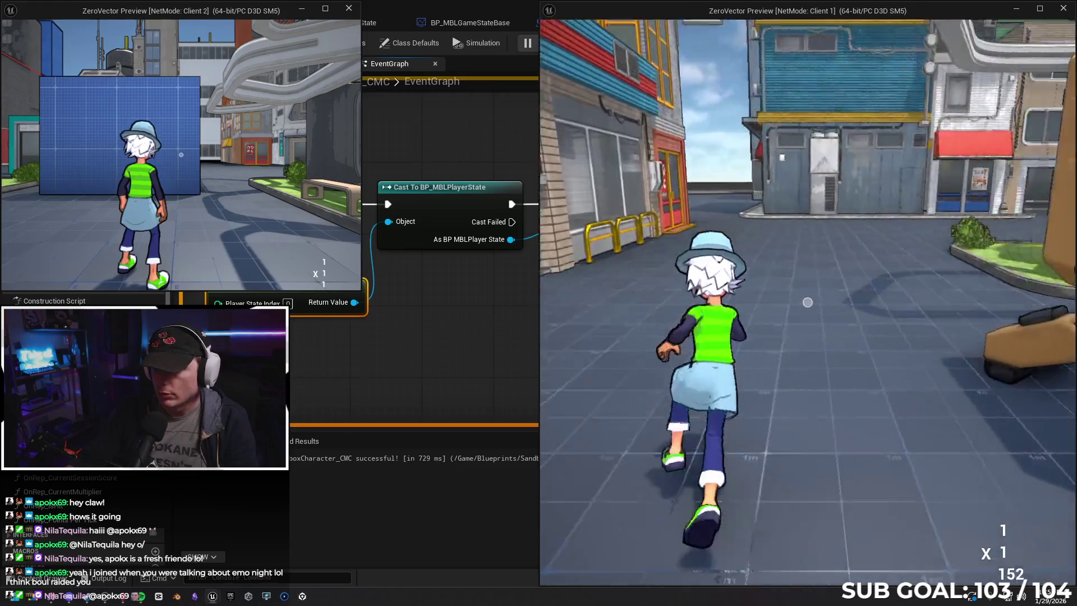
key(s)
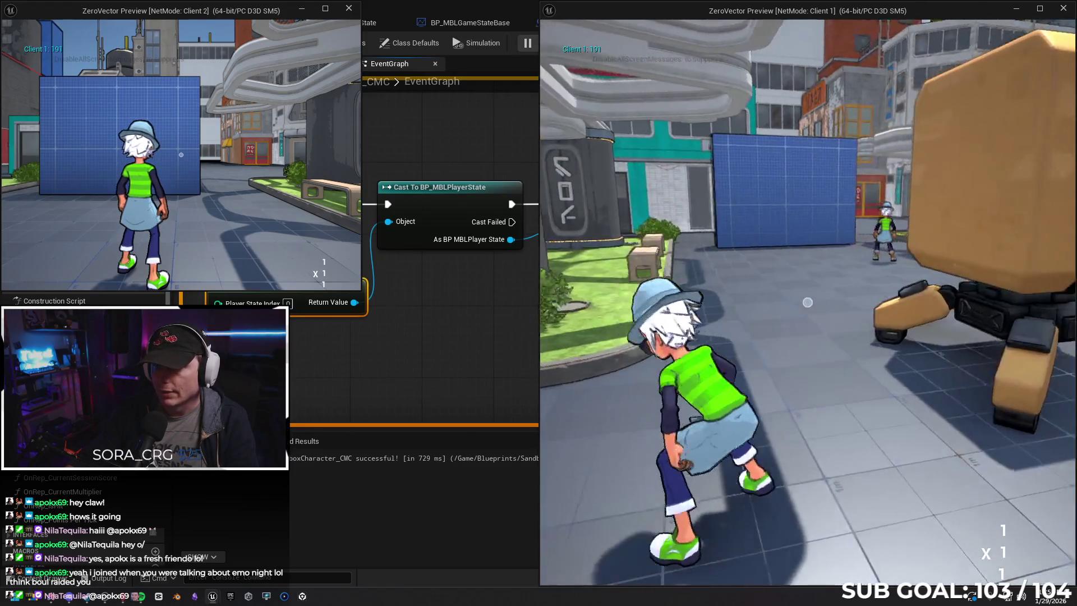
key(w)
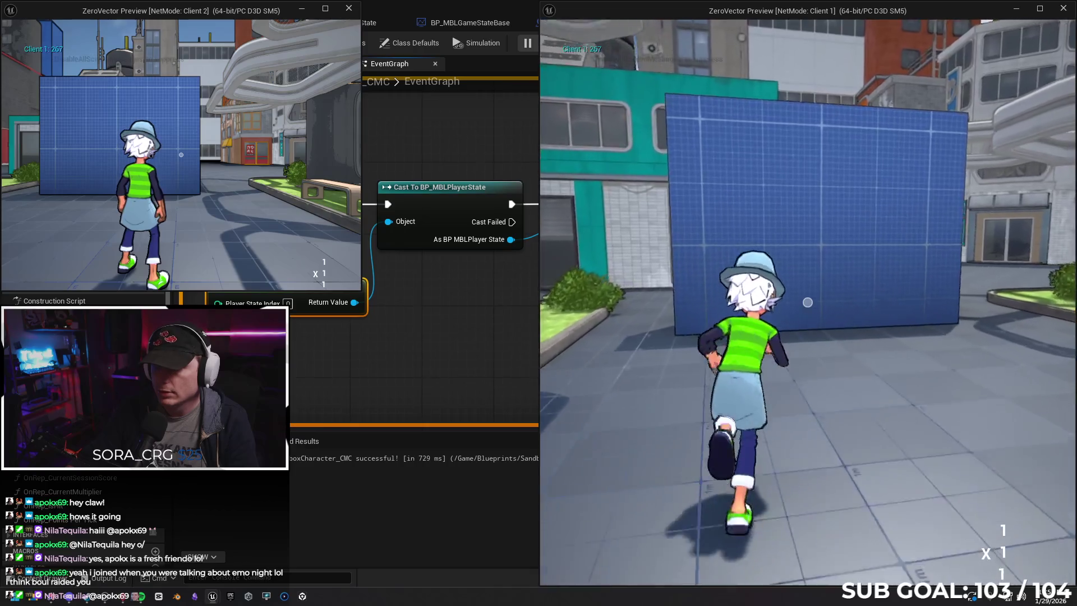
key(Escape)
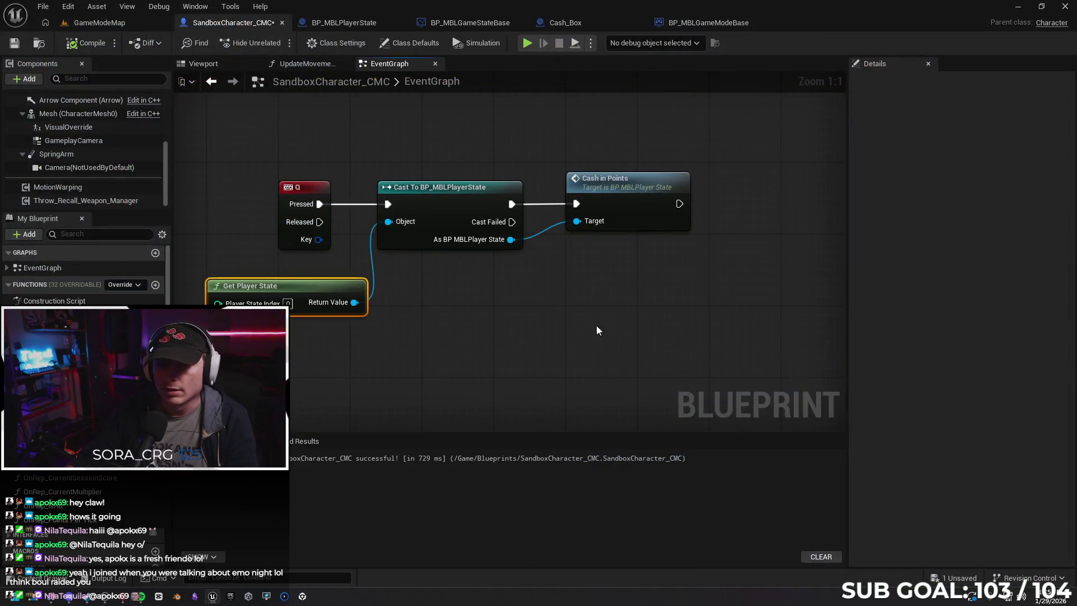
Dock the game mode tab beside the game state tab, then open the player state's CashInPoints function.
click(328, 23)
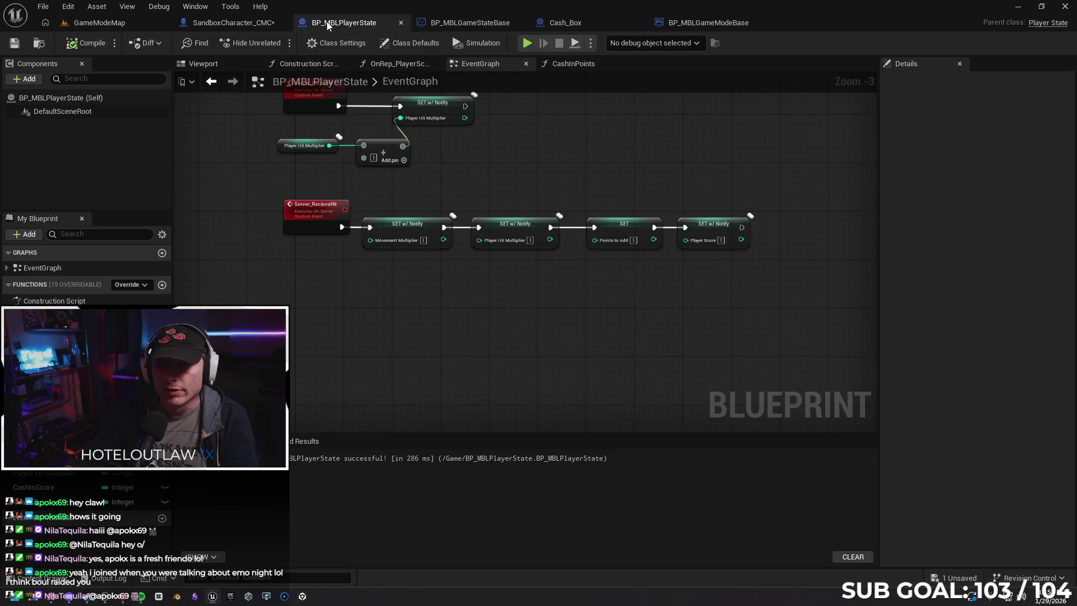
mouse_move(459, 184)
mouse_down()
mouse_move(478, 209)
mouse_move(513, 199)
mouse_up()
click(461, 24)
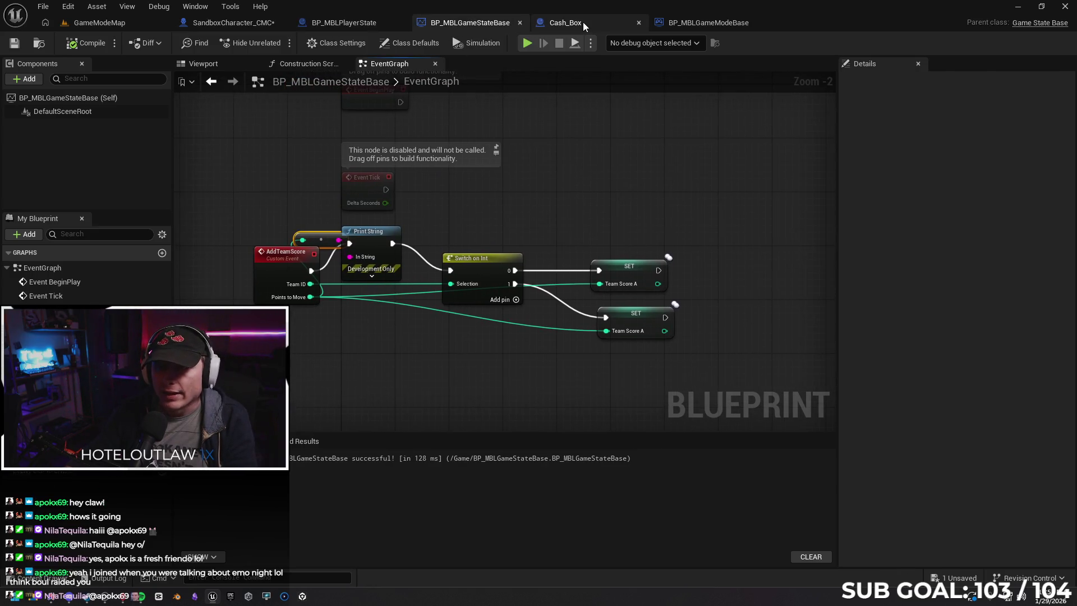
click(572, 22)
click(701, 23)
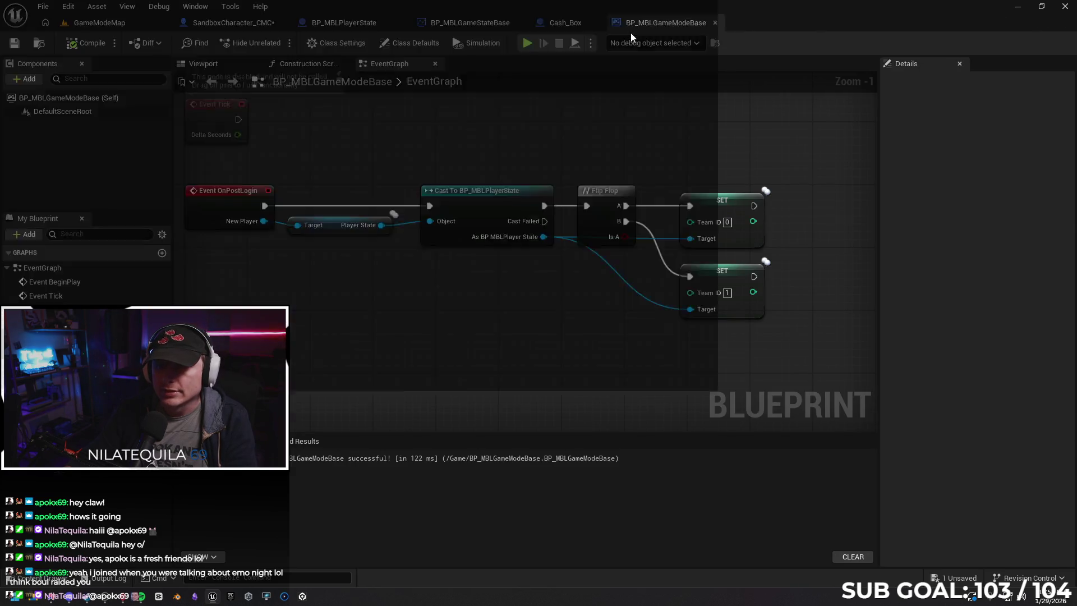
drag(631, 35, 543, 37)
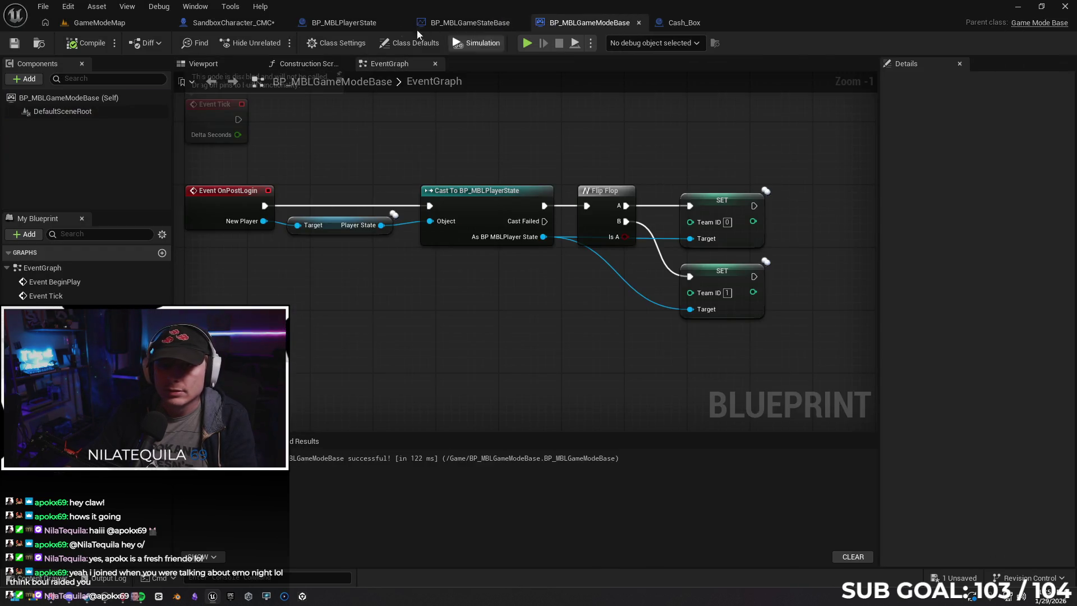
click(475, 24)
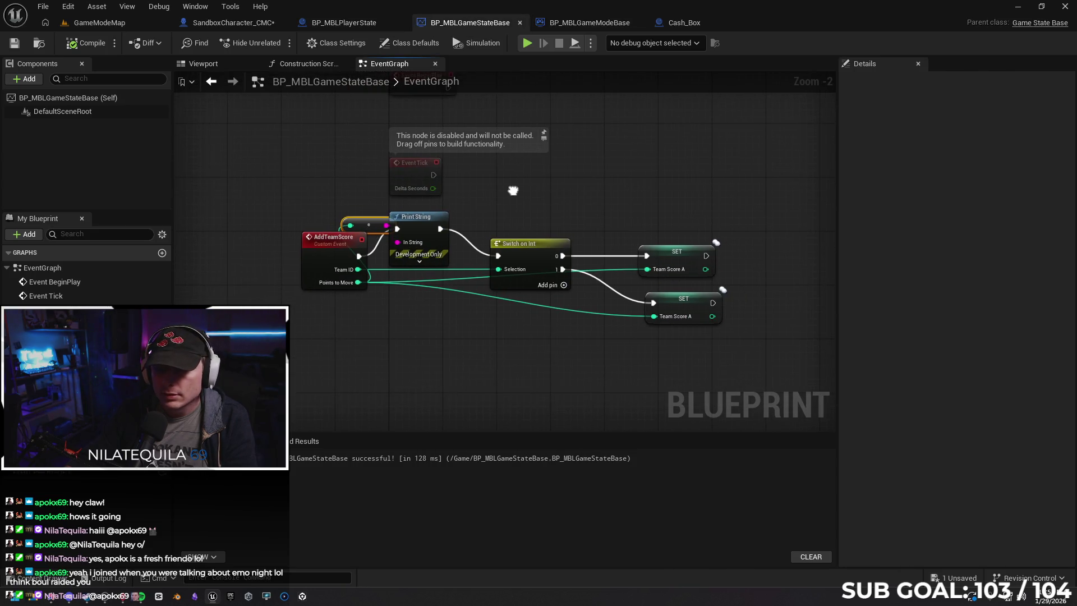
click(369, 208)
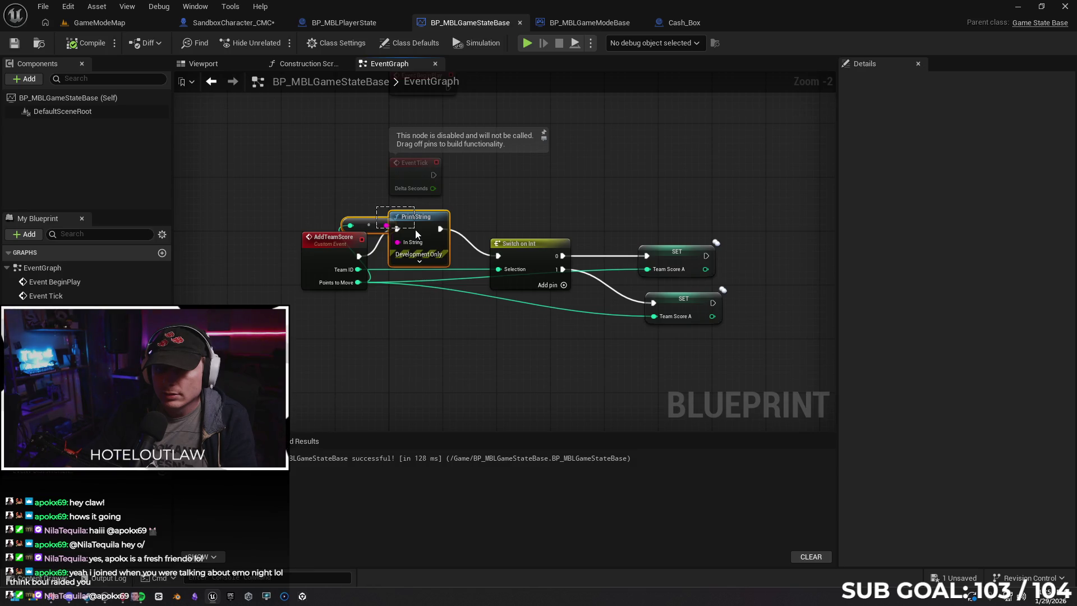
click(365, 26)
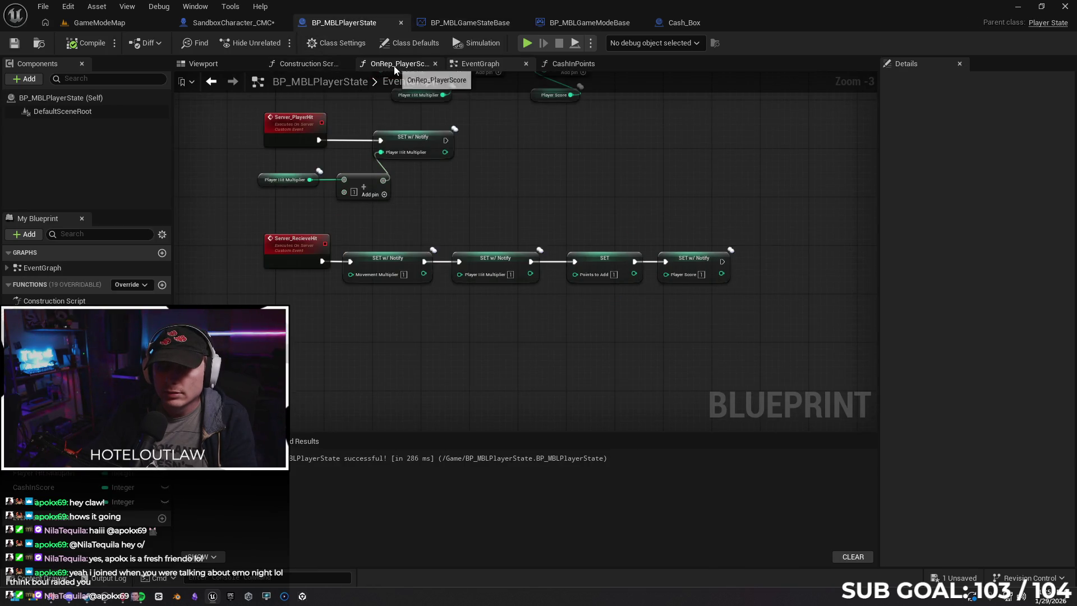
click(572, 63)
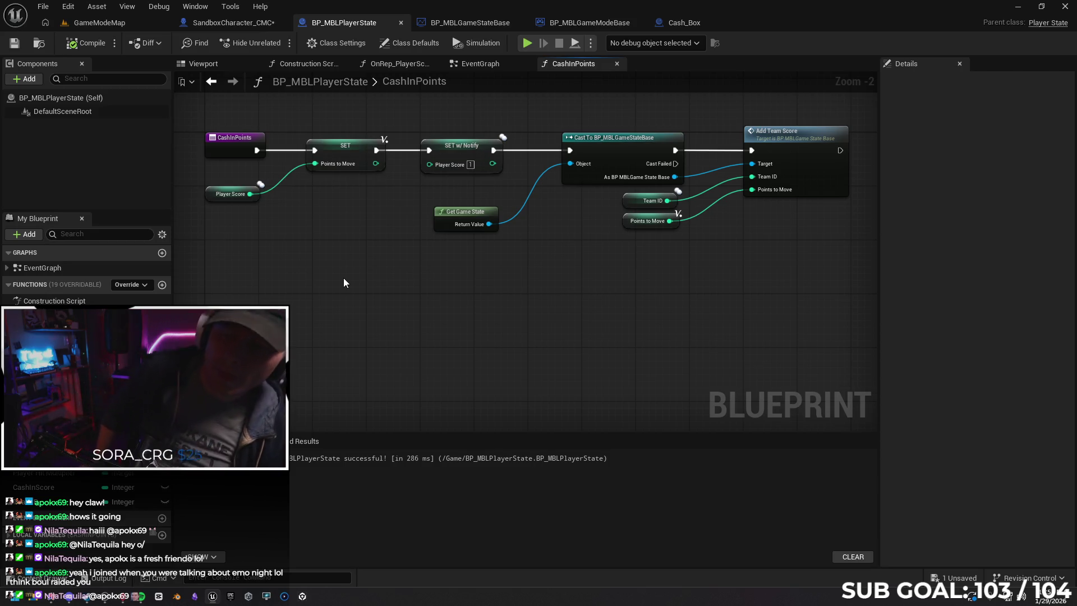
Center the Add Team Score call in CashInPoints and jump to its AddTeamScore event in BP_MBLGameStateBase.
mouse_move(355, 339)
mouse_down()
mouse_move(363, 313)
mouse_move(413, 329)
mouse_up()
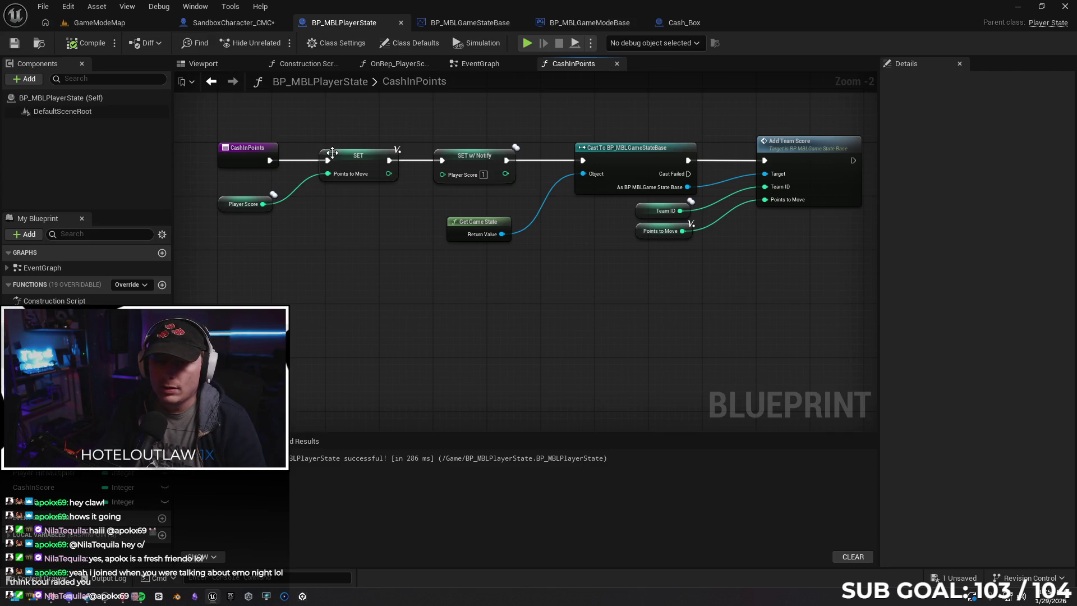
mouse_move(356, 221)
mouse_down()
mouse_move(344, 253)
mouse_move(368, 254)
mouse_move(341, 253)
mouse_move(376, 263)
mouse_move(390, 240)
mouse_move(447, 226)
mouse_up()
scroll(341, 254, up, 3)
mouse_move(352, 257)
mouse_down()
mouse_move(506, 240)
mouse_move(356, 255)
mouse_up()
drag(584, 269, 530, 265)
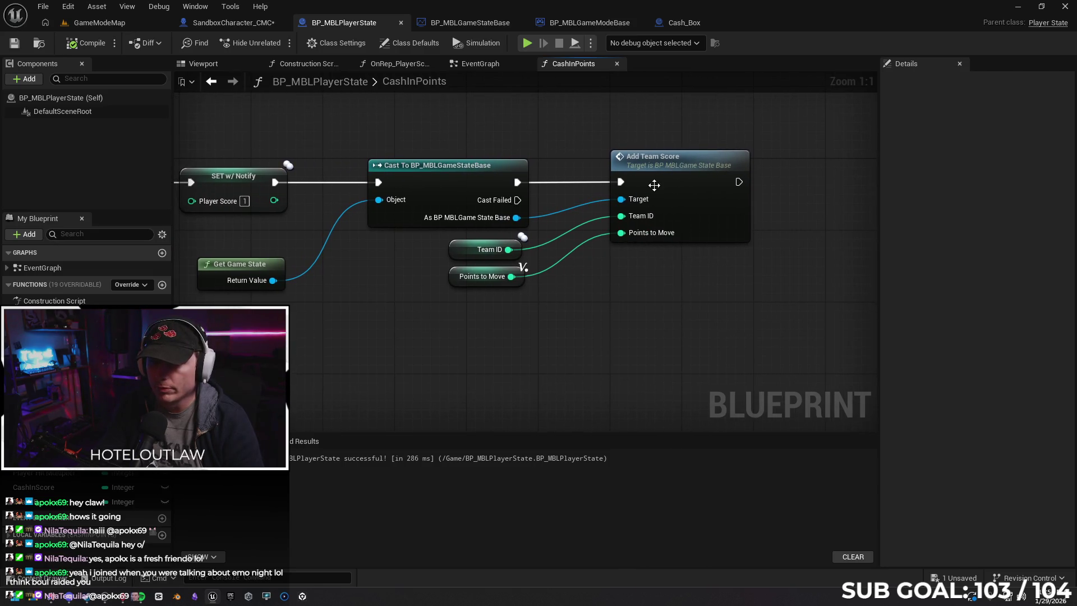
double_click(673, 166)
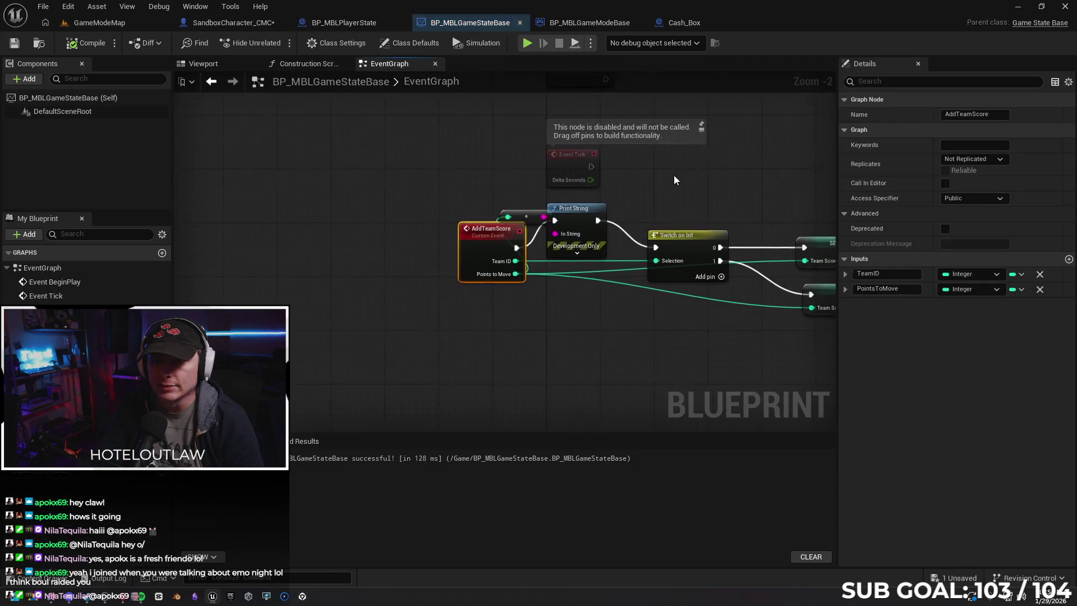
Delete the Print String and reroute nodes from the AddTeamScore event.
drag(579, 312, 305, 292)
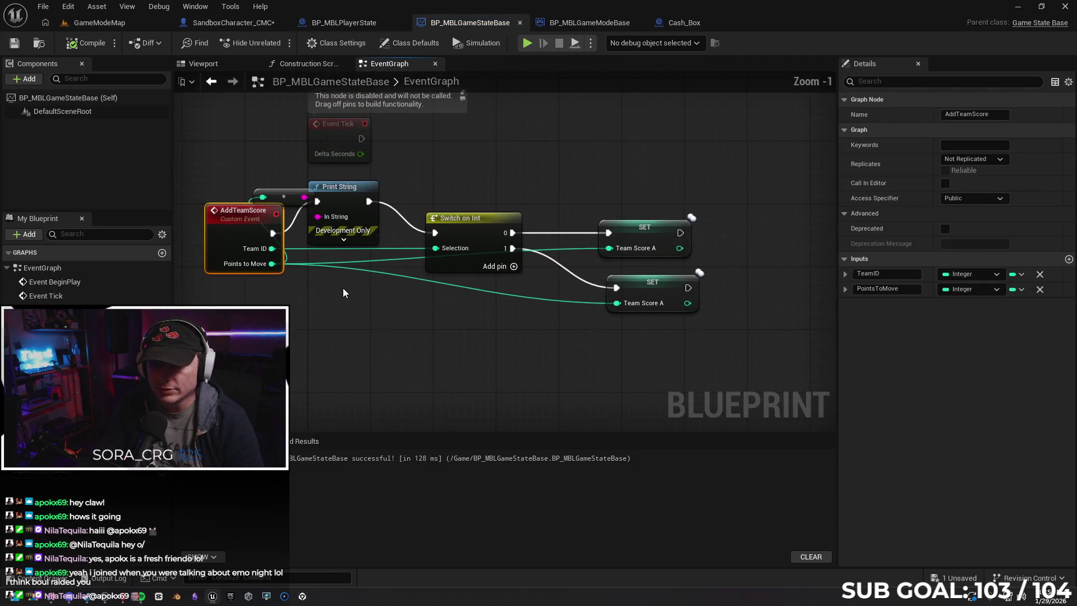
scroll(372, 308, down, 1)
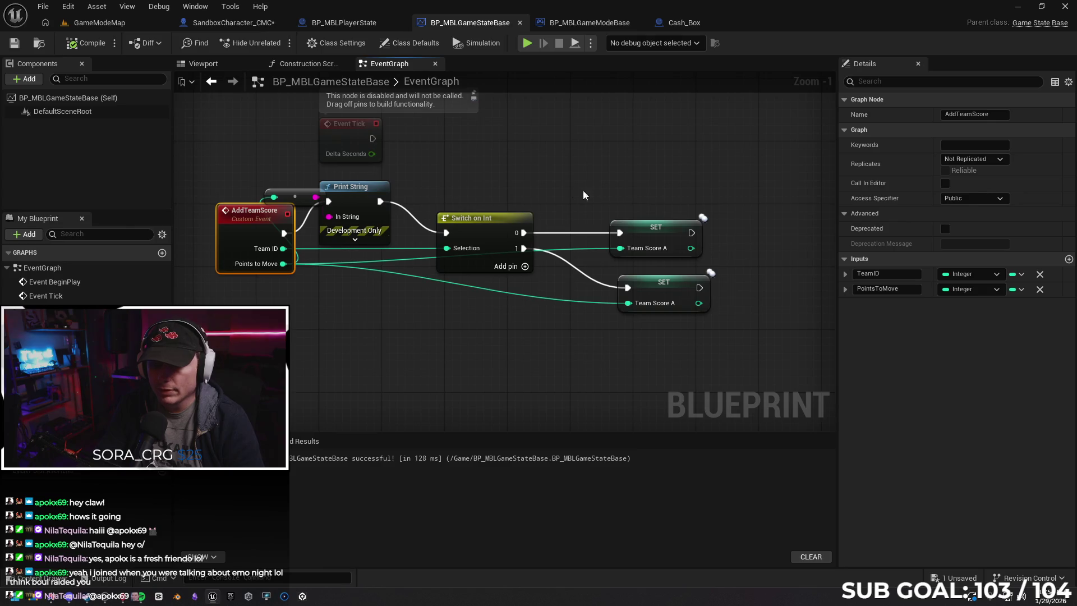
drag(289, 165, 341, 197)
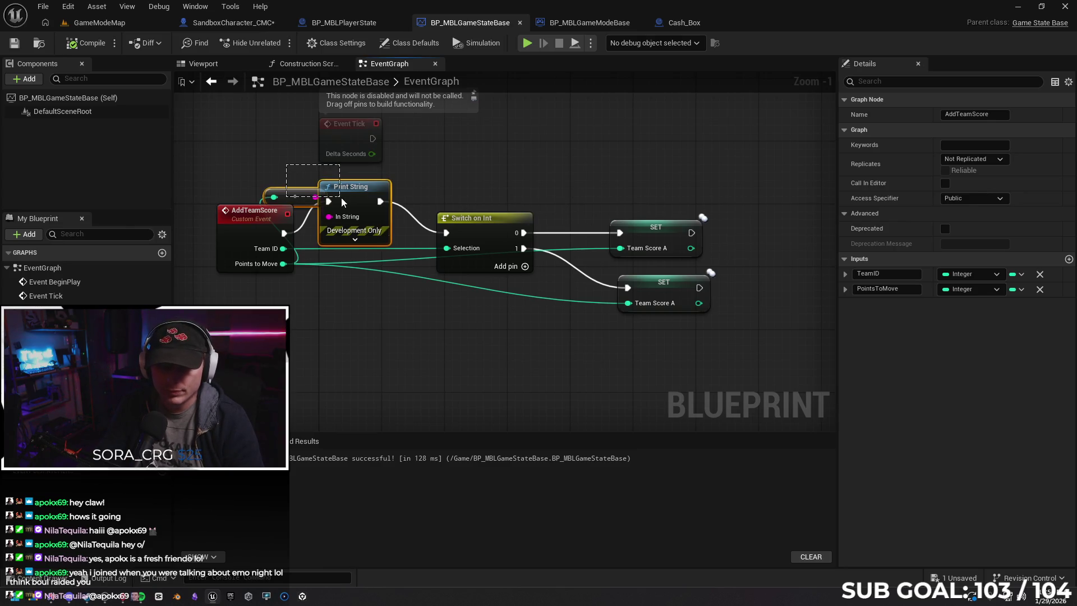
key(Delete)
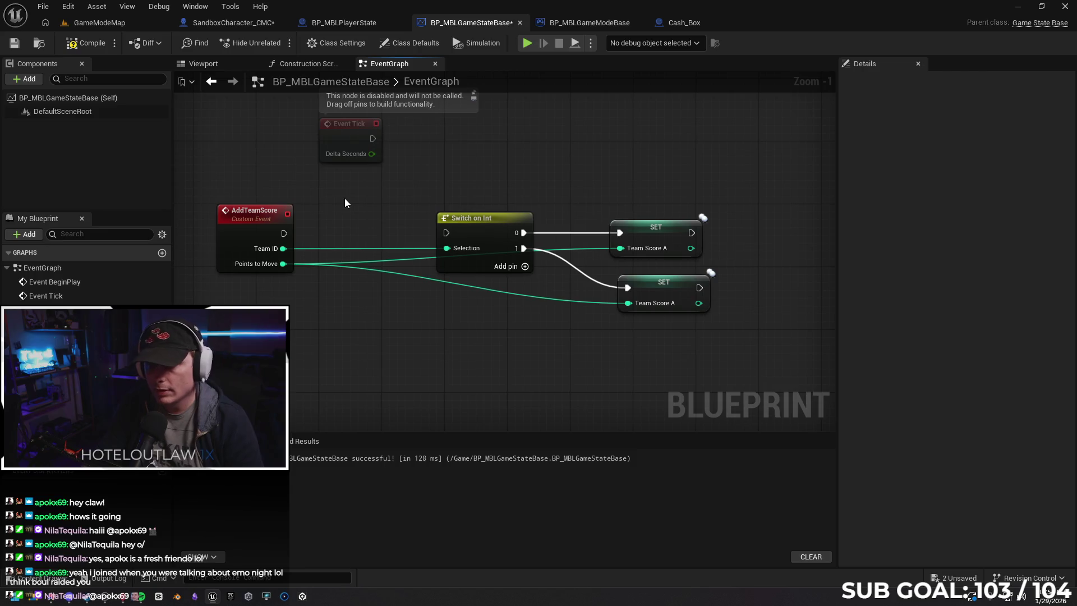
Add an Add node from Switch on Int's 0 case and shift the upper SET node right.
drag(636, 204, 480, 199)
drag(368, 228, 413, 188)
text(add)
key(Return)
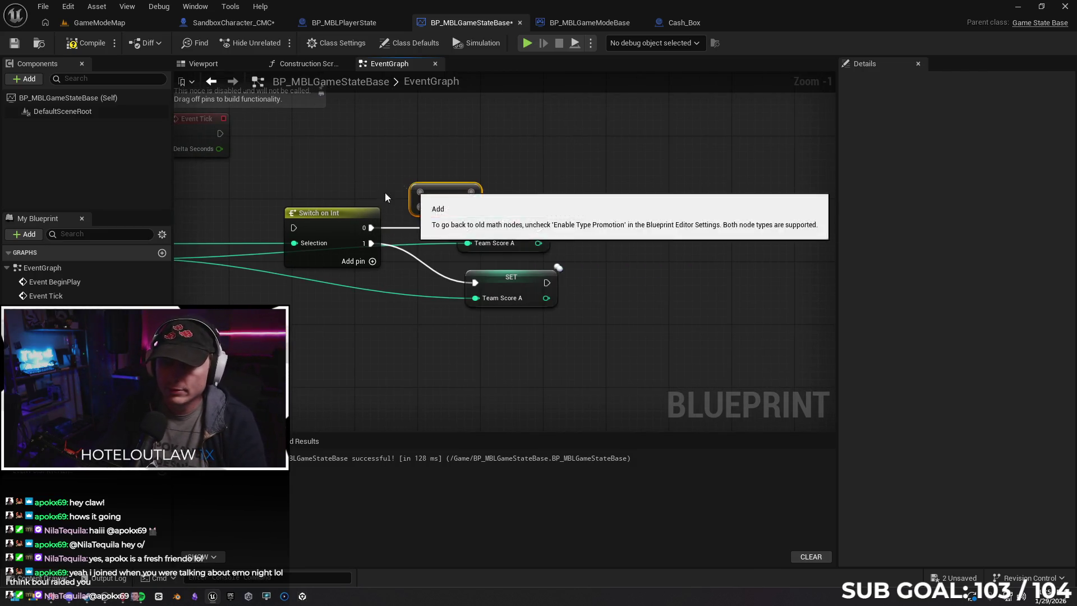
mouse_move(508, 239)
mouse_down()
mouse_move(636, 240)
mouse_move(563, 235)
mouse_up()
Wire a Team Score B getter into the Add node, try feeding Team Score A, then delete the getter.
drag(50, 365, 305, 156)
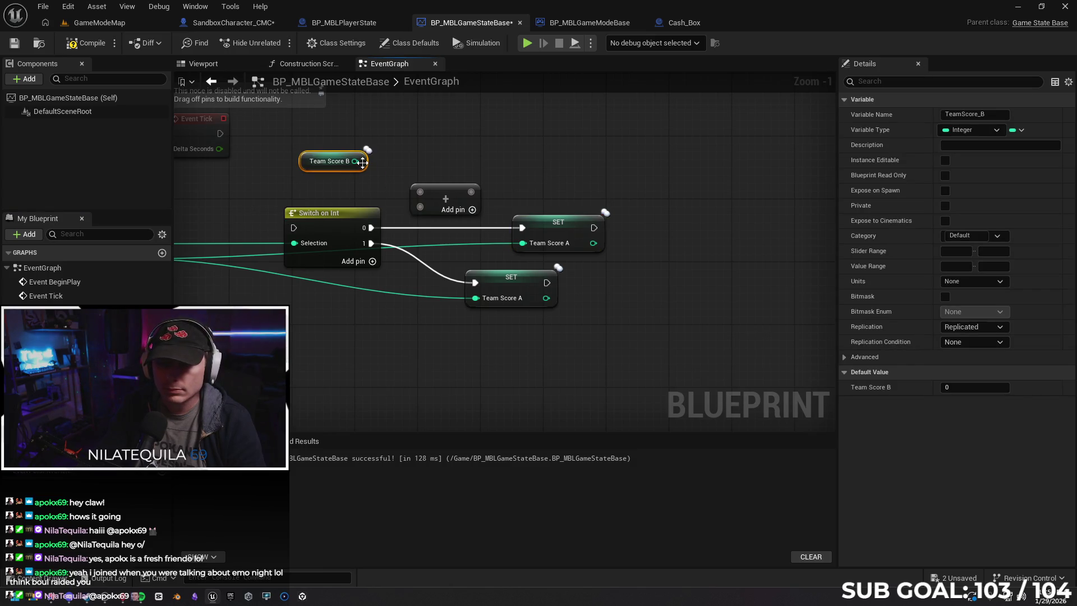
drag(356, 160, 419, 191)
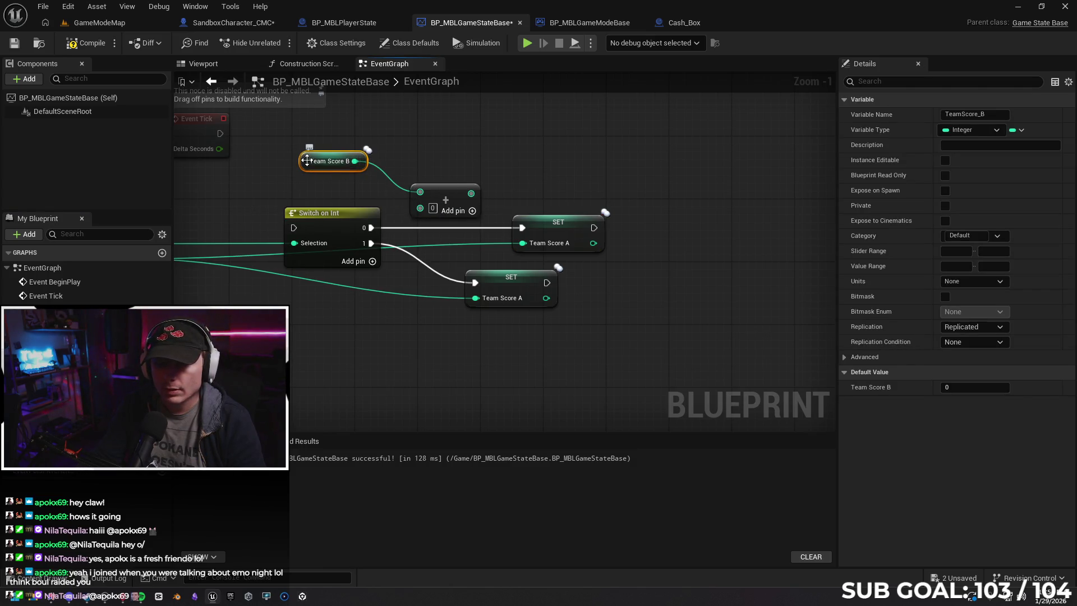
drag(304, 163, 317, 188)
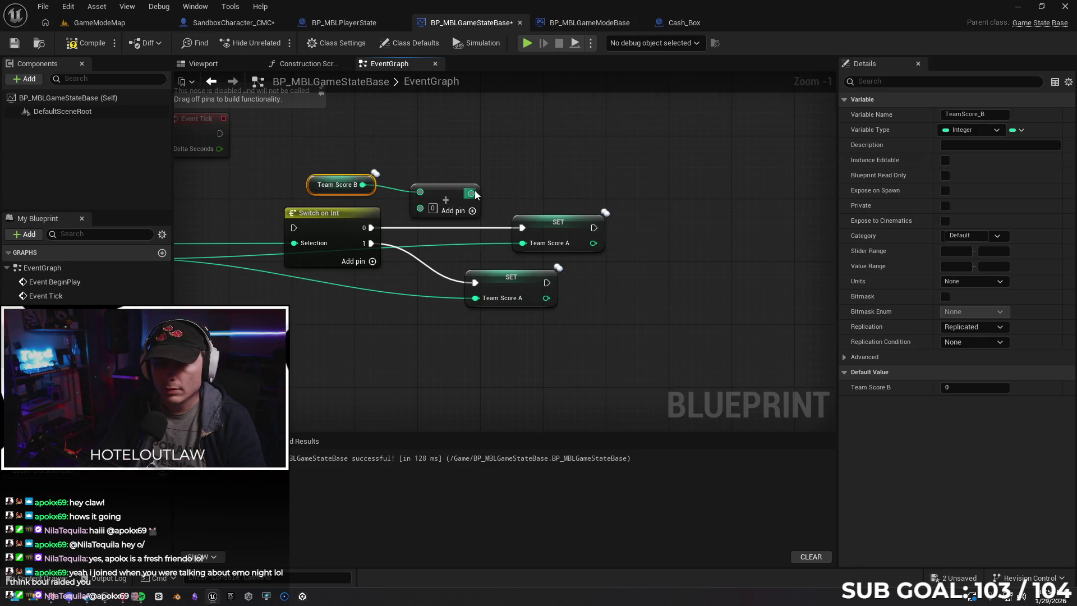
alt+click(463, 231)
mouse_move(471, 193)
mouse_down()
mouse_move(524, 245)
mouse_move(481, 182)
mouse_move(494, 180)
mouse_up()
click(337, 184)
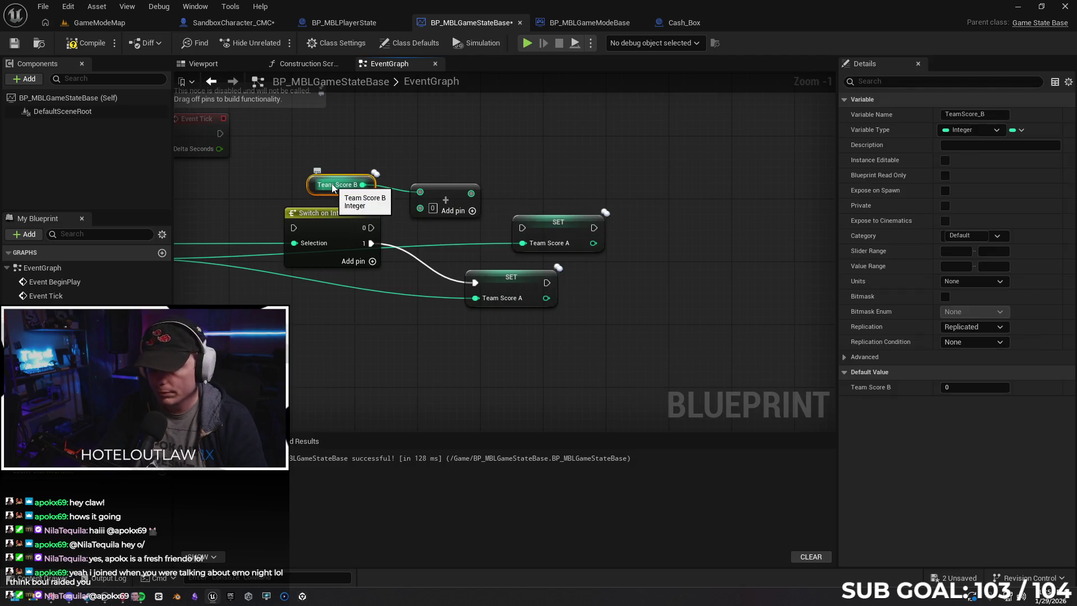
key(Delete)
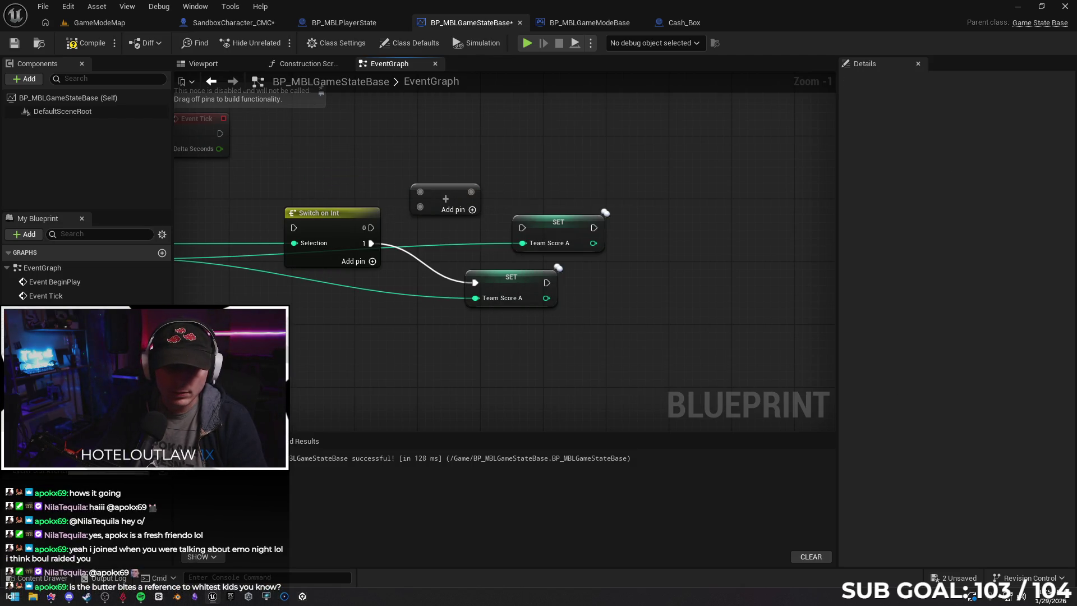
Wire a Team Score A getter into the Add node, then undo to restore the deleted event and print nodes.
mouse_move(45, 359)
mouse_down()
mouse_move(281, 176)
mouse_move(314, 167)
mouse_move(408, 207)
mouse_up()
click(331, 184)
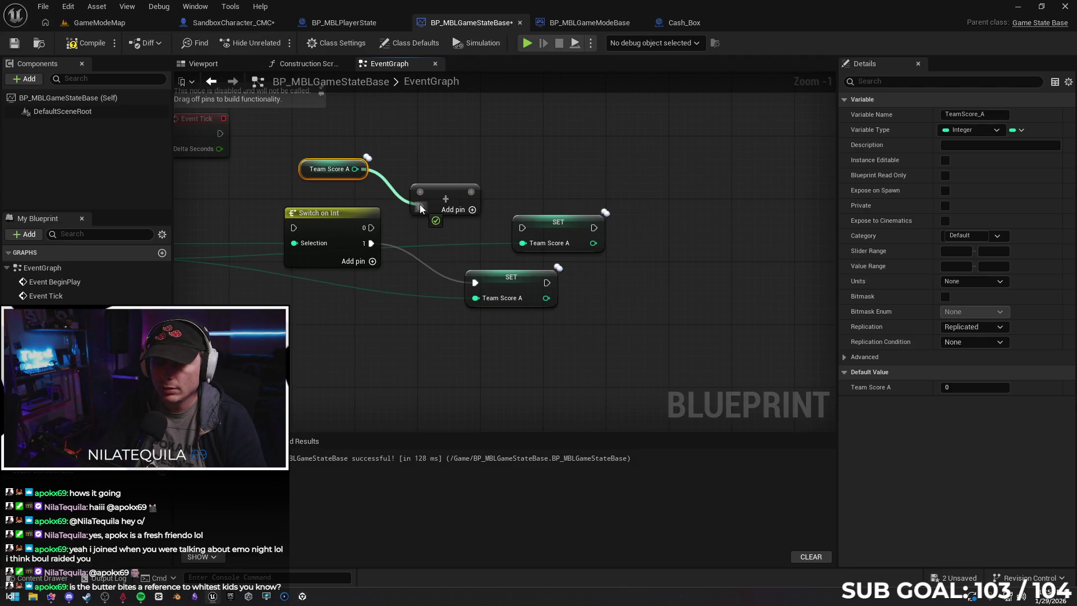
drag(421, 207, 419, 192)
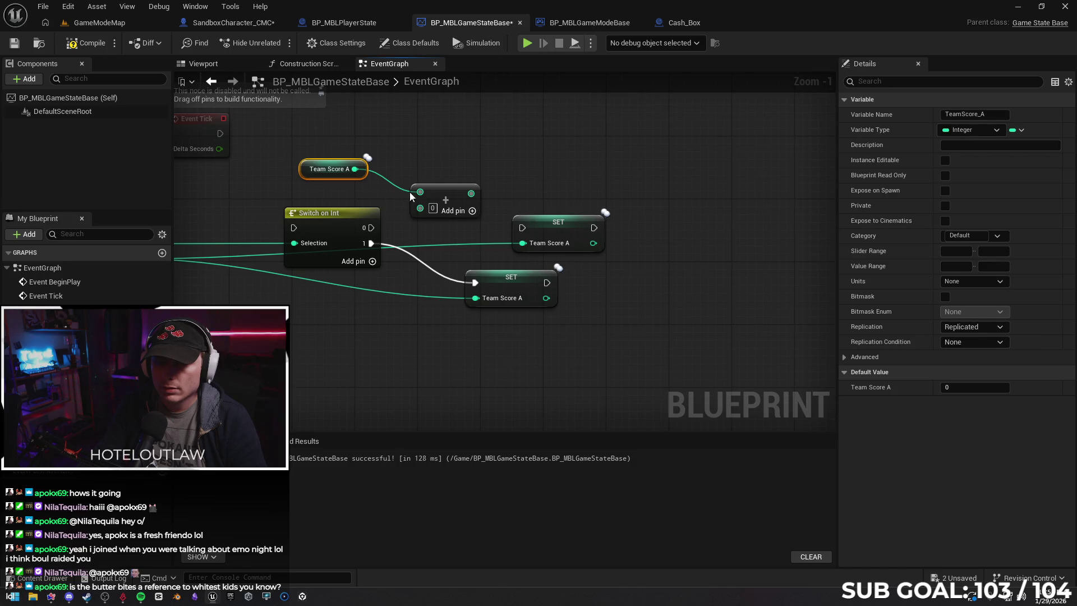
drag(448, 194, 461, 183)
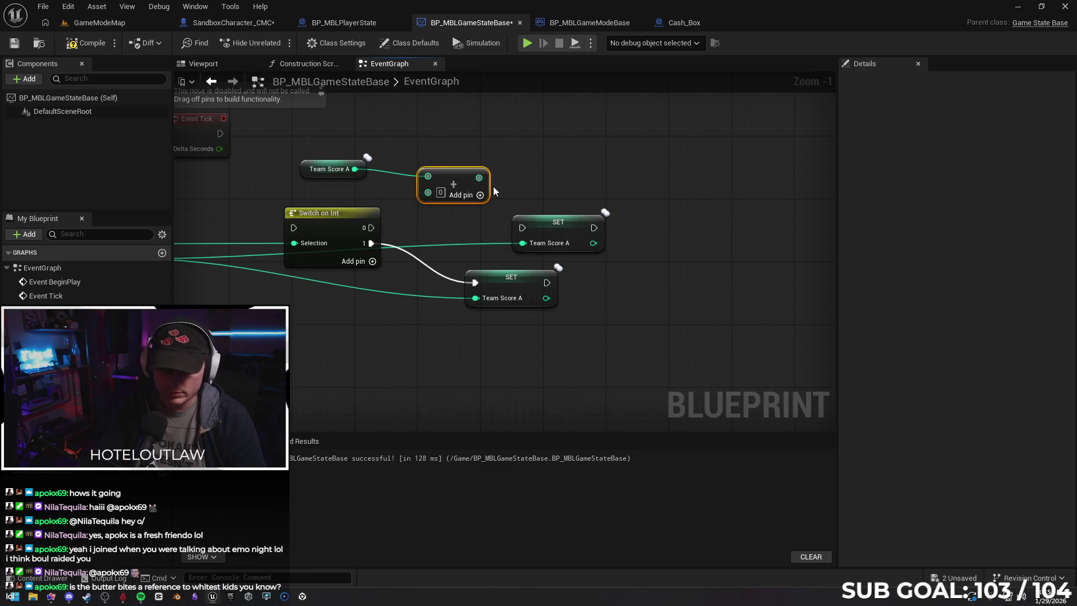
key(ctrl+z)
key(ctrl+z)
key(ctrl+z)
key(ctrl+z)
key(ctrl+z)
key(ctrl+z)
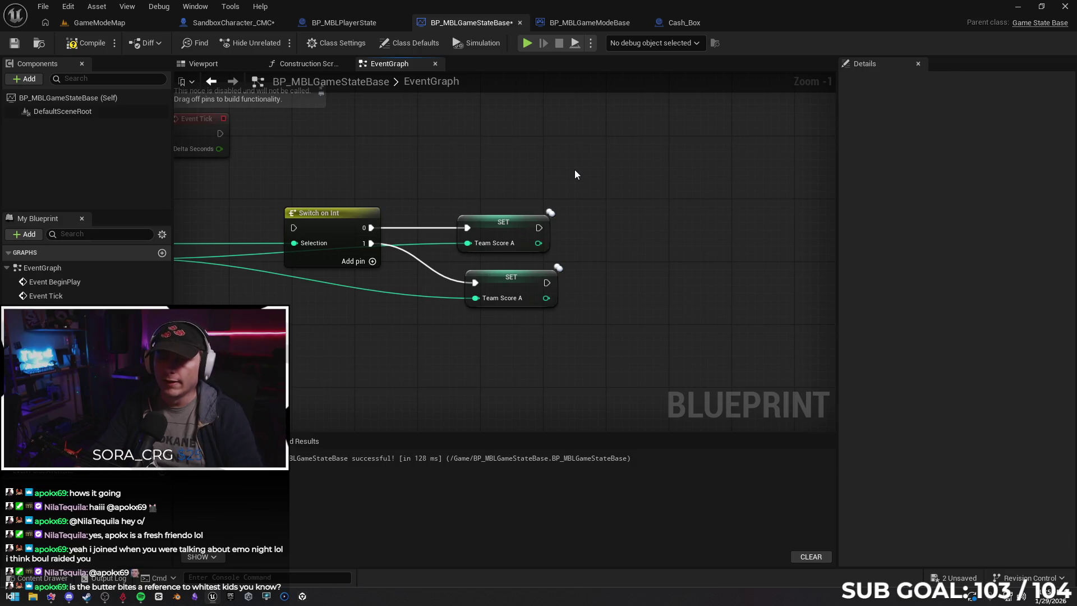
key(ctrl+z)
drag(355, 185, 482, 173)
Compile, delete the old Print String and reroute, and connect AddTeamScore directly to Switch on Int.
click(84, 49)
drag(536, 298, 534, 308)
drag(273, 166, 343, 202)
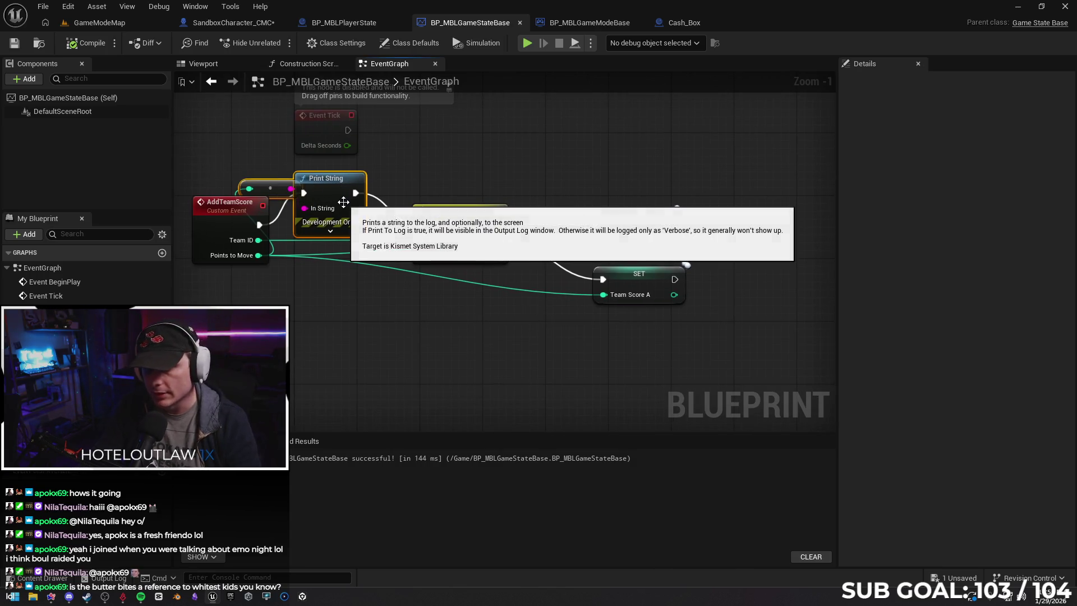
key(Delete)
drag(259, 225, 422, 224)
click(85, 43)
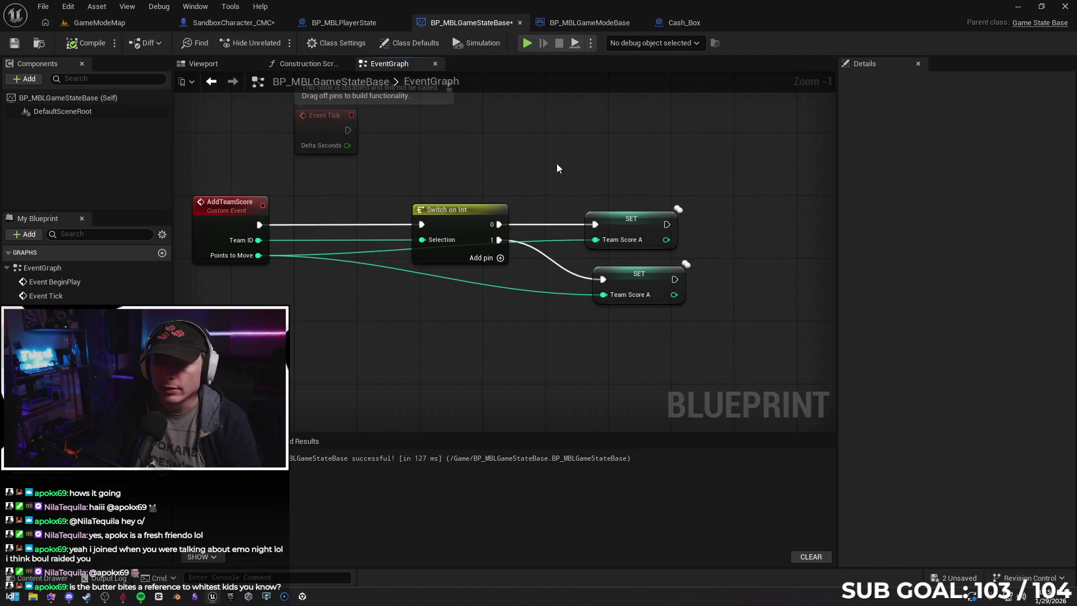
Add a Print String after the first SET that prints Team Score A, then recompile.
mouse_move(684, 208)
mouse_down()
mouse_move(445, 220)
mouse_move(571, 235)
mouse_move(521, 231)
mouse_up()
text(print)
key(Return)
drag(420, 254, 495, 253)
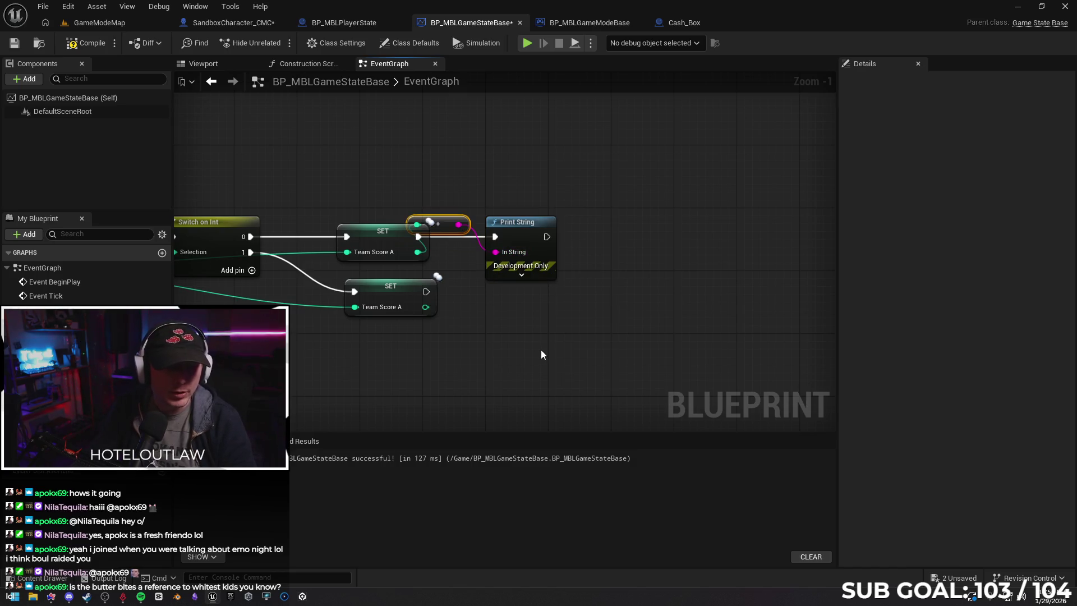
key(F7)
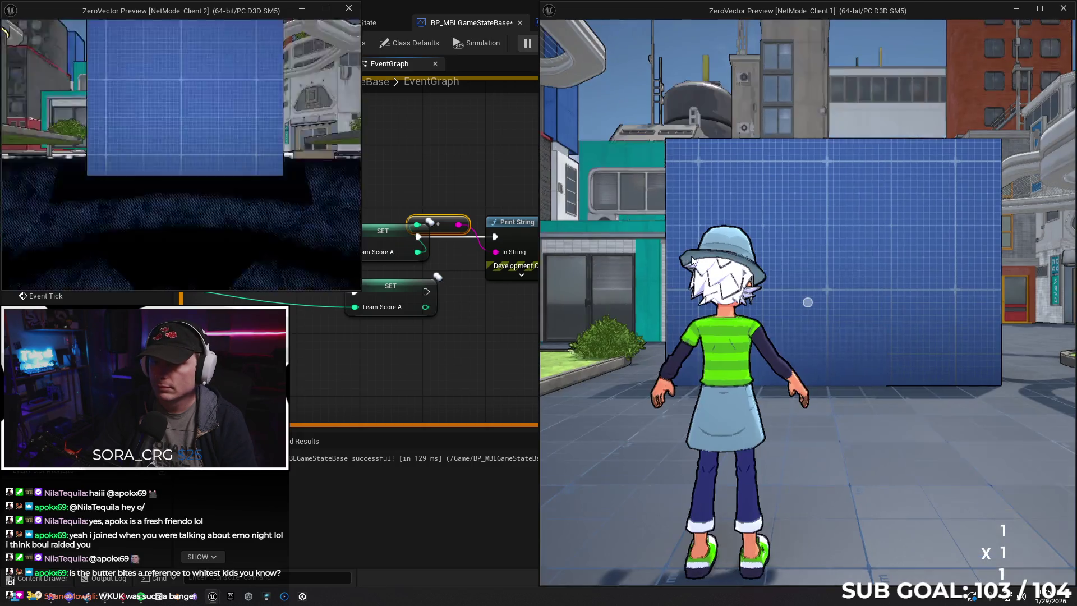
click(691, 255)
key(w)
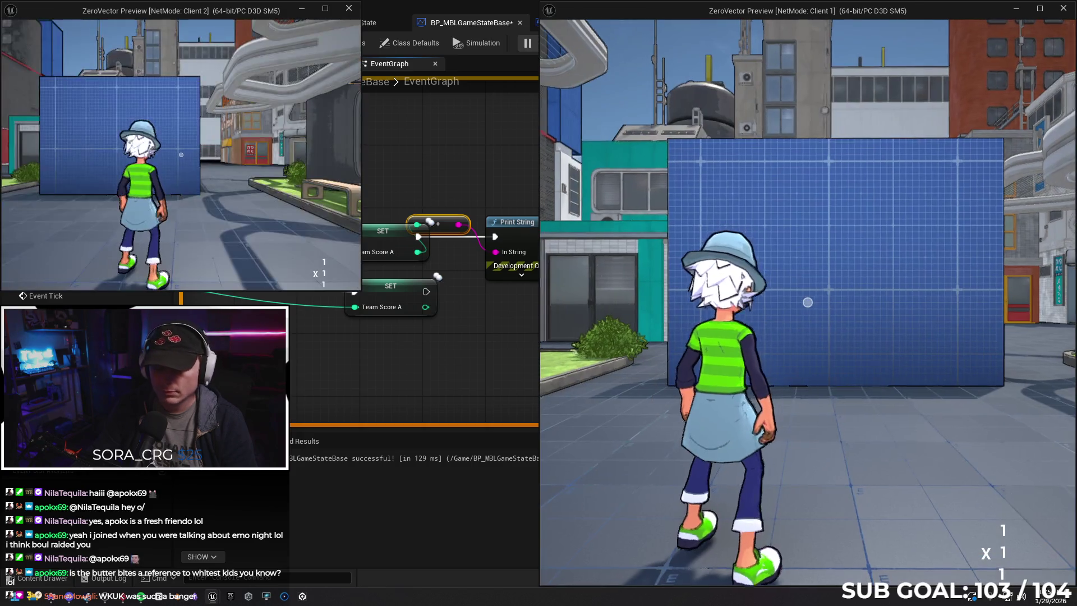
key(d)
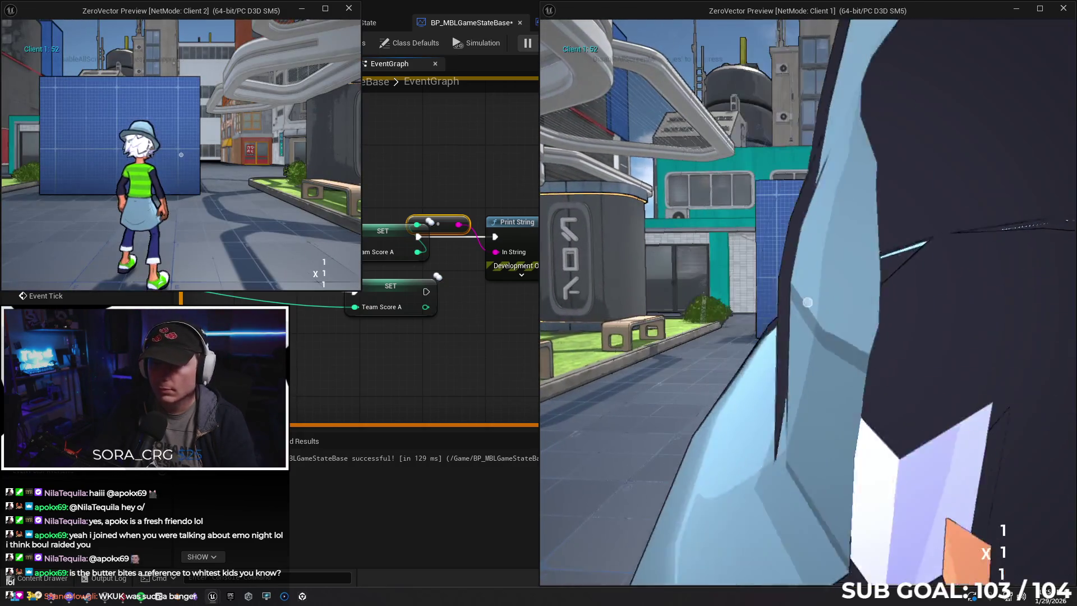
key(s)
key(w)
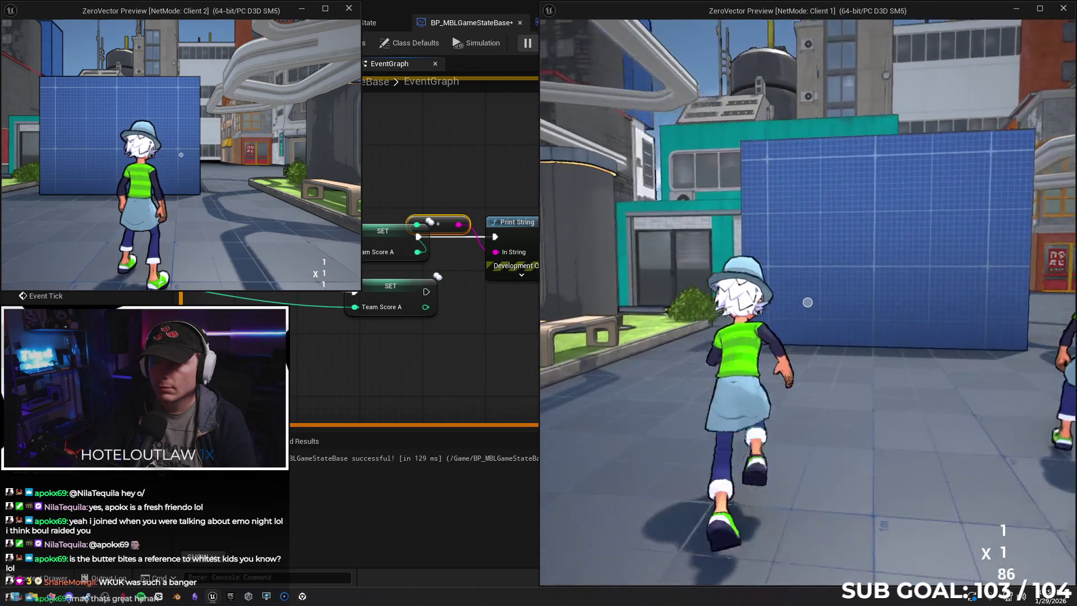
key(d)
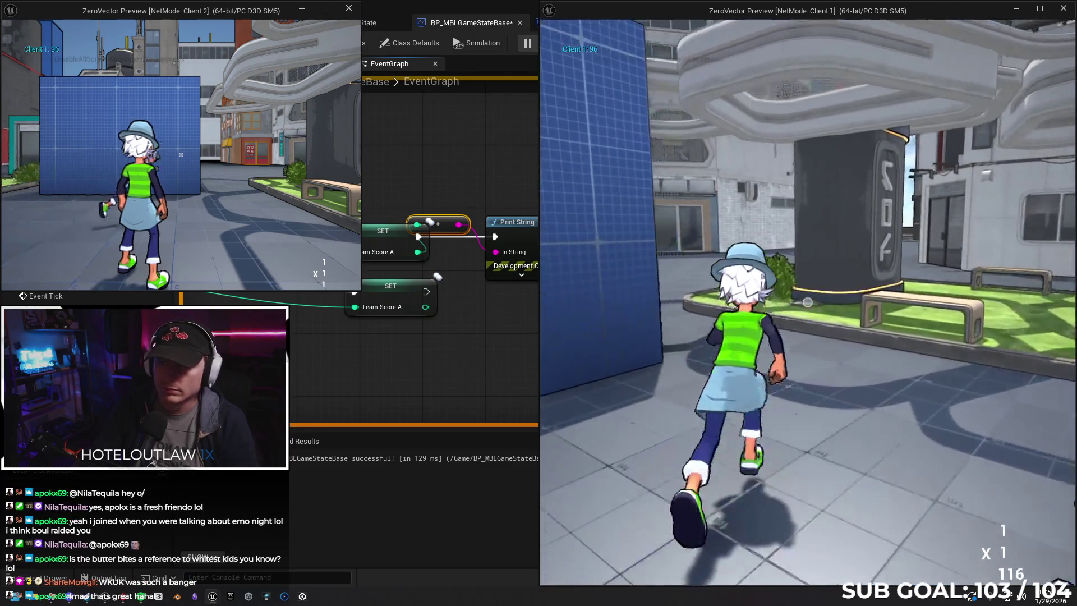
key(w)
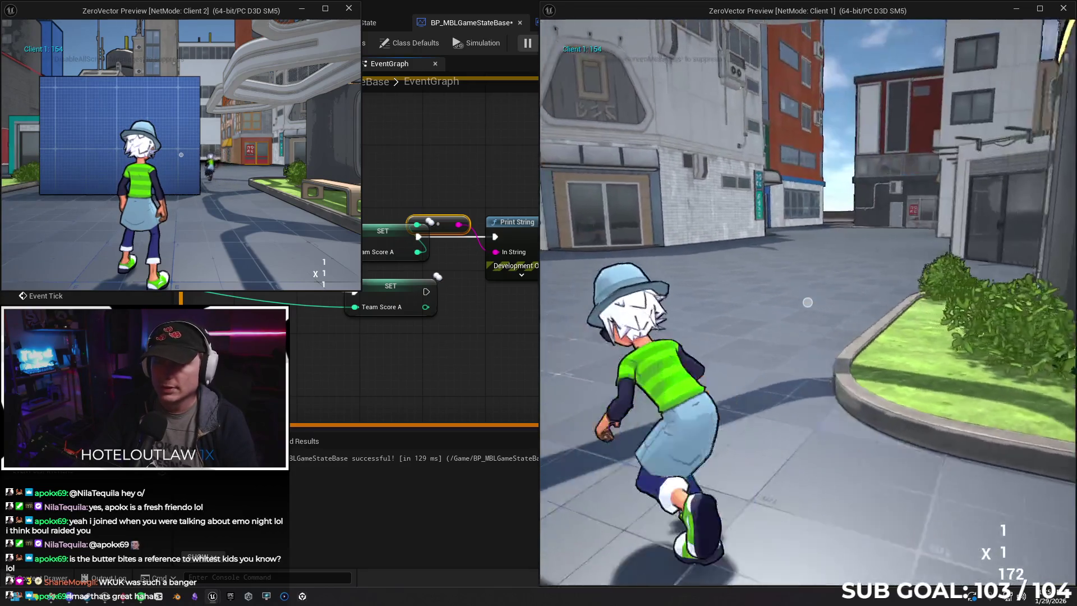
key(s)
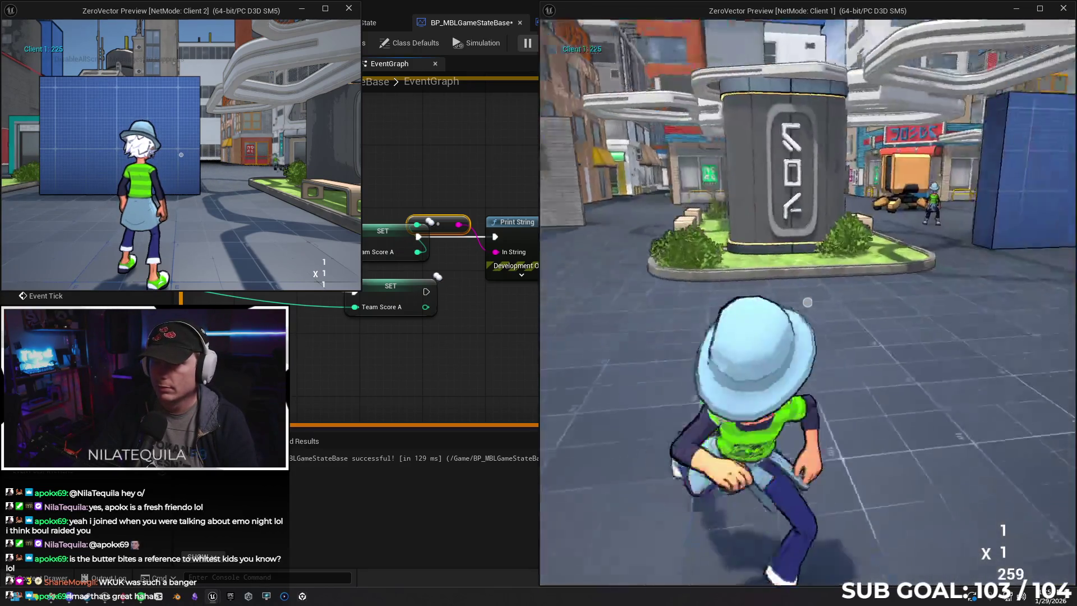
key(w)
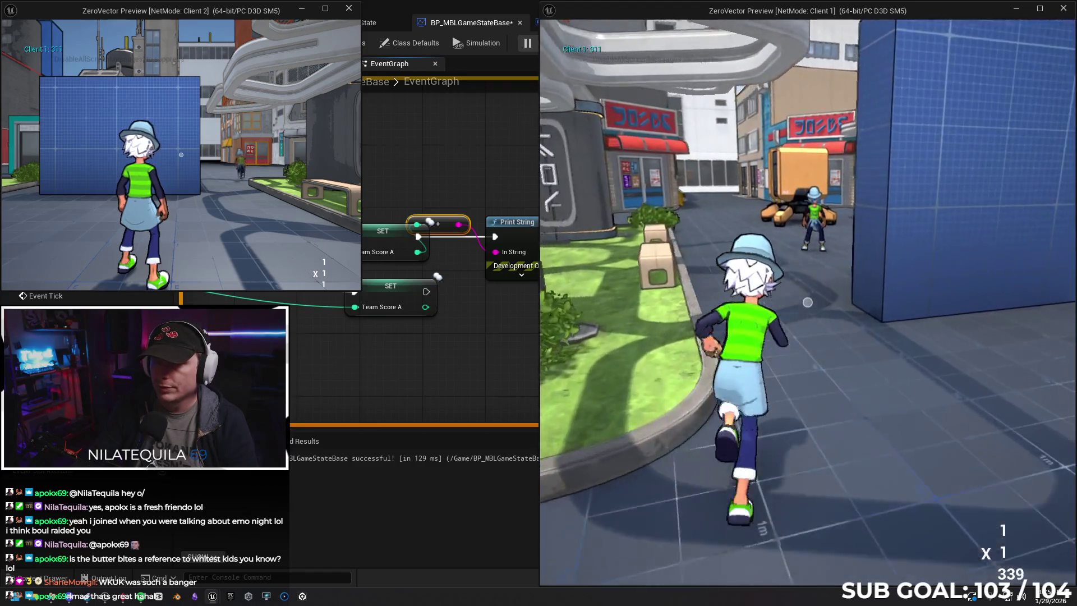
key(w)
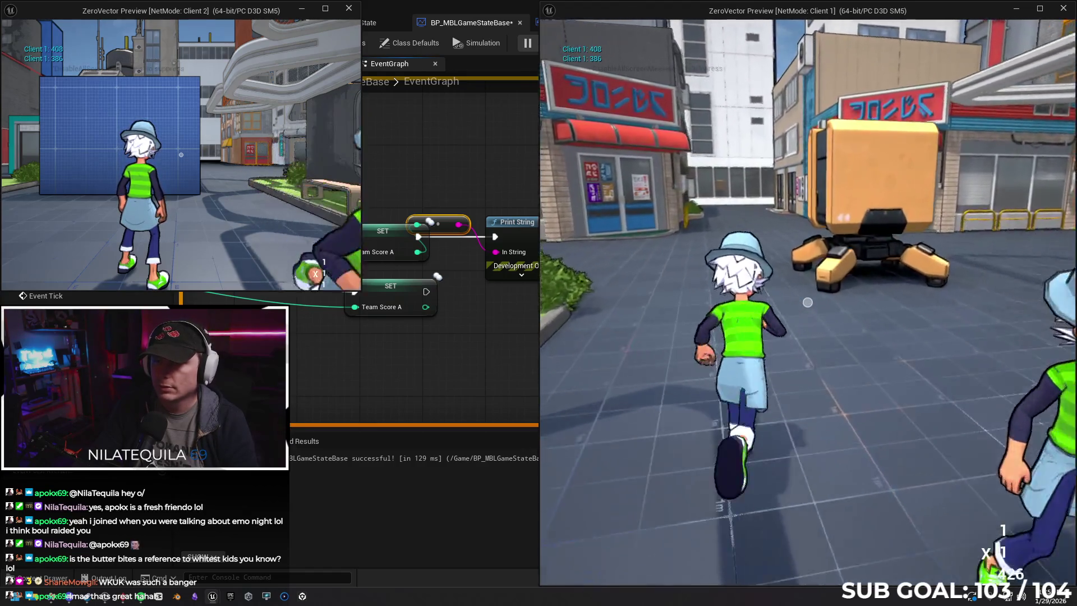
key(w)
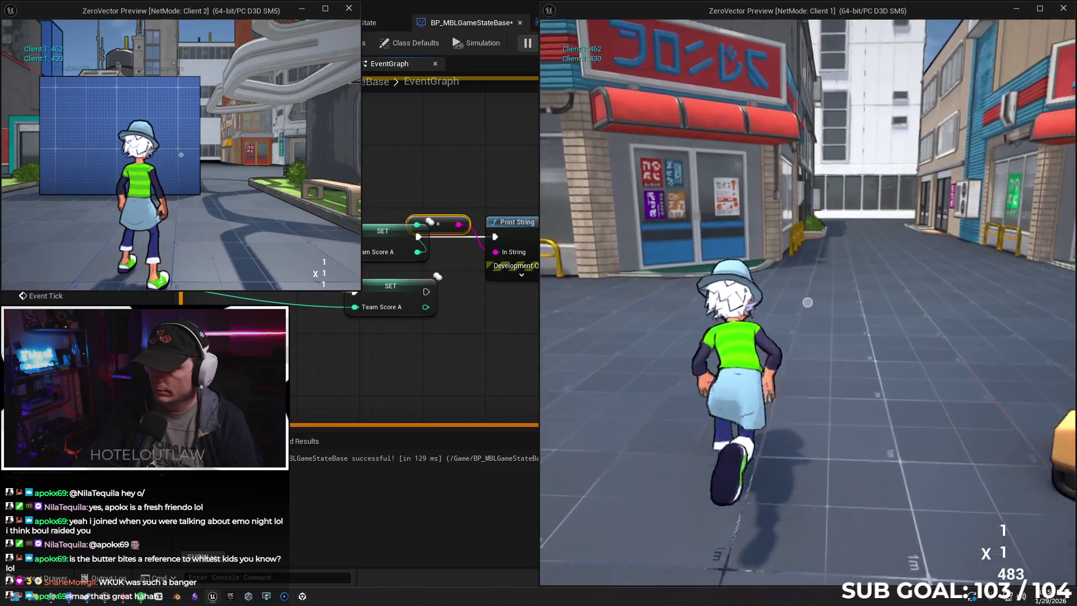
key(w)
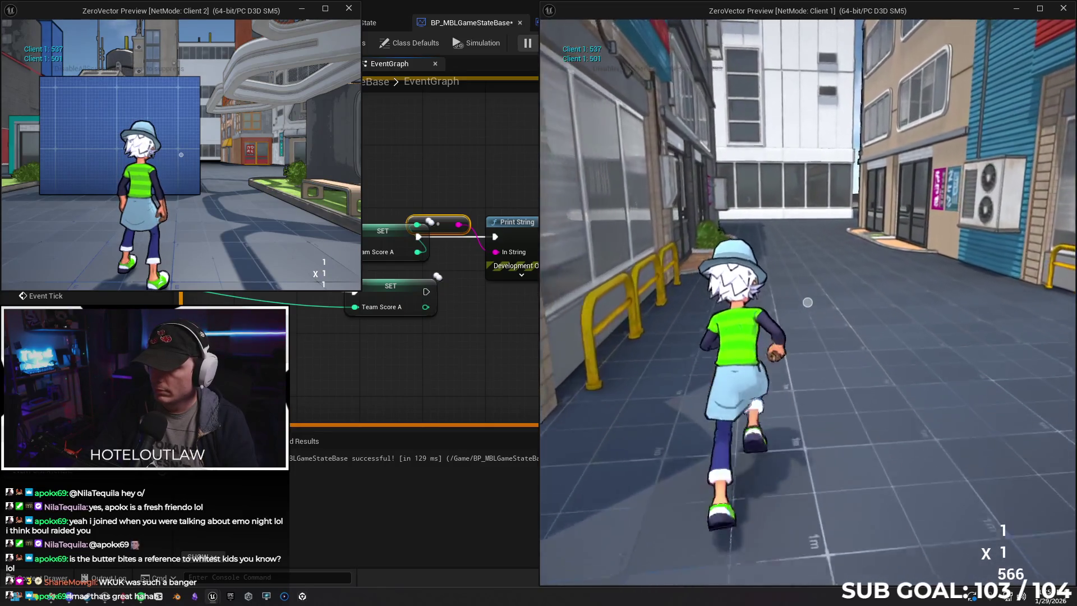
key(w)
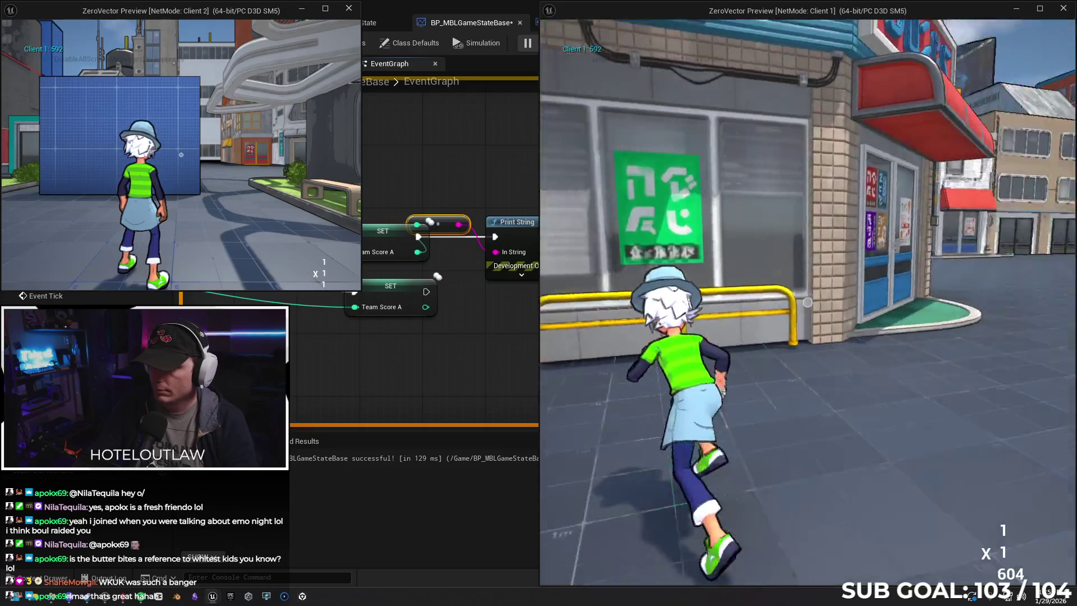
key(w)
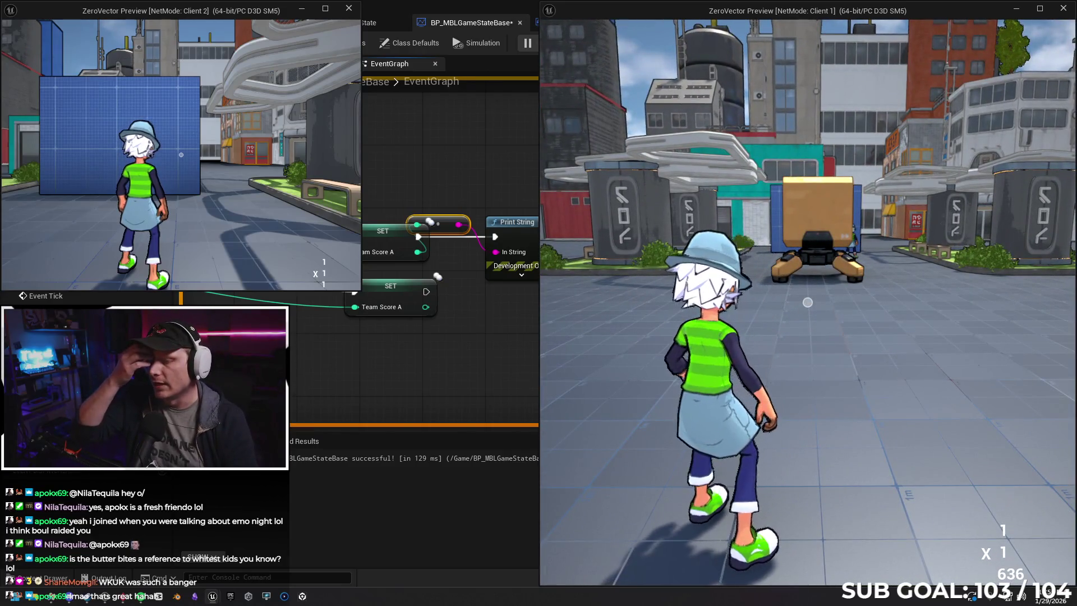
key(w)
key(space)
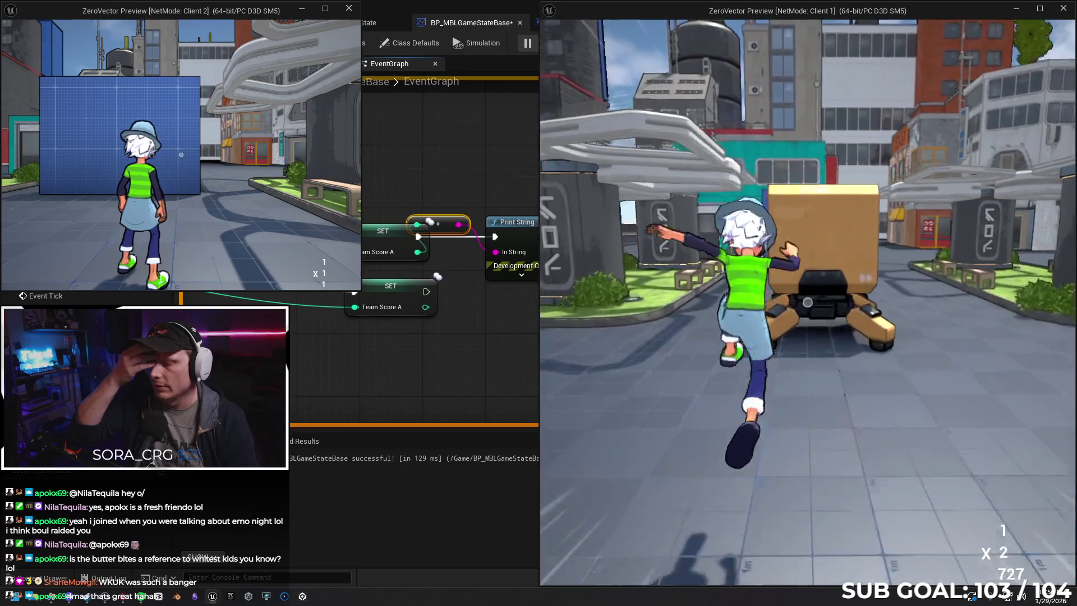
key(Escape)
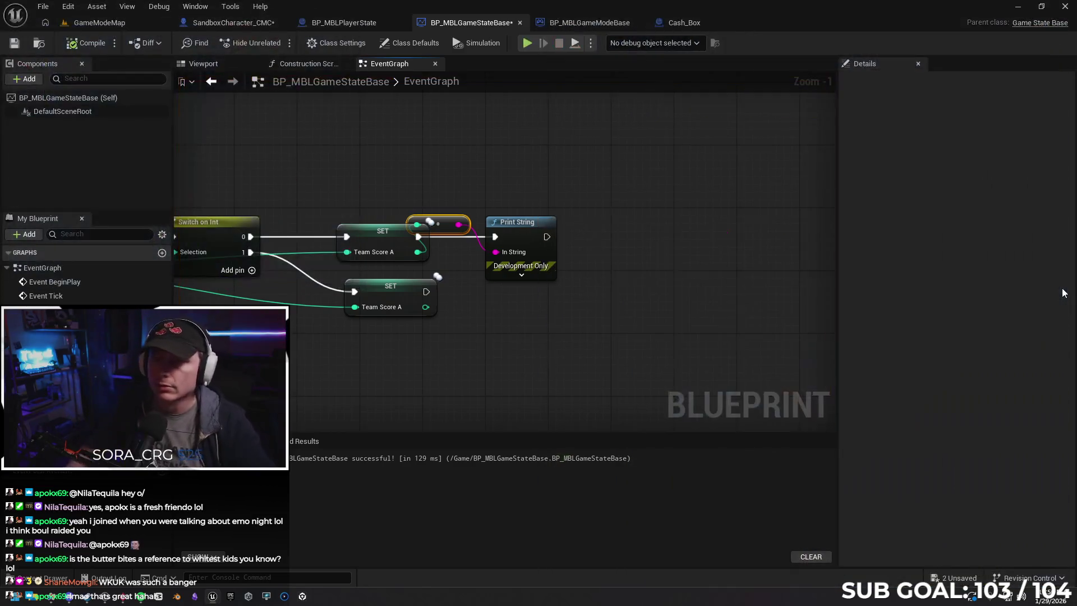
Place the int-to-string conversion between SET and Print String, then launch a two-client play test.
drag(533, 149, 721, 108)
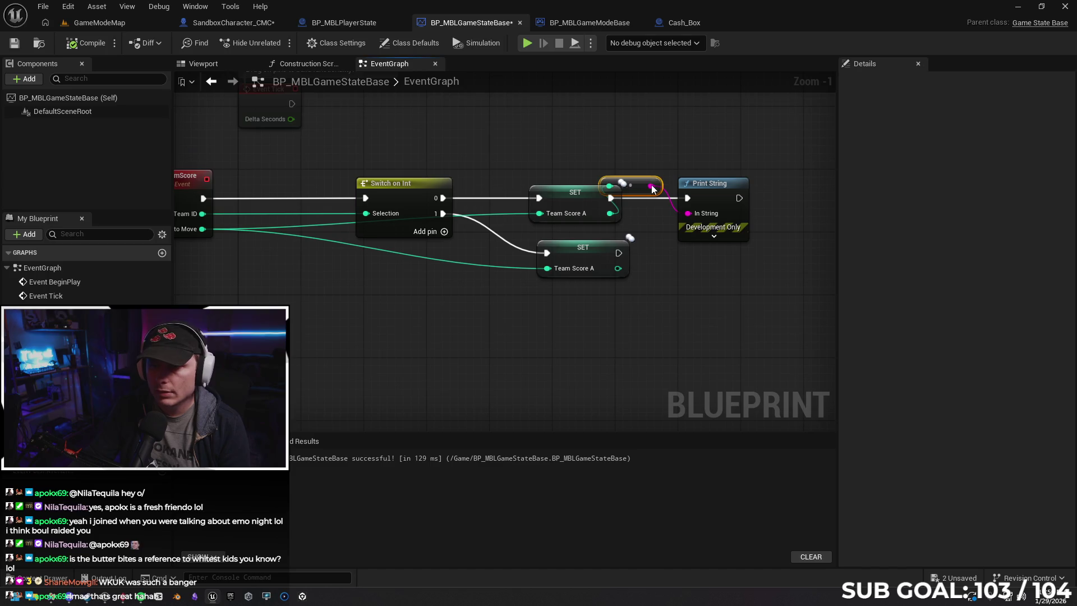
drag(639, 189, 651, 214)
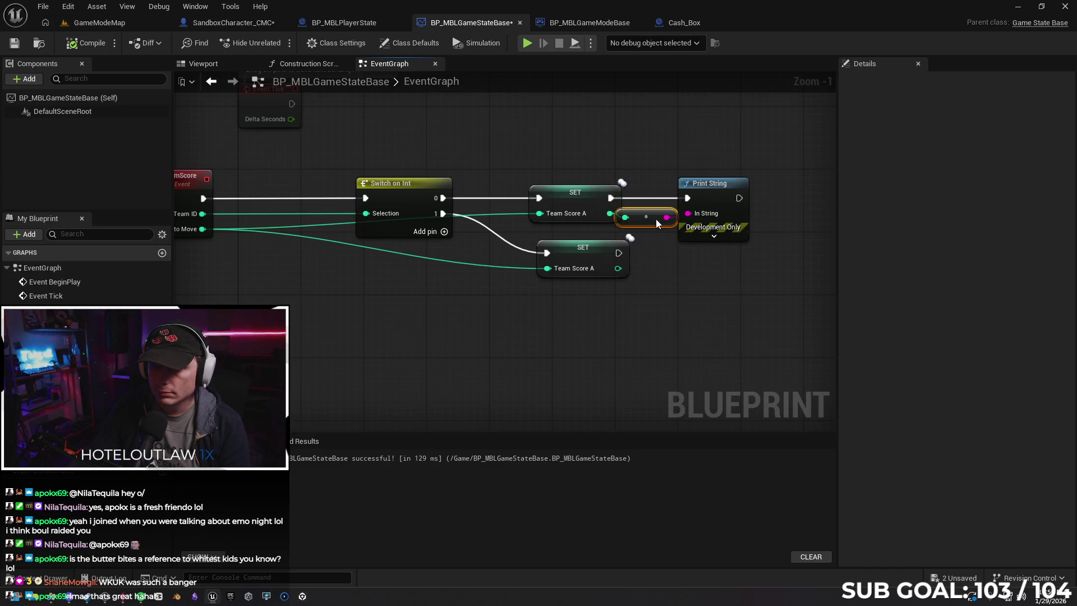
drag(713, 193, 736, 193)
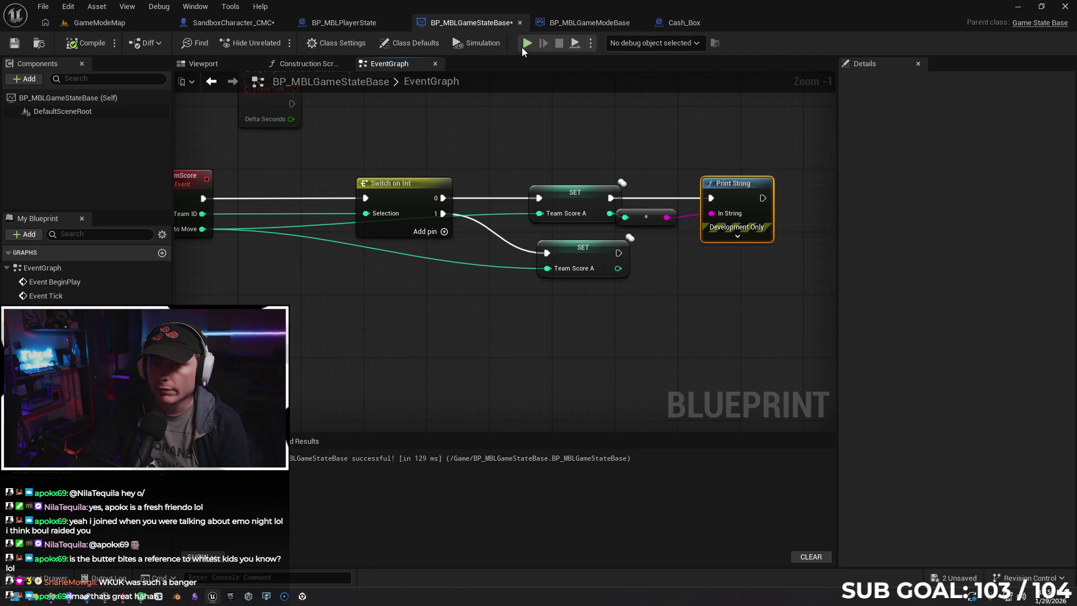
key(alt+p)
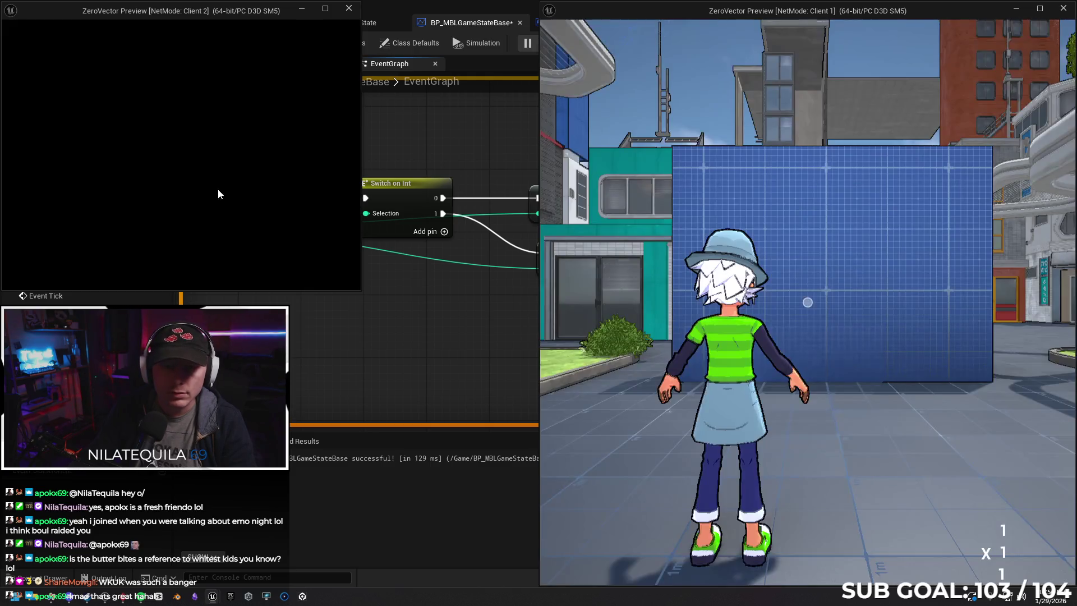
Run Client 2 and then Client 1 through the level, Client 1 reaching 109 points, then stop PIE.
click(218, 188)
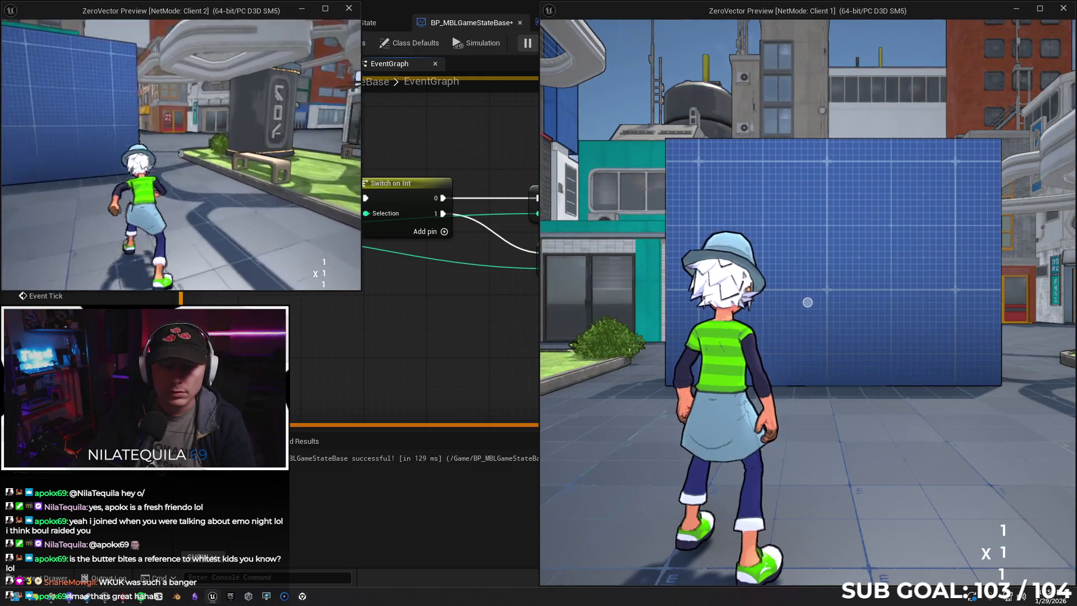
key(w)
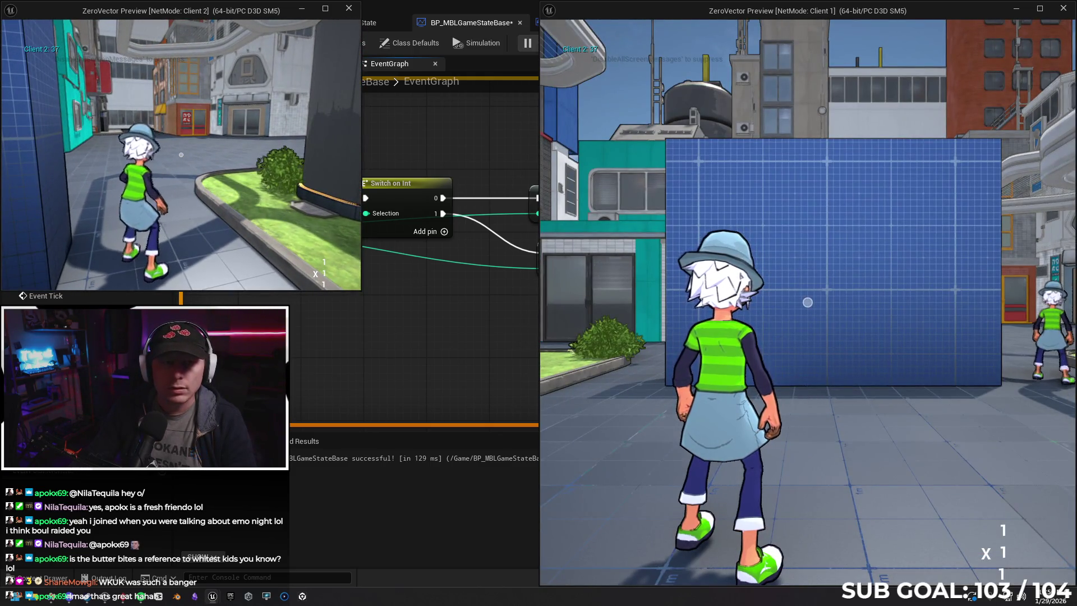
key(super)
key(super)
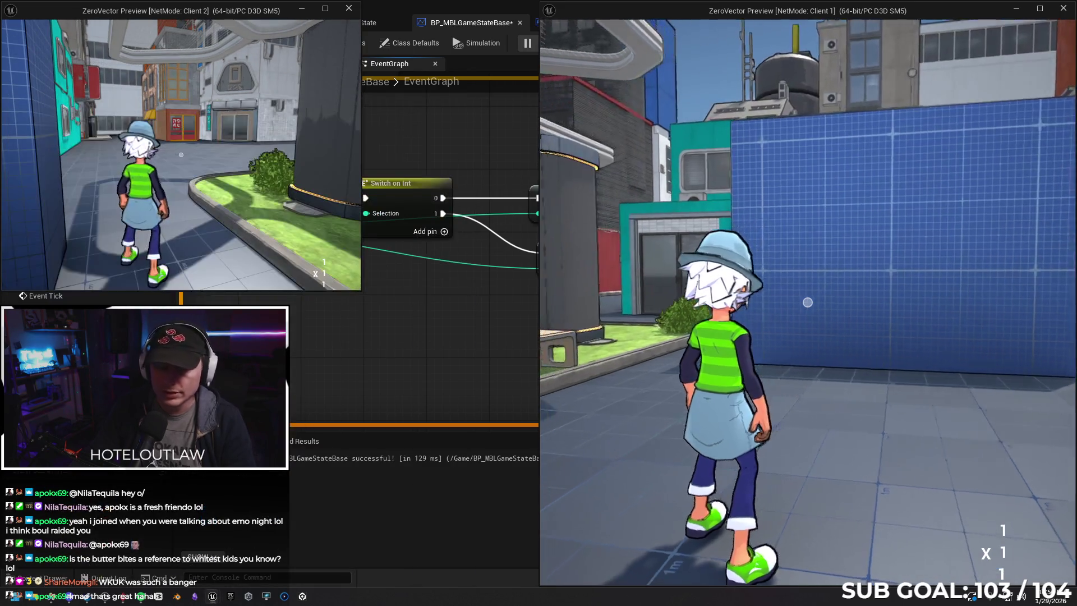
key(w)
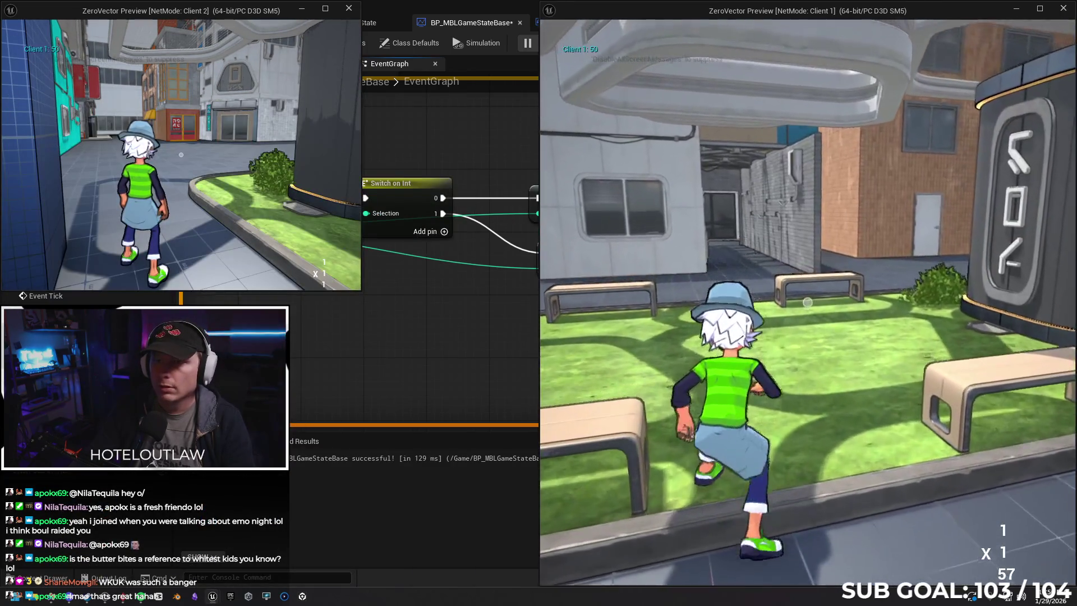
key(w)
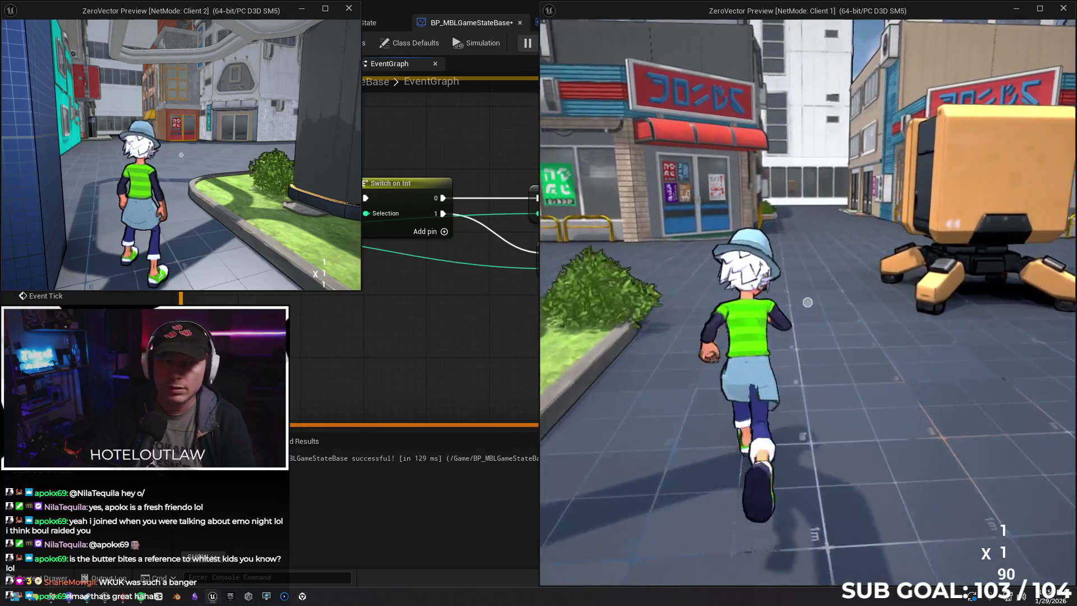
key(w)
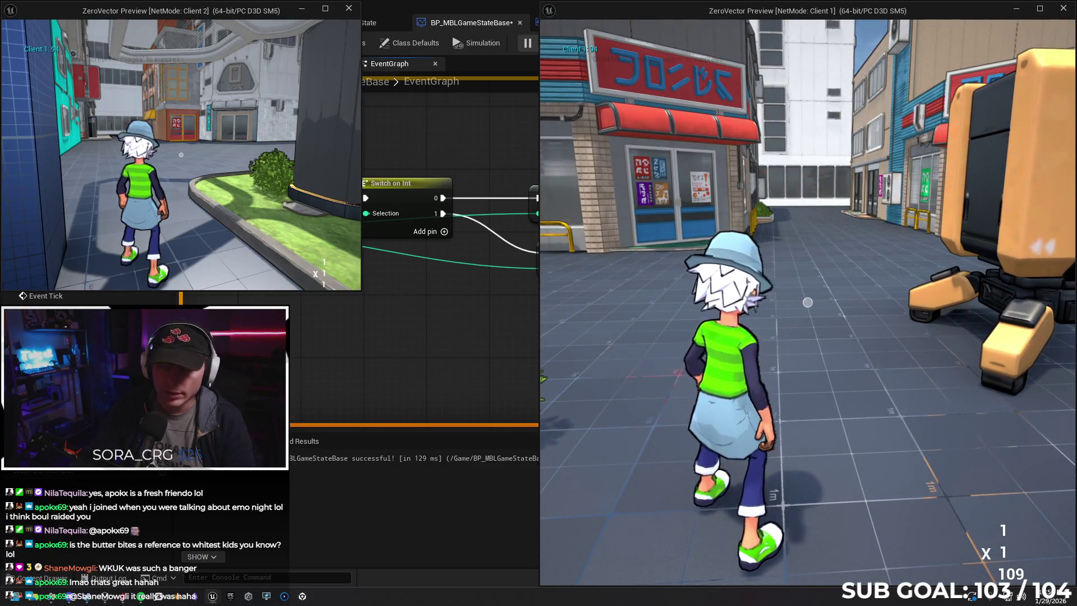
key(Escape)
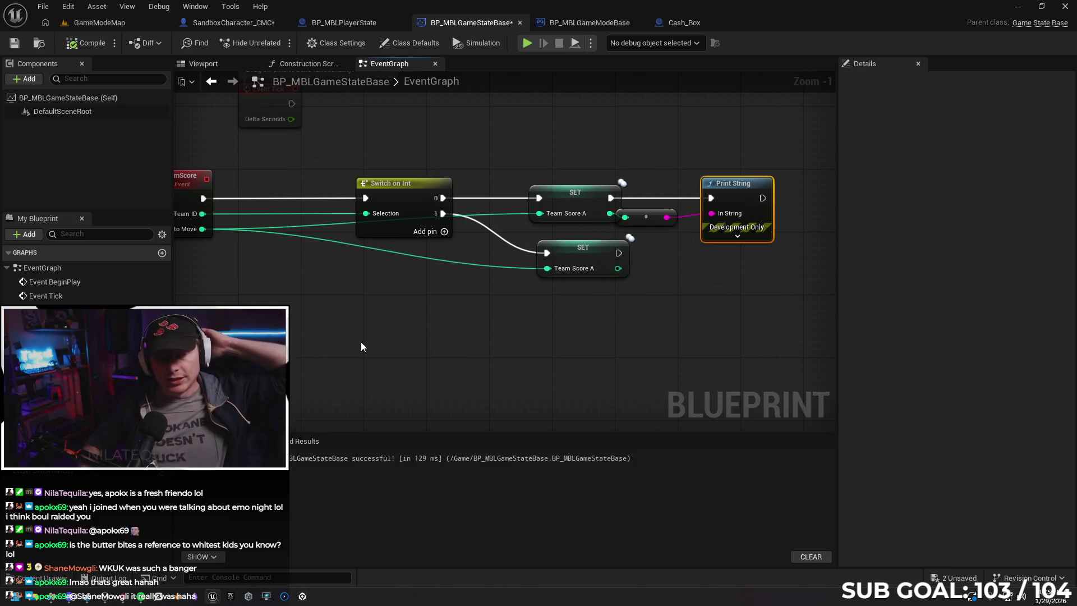
Switch from the current graph to the player state's EventGraph and zoom in.
drag(496, 322, 380, 328)
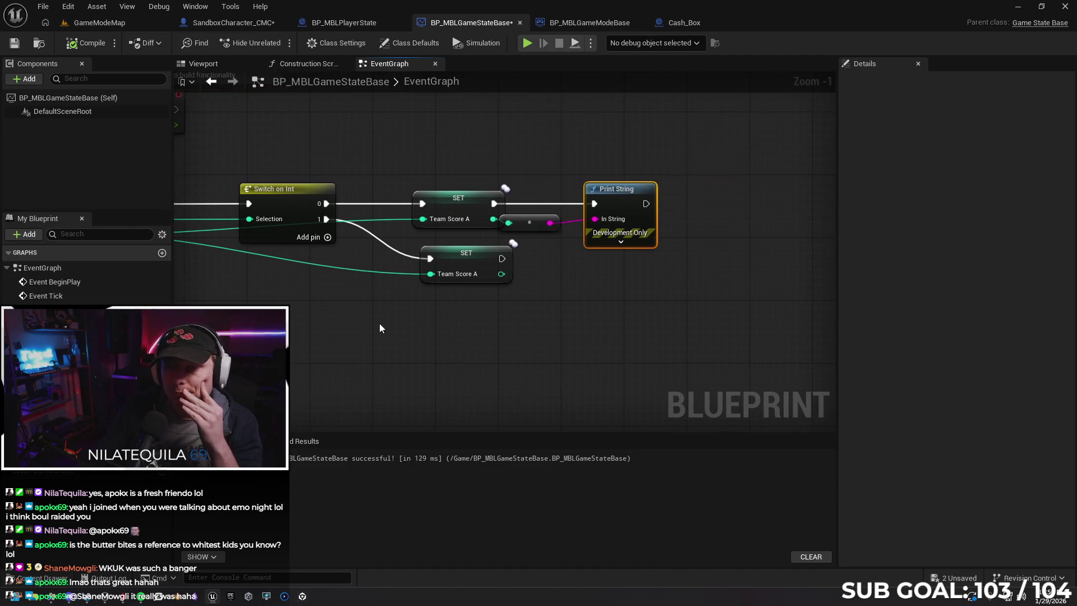
mouse_move(197, 127)
mouse_down()
mouse_move(294, 115)
mouse_move(363, 137)
mouse_move(540, 141)
mouse_move(642, 129)
mouse_up()
click(343, 23)
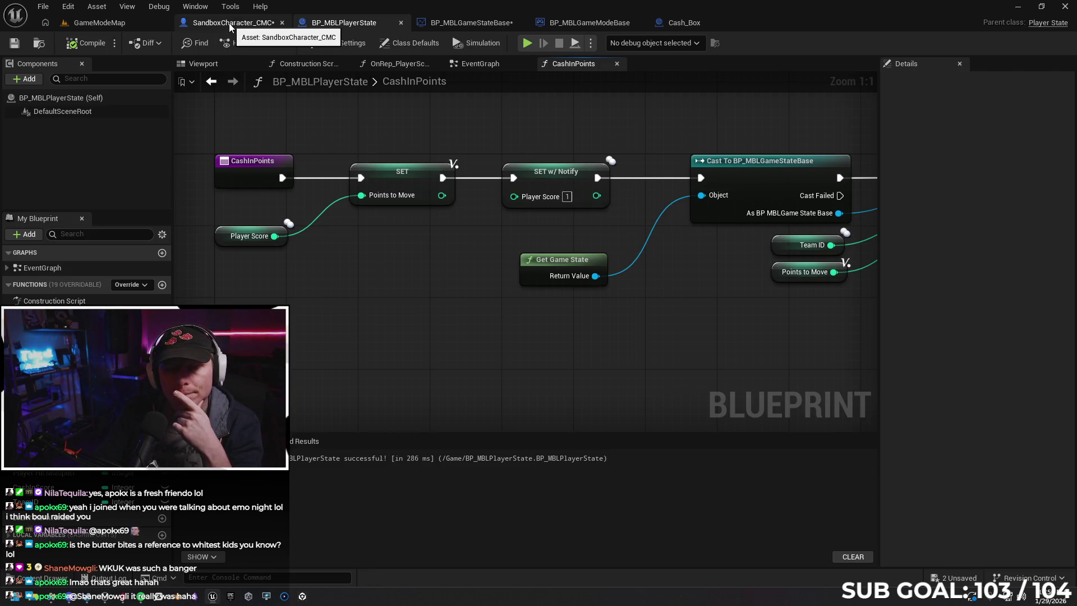
click(488, 66)
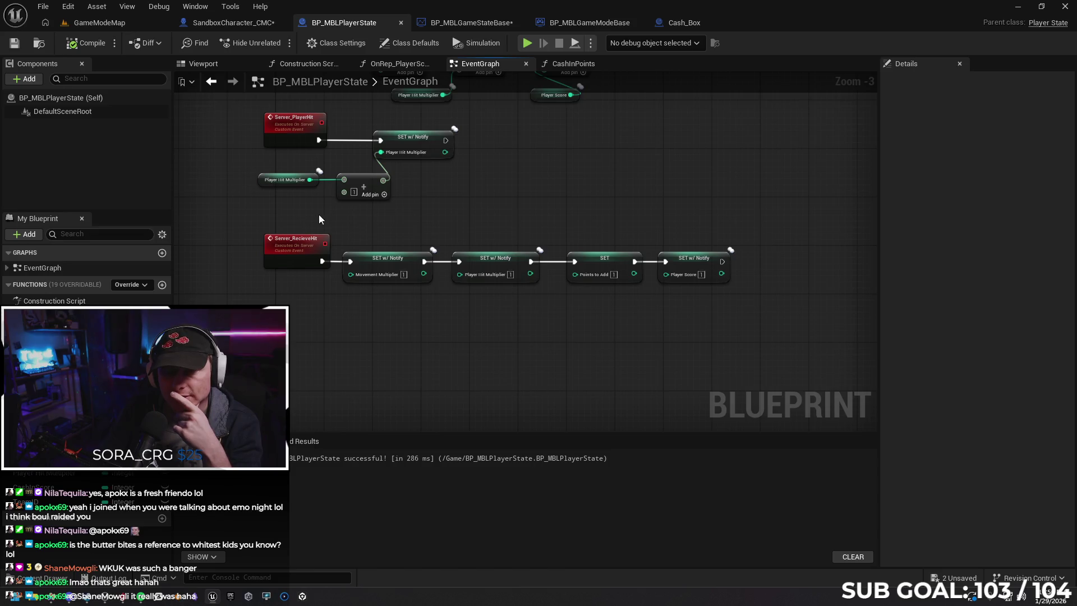
scroll(514, 185, up, 1)
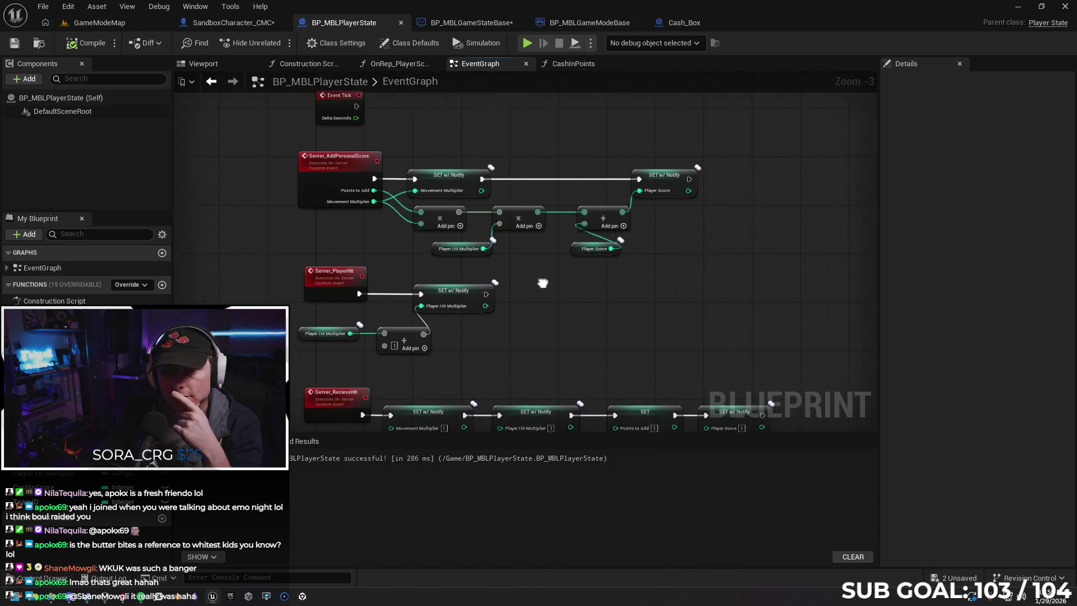
scroll(348, 264, up, 1)
scroll(348, 263, up, 1)
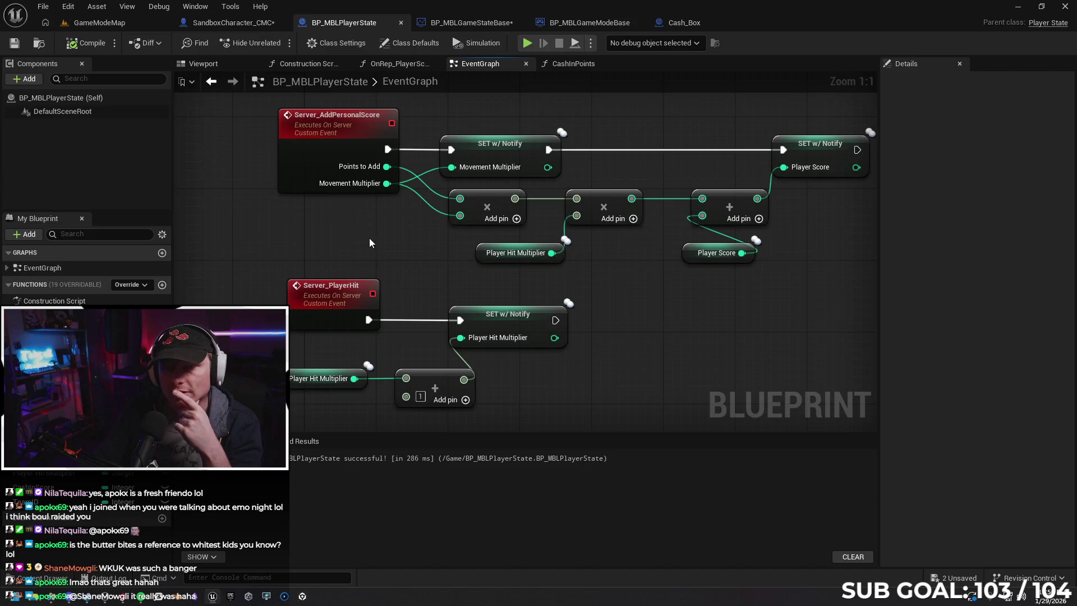
Review the GameState team score, OnRep_PlayerScore and CashInPoints graphs, ending on the player state EventGraph.
click(442, 27)
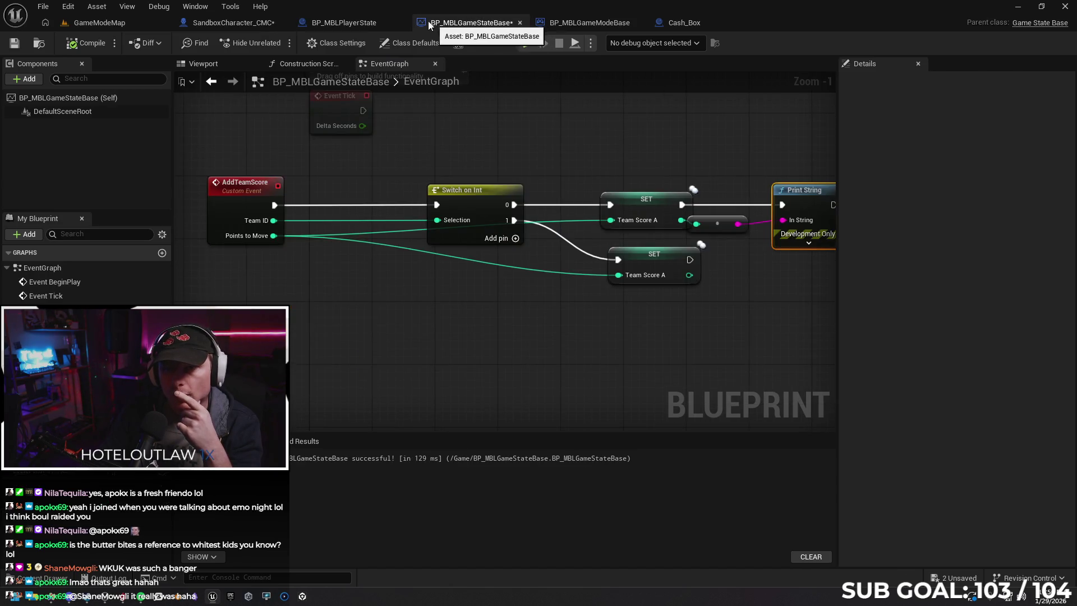
click(365, 25)
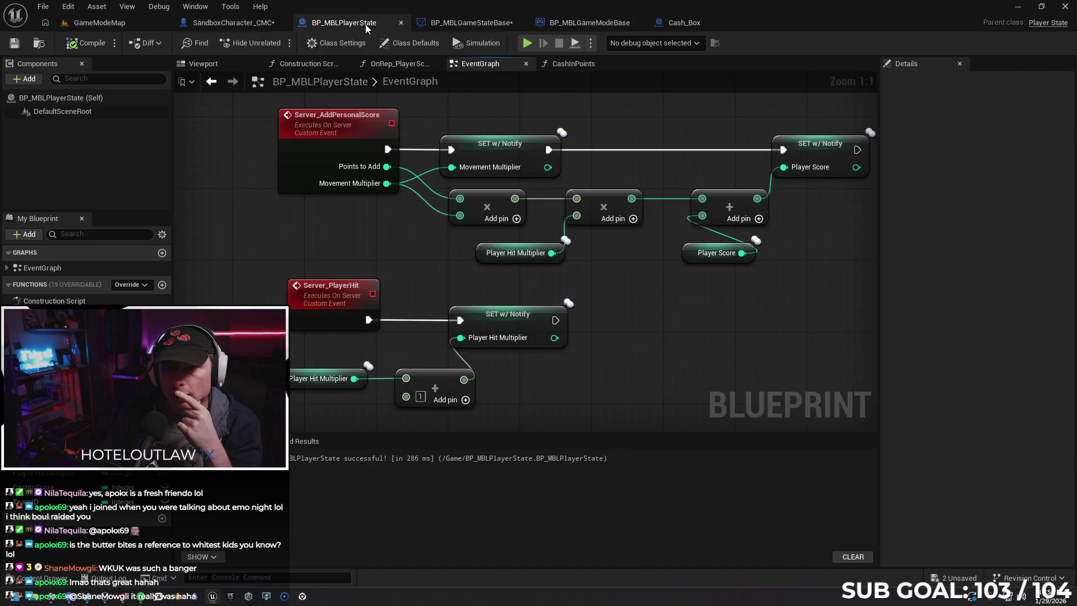
click(393, 69)
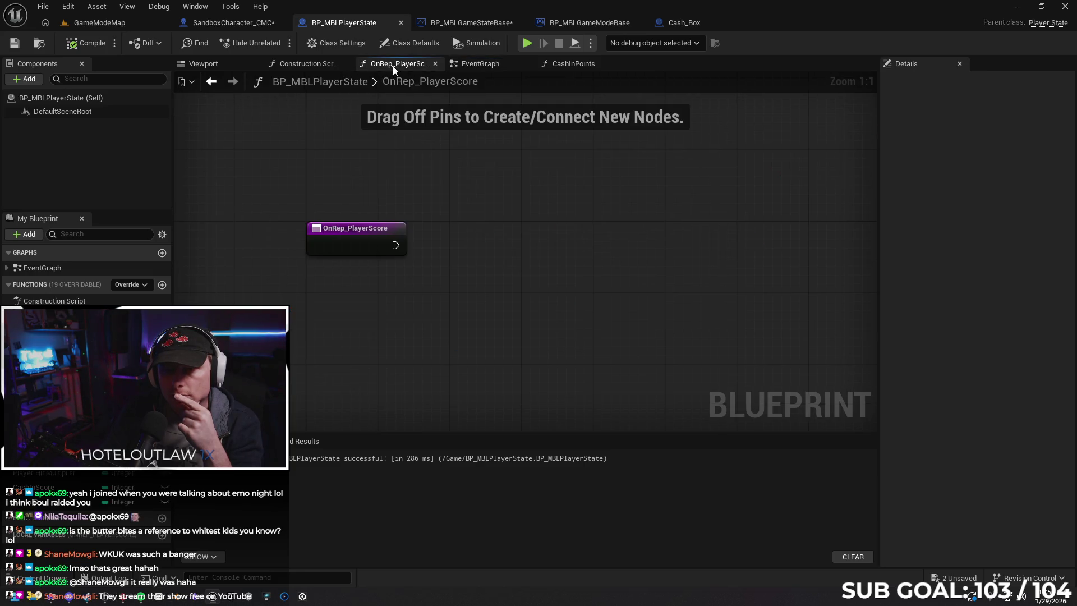
click(565, 68)
mouse_move(538, 129)
mouse_down()
mouse_move(371, 119)
mouse_move(455, 203)
mouse_up()
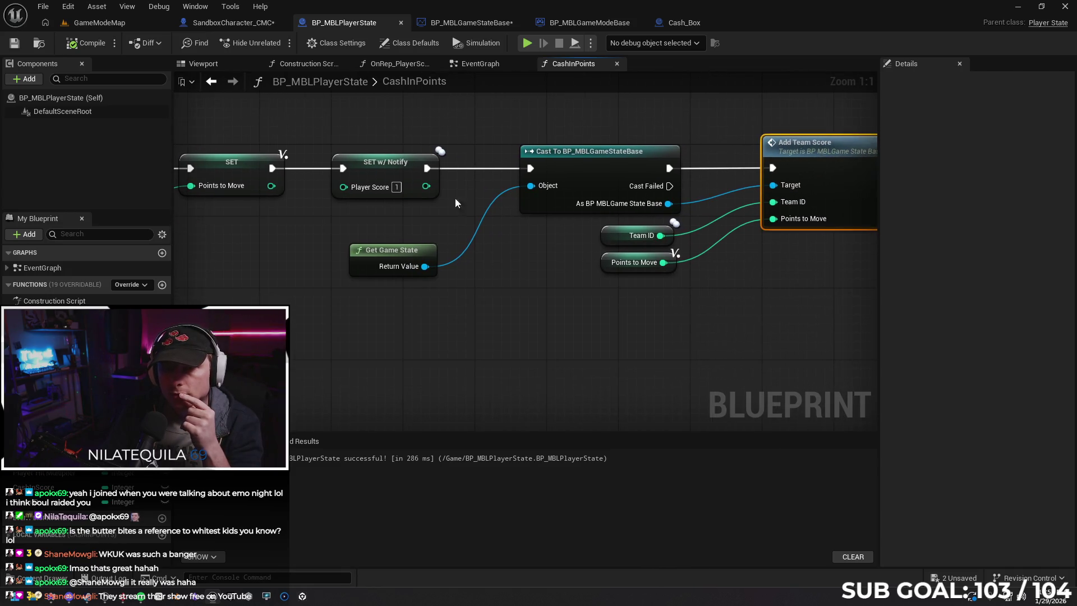
mouse_move(517, 241)
mouse_down()
mouse_move(547, 271)
mouse_move(673, 263)
mouse_up()
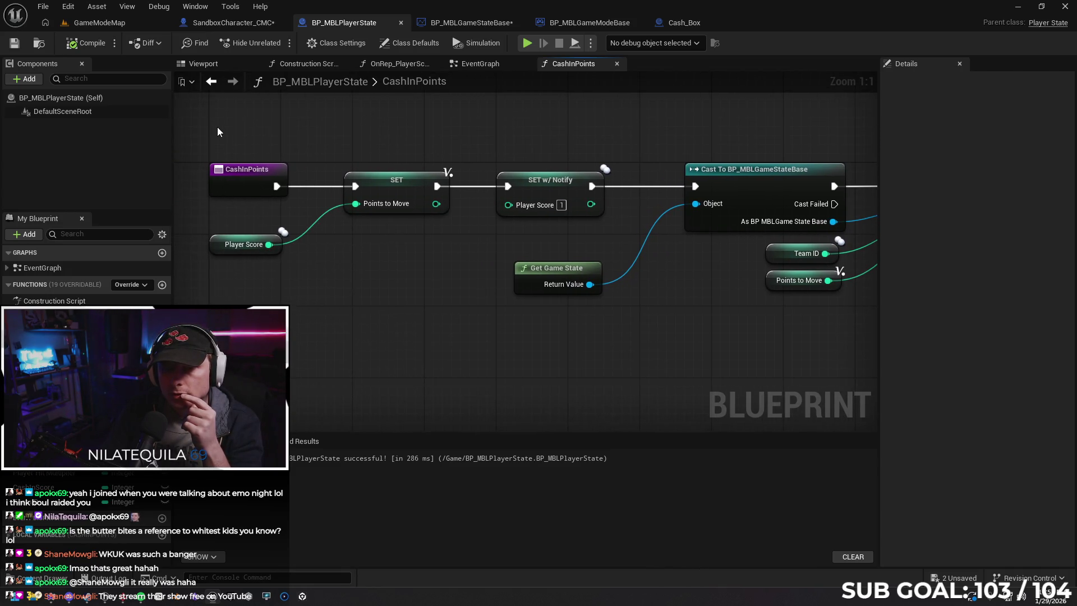
click(490, 66)
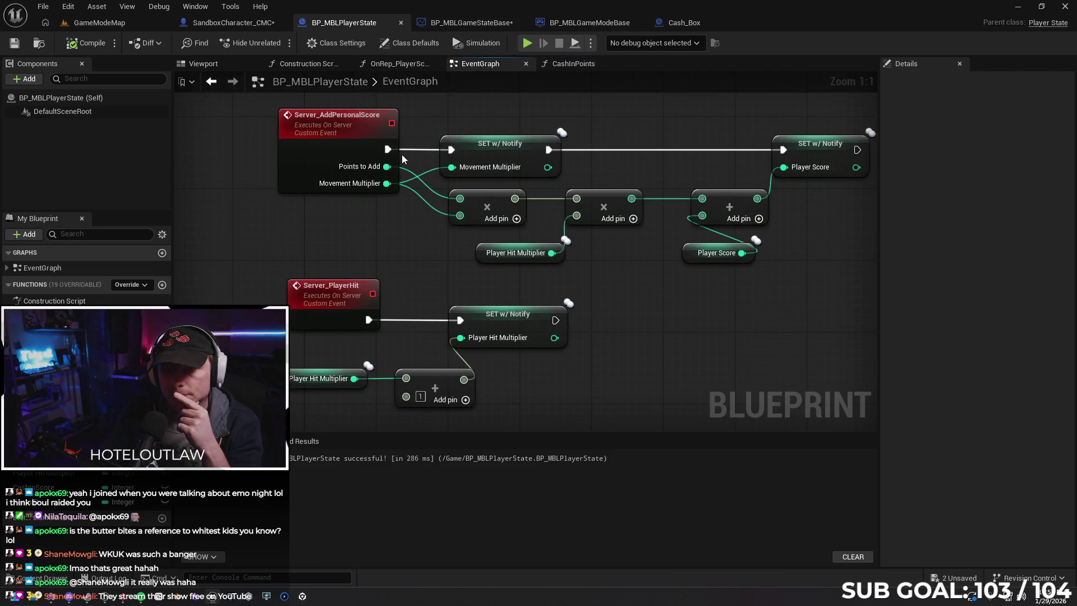
drag(392, 255, 413, 260)
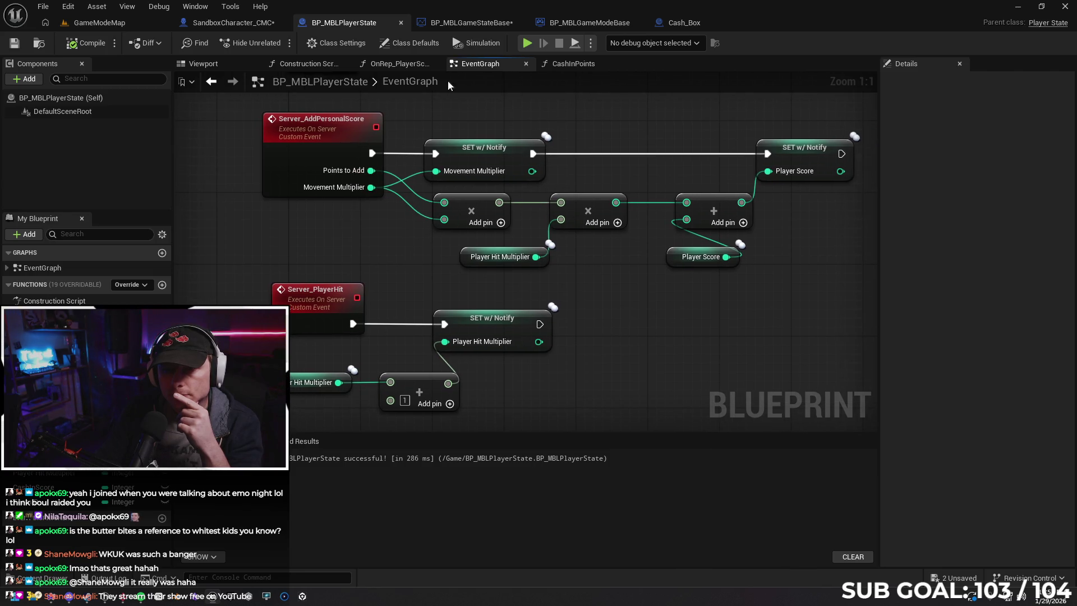
click(447, 24)
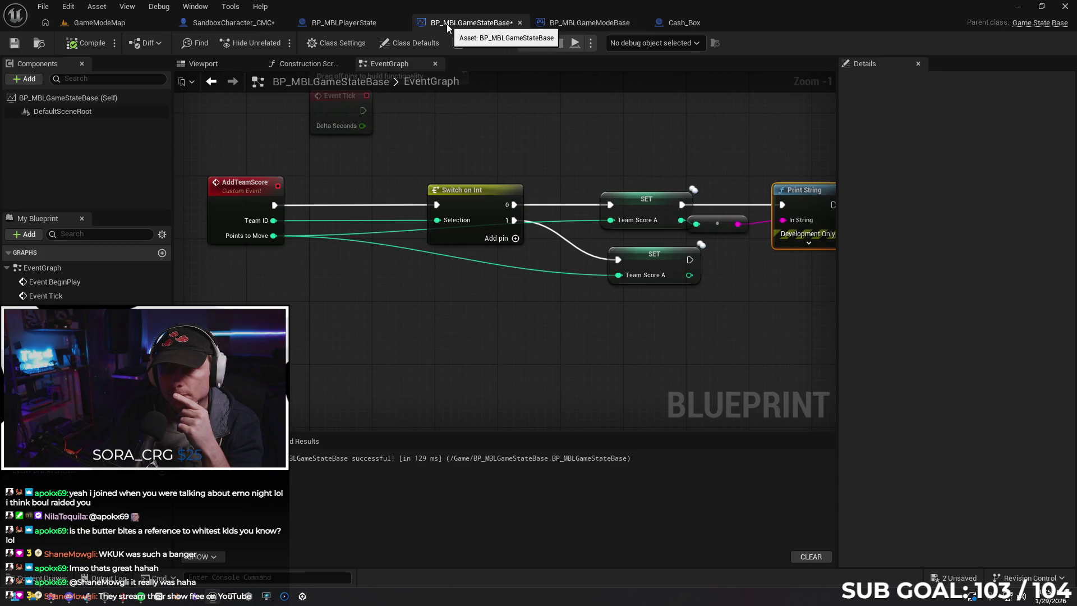
click(359, 28)
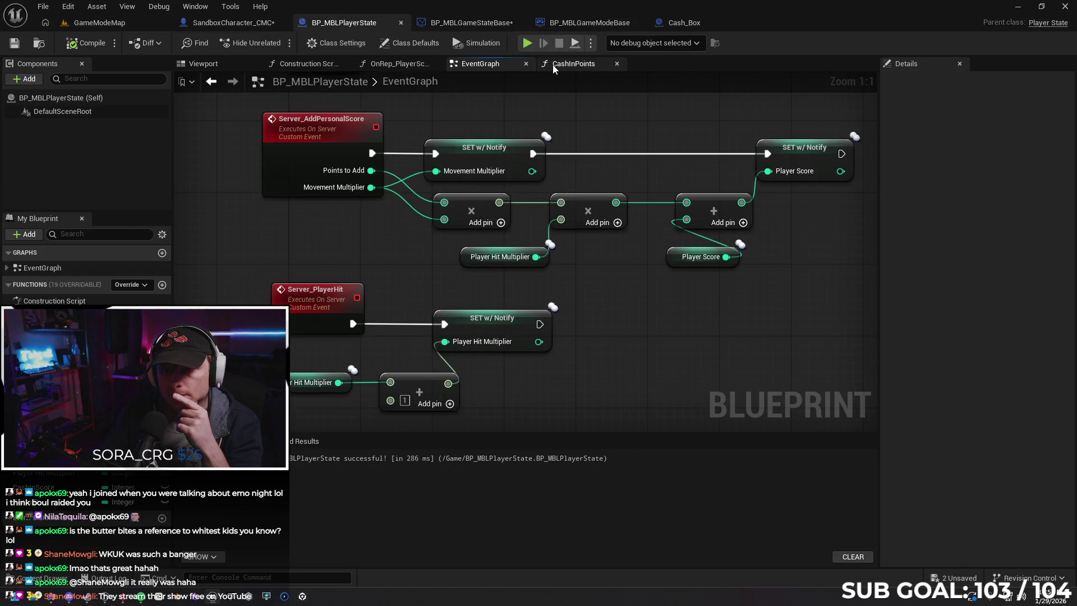
In CashInPoints, move the entry node, Player Score and both setters left to make room.
click(553, 65)
mouse_move(536, 129)
mouse_down()
mouse_move(452, 129)
mouse_move(536, 130)
mouse_up()
scroll(504, 124, down, 1)
drag(348, 176, 540, 231)
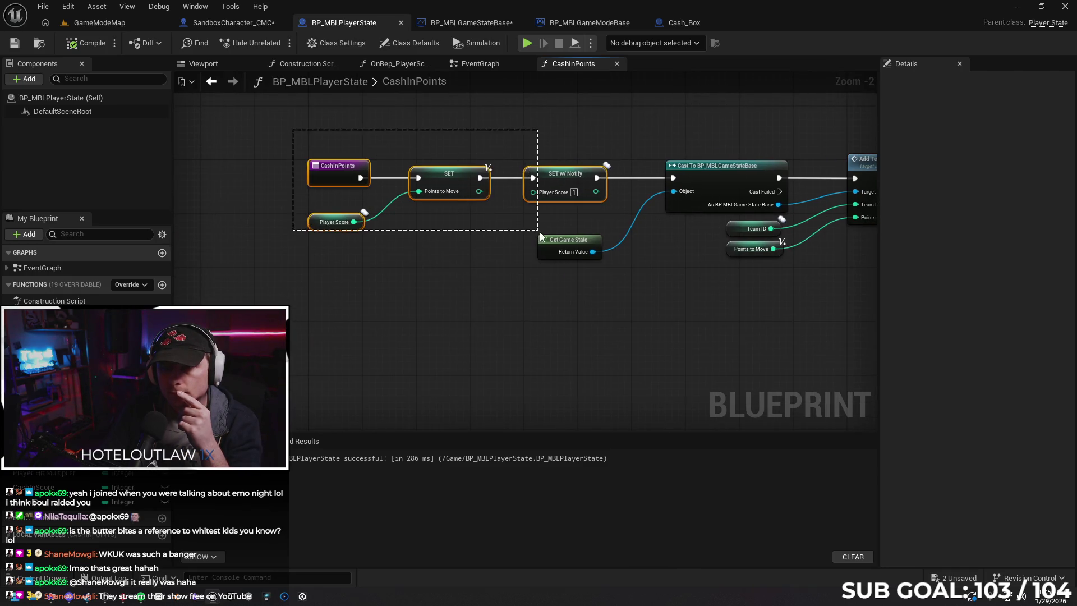
drag(347, 171, 231, 170)
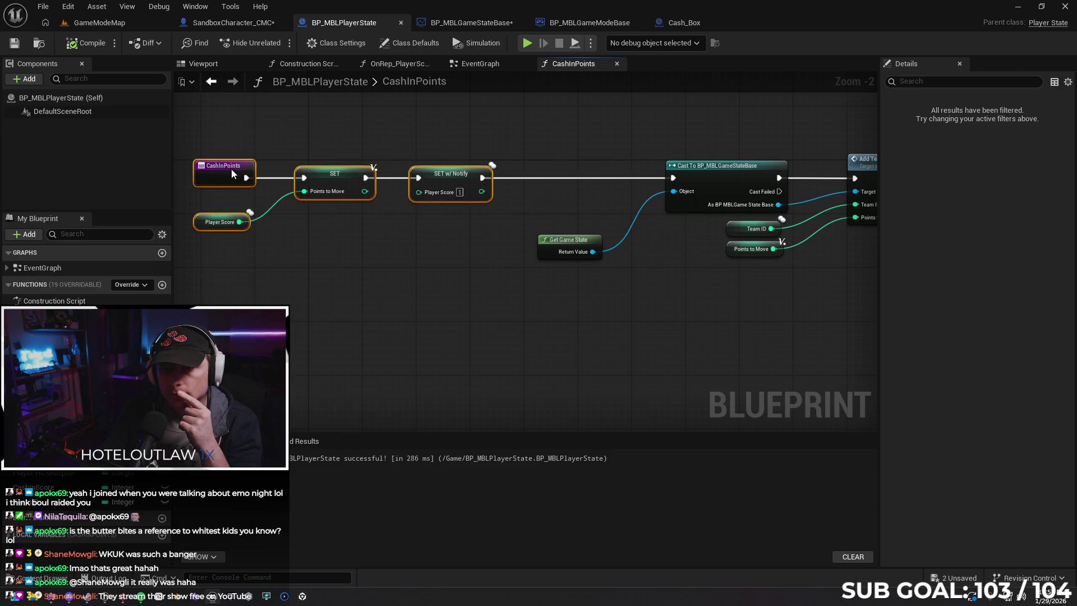
click(351, 238)
Set Points to Add to 1 after the Player Score update, compile, and start a two-client test.
mouse_move(45, 547)
mouse_down()
mouse_move(372, 264)
mouse_move(571, 172)
mouse_up()
click(402, 290)
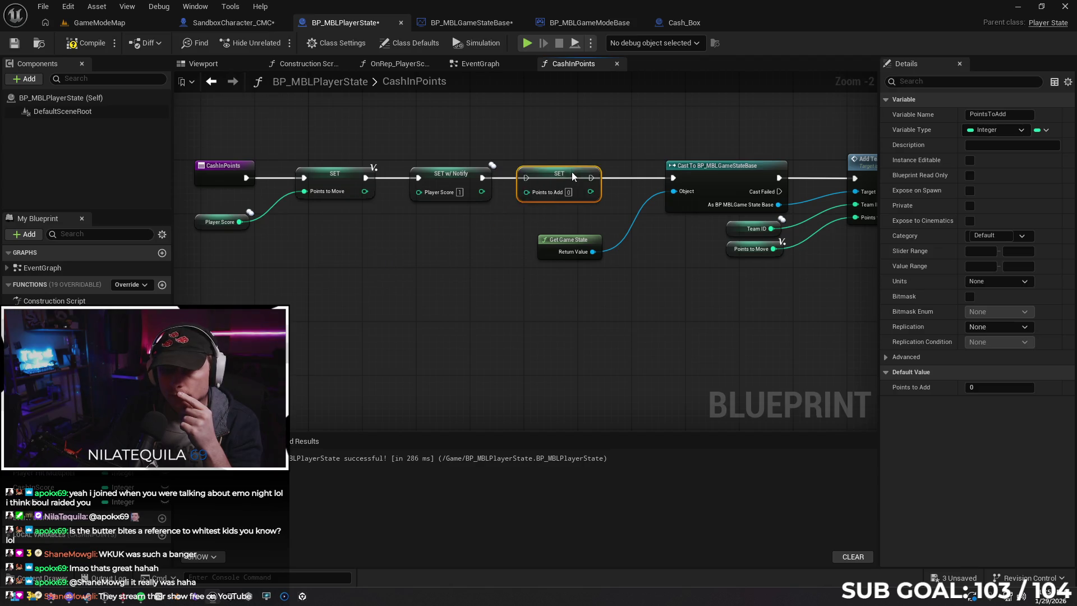
drag(481, 177, 673, 179)
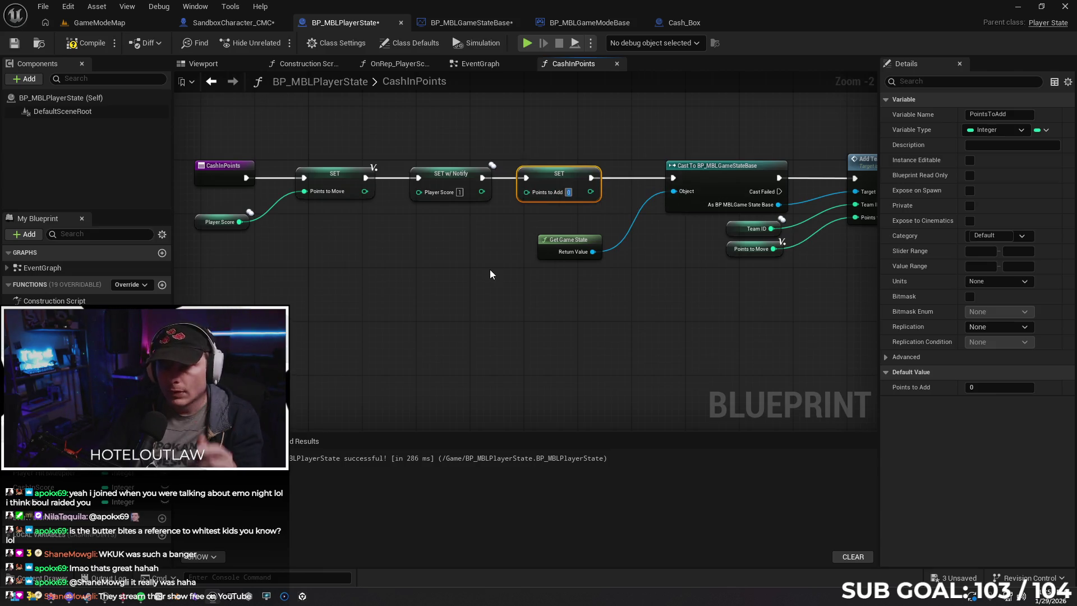
text(1)
click(454, 286)
click(72, 44)
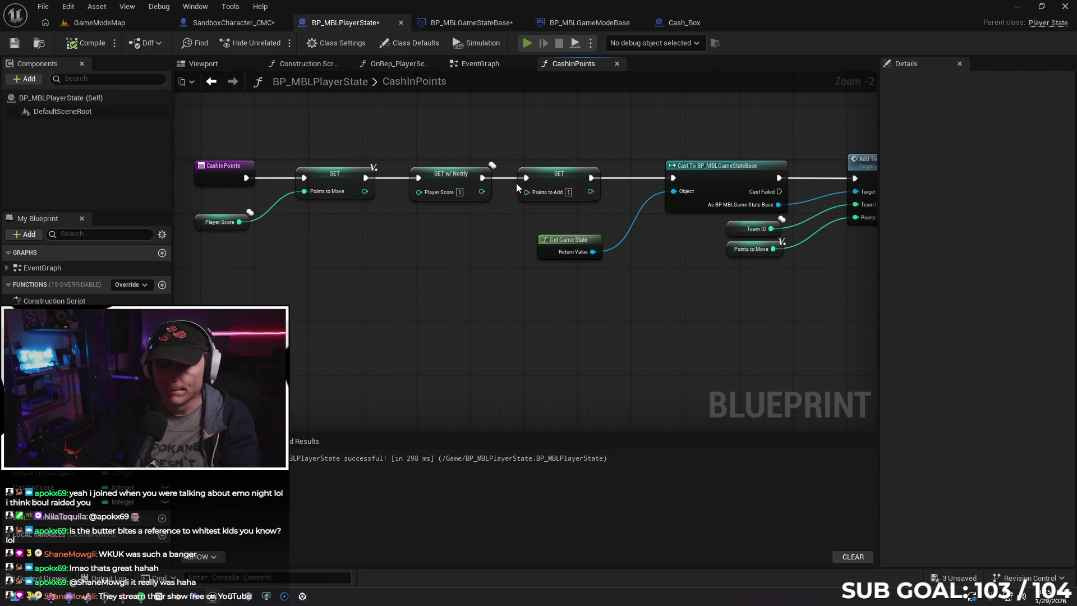
key(alt+p)
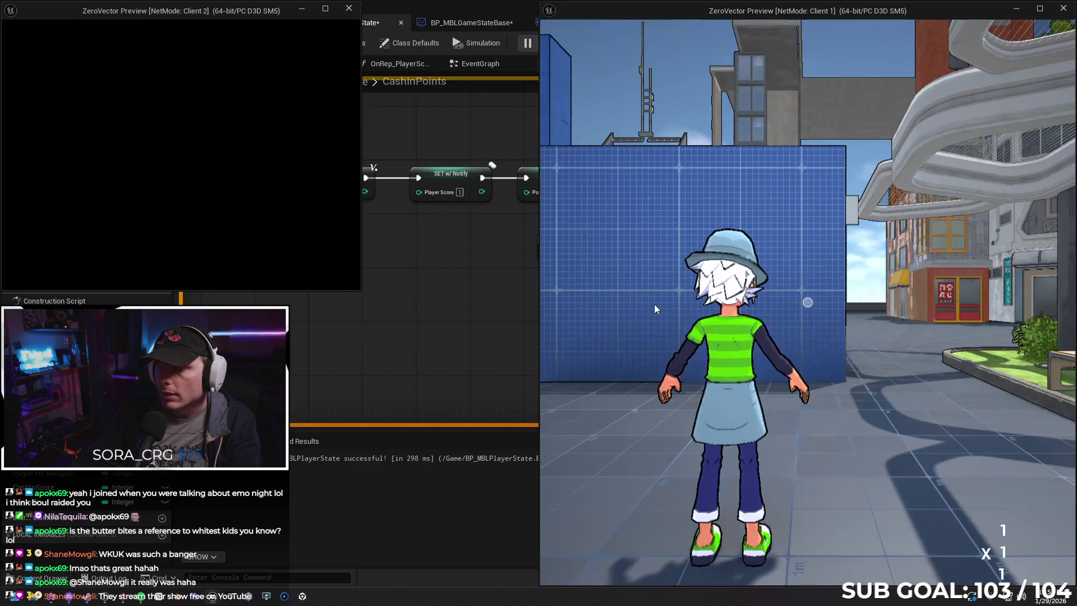
Run Client 1's character past the store and down the alley to 236 points, then stop PIE.
click(653, 304)
key(w)
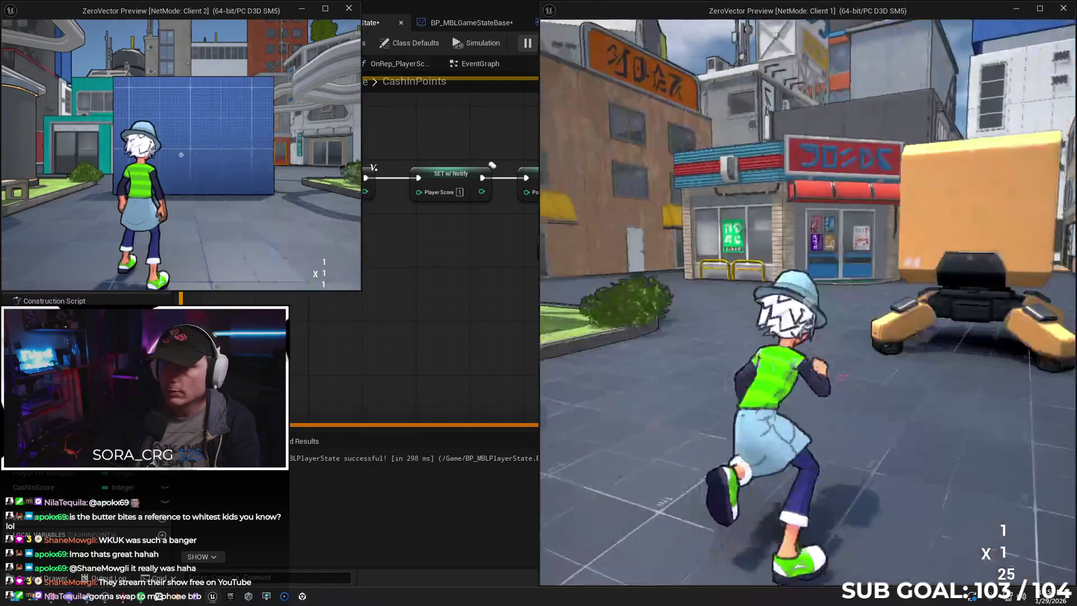
key(w)
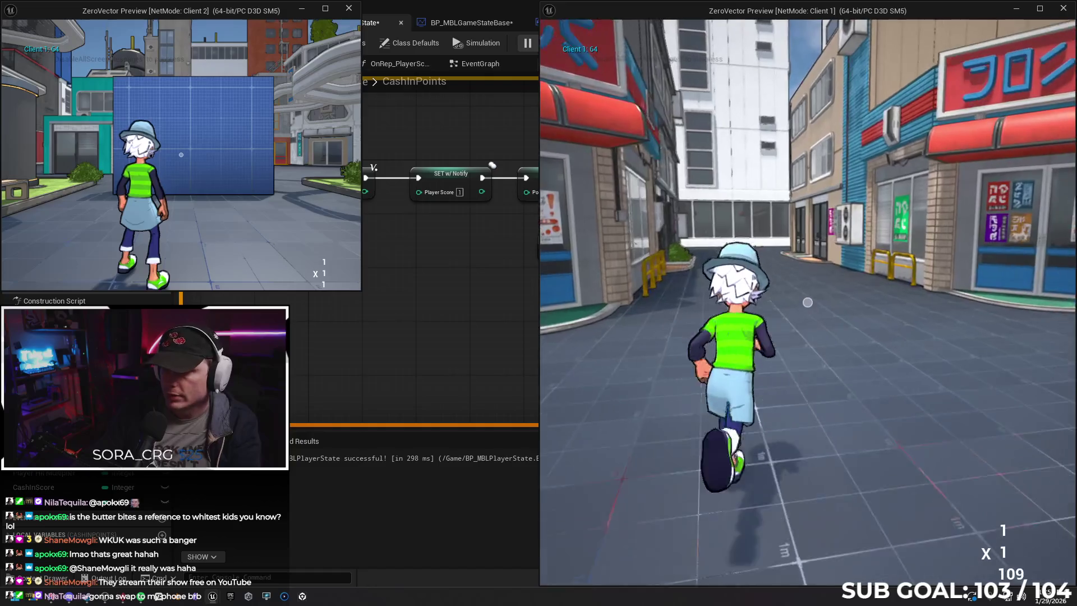
key(w)
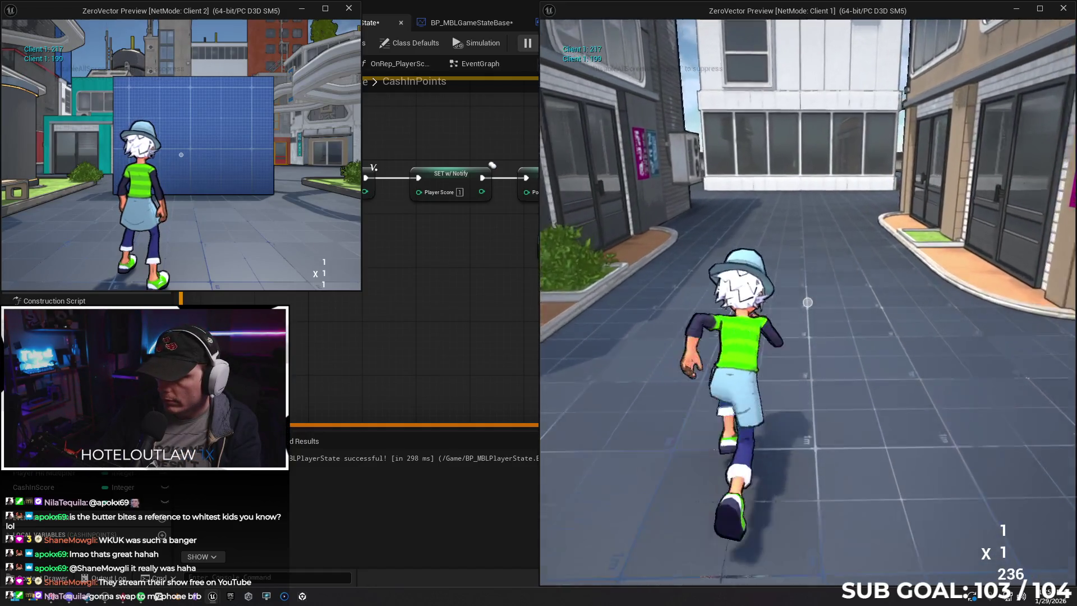
key(Escape)
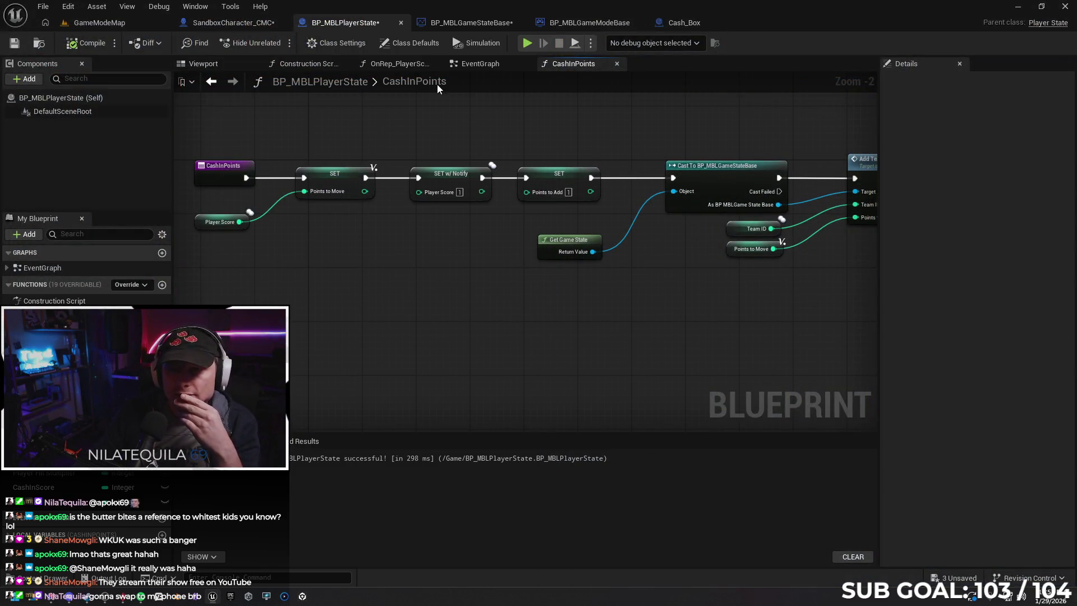
click(480, 64)
drag(398, 254, 344, 264)
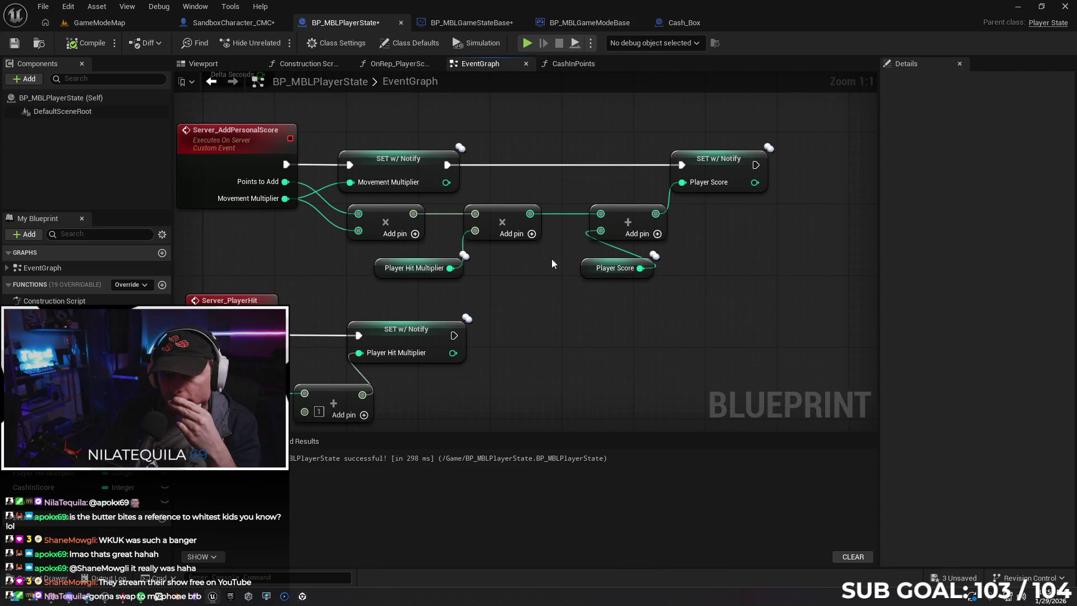
drag(553, 264, 497, 308)
drag(685, 331, 733, 307)
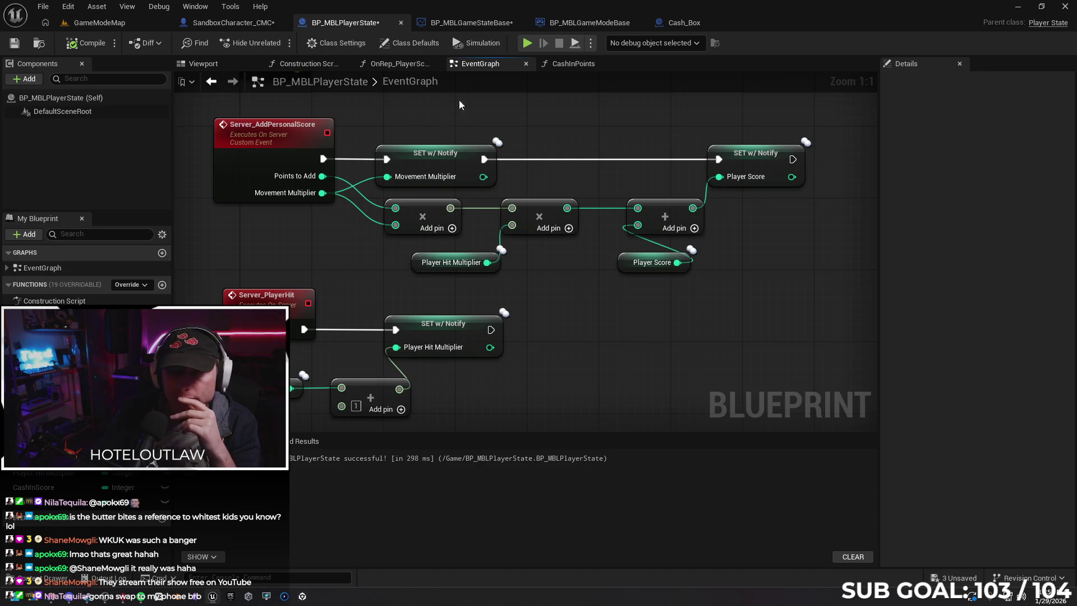
click(470, 24)
click(366, 25)
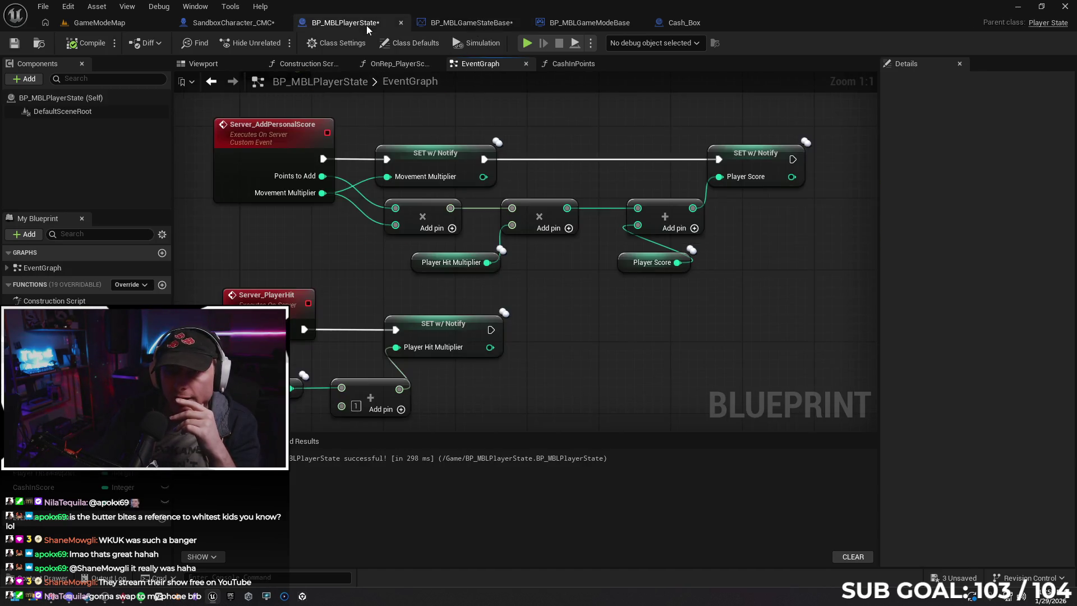
click(576, 65)
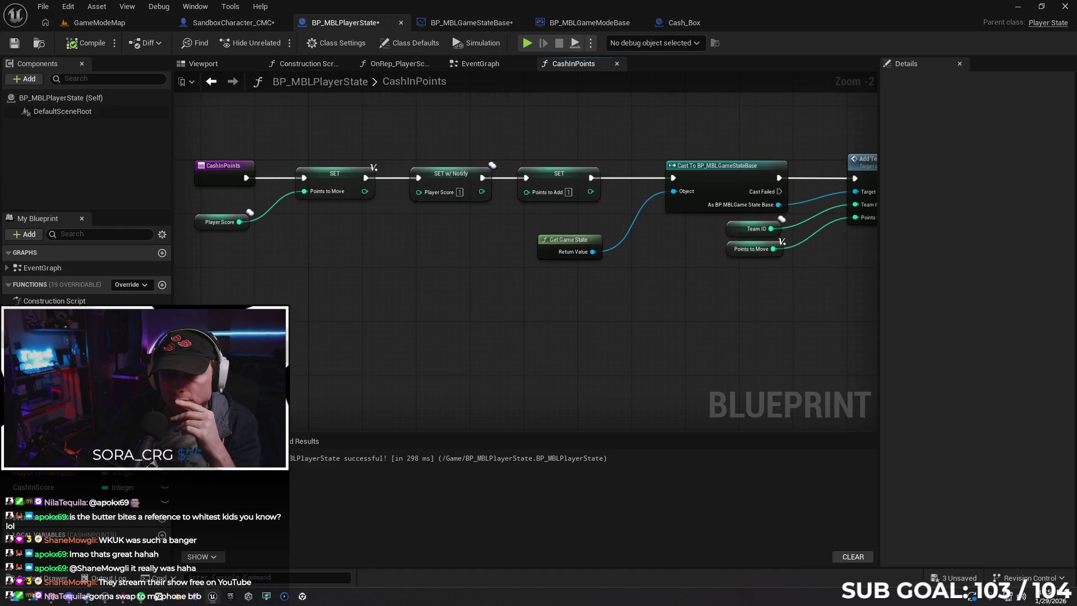
drag(403, 252, 428, 259)
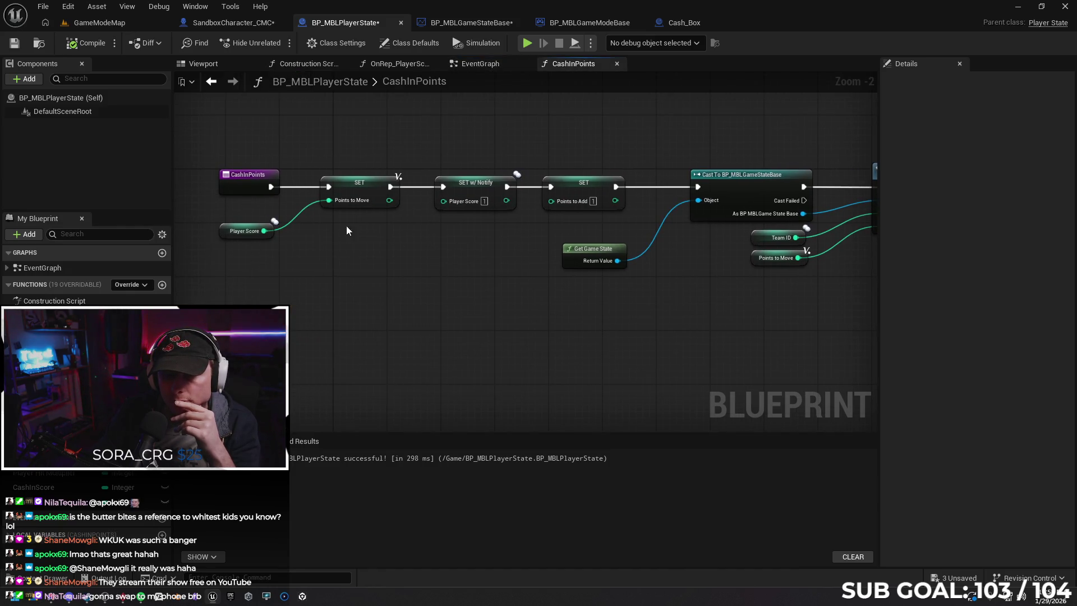
mouse_move(366, 192)
mouse_down()
mouse_move(365, 254)
mouse_move(392, 245)
mouse_move(379, 262)
mouse_up()
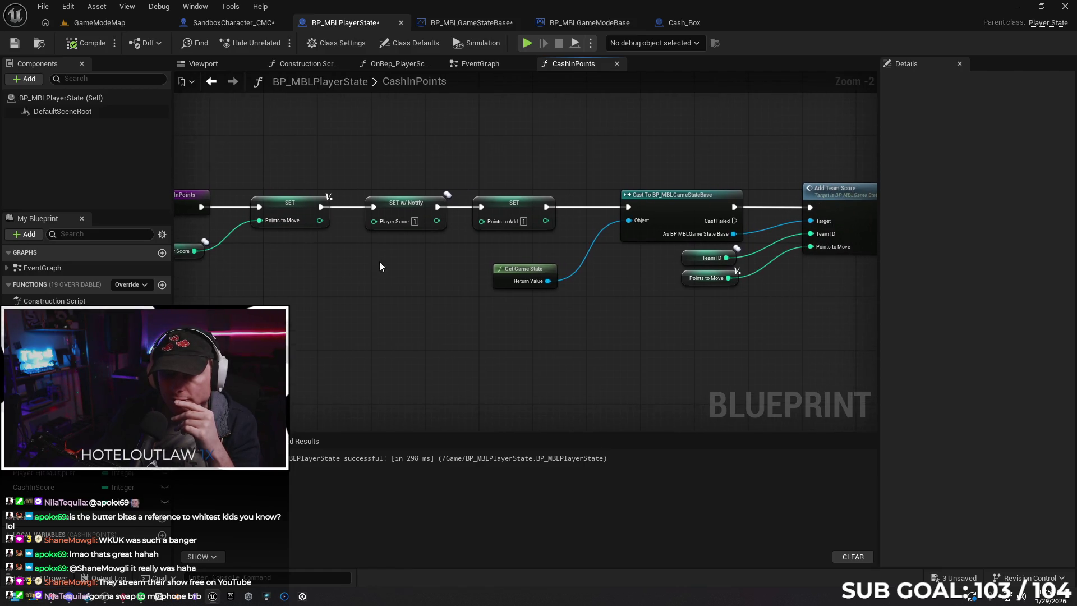
click(515, 207)
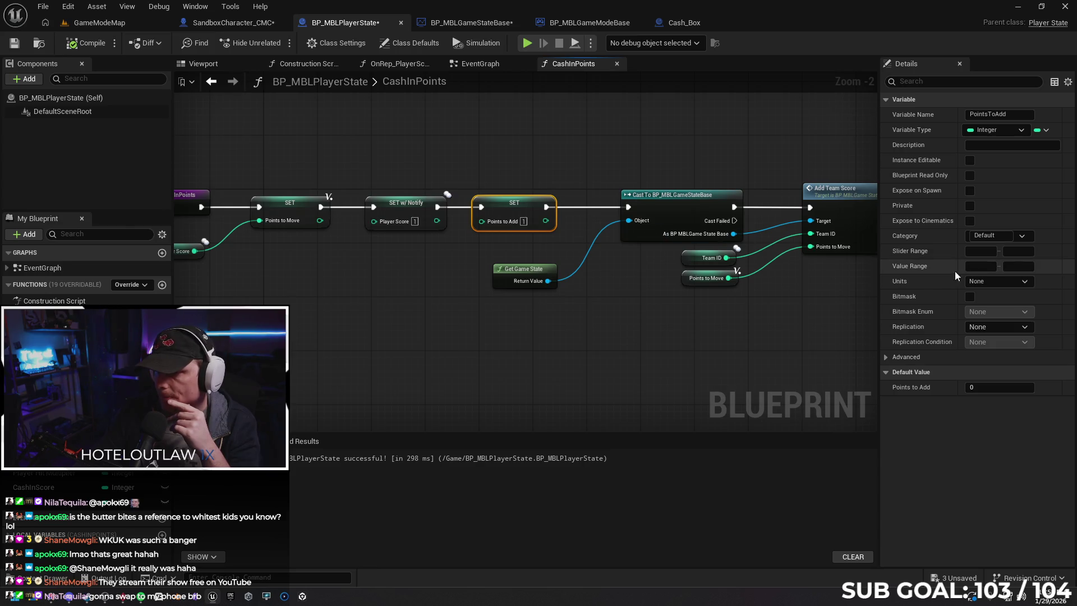
click(987, 328)
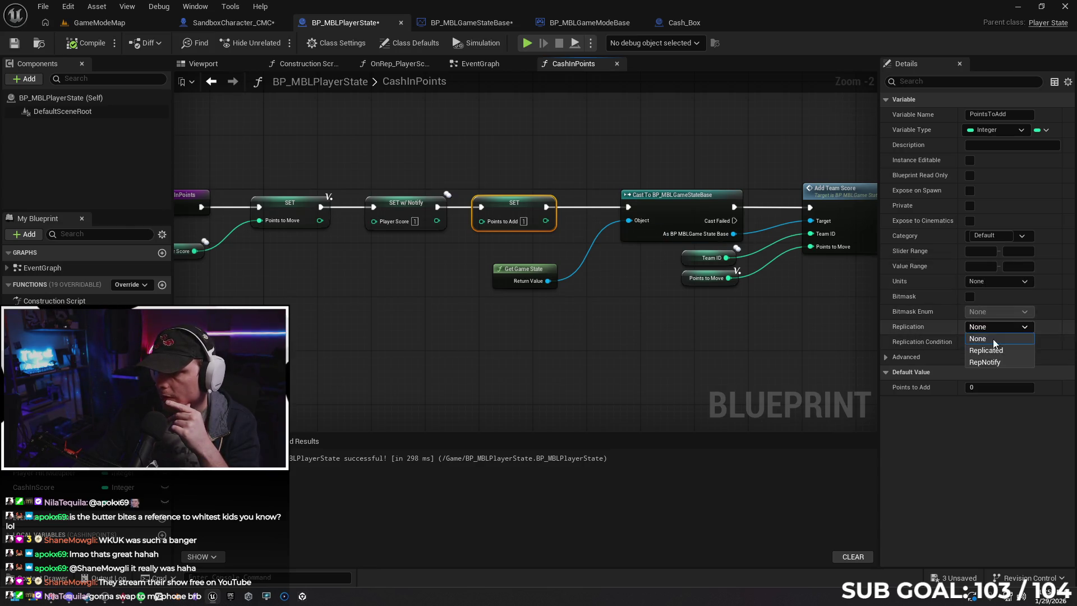
click(1002, 363)
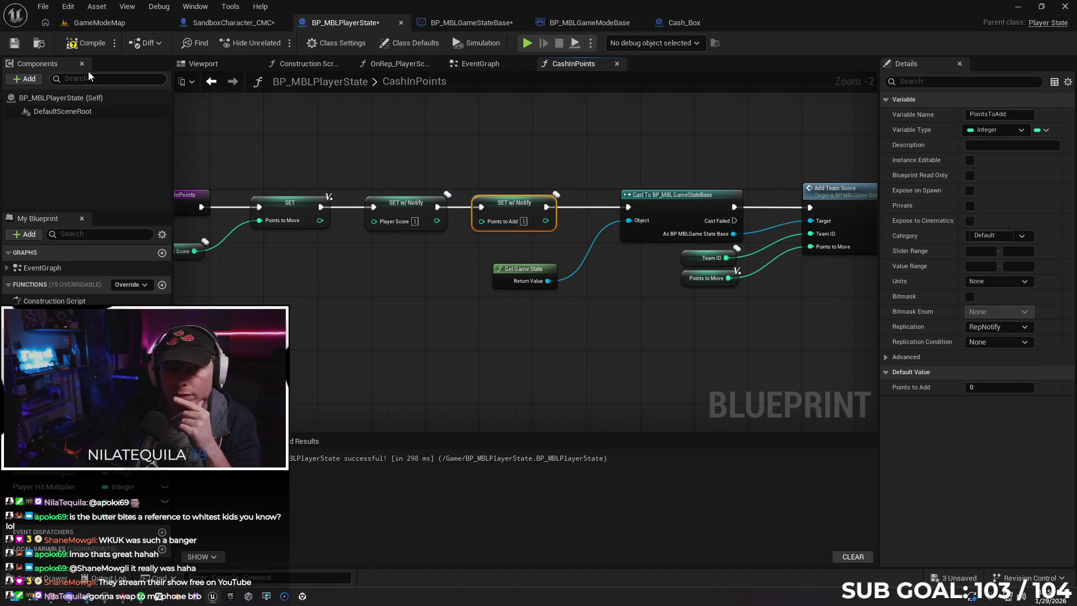
click(87, 45)
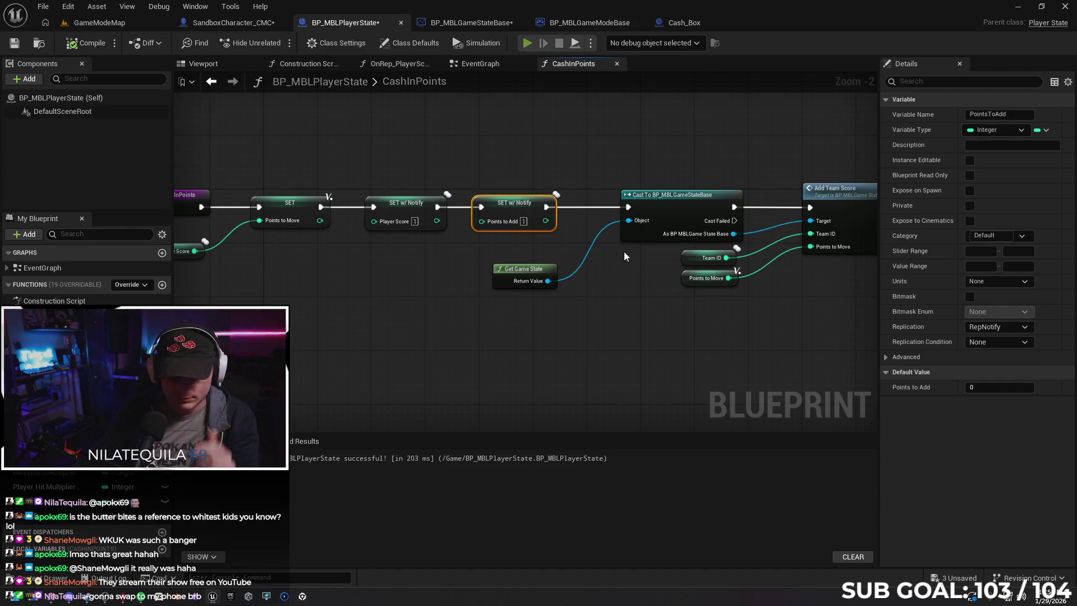
key(alt+p)
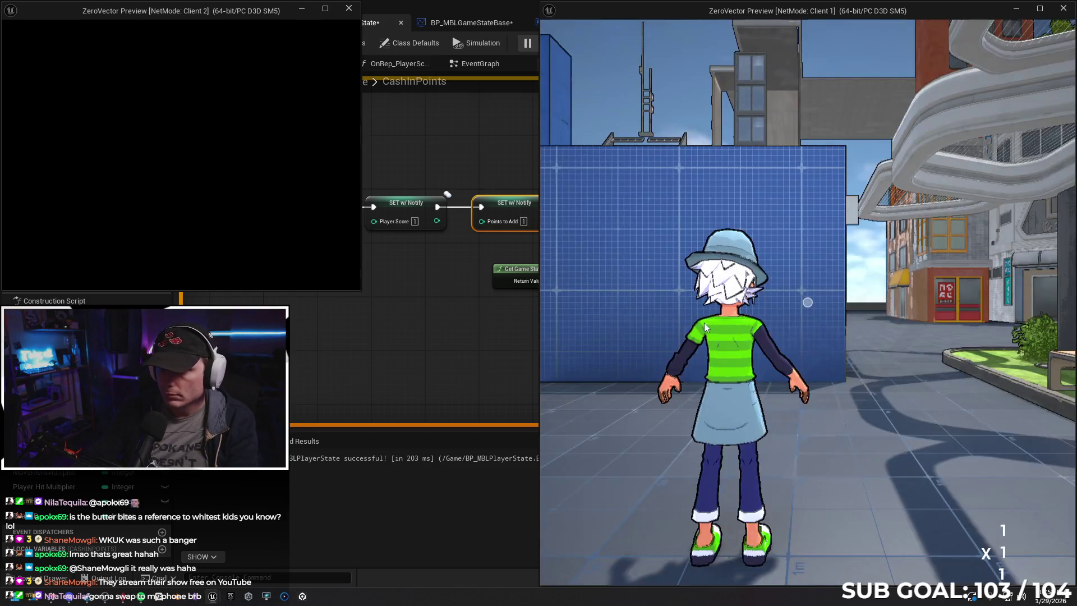
click(704, 322)
key(w)
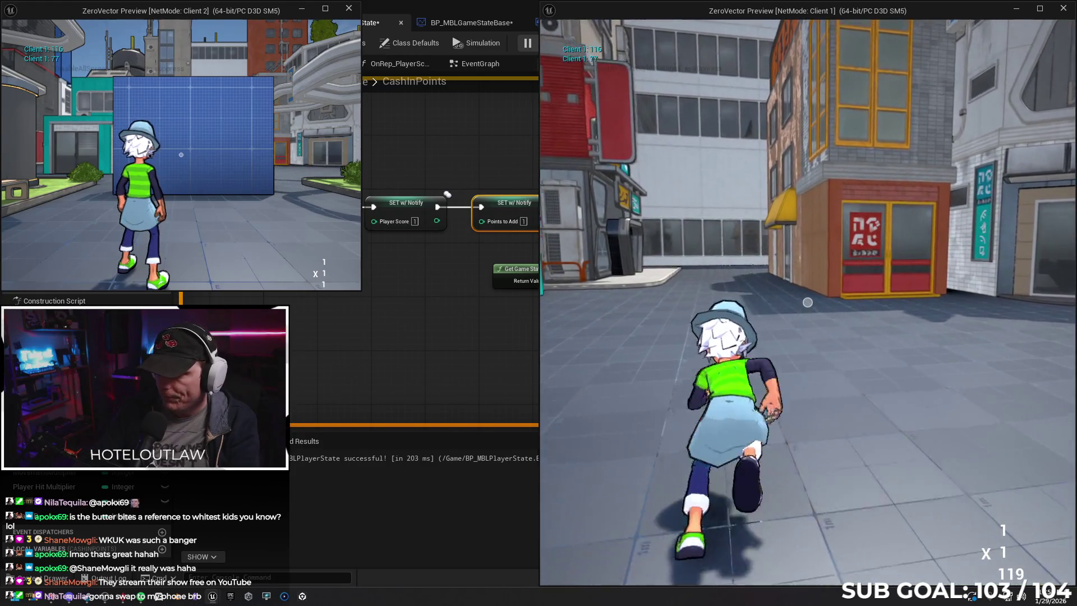
key(Escape)
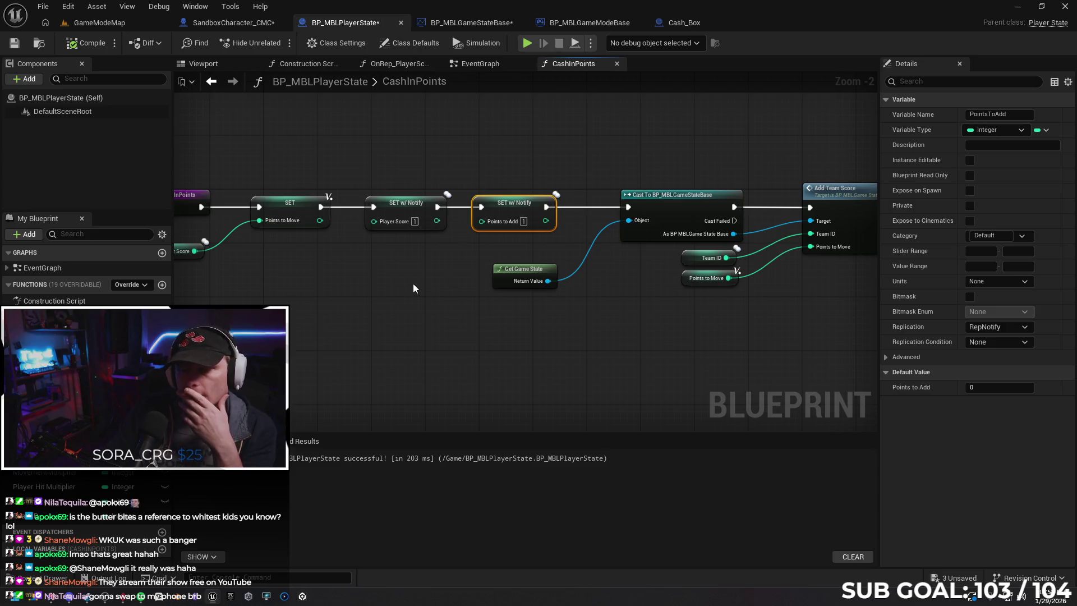
Add a Print String after the Player Score setter that prints the Points to Add value.
click(478, 63)
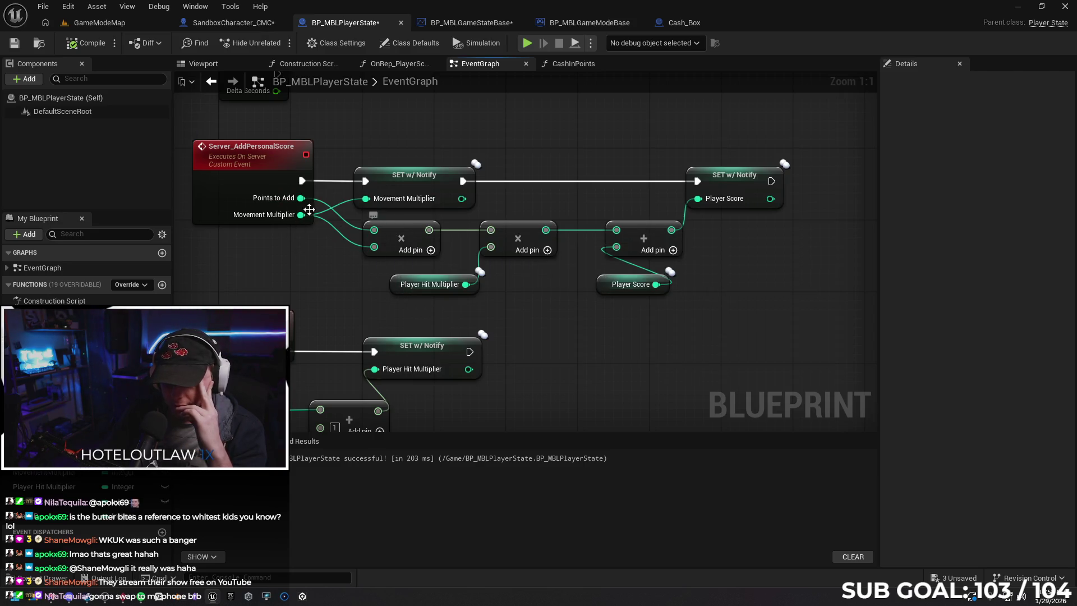
drag(561, 320, 529, 317)
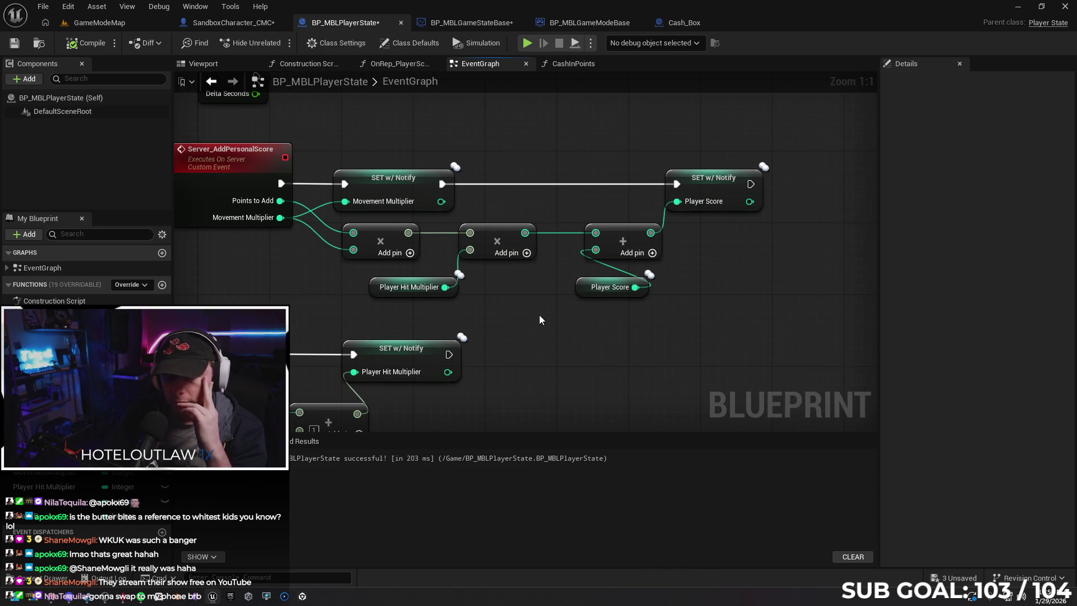
mouse_move(708, 305)
mouse_down()
mouse_move(553, 222)
mouse_move(620, 212)
mouse_up()
text(print)
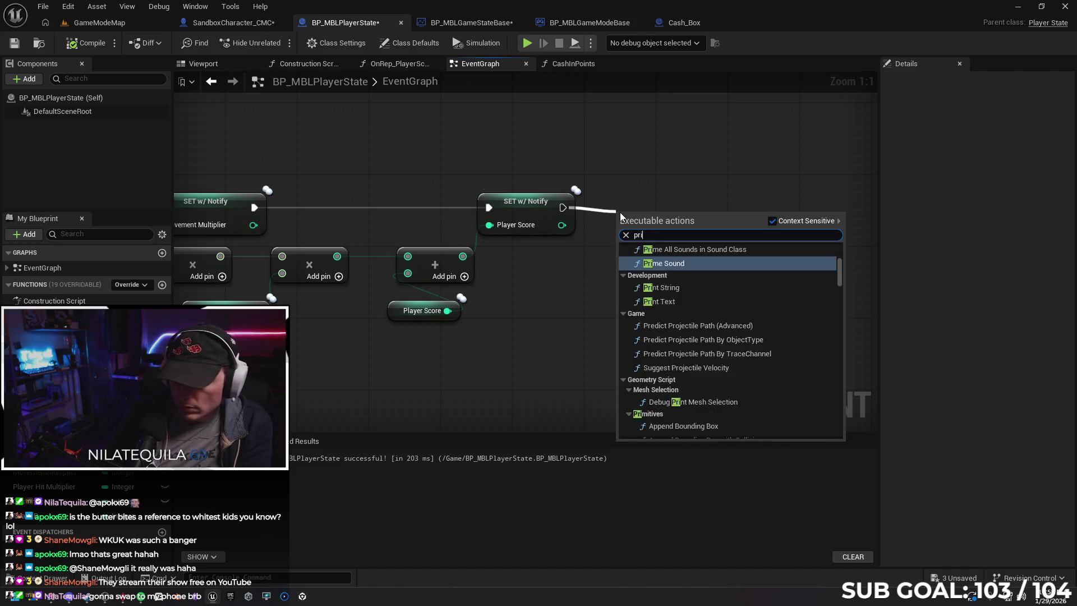
key(Return)
drag(656, 213, 709, 203)
mouse_move(45, 458)
mouse_down()
mouse_move(536, 273)
mouse_move(677, 235)
mouse_up()
click(577, 294)
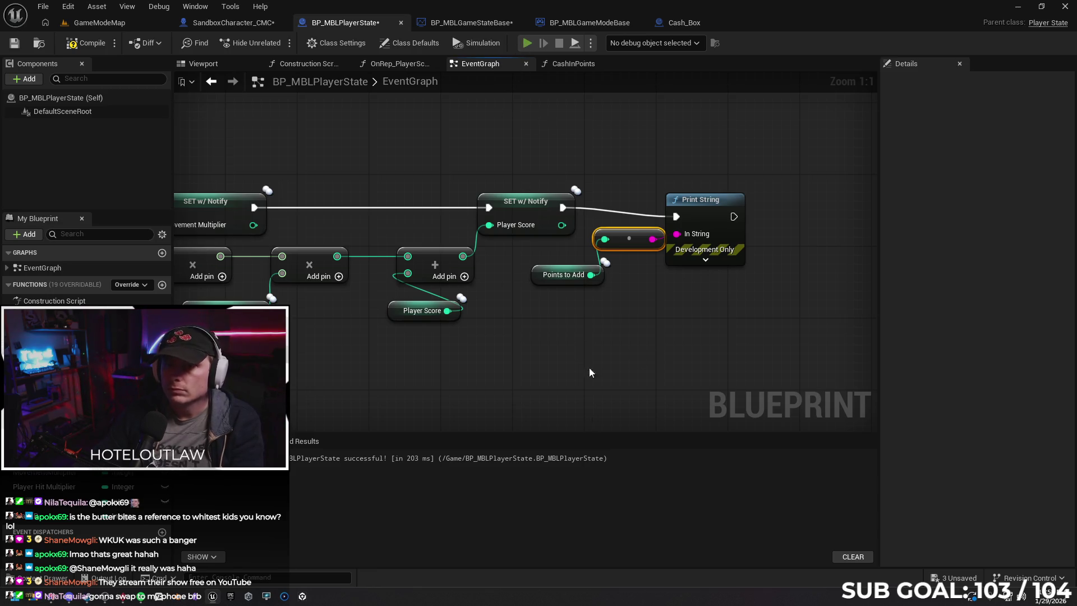
Play-test two clients, running Client 1, doing a trick and cashing in points, then stop.
key(alt+p)
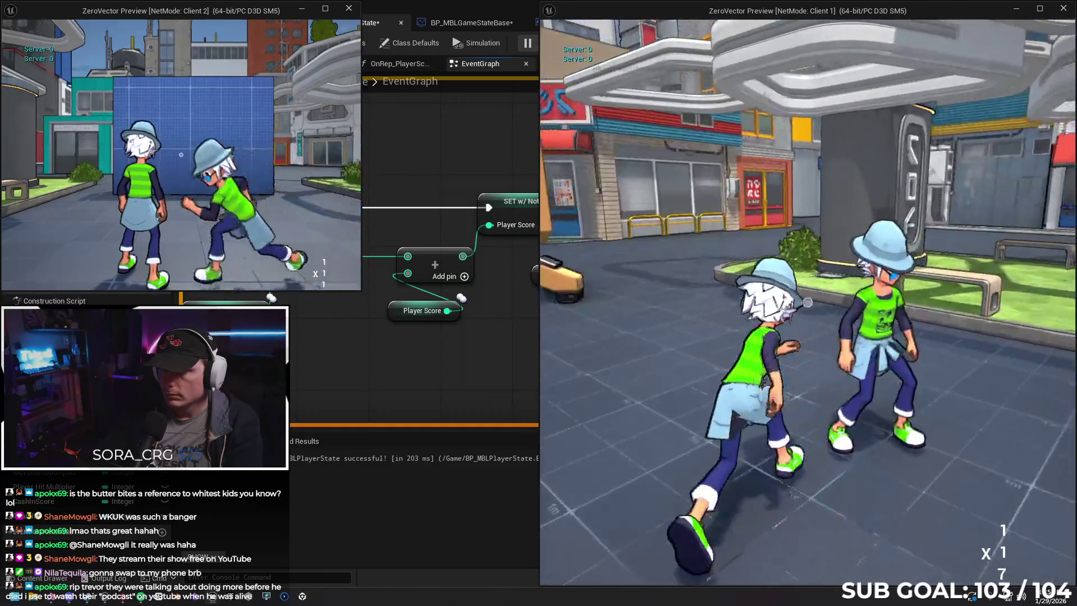
key(w)
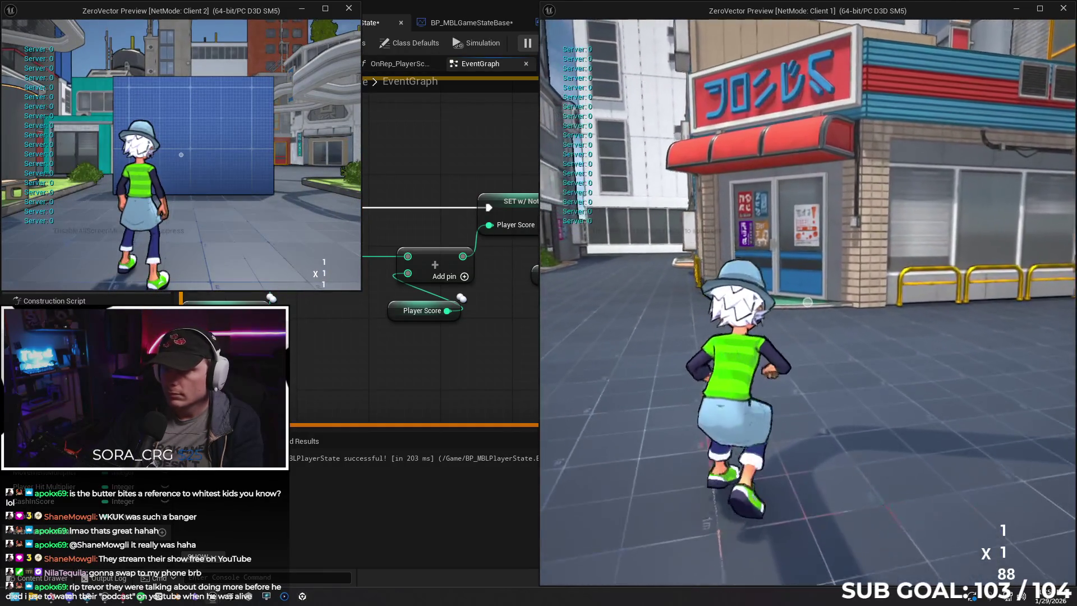
key(space)
key(space)
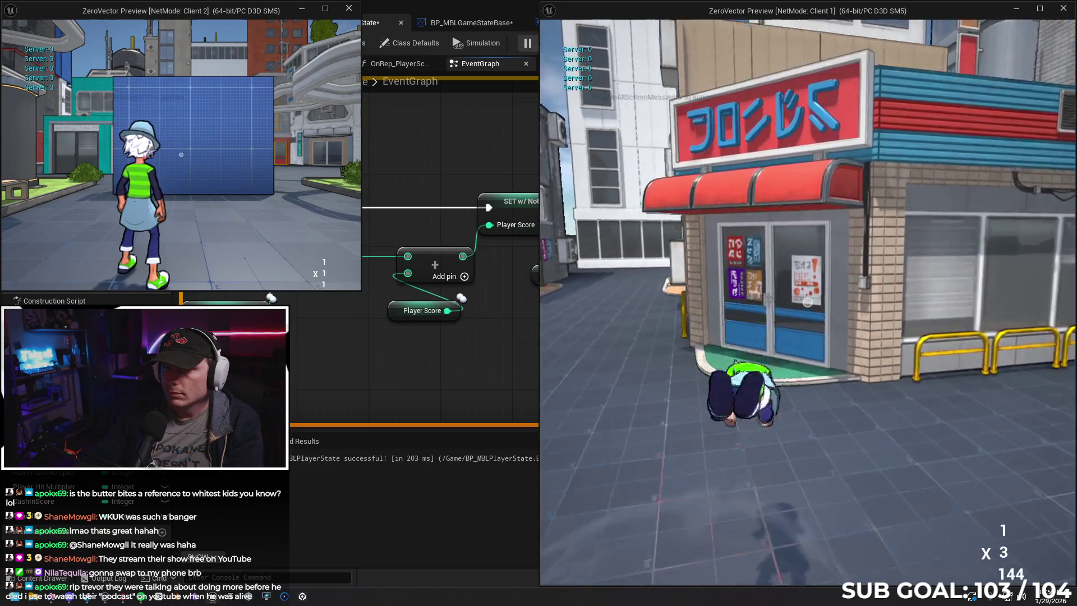
key(w)
key(w)
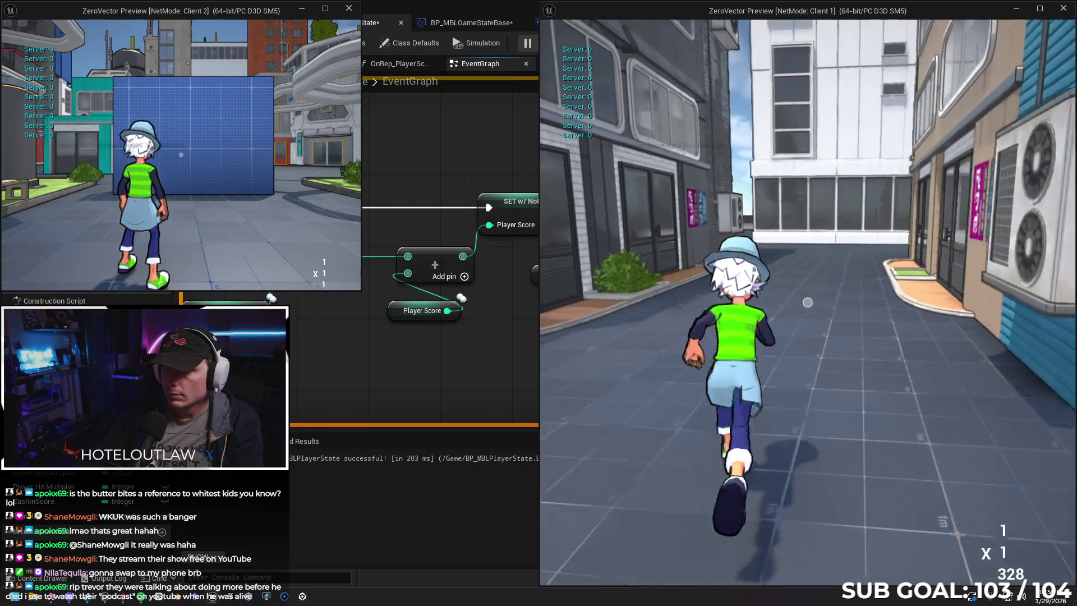
key(w)
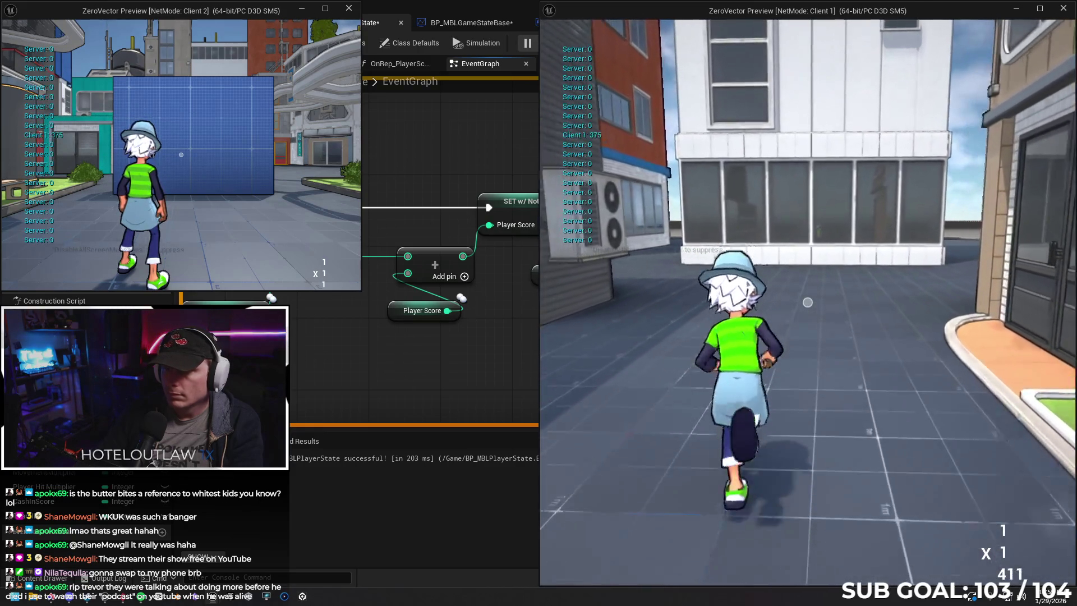
key(Escape)
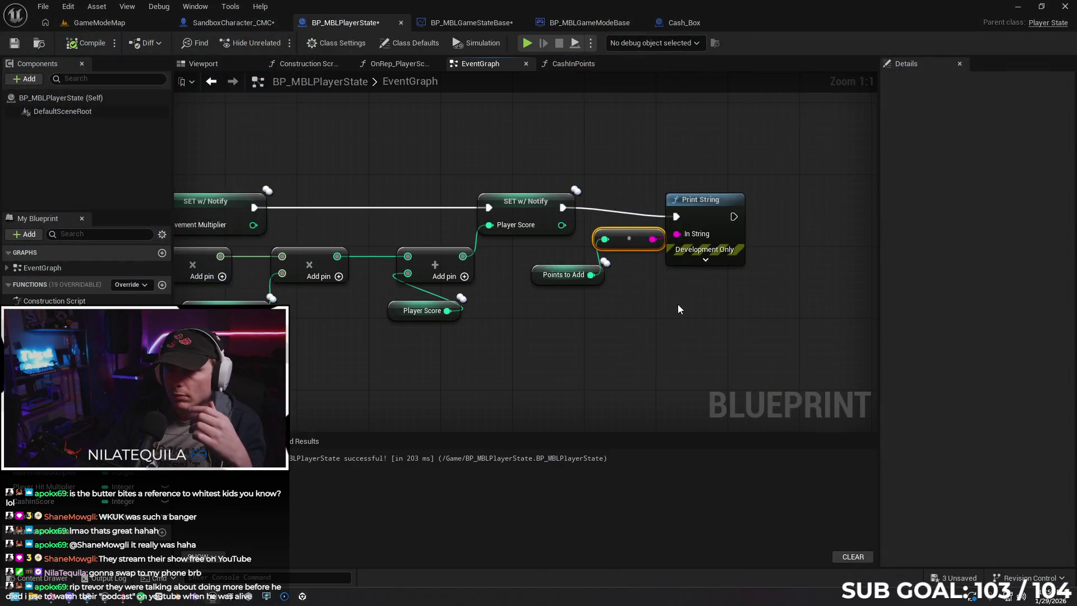
Delete the Points to Add Print String debug nodes from BP_MBLPlayerState's EventGraph.
drag(538, 319, 712, 242)
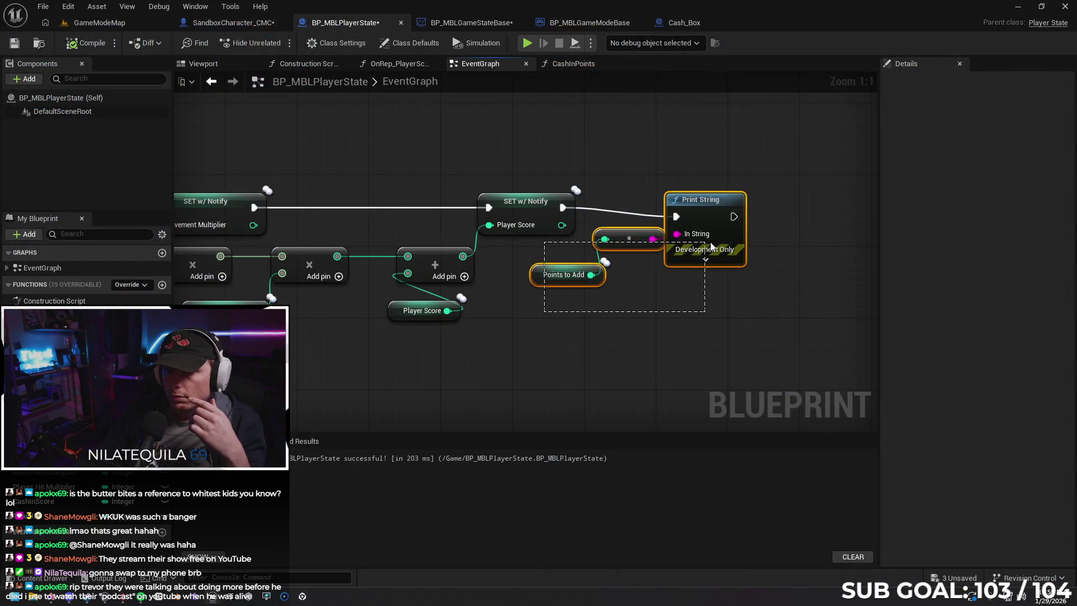
key(Delete)
mouse_move(601, 280)
mouse_down()
mouse_move(757, 247)
mouse_move(920, 260)
mouse_up()
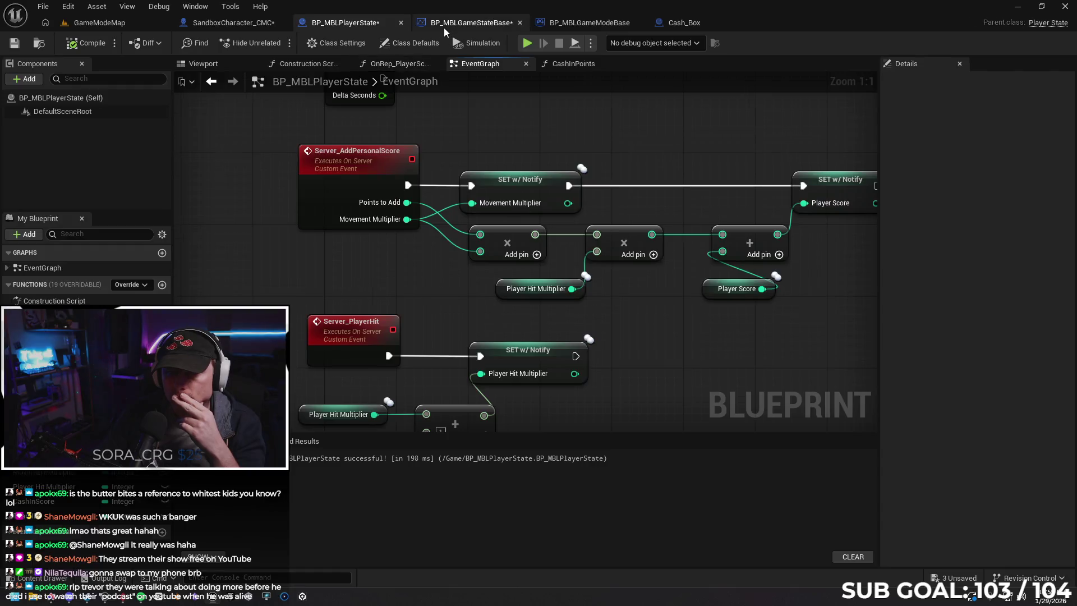
click(471, 23)
click(566, 26)
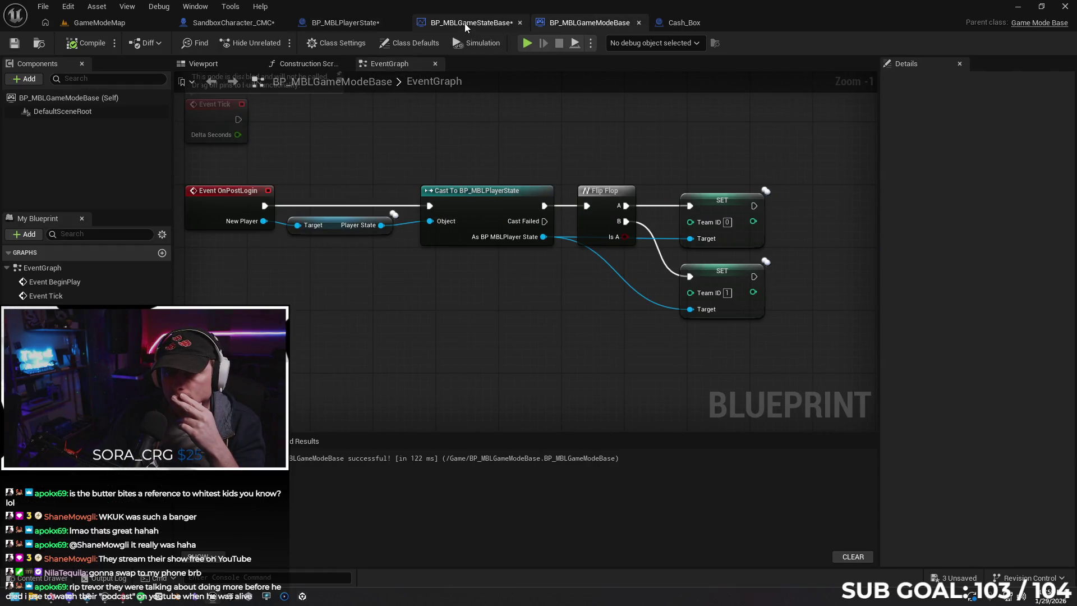
click(347, 26)
click(573, 68)
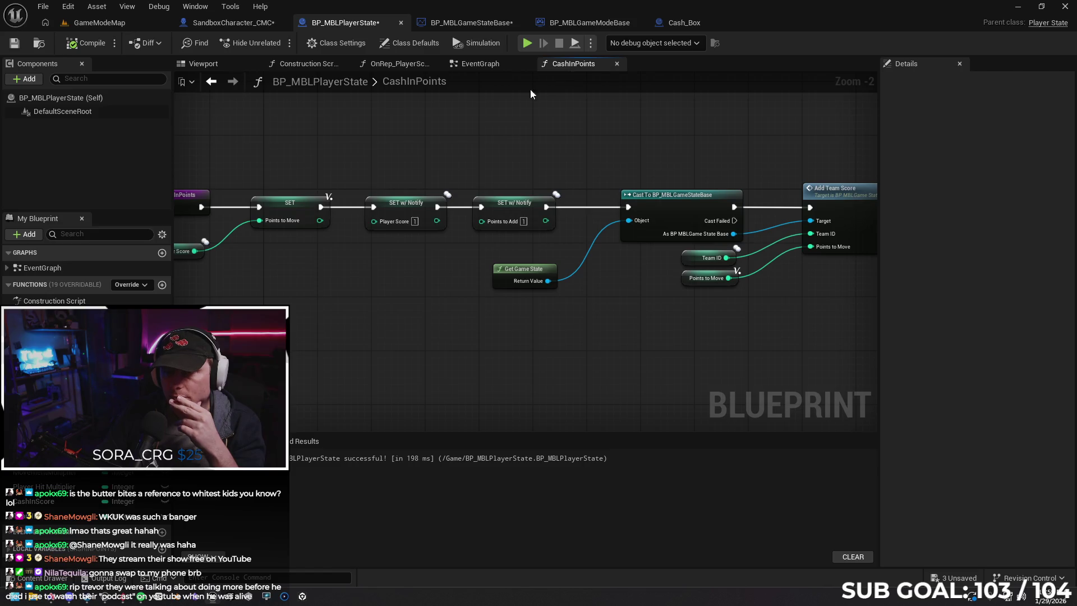
mouse_move(472, 113)
mouse_down()
mouse_move(531, 108)
mouse_move(519, 111)
mouse_up()
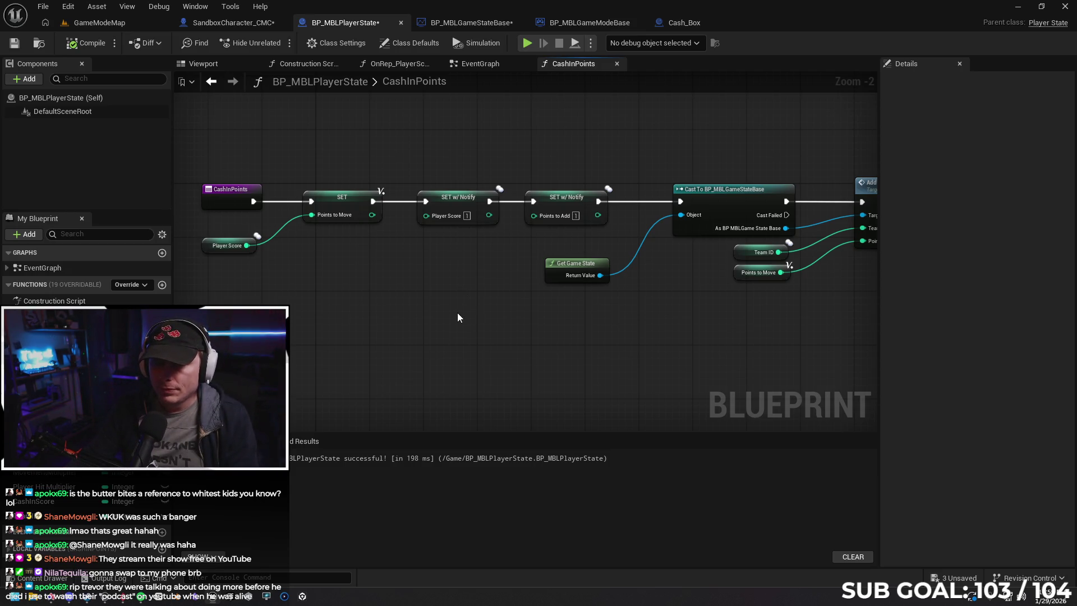
Delete the AddTeamScore Print String nodes in BP_MBLGameStateBase, tidy the graph, and compile.
click(470, 22)
mouse_move(424, 310)
mouse_down()
mouse_move(452, 380)
mouse_move(389, 308)
mouse_move(404, 312)
mouse_move(385, 305)
mouse_up()
drag(682, 153, 745, 255)
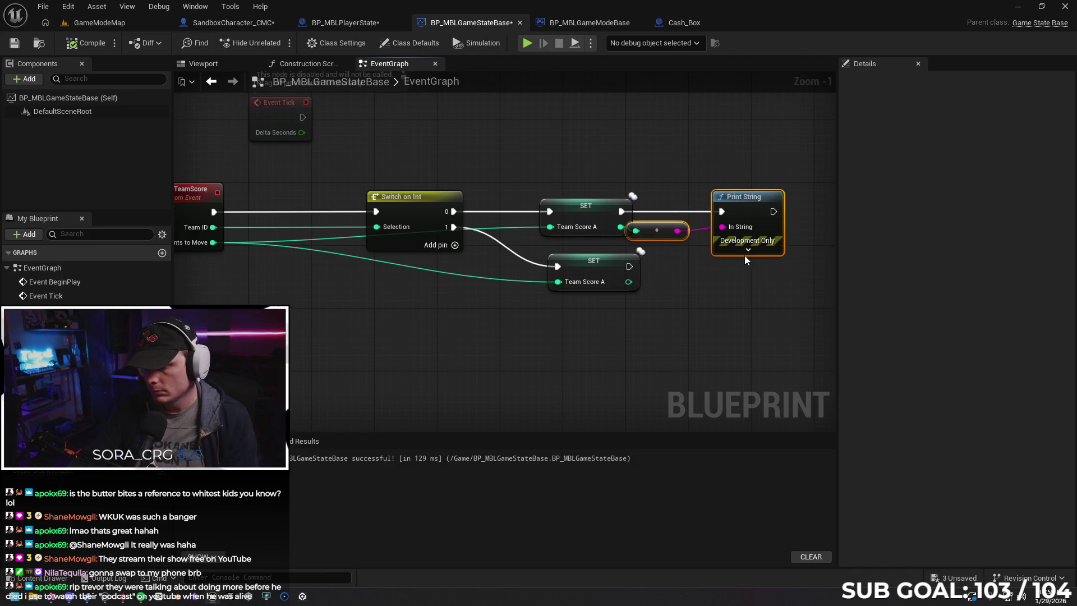
key(Delete)
click(594, 267)
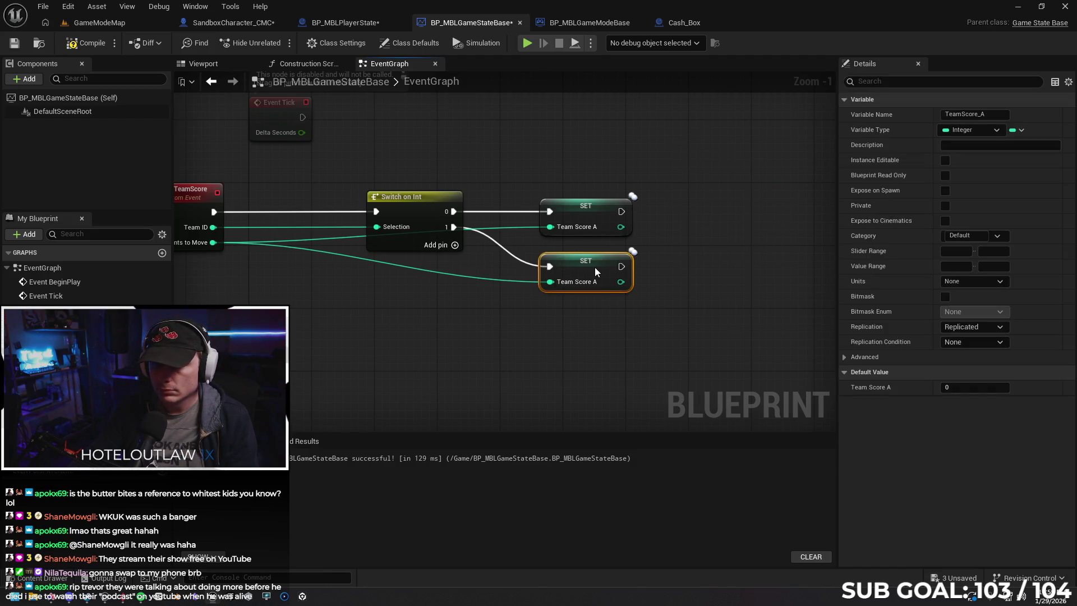
mouse_move(466, 322)
mouse_down()
mouse_move(455, 327)
mouse_move(551, 320)
mouse_up()
drag(303, 193, 396, 193)
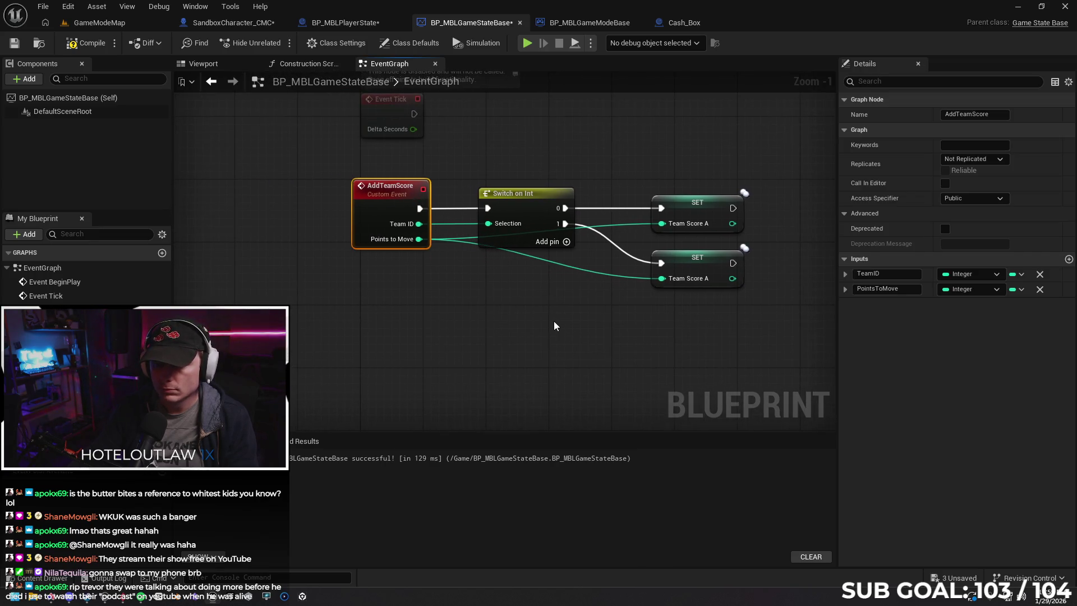
drag(553, 321, 531, 323)
click(80, 45)
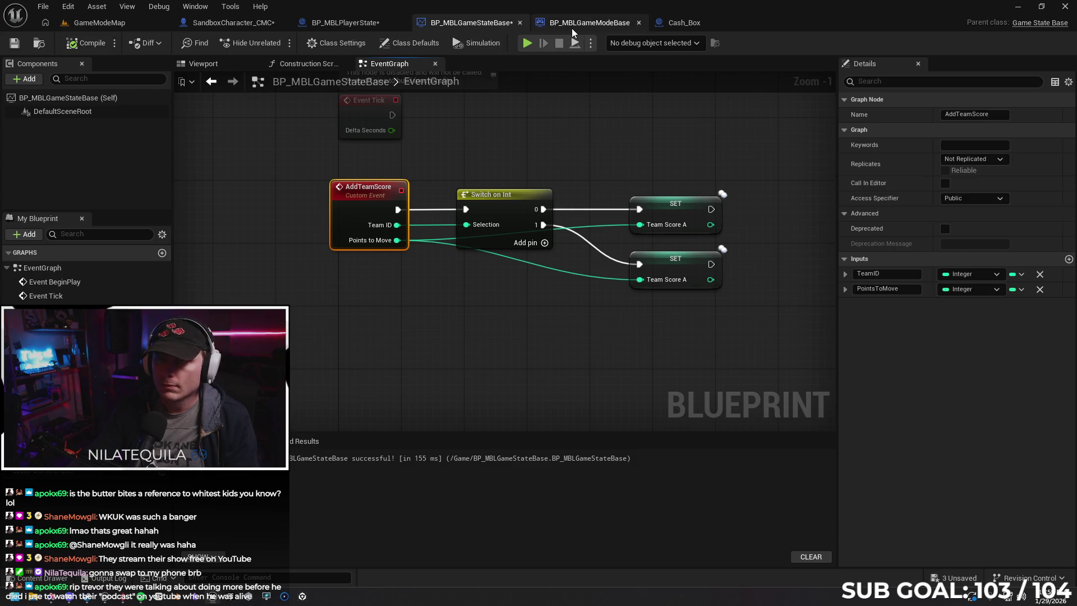
Close the BP_MBLGameModeBase and Cash_Box blueprints and return to the CashInPoints graph.
click(571, 25)
mouse_move(429, 126)
mouse_down()
mouse_move(454, 127)
mouse_move(361, 126)
mouse_up()
drag(433, 112, 471, 120)
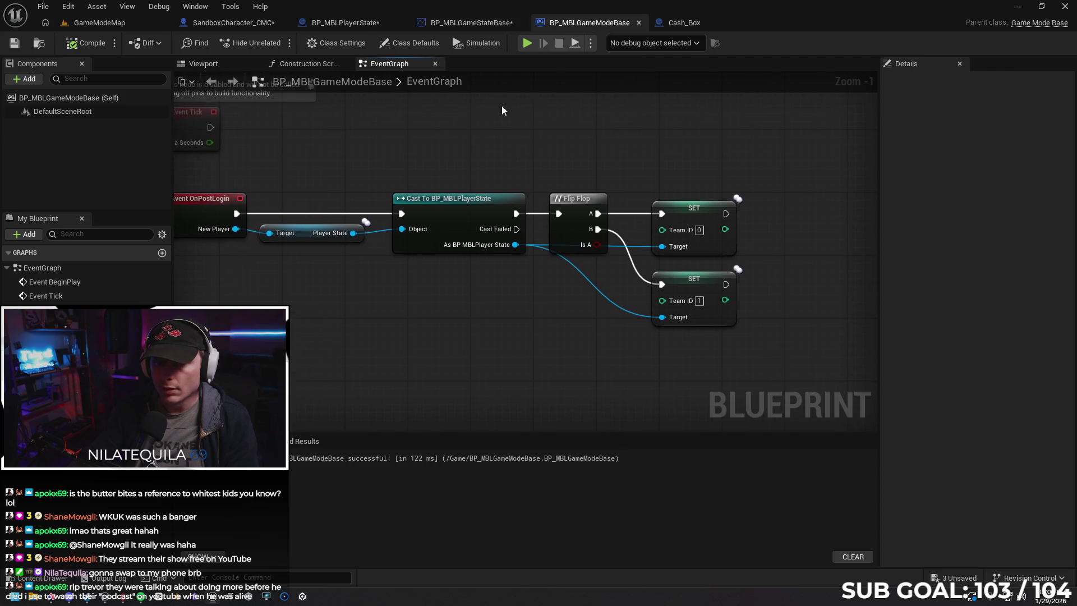
click(637, 22)
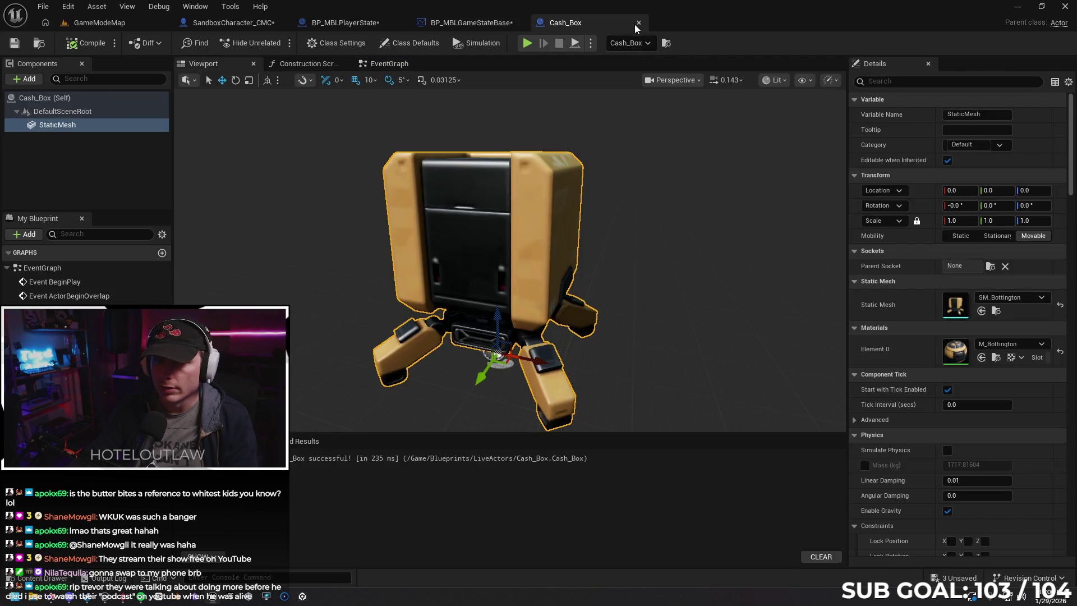
click(634, 25)
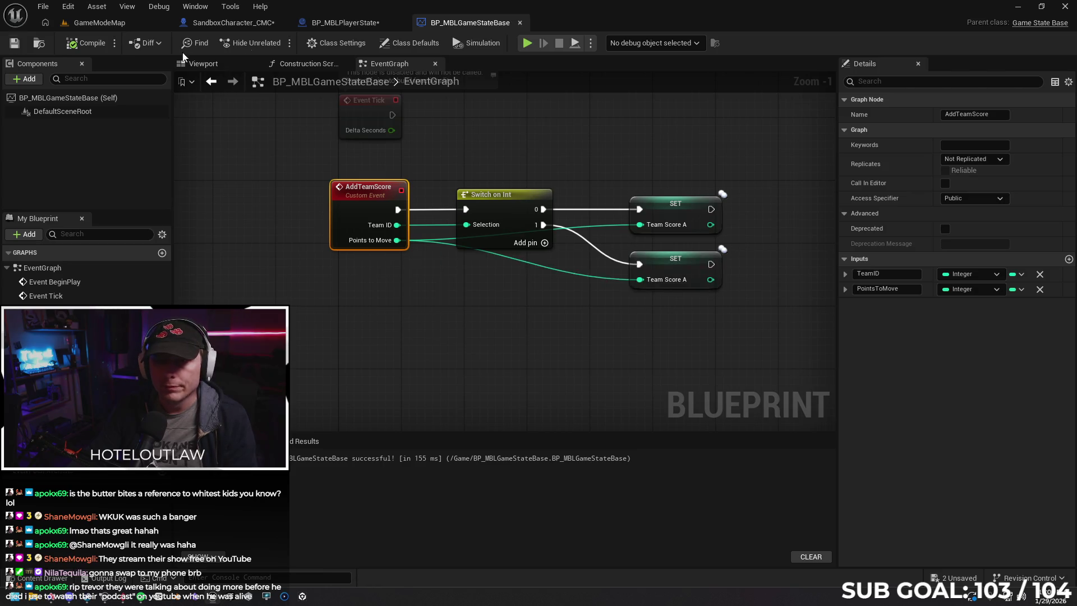
click(336, 23)
drag(529, 119, 476, 122)
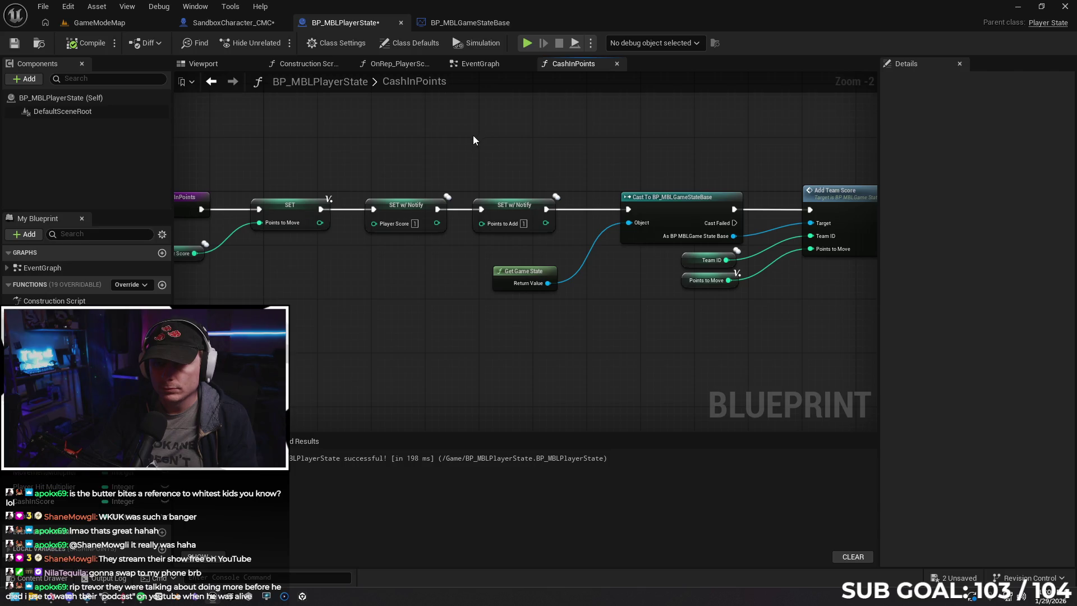
Add a Print String node after the Player Score setter in the player state EventGraph.
scroll(473, 135, down, 1)
drag(556, 130, 418, 138)
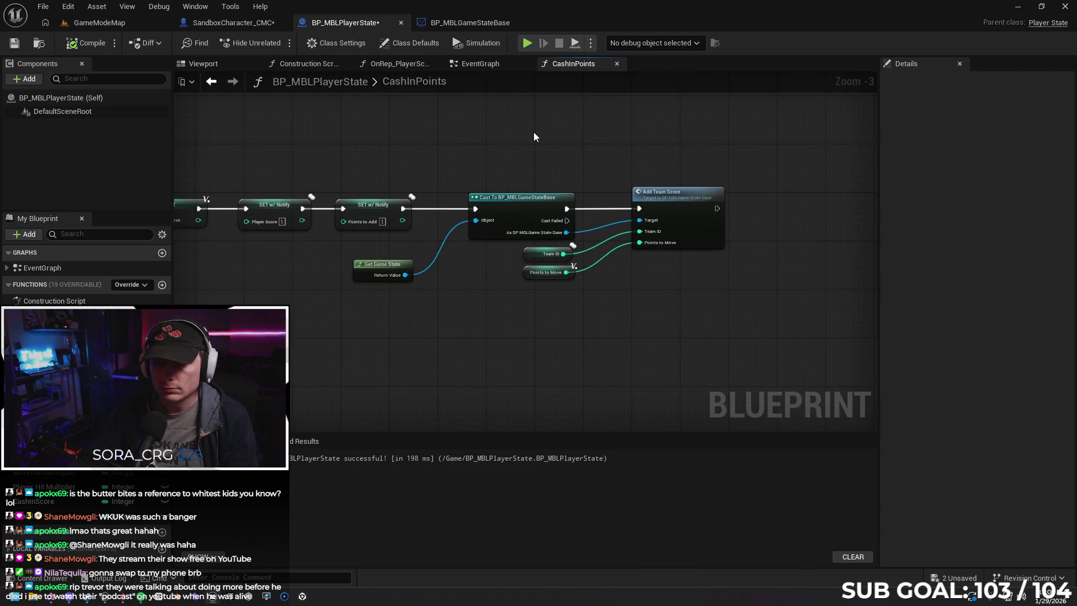
click(484, 65)
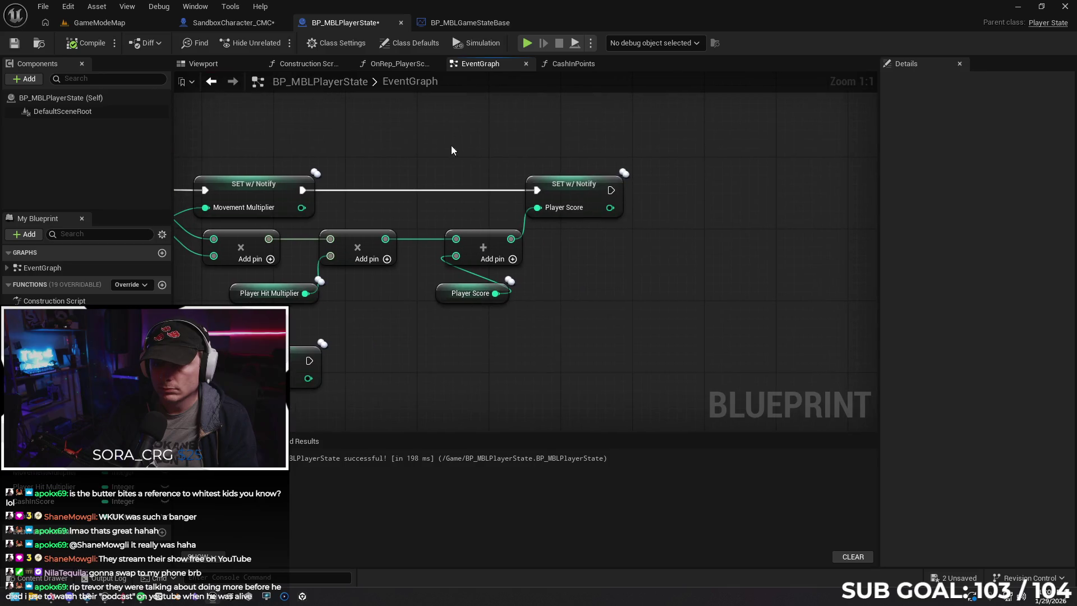
drag(736, 177, 615, 173)
drag(489, 186, 603, 196)
text(print string)
key(Return)
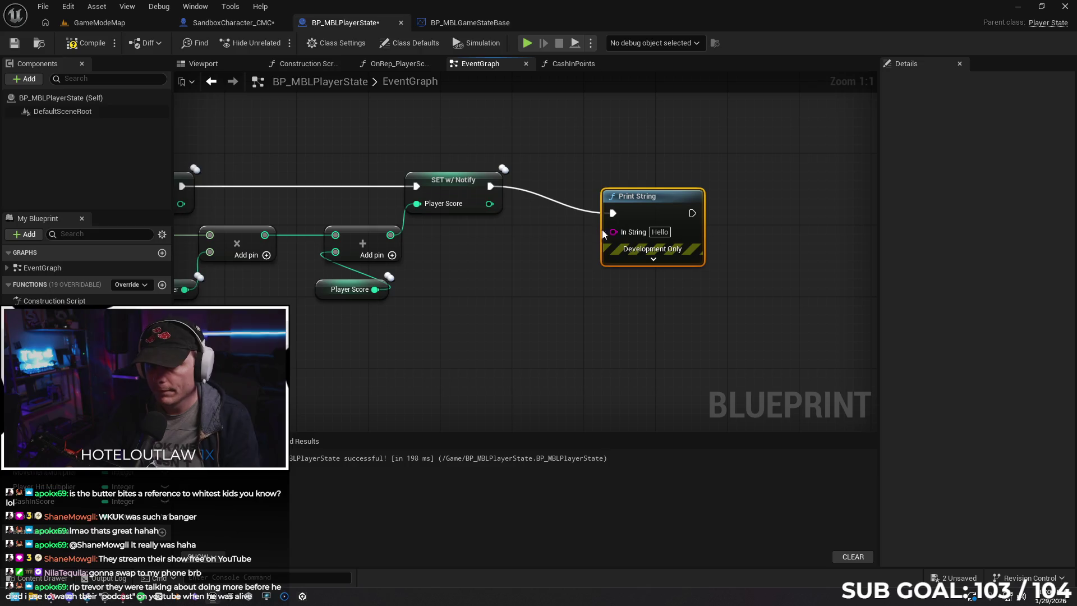
Feed Player Score and Points to Add getters into an Append node driving the printed text.
mouse_move(612, 231)
mouse_down()
mouse_move(589, 247)
mouse_move(565, 301)
mouse_up()
text(append)
key(Return)
drag(665, 190, 746, 190)
drag(610, 295, 619, 286)
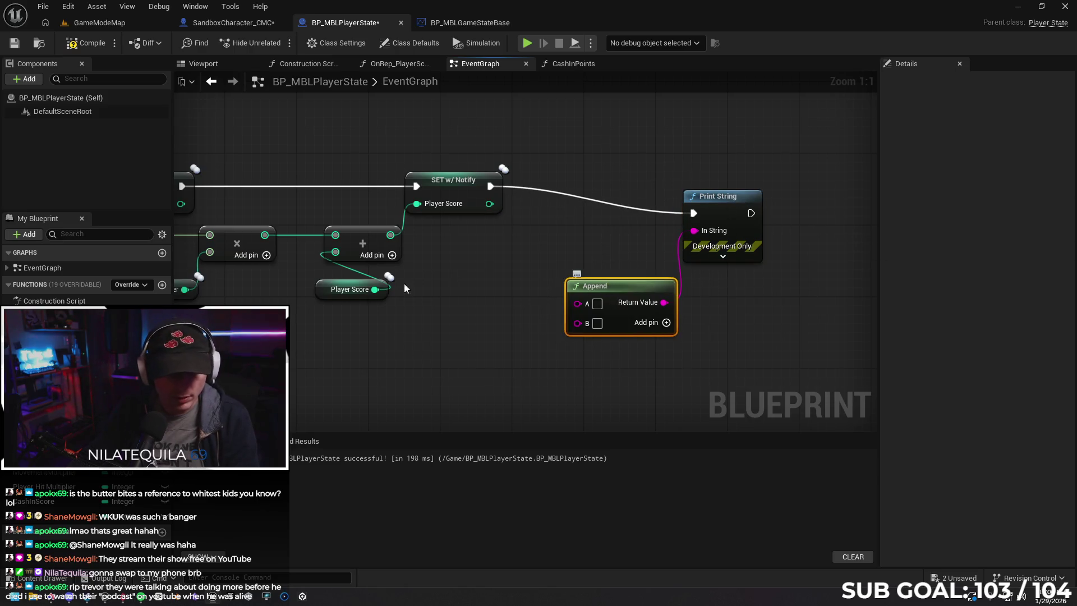
mouse_move(50, 460)
mouse_down()
mouse_move(280, 365)
mouse_move(578, 303)
mouse_up()
click(510, 325)
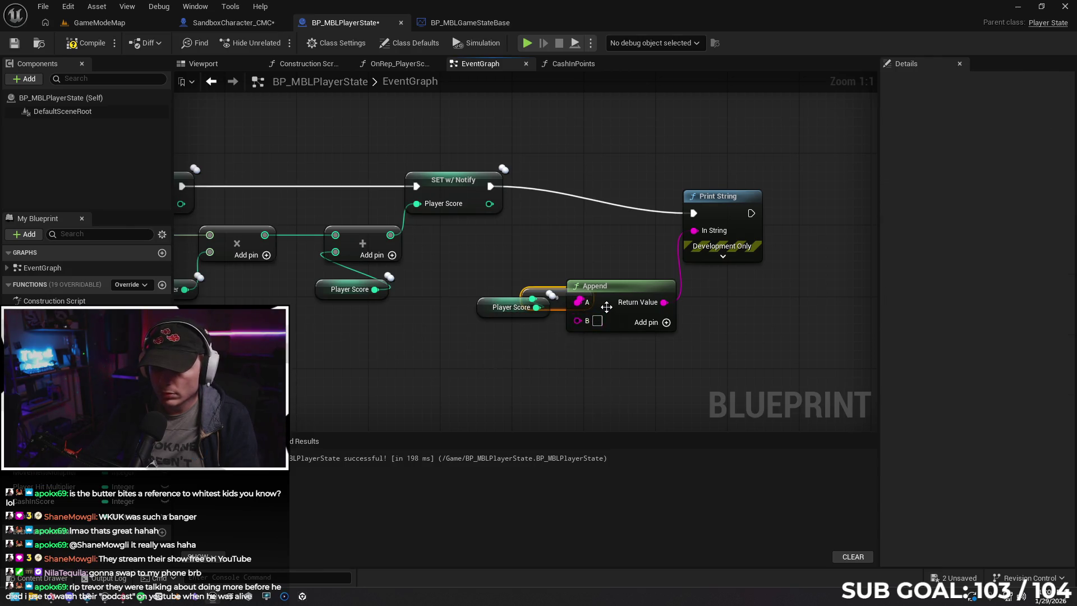
drag(56, 455, 584, 322)
click(520, 375)
mouse_move(620, 286)
mouse_down()
mouse_move(681, 297)
mouse_move(665, 297)
mouse_up()
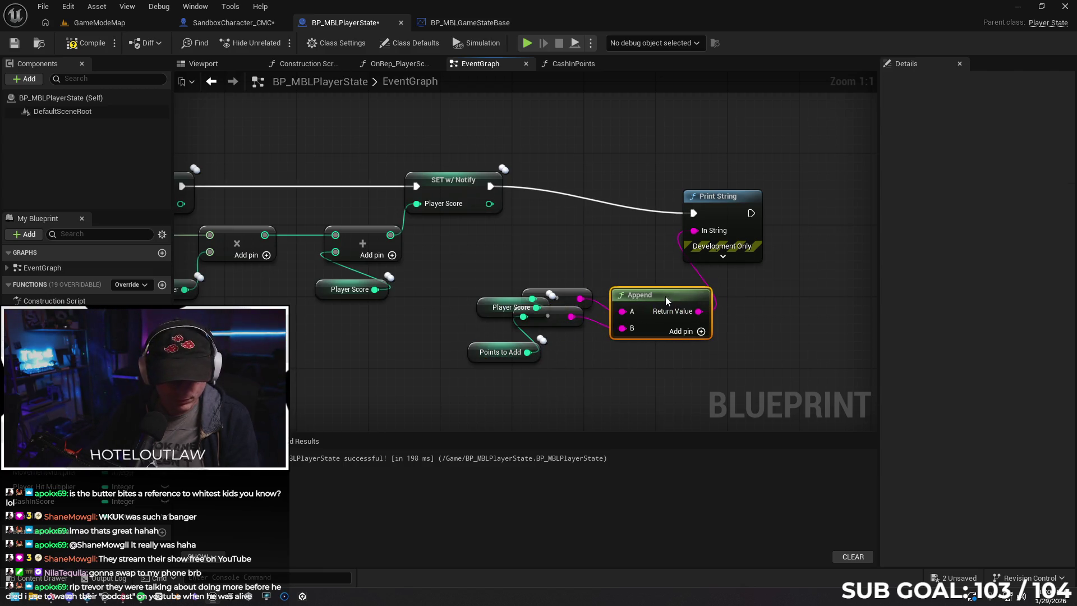
Add a third Append pin C and wire a Cash In Score getter into it.
mouse_move(66, 501)
mouse_down()
mouse_move(470, 382)
mouse_move(592, 378)
mouse_move(645, 331)
mouse_up()
click(509, 408)
click(645, 352)
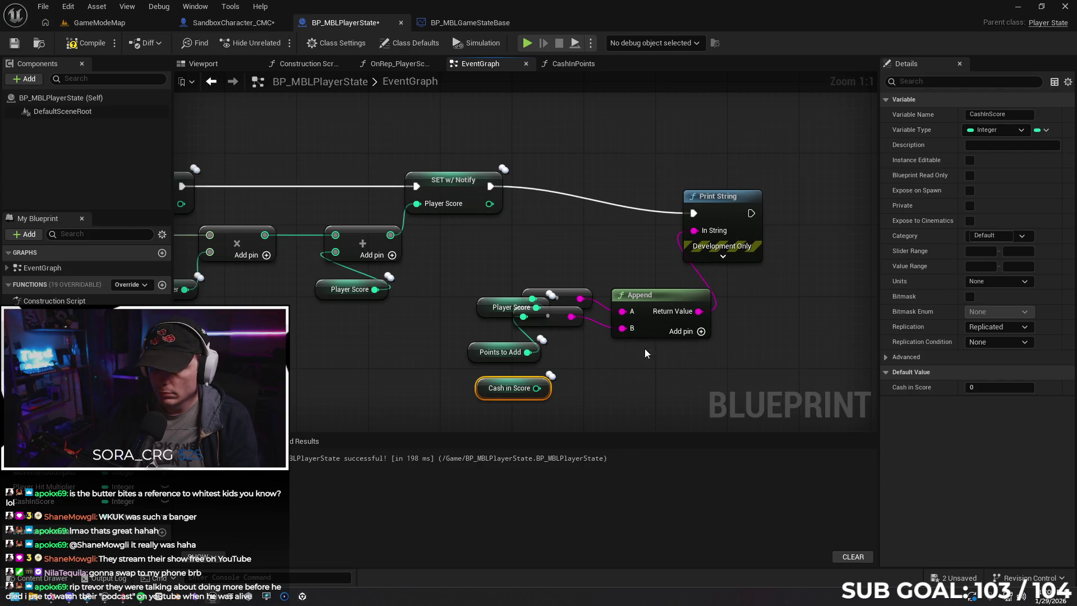
click(649, 326)
right_click(649, 327)
right_click(631, 328)
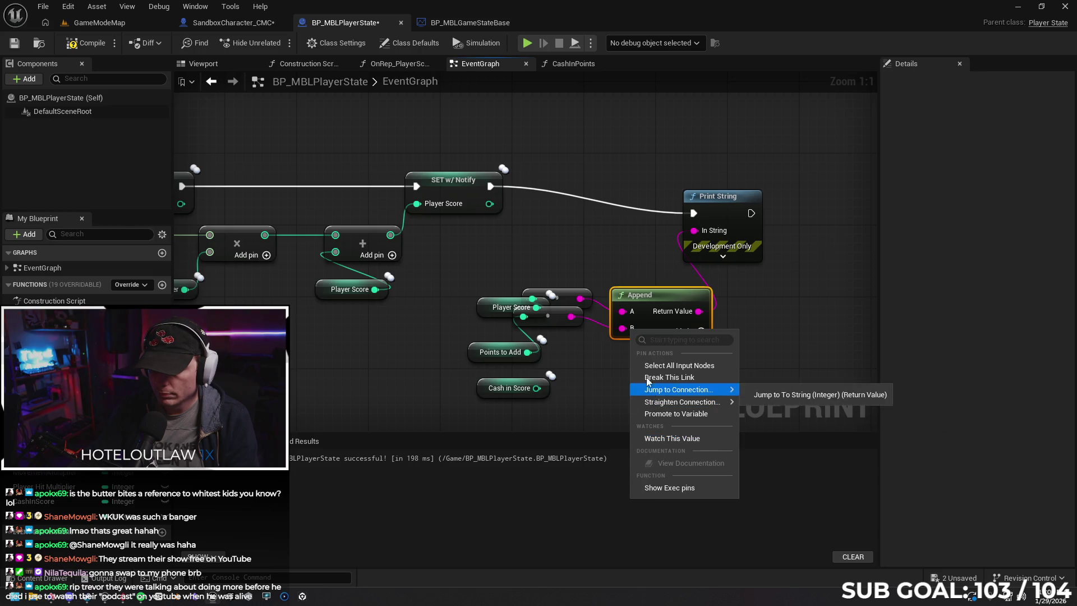
right_click(644, 325)
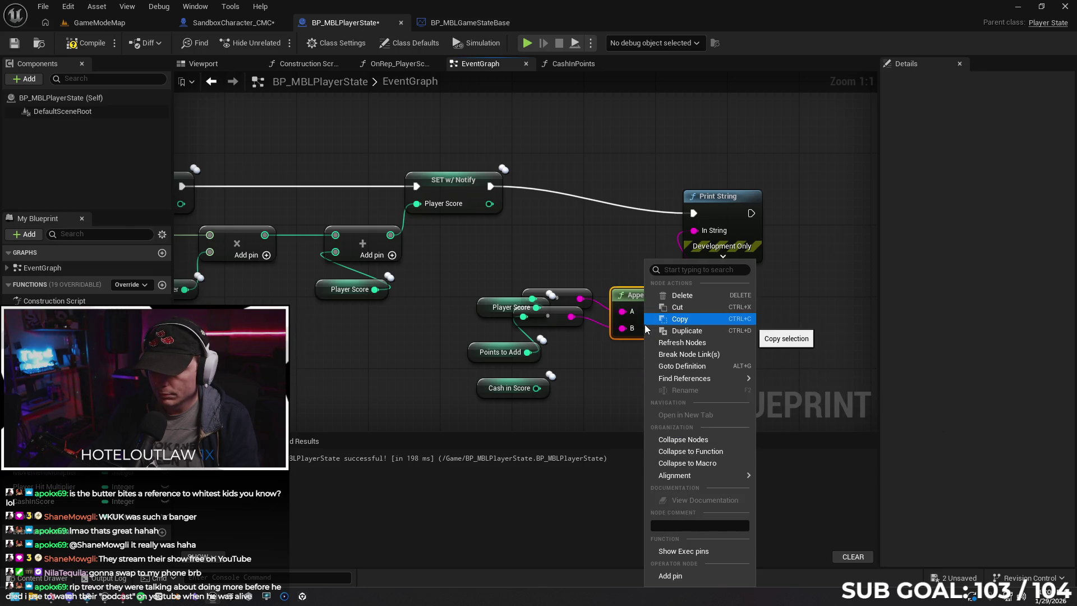
click(689, 574)
drag(539, 395, 621, 346)
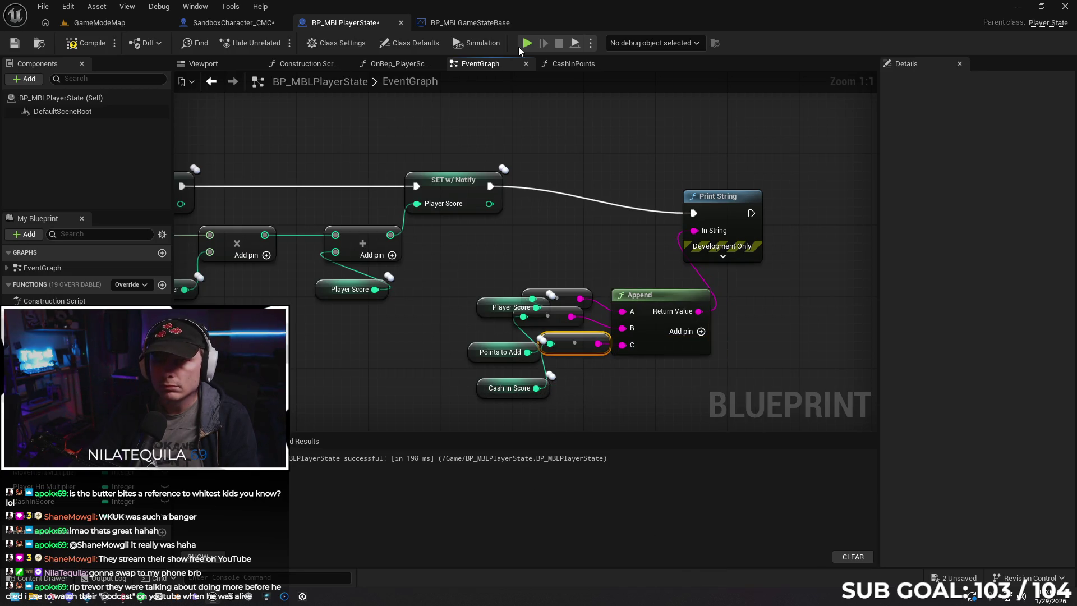
Playtest the debug print in a two-client session, then stop it.
key(alt+p)
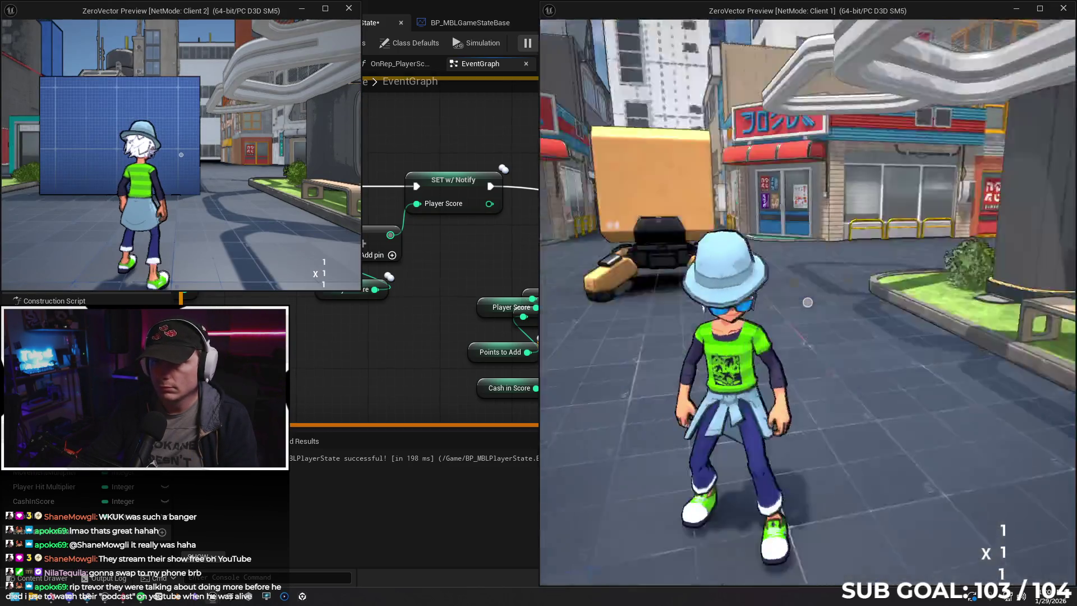
key(w)
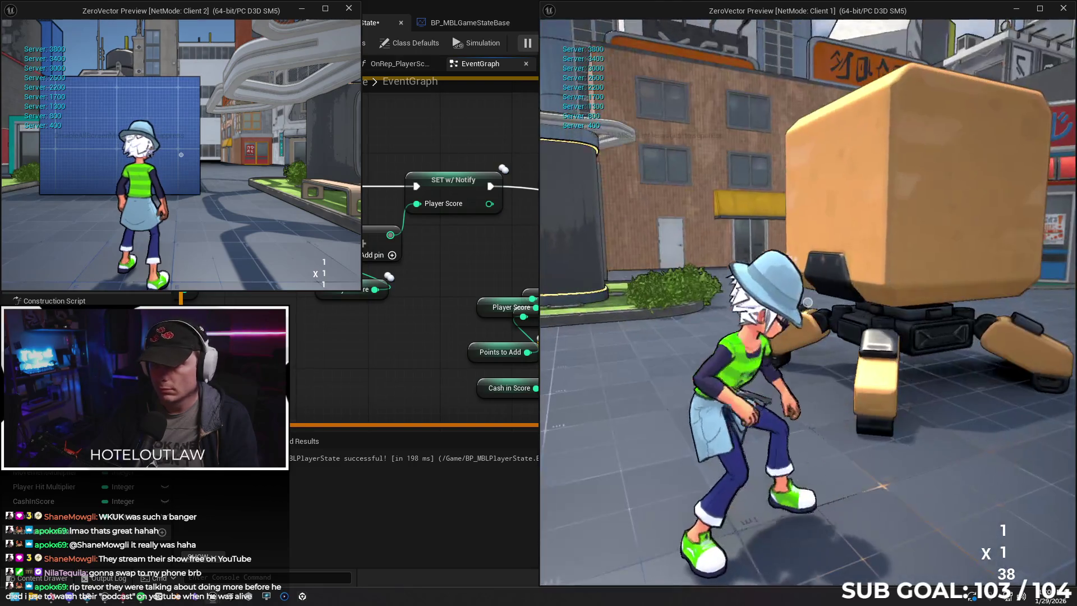
key(s)
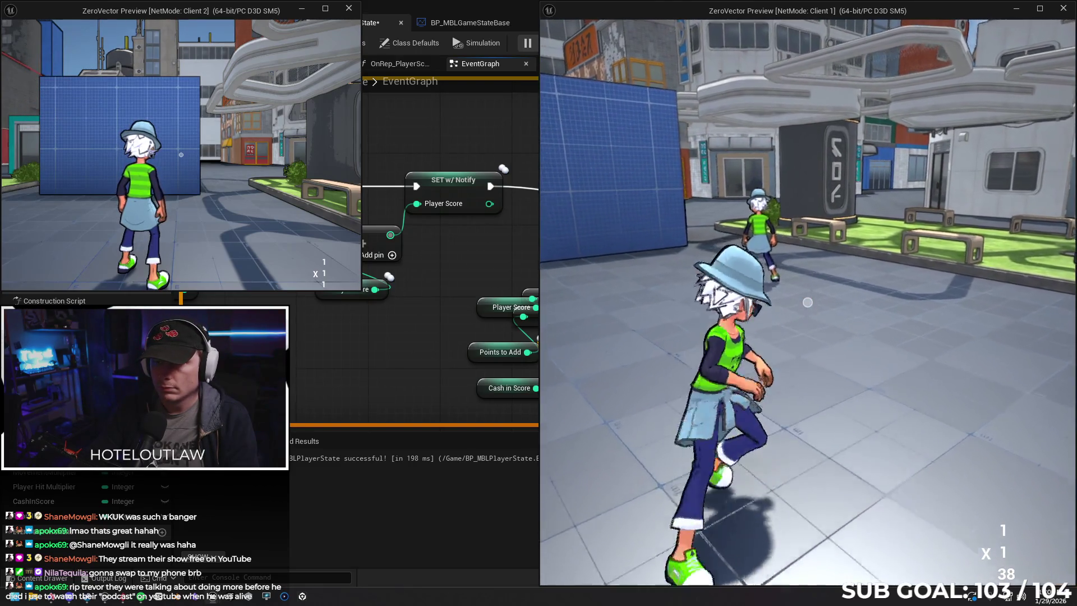
key(w)
key(w)
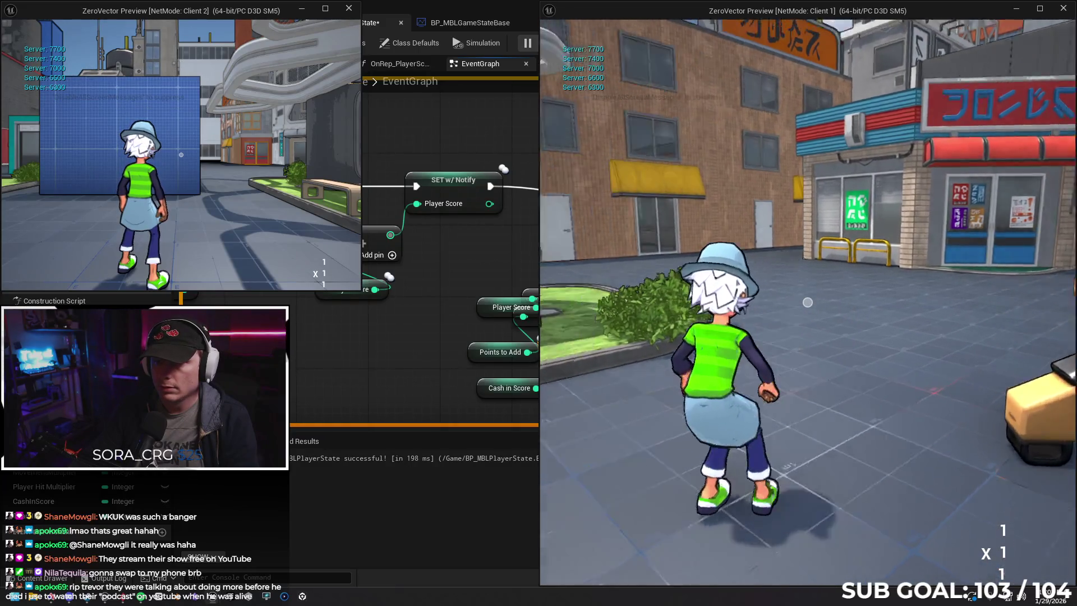
key(w)
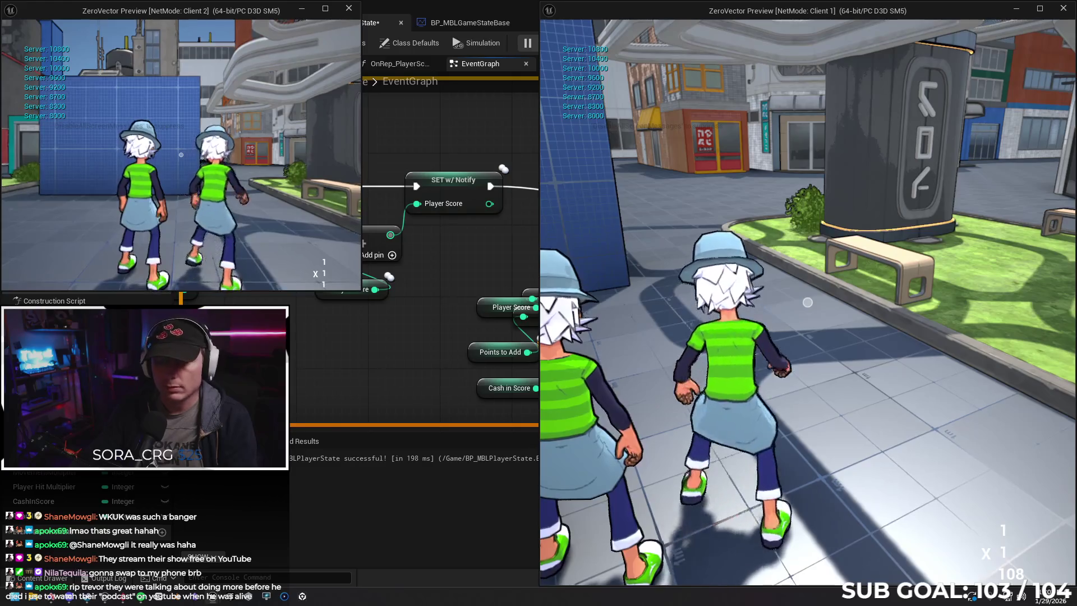
key(Escape)
Delete the Append node and its getters, and connect a Player Score getter to Print String.
click(657, 328)
key(Delete)
mouse_move(474, 261)
mouse_down()
mouse_move(601, 422)
mouse_move(587, 415)
mouse_up()
key(Delete)
mouse_move(34, 457)
mouse_down()
mouse_move(571, 281)
mouse_move(694, 216)
mouse_move(694, 200)
mouse_up()
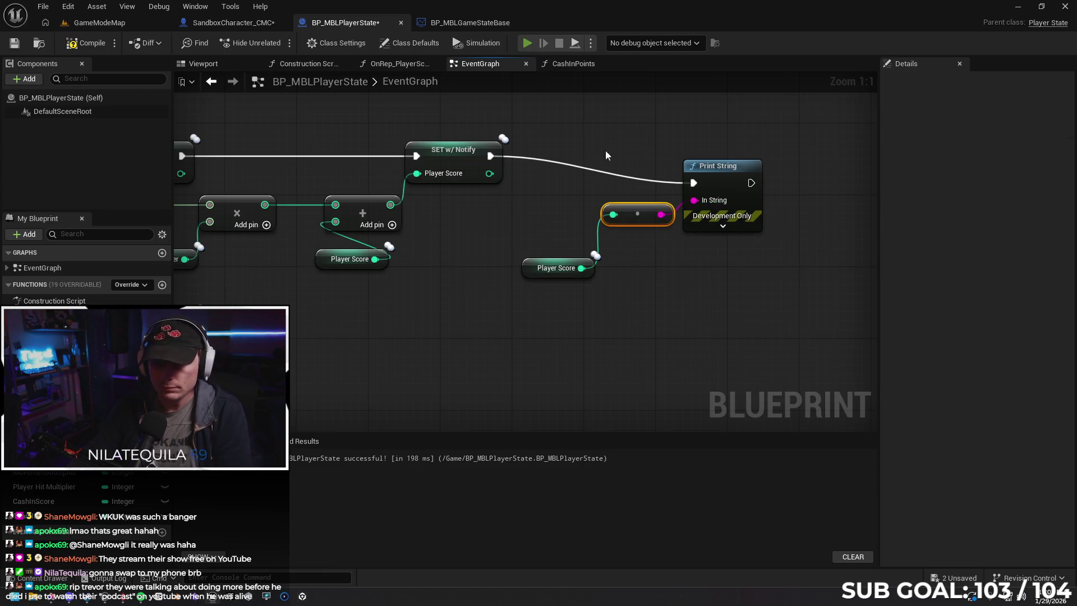
Run another two-client playtest toward the shop, stop it, and select the Player Score print nodes.
key(alt+p)
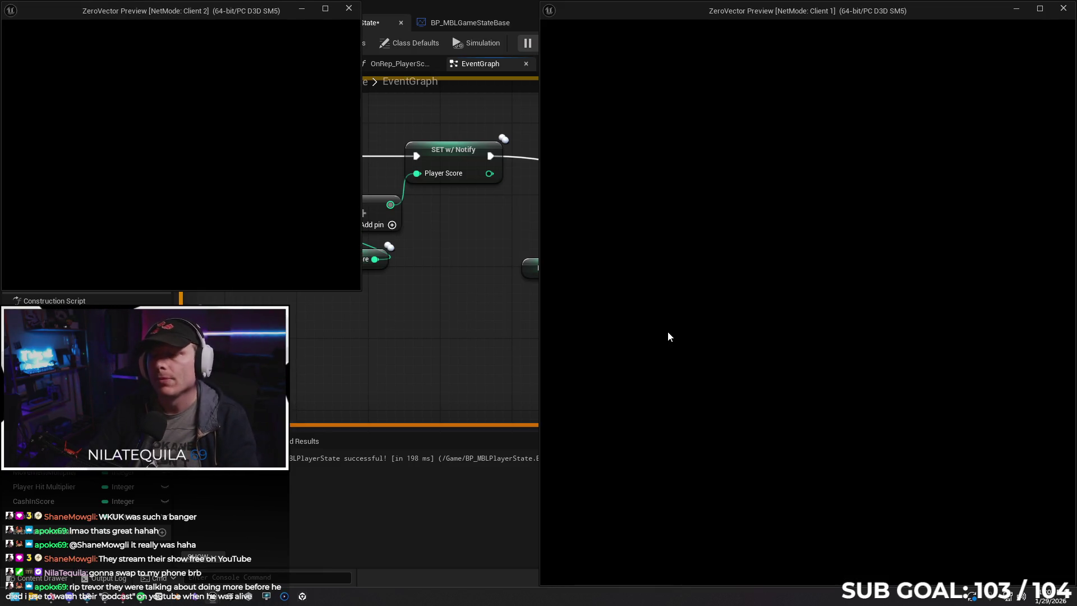
key(w)
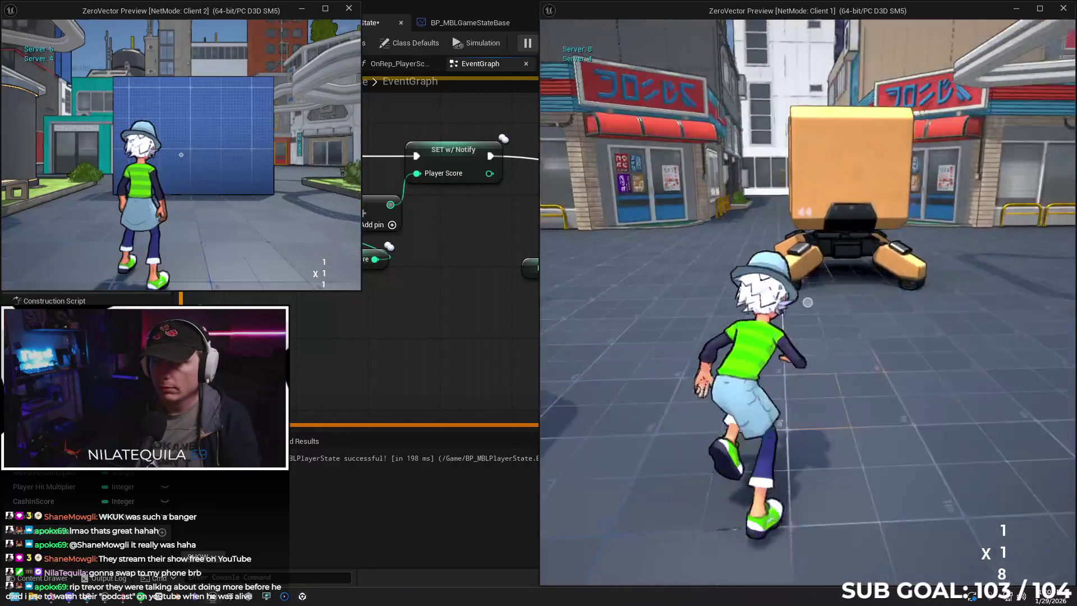
key(c)
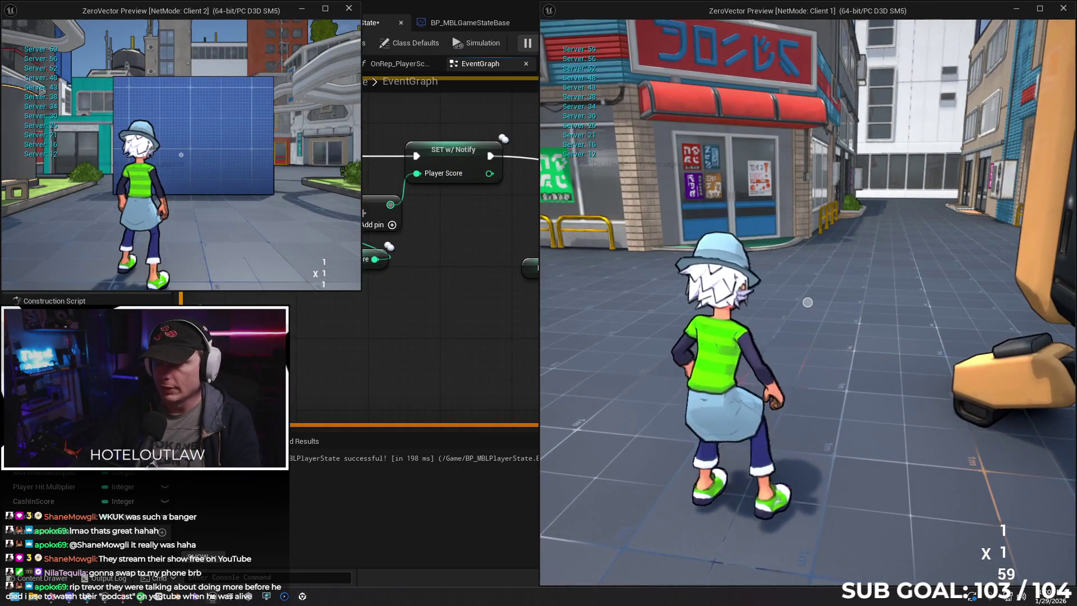
key(w)
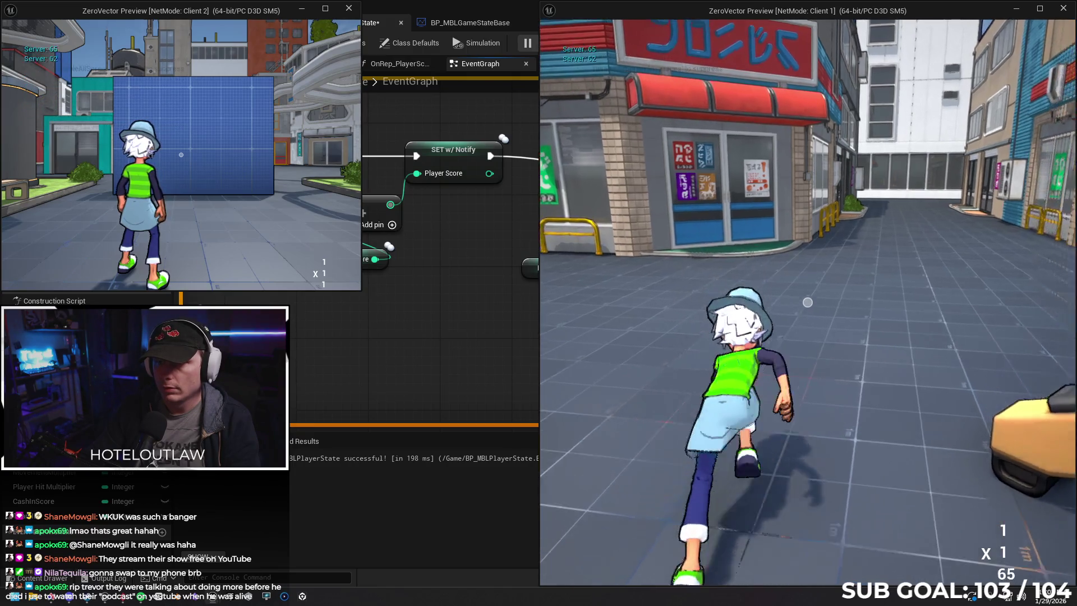
key(Escape)
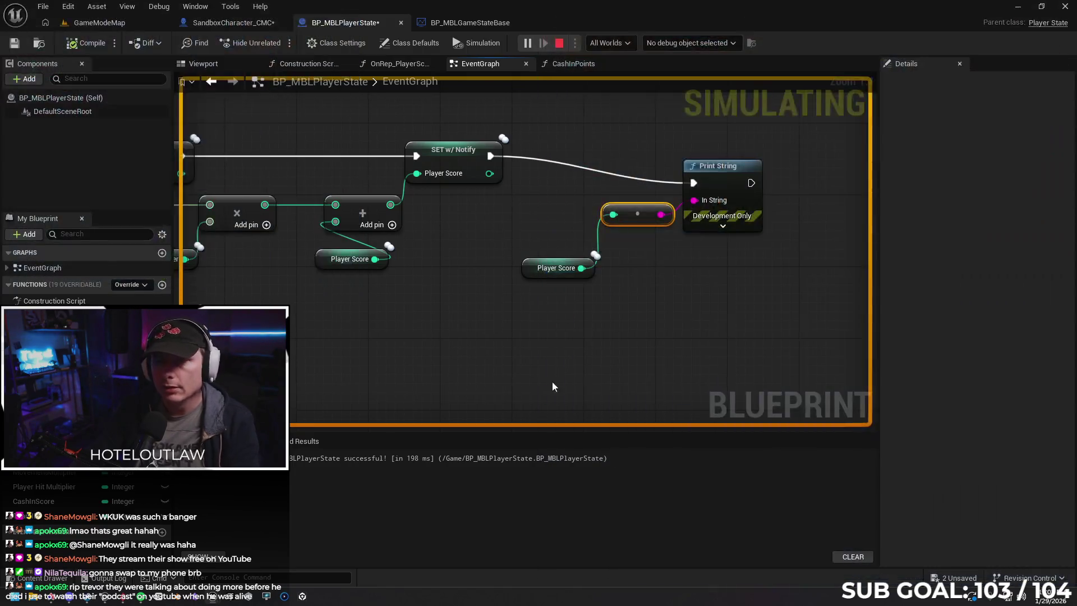
drag(657, 315, 559, 222)
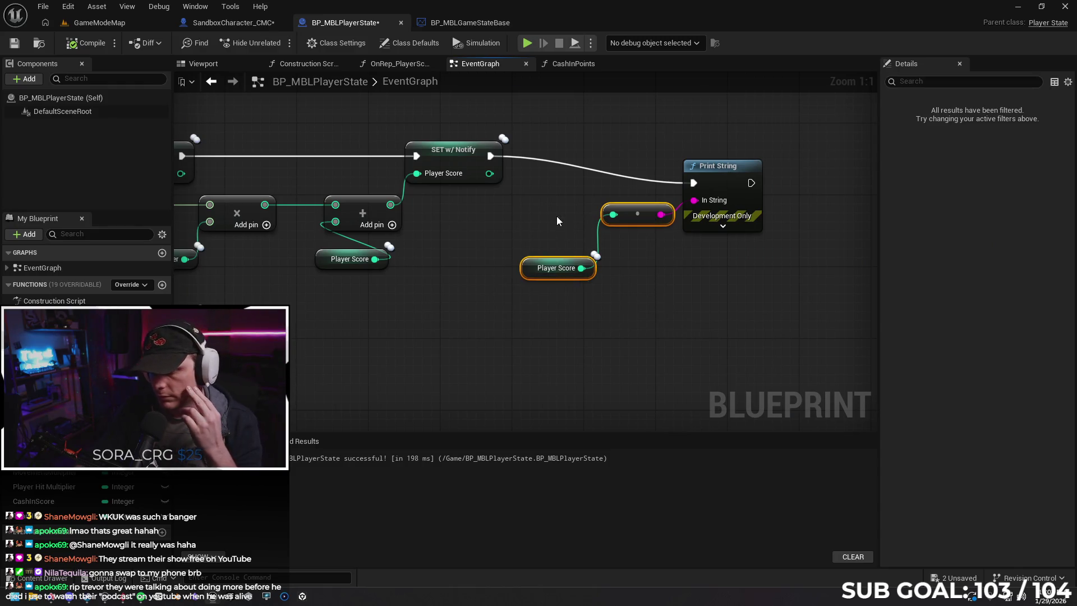
Delete the Player Score Print String debug nodes and bring up the CashInPoints function graph.
key(Delete)
drag(723, 185, 654, 162)
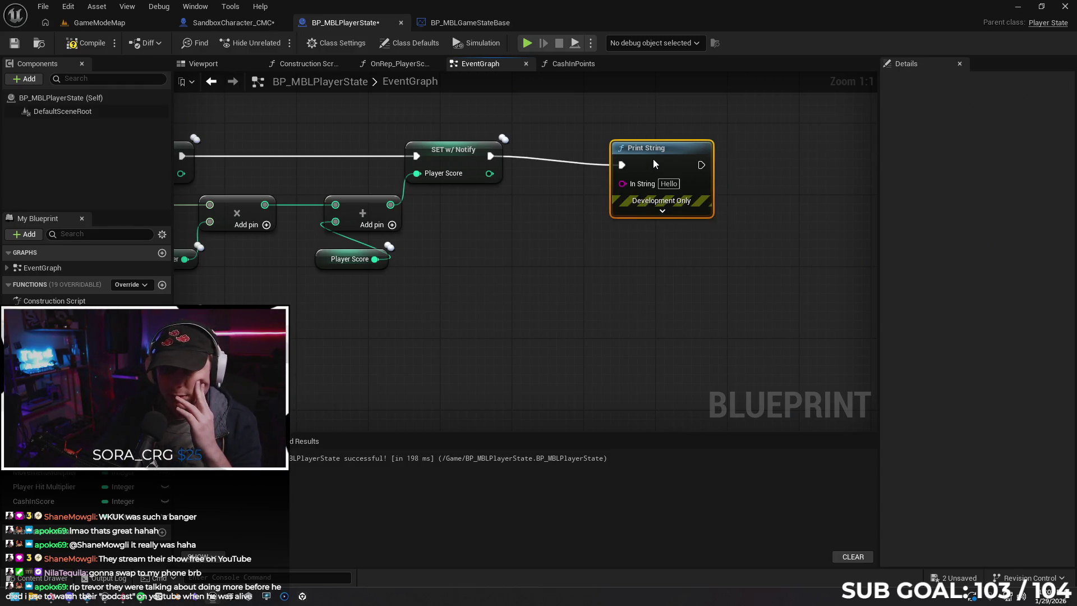
key(Delete)
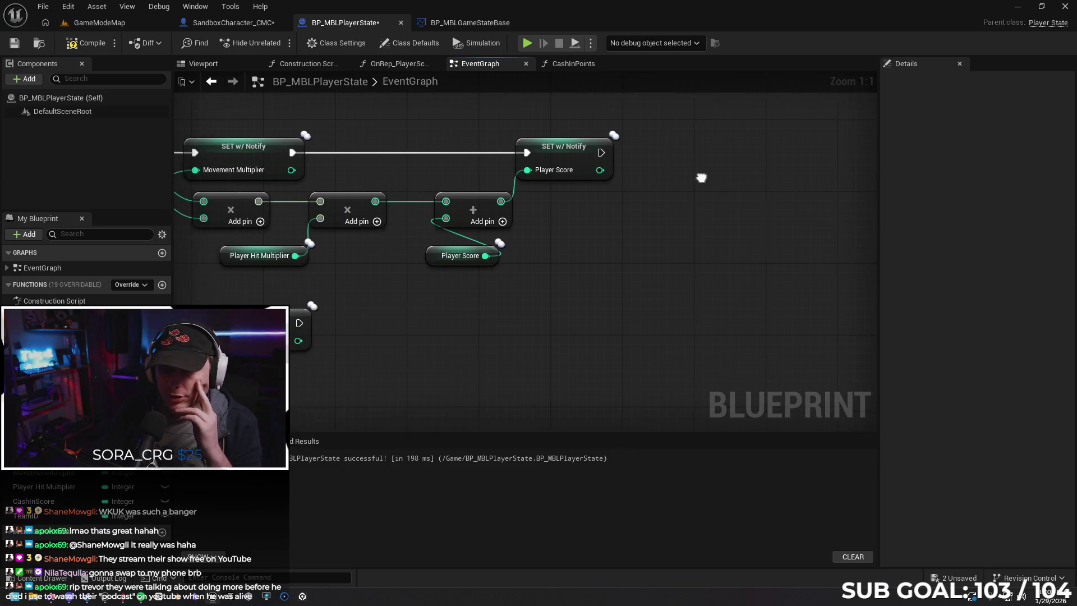
click(569, 64)
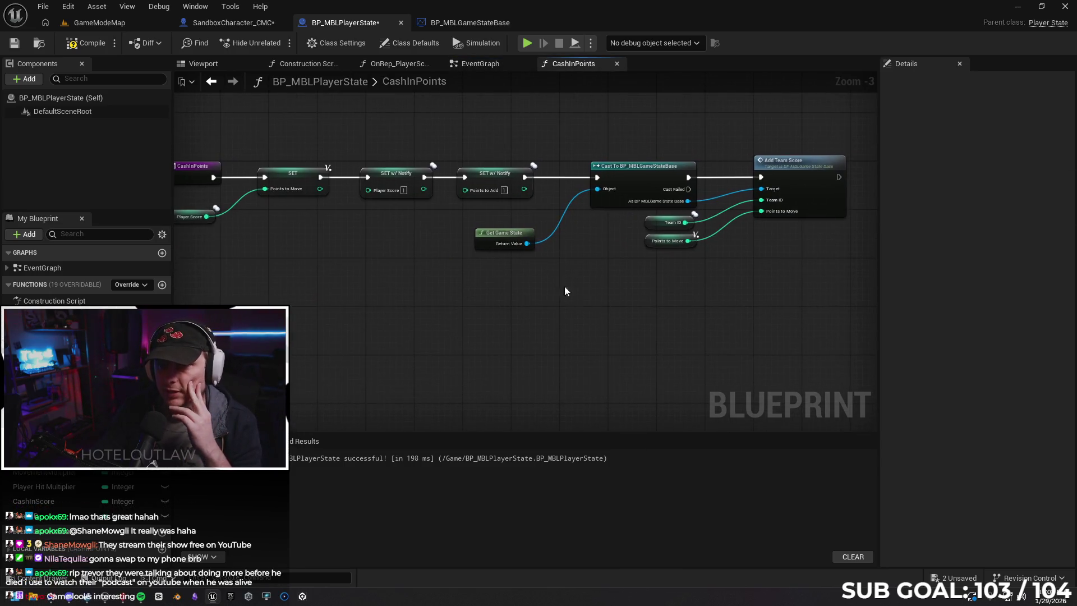
drag(547, 279, 613, 296)
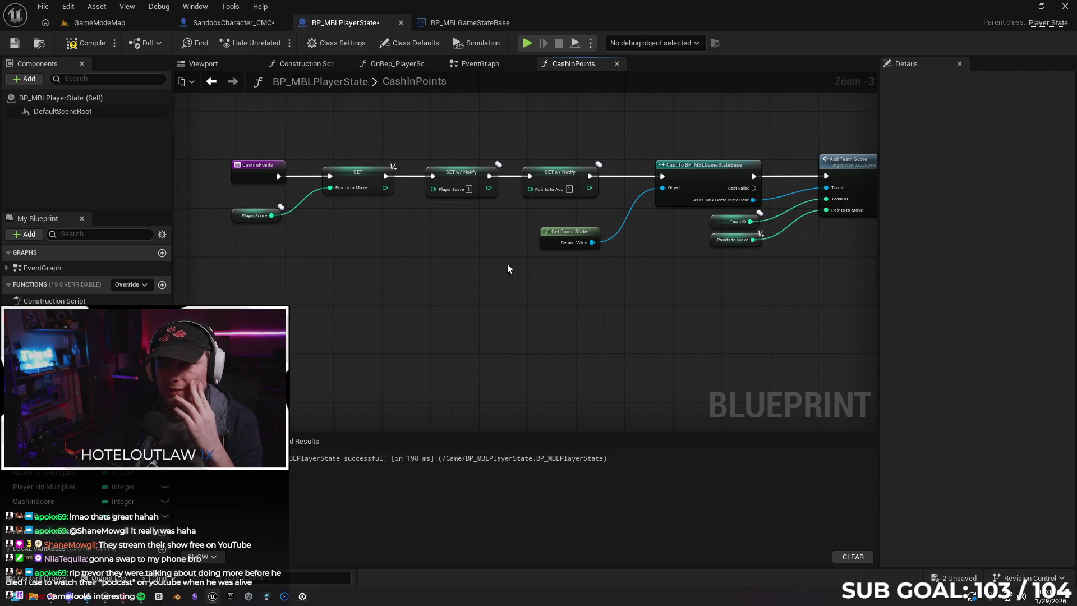
mouse_move(500, 313)
mouse_down()
mouse_move(423, 303)
mouse_move(531, 301)
mouse_up()
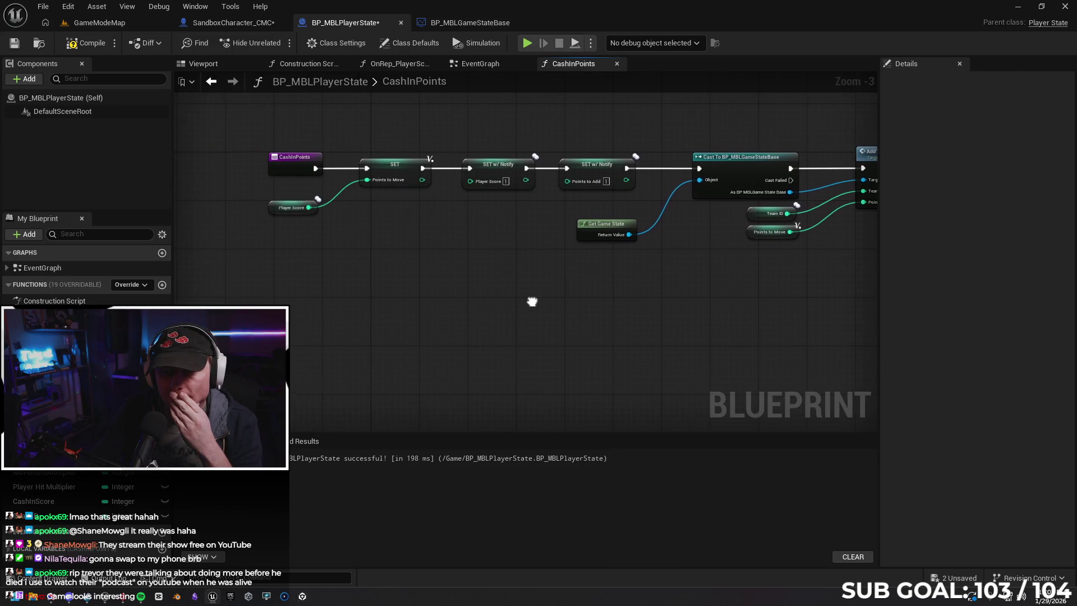
scroll(401, 230, up, 2)
drag(401, 230, 445, 274)
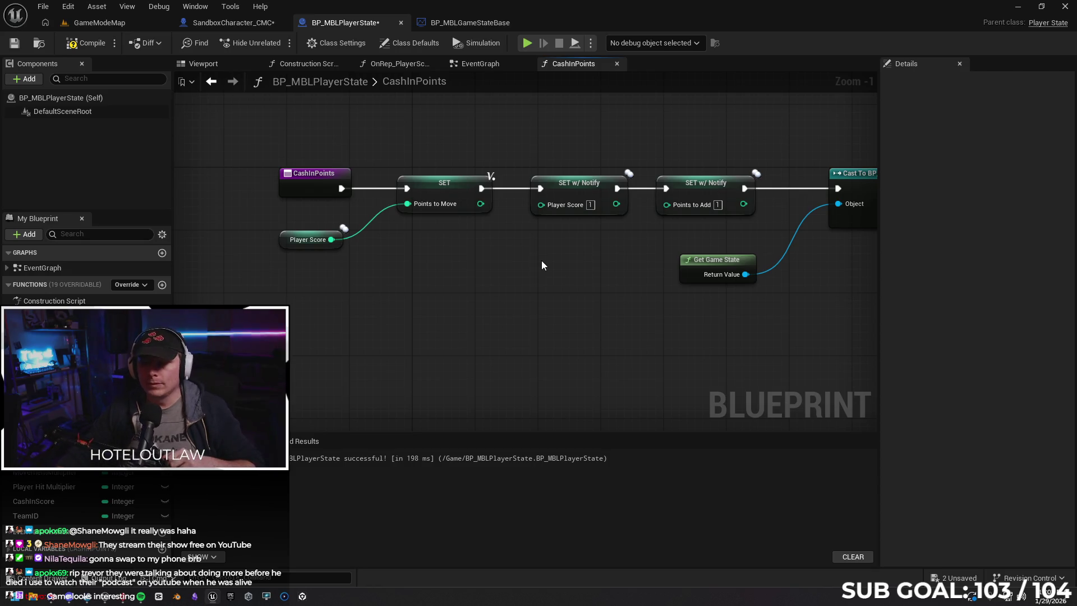
mouse_move(542, 265)
mouse_down()
mouse_move(570, 272)
mouse_move(291, 266)
mouse_move(475, 271)
mouse_move(479, 260)
mouse_move(408, 277)
mouse_move(385, 270)
mouse_move(444, 270)
mouse_move(414, 274)
mouse_up()
scroll(475, 261, down, 1)
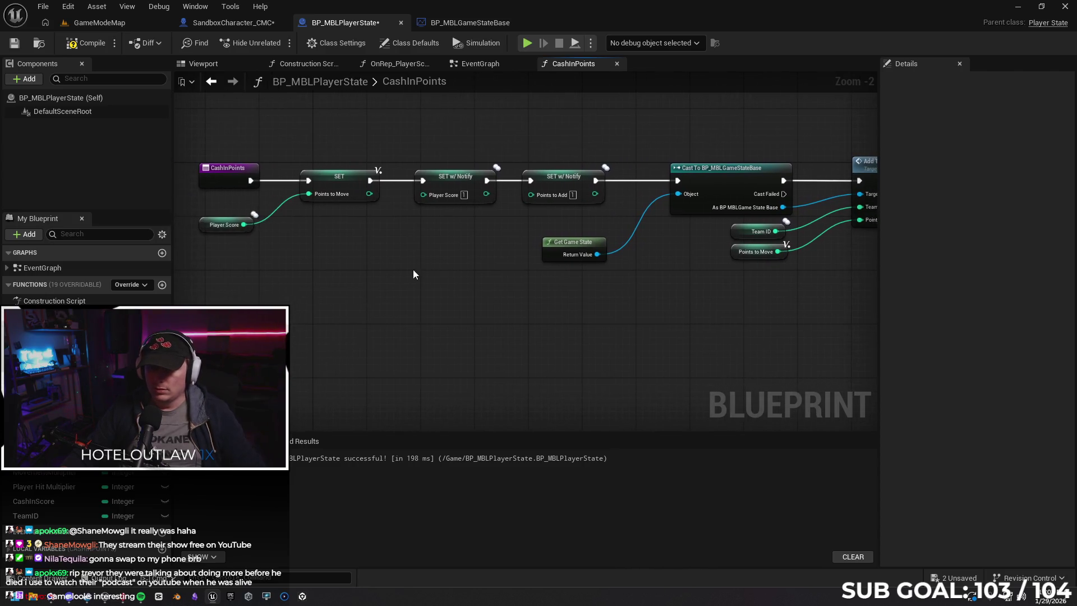
Unlink the Cast to game state node and move it with Get Game State ahead of the SET nodes.
mouse_move(199, 178)
mouse_down()
mouse_move(180, 185)
mouse_move(265, 184)
mouse_up()
click(465, 293)
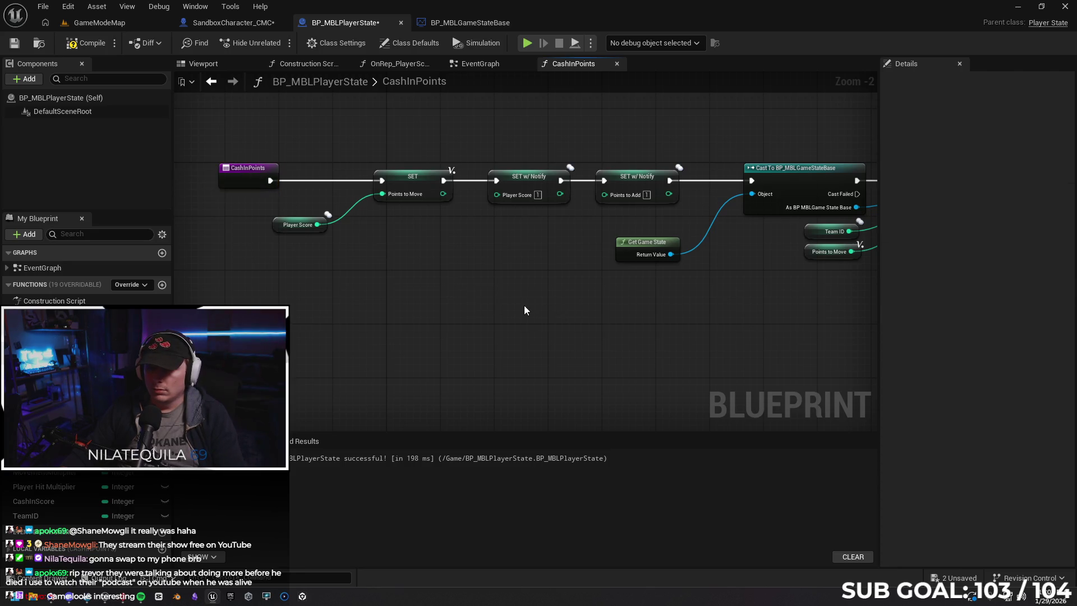
scroll(521, 301, down, 1)
drag(596, 307, 549, 300)
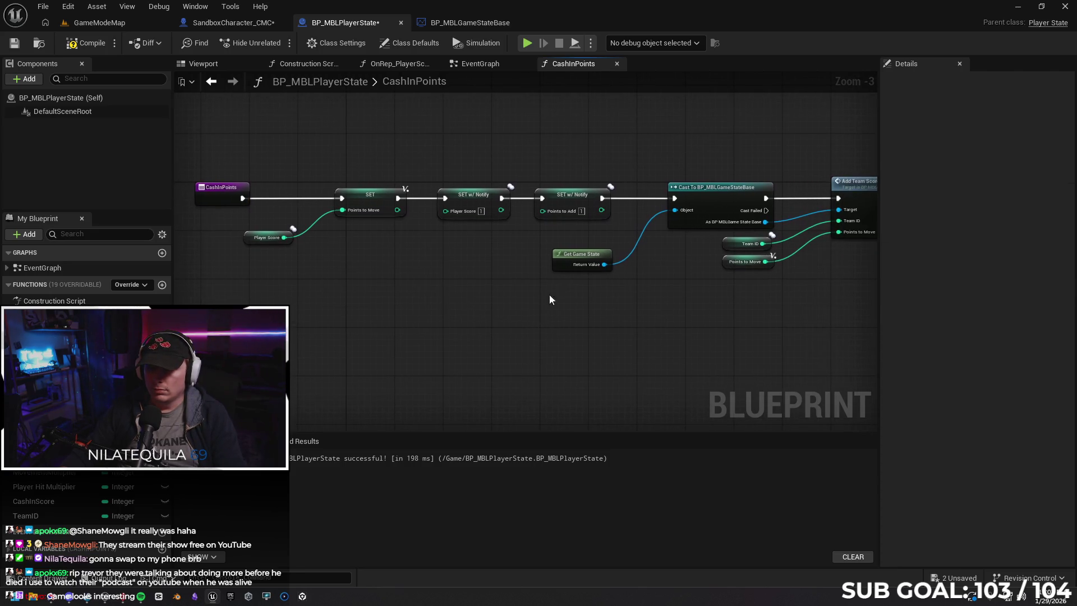
alt+click(674, 198)
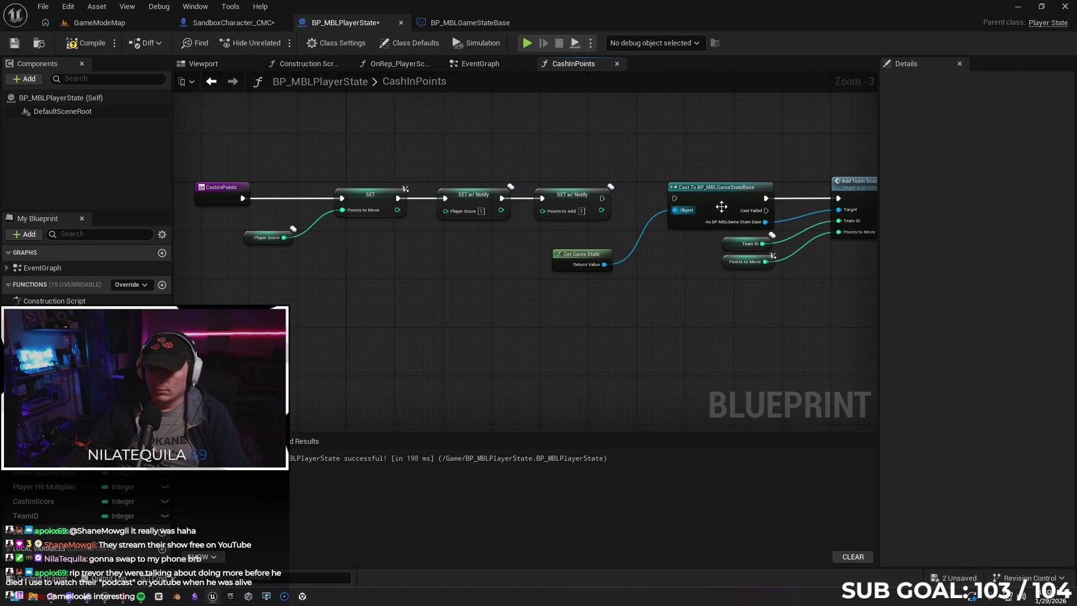
alt+click(766, 197)
mouse_move(723, 139)
mouse_down()
mouse_move(644, 259)
mouse_move(617, 277)
mouse_up()
mouse_move(558, 309)
mouse_down()
mouse_move(695, 225)
mouse_move(666, 200)
mouse_move(289, 165)
mouse_move(311, 130)
mouse_up()
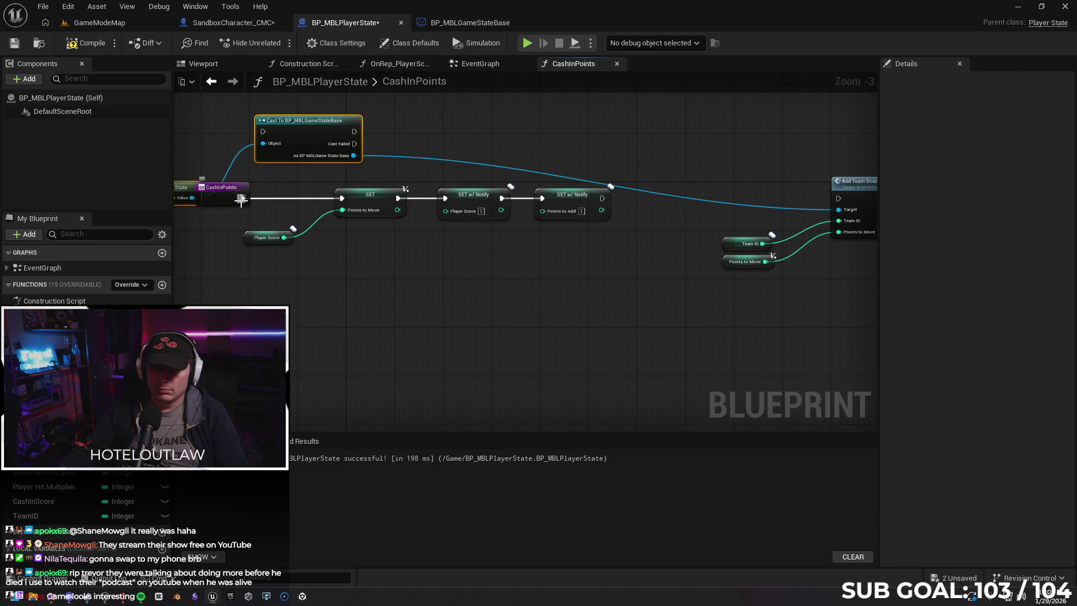
Rewire entry to Cast to SETs to Add Team Score, compile, and start a two-client test.
mouse_move(249, 195)
mouse_down()
mouse_move(255, 135)
mouse_move(227, 213)
mouse_move(247, 139)
mouse_move(264, 130)
mouse_up()
mouse_move(353, 131)
mouse_down()
mouse_move(324, 168)
mouse_move(343, 199)
mouse_up()
drag(602, 198, 836, 199)
click(86, 43)
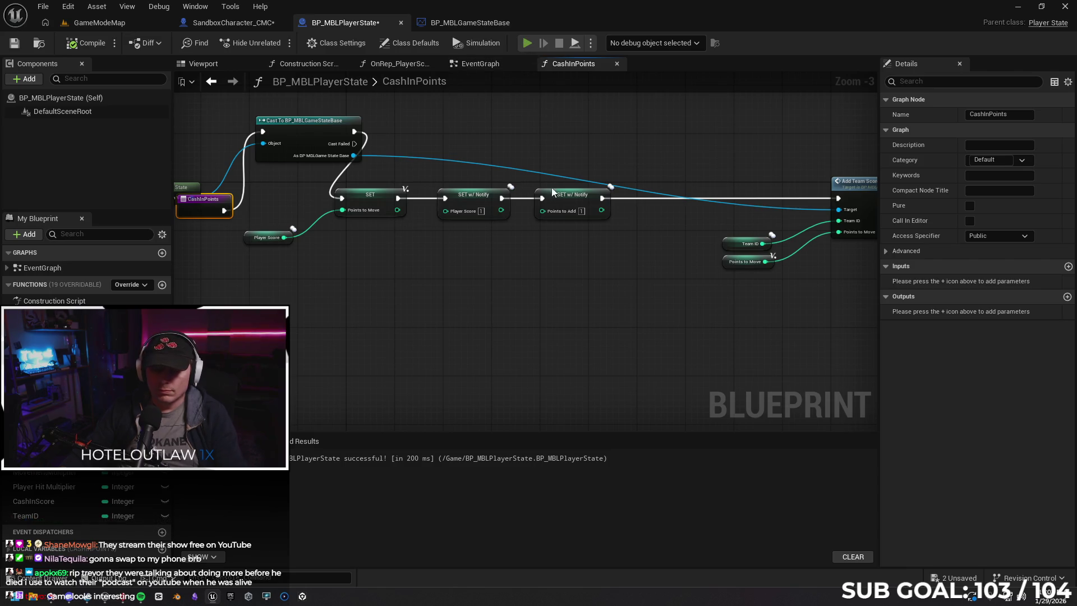
key(alt+p)
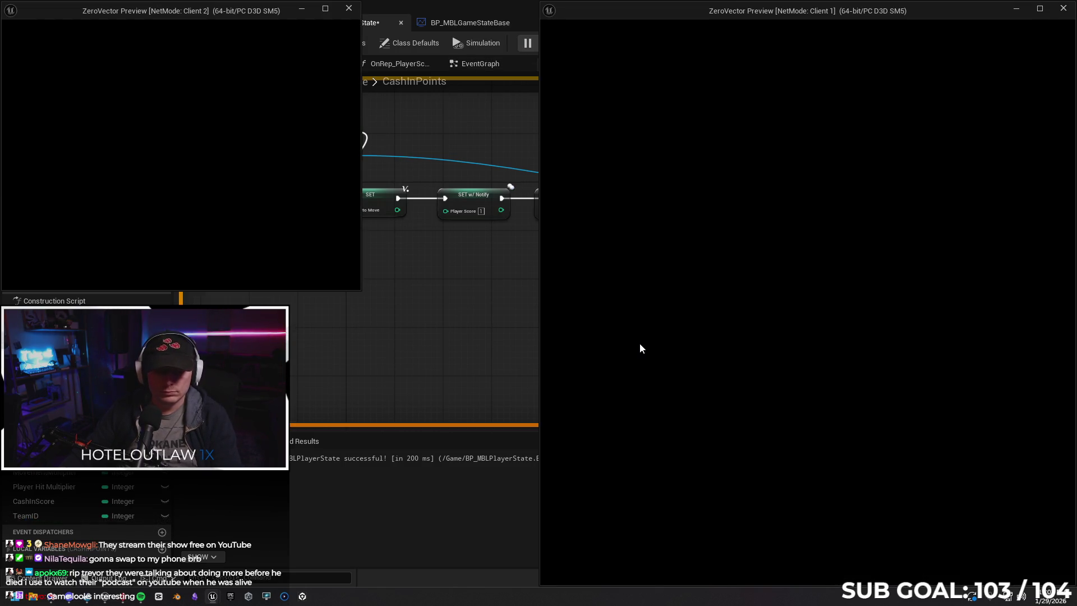
key(w)
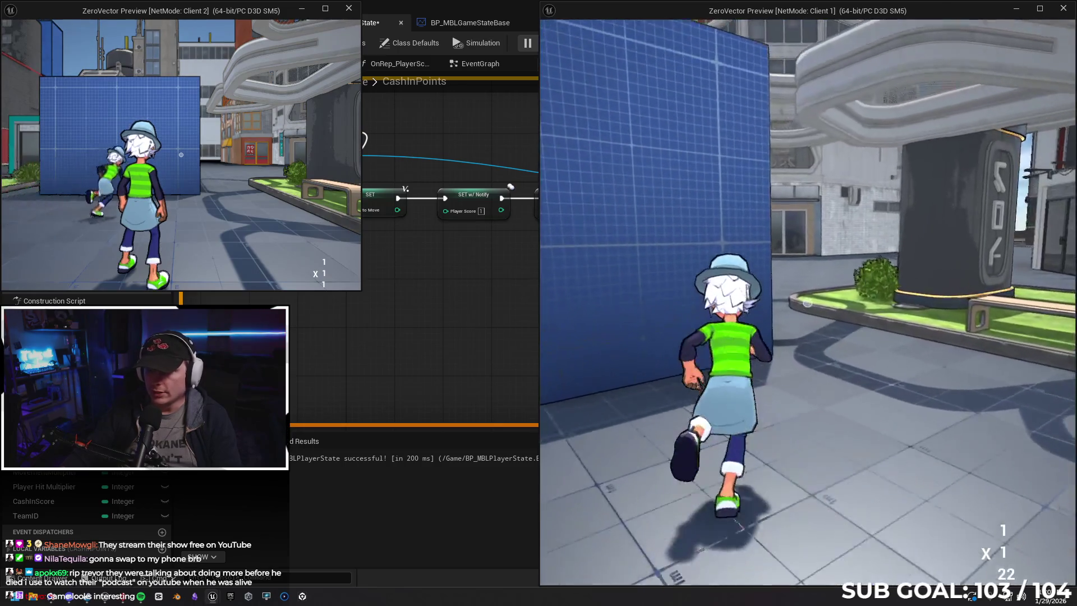
key(w)
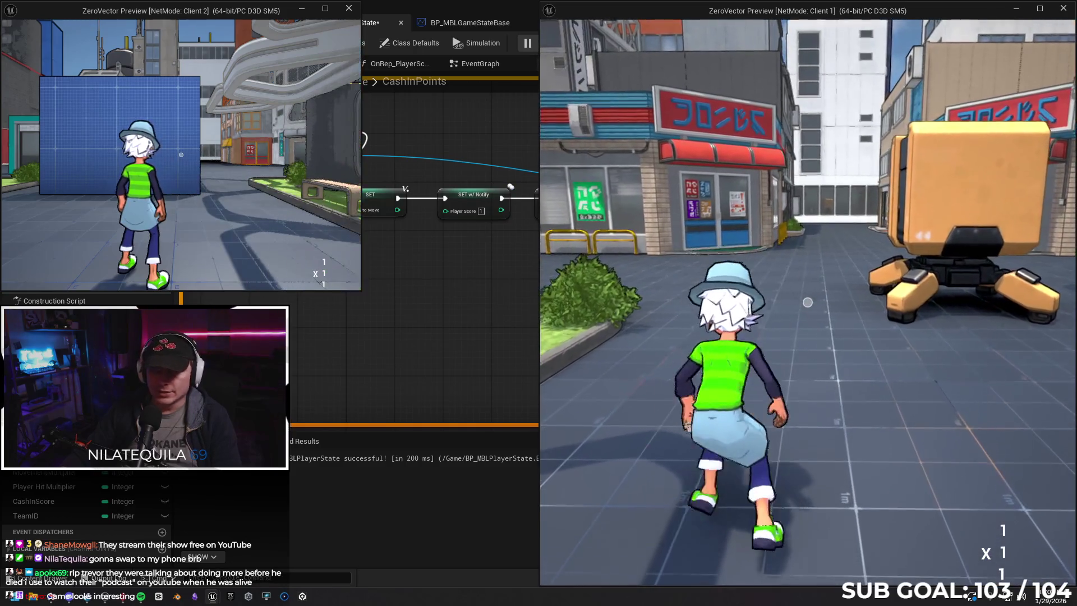
key(Escape)
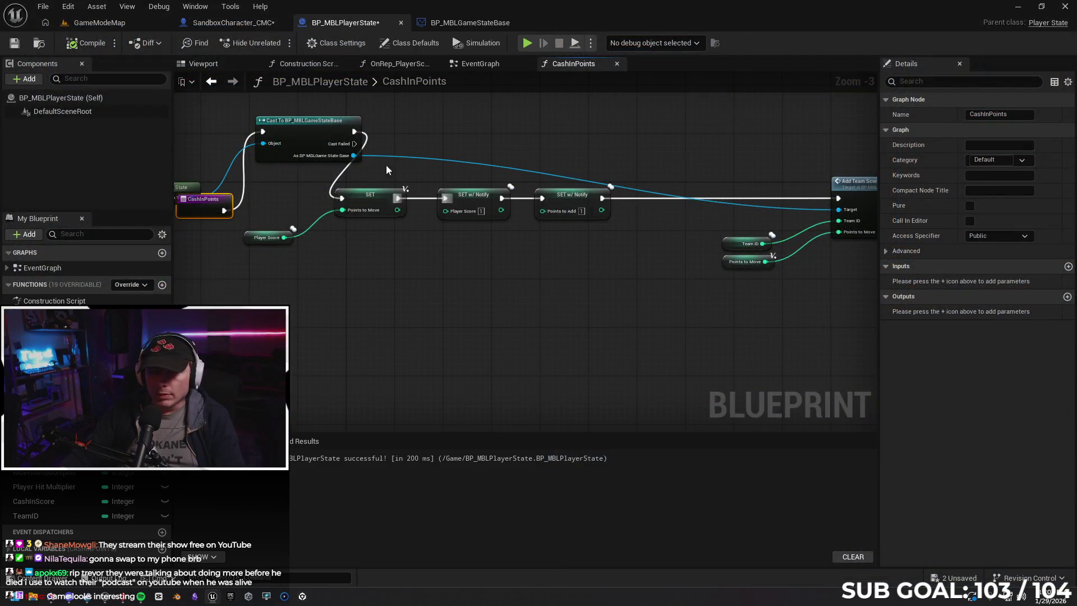
mouse_move(309, 130)
mouse_down()
mouse_move(262, 209)
mouse_move(347, 264)
mouse_move(470, 302)
mouse_move(273, 169)
mouse_up()
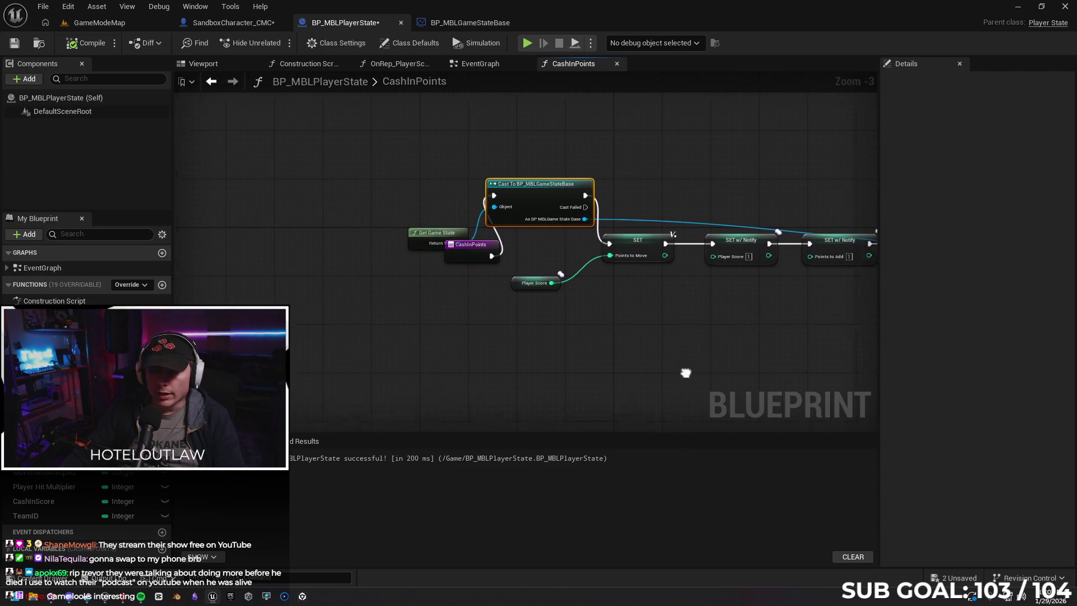
Reposition Get Game State and the cast, then undo back to the original Add Team Score links.
drag(437, 236, 422, 203)
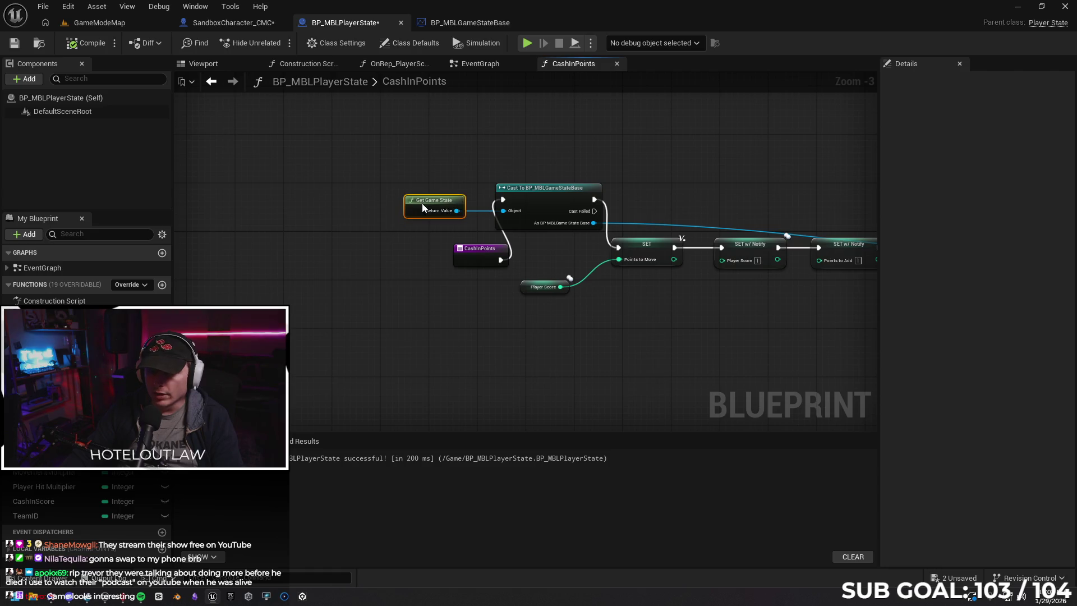
mouse_move(563, 203)
mouse_down()
mouse_move(594, 191)
mouse_move(565, 206)
mouse_up()
mouse_move(687, 310)
mouse_down()
mouse_move(454, 328)
mouse_move(444, 312)
mouse_move(533, 324)
mouse_move(726, 324)
mouse_move(742, 339)
mouse_up()
key(ctrl+z)
key(ctrl+z)
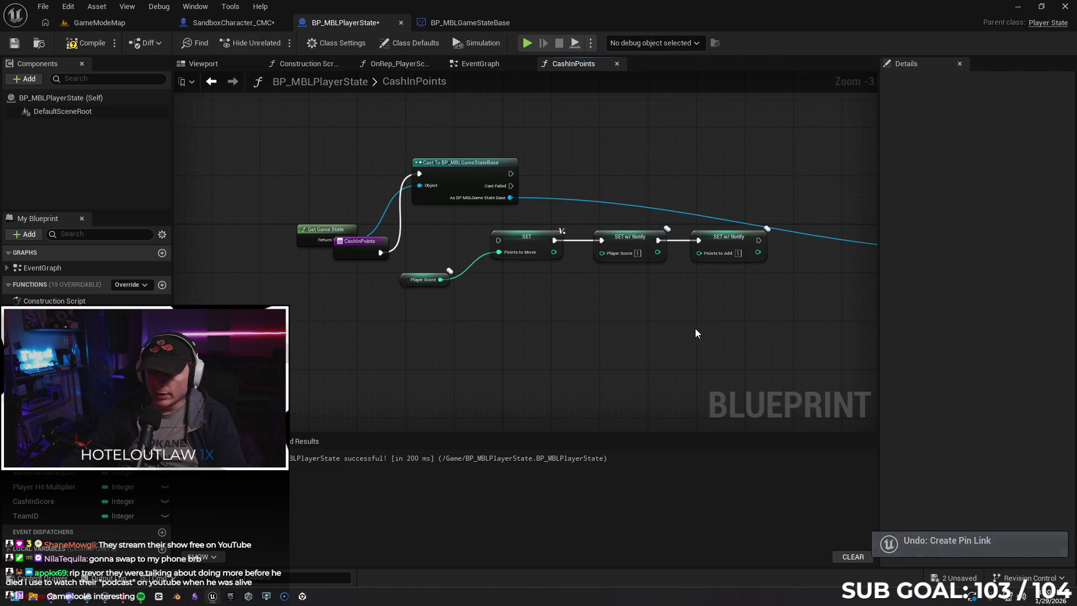
key(ctrl+z)
key(ctrl+z)
key(ctrl+z)
mouse_move(695, 333)
mouse_down()
mouse_move(655, 353)
mouse_move(481, 347)
mouse_up()
key(ctrl+z)
key(ctrl+z)
Remove both SET w/ Notify nodes and connect the remaining SET node to the Game State cast.
drag(343, 188, 449, 248)
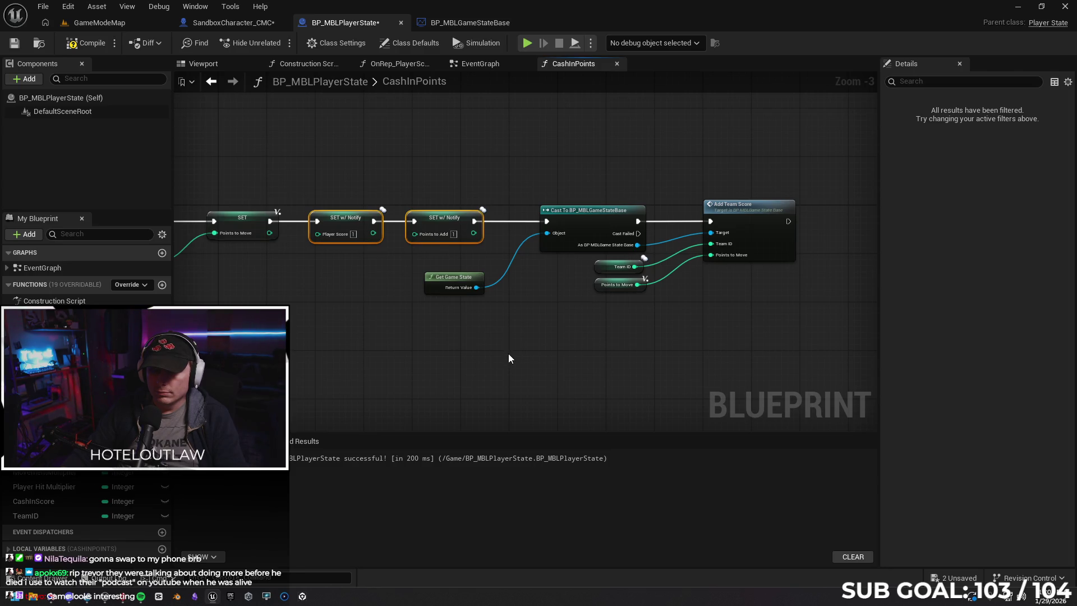
mouse_move(496, 346)
mouse_down()
mouse_move(594, 336)
mouse_move(537, 341)
mouse_up()
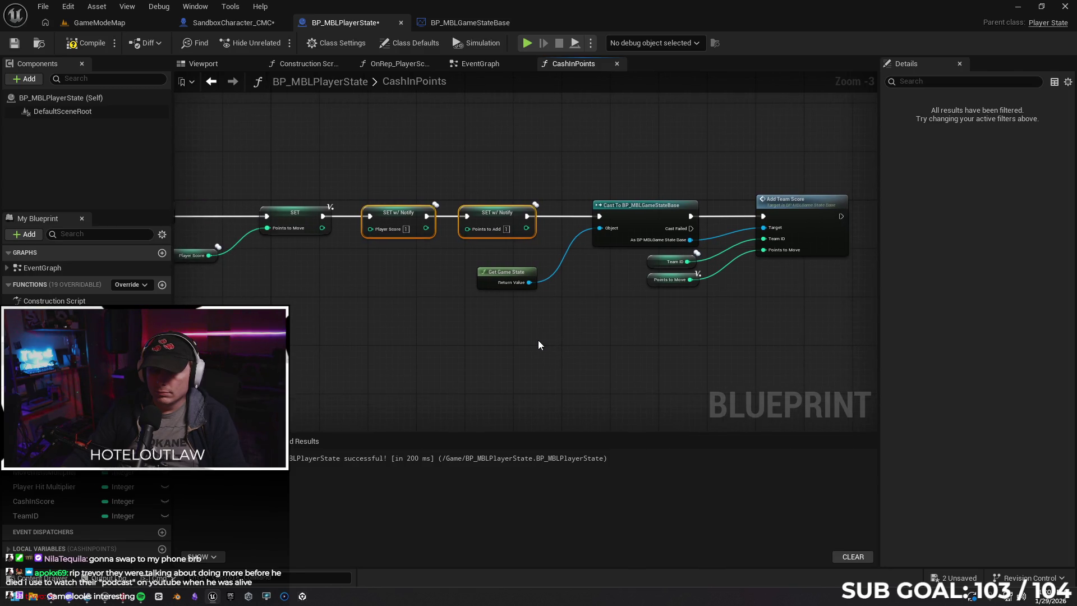
key(Delete)
drag(324, 215, 599, 216)
drag(698, 319, 424, 320)
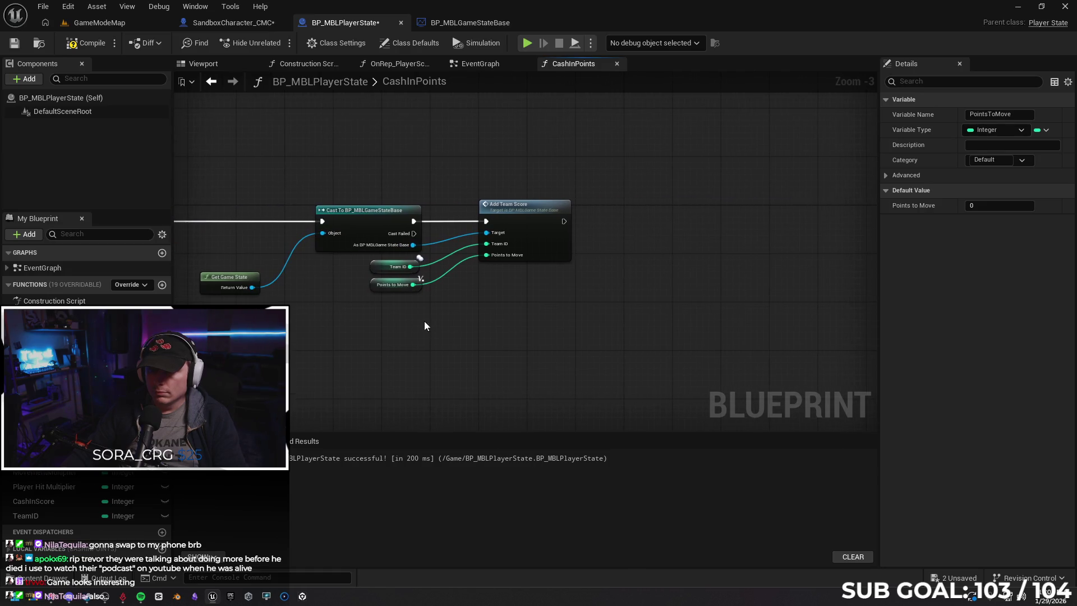
Paste the two SET w/ Notify nodes after Add Team Score, connect them, and compile.
drag(563, 221, 685, 223)
key(Escape)
key(ctrl+v)
drag(564, 221, 631, 230)
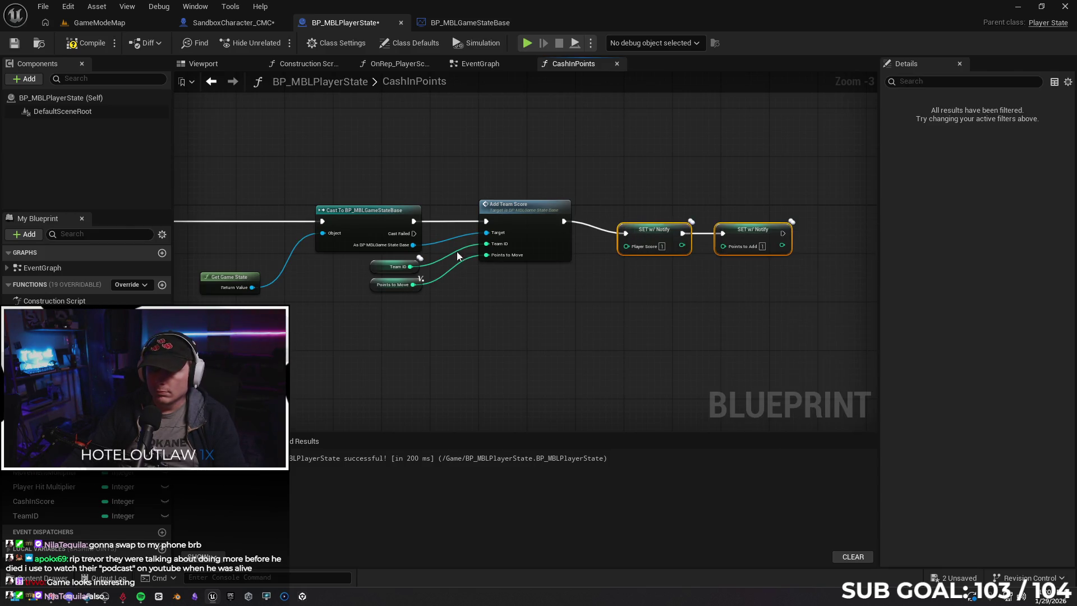
click(98, 45)
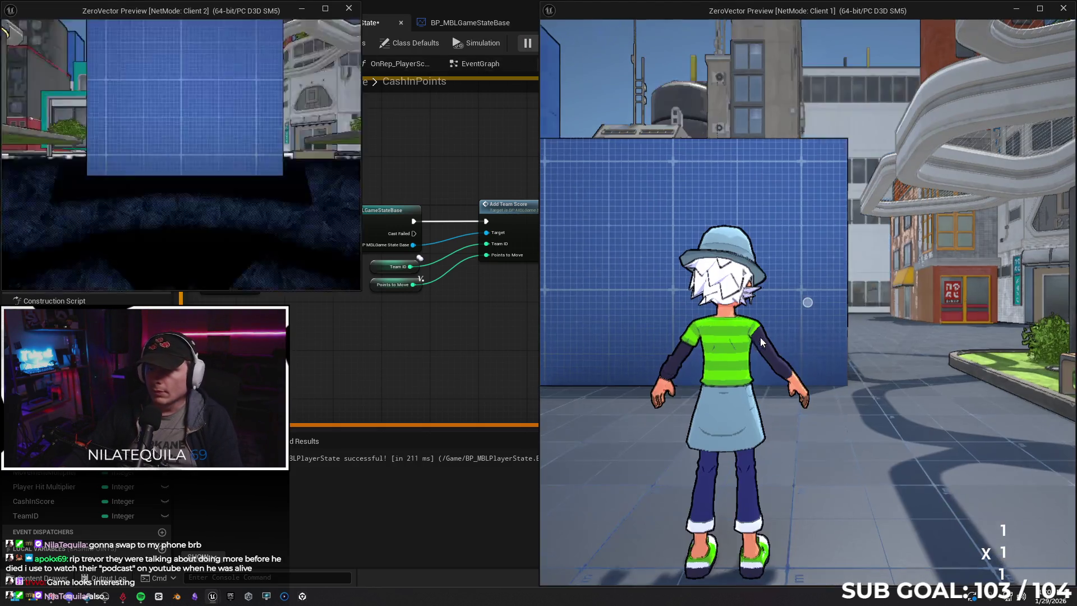
Test cashing in by moving Client 1's character, then stop the play session.
click(759, 338)
key(w)
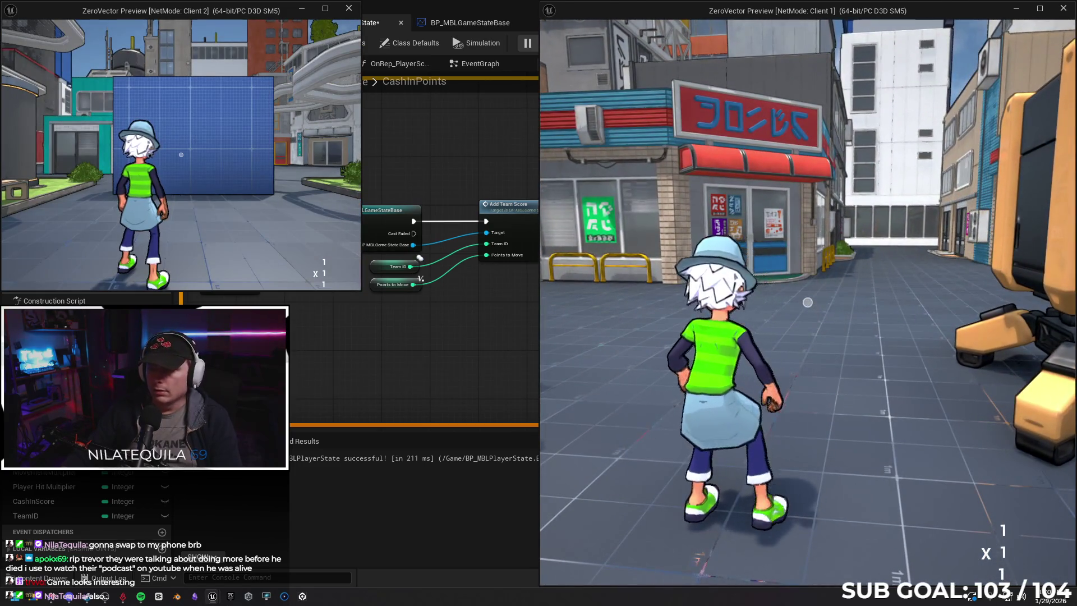
key(w)
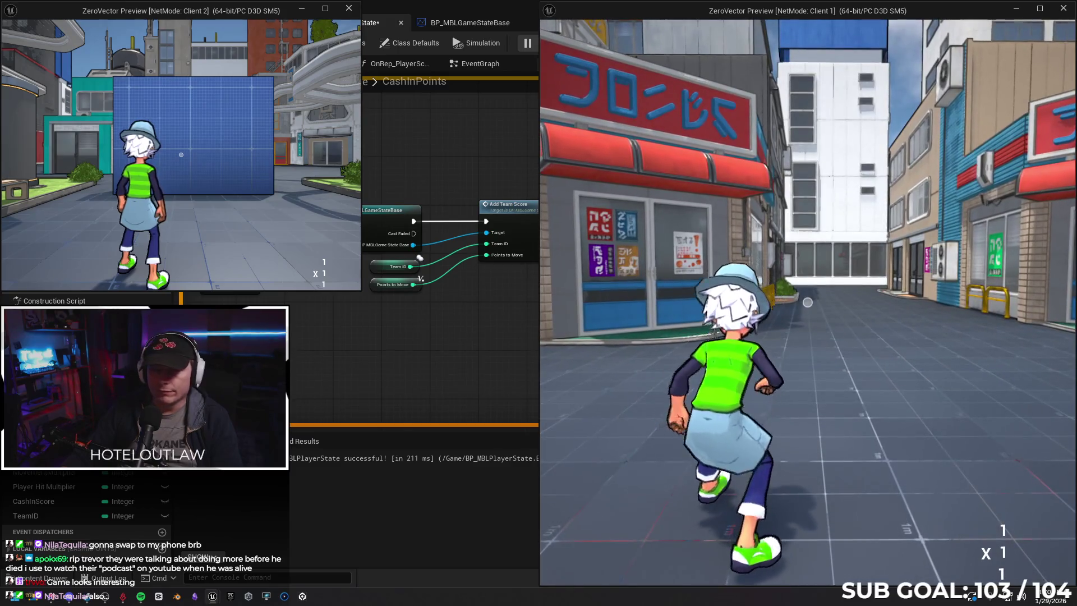
key(alt+Tab)
key(Escape)
Undo to put the SET w/ Notify nodes back before the cast, then briefly run Client 1 again.
key(ctrl+z)
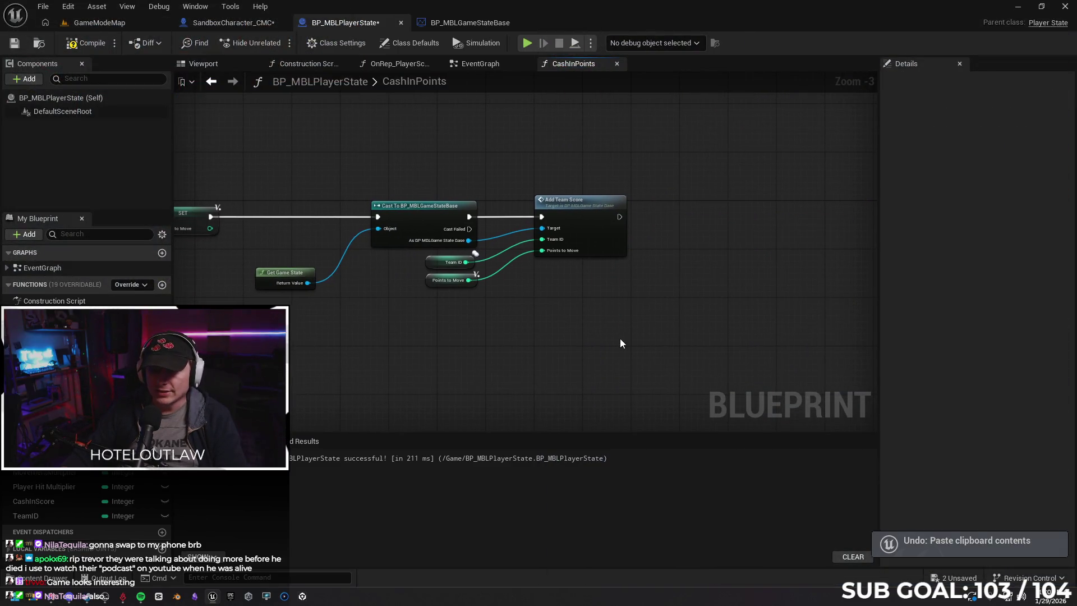
key(ctrl+z)
mouse_move(621, 338)
mouse_down()
mouse_move(813, 318)
mouse_move(614, 313)
mouse_move(698, 311)
mouse_up()
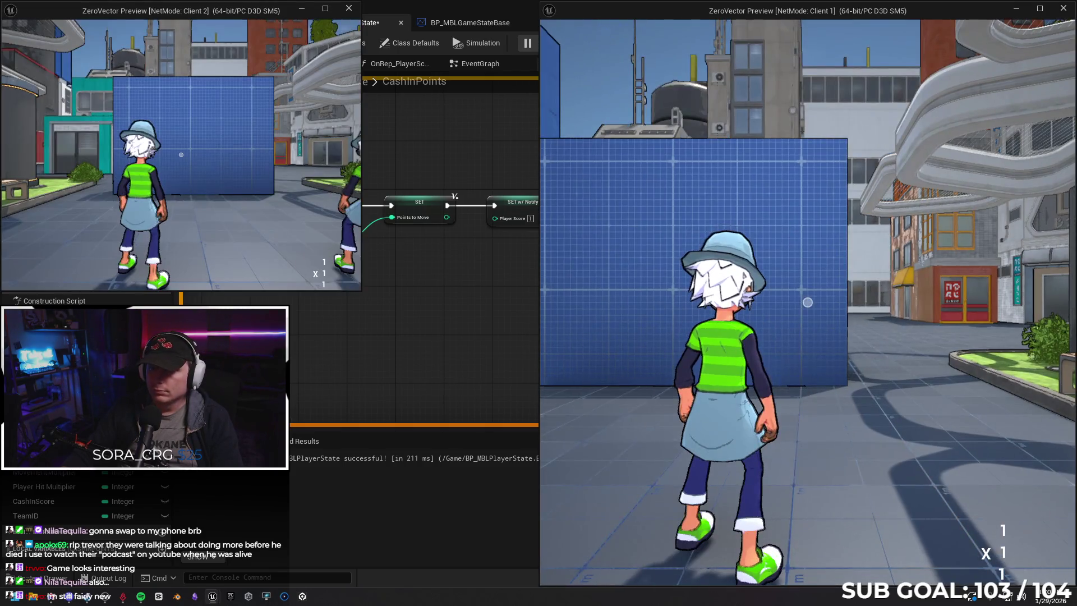
click(745, 348)
key(w)
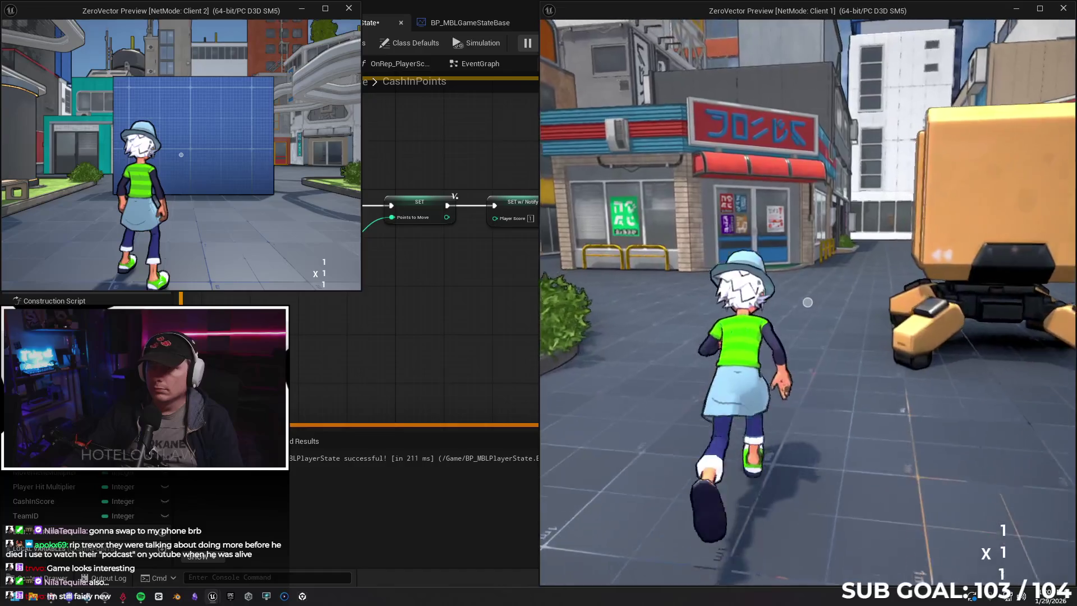
key(Escape)
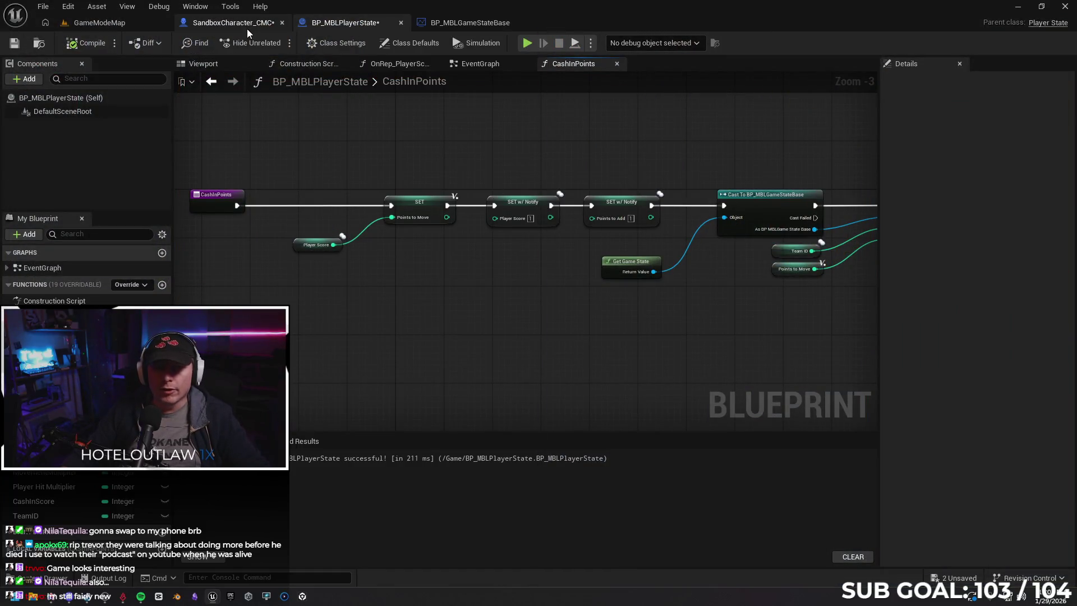
In BP_MBLGameStateBase, add a Print String after the Team Score A setter showing Team Score A, then return to CashInPoints.
click(247, 26)
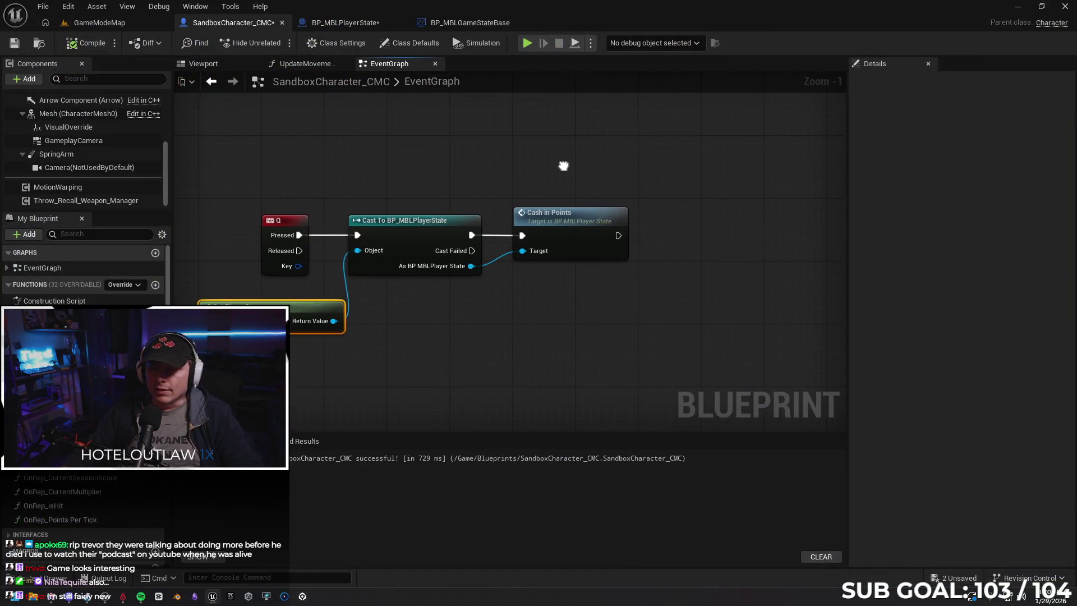
click(480, 21)
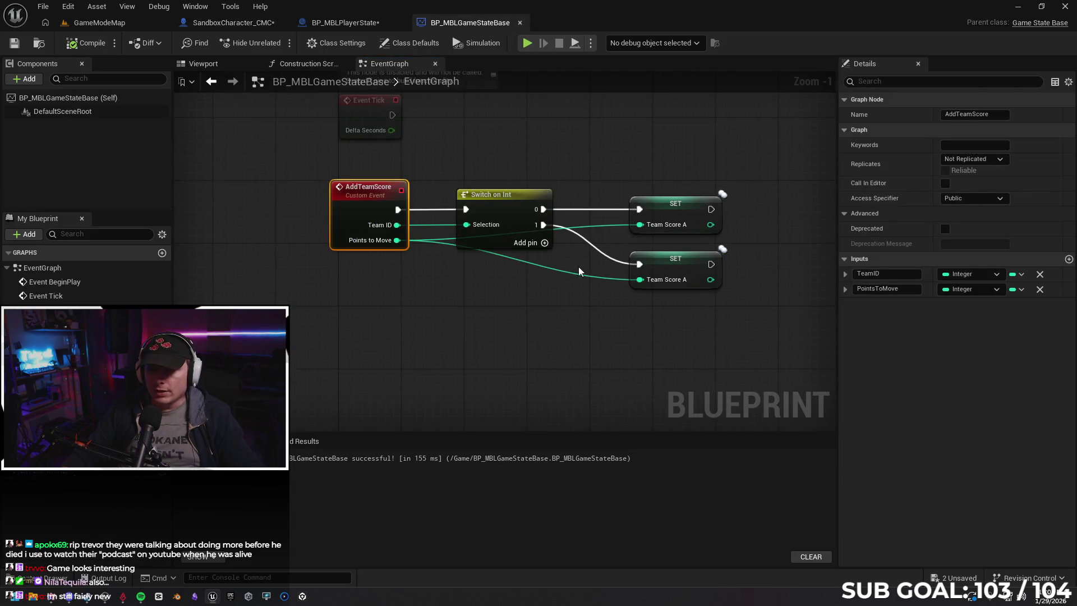
drag(605, 216, 698, 220)
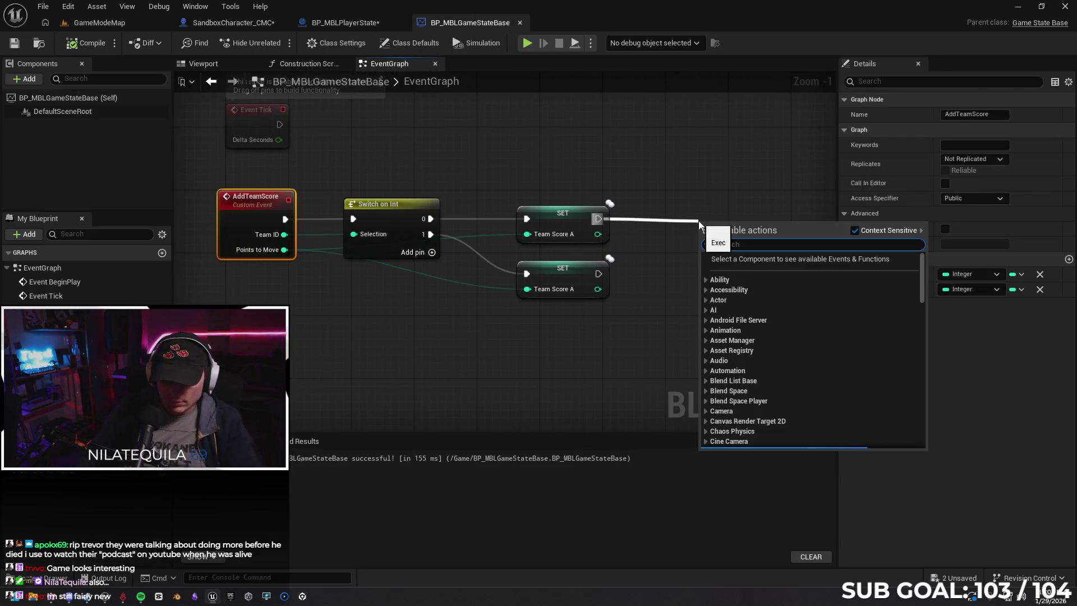
text(pr)
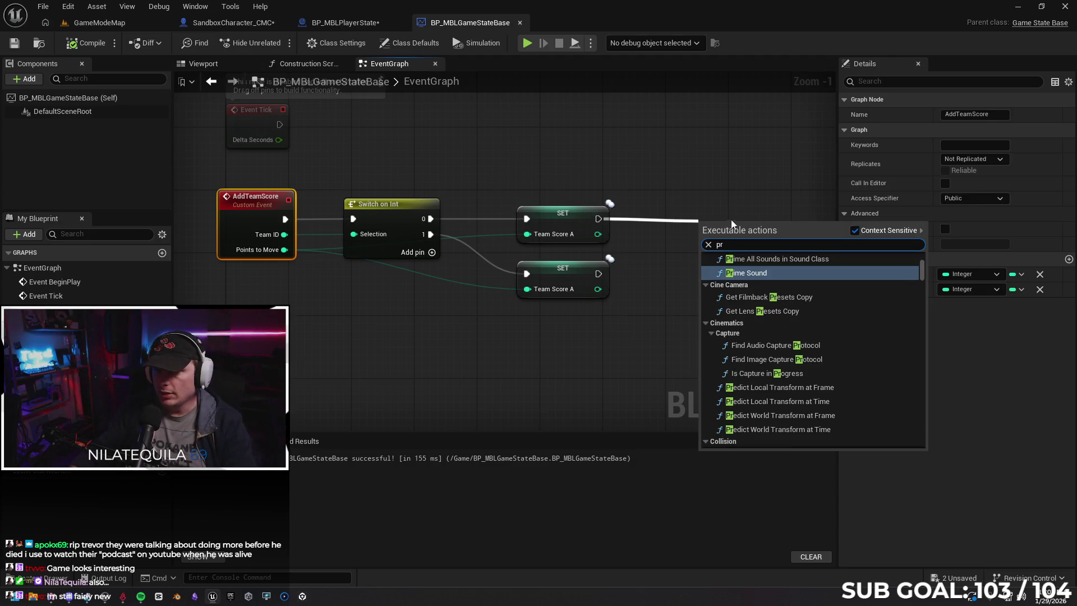
text(int)
key(Return)
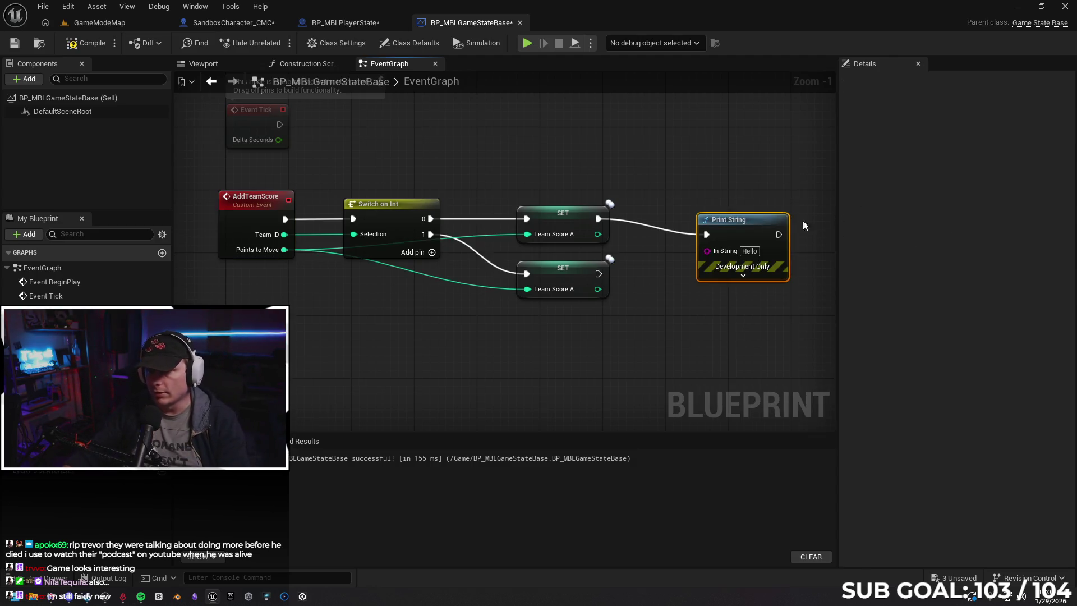
drag(605, 233, 683, 235)
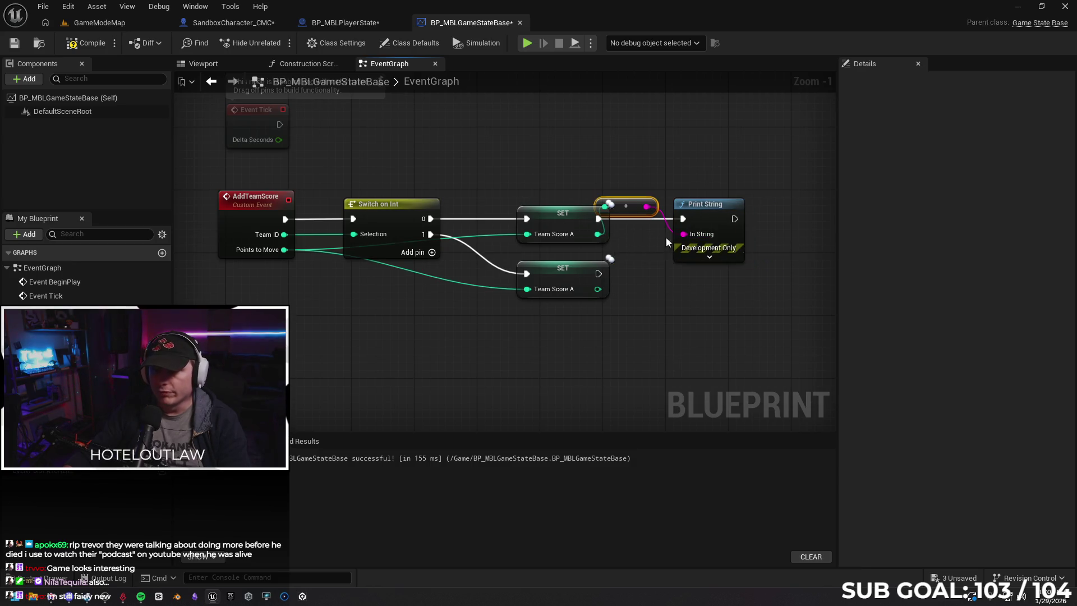
click(359, 23)
scroll(514, 286, down, 1)
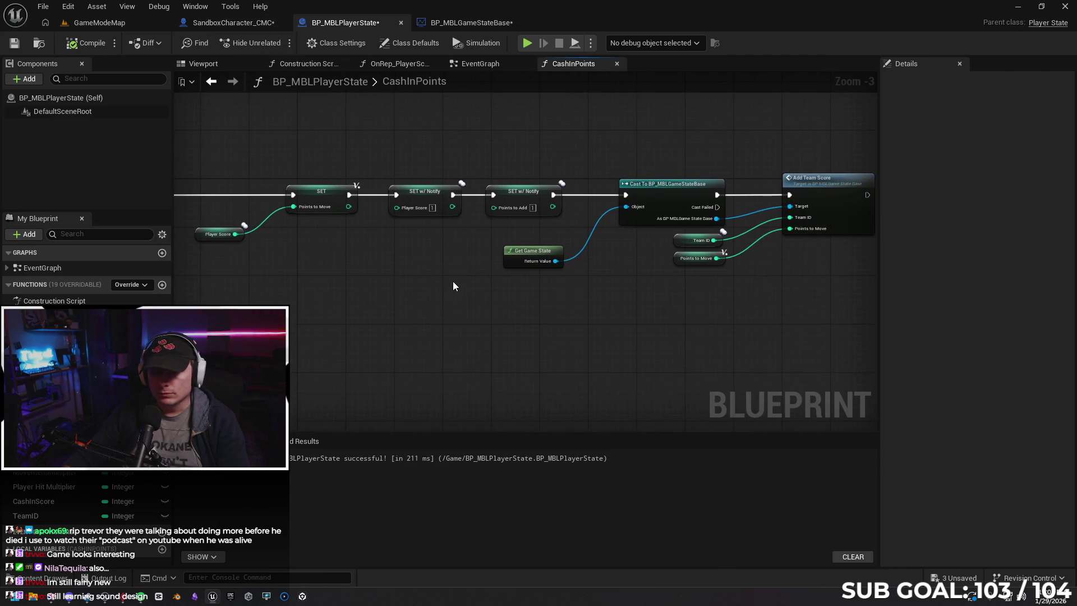
Remove the two SET w/ Notify nodes and link the remaining SET node to the Game State cast.
drag(389, 181, 453, 231)
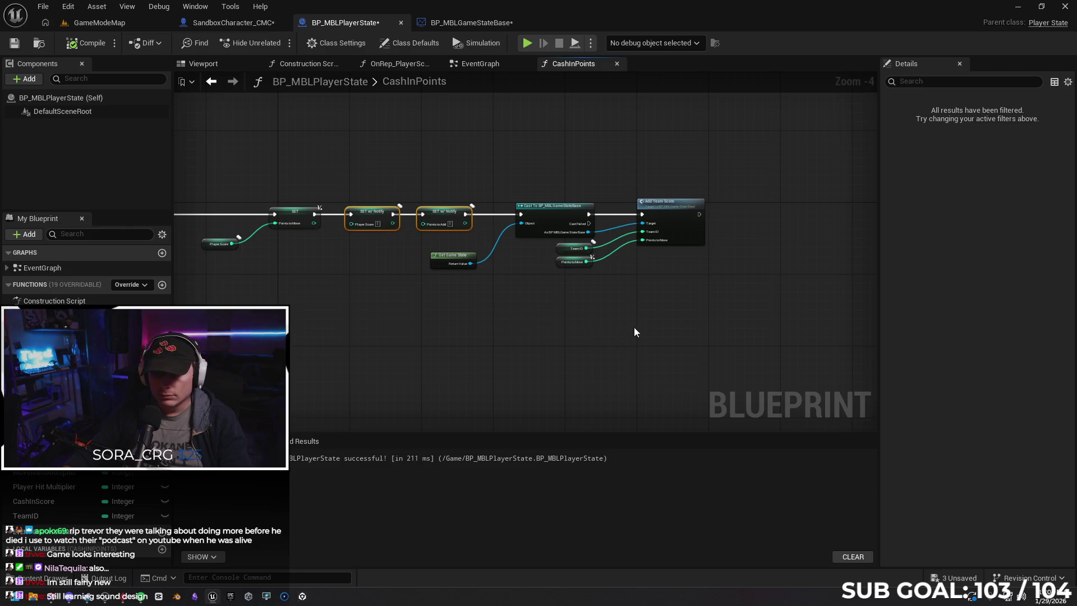
key(Delete)
drag(316, 214, 523, 215)
mouse_move(726, 283)
mouse_down()
mouse_move(530, 246)
mouse_move(594, 220)
mouse_up()
key(Escape)
Paste the setters after Add Team Score, compile with F7, and start a two-client test.
key(ctrl+v)
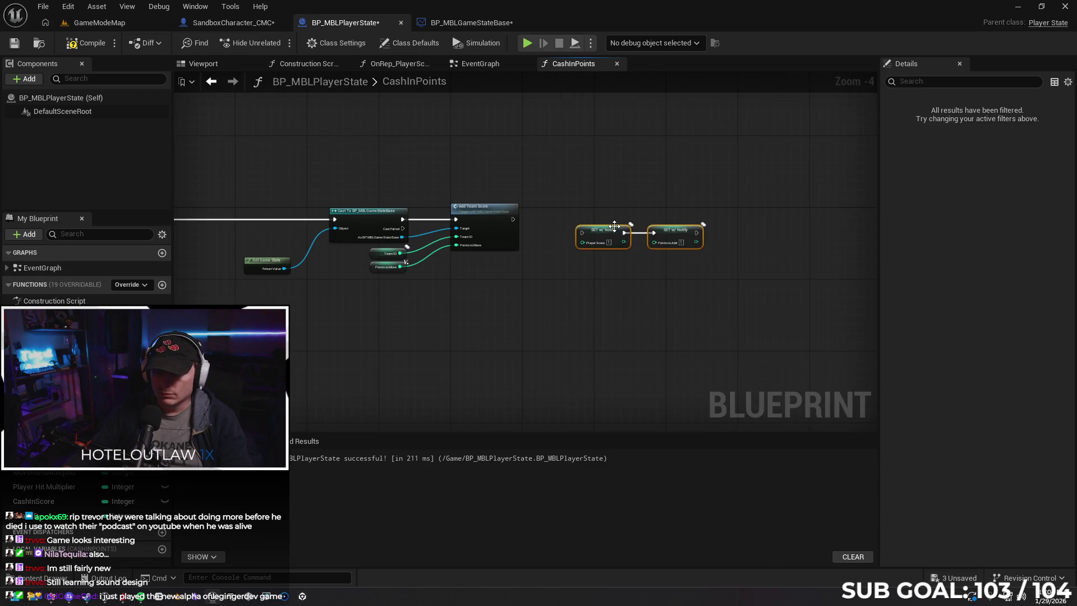
drag(514, 220, 583, 233)
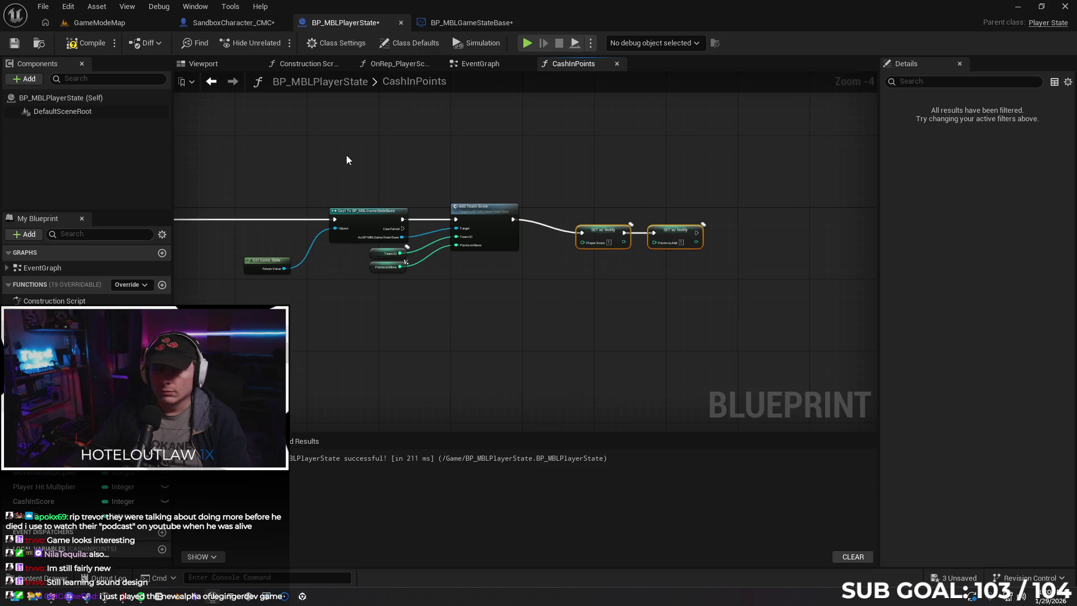
mouse_move(356, 185)
mouse_down()
mouse_move(440, 144)
mouse_move(429, 166)
mouse_move(476, 161)
mouse_move(426, 178)
mouse_up()
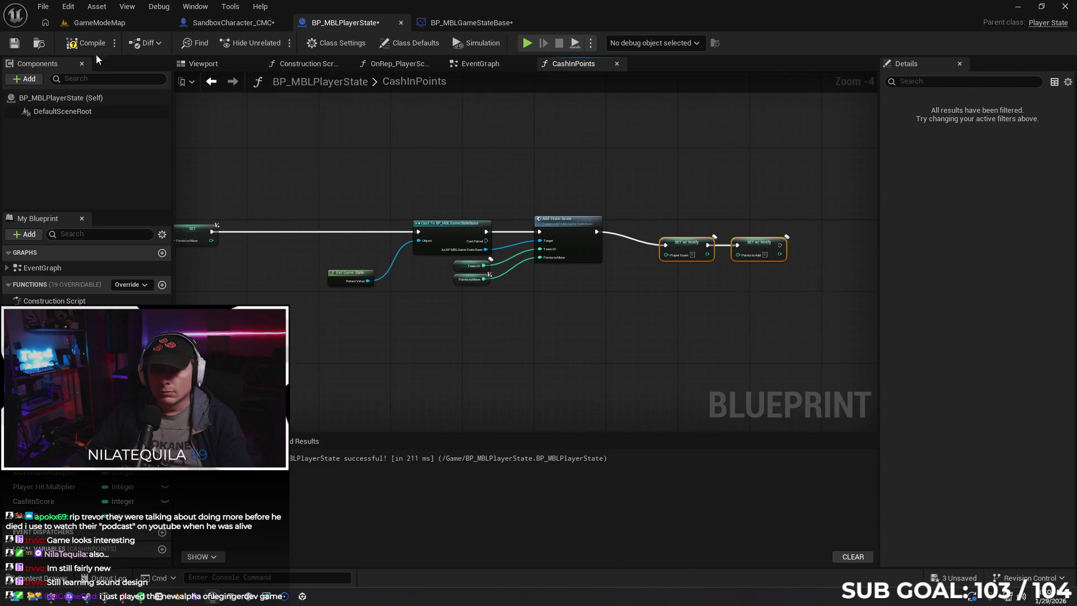
key(F7)
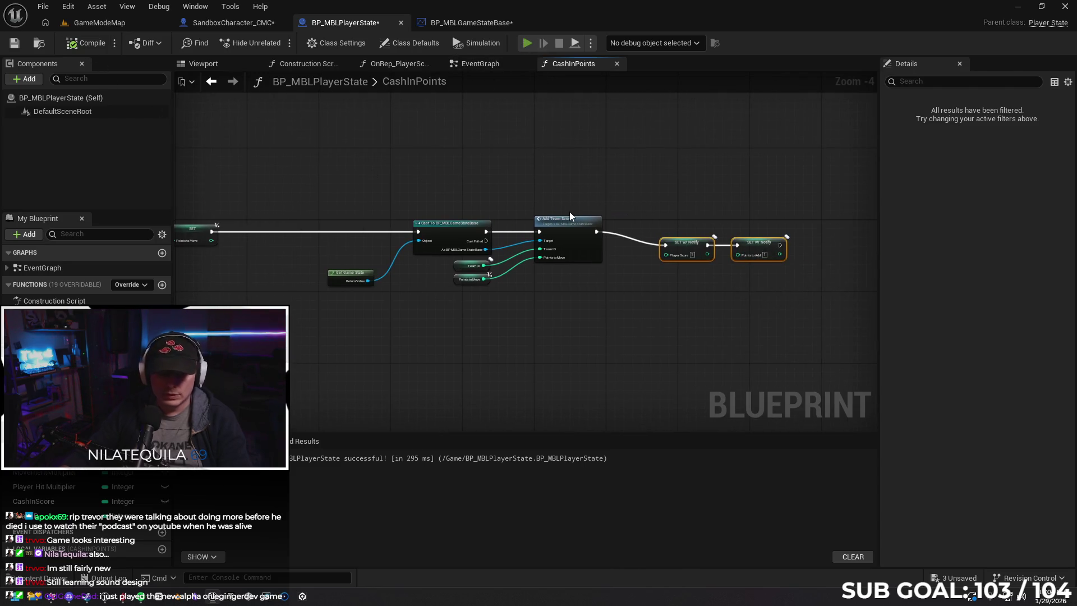
key(alt+p)
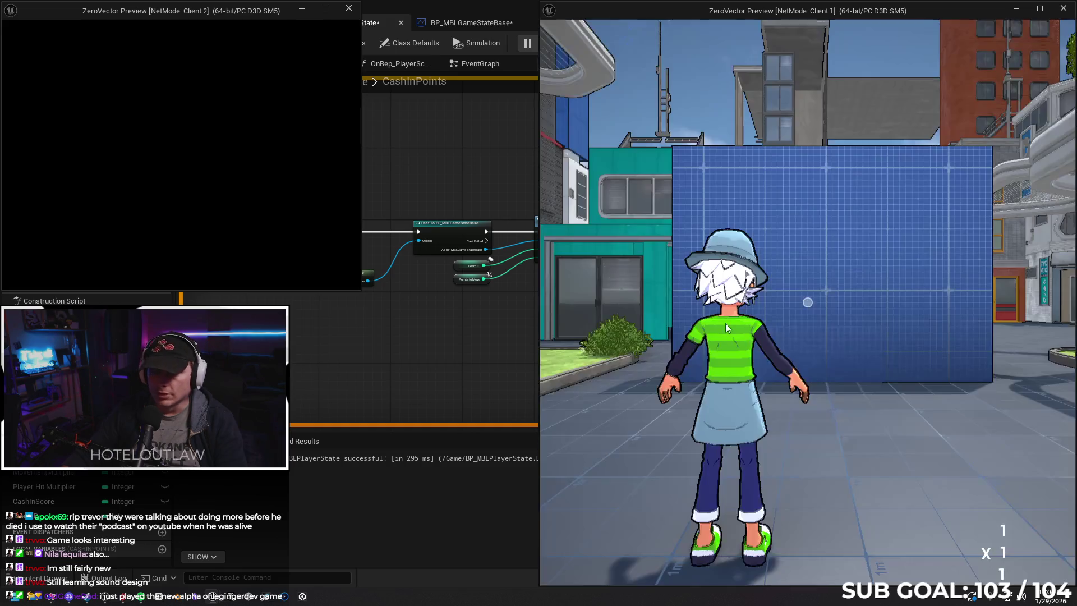
Run the Client 1 character toward the robot, stop PIE, and undo the pasted SET w/ Notify nodes.
click(728, 323)
key(w)
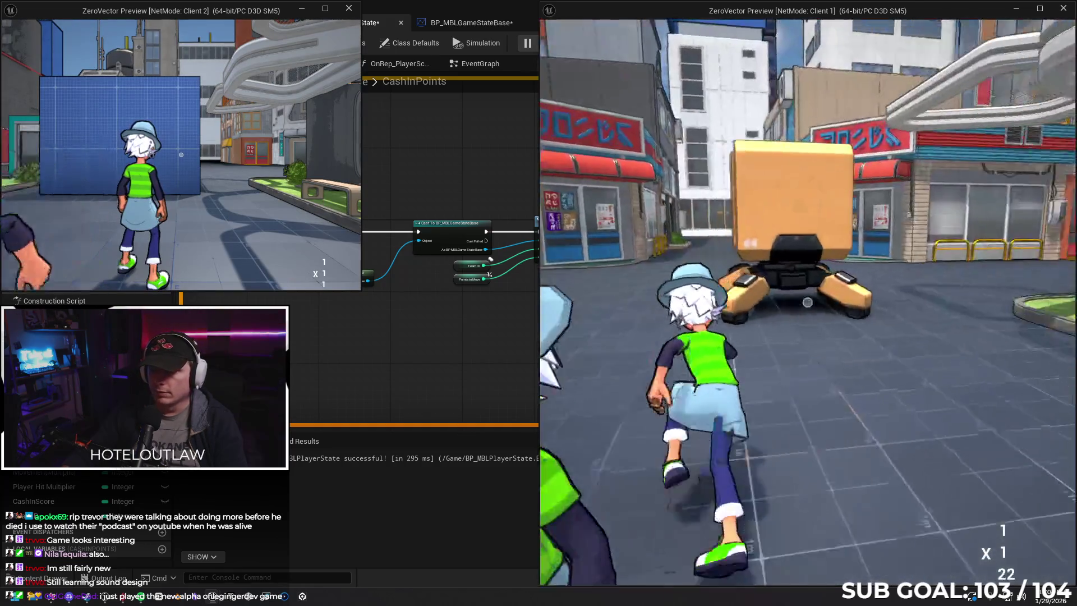
key(w)
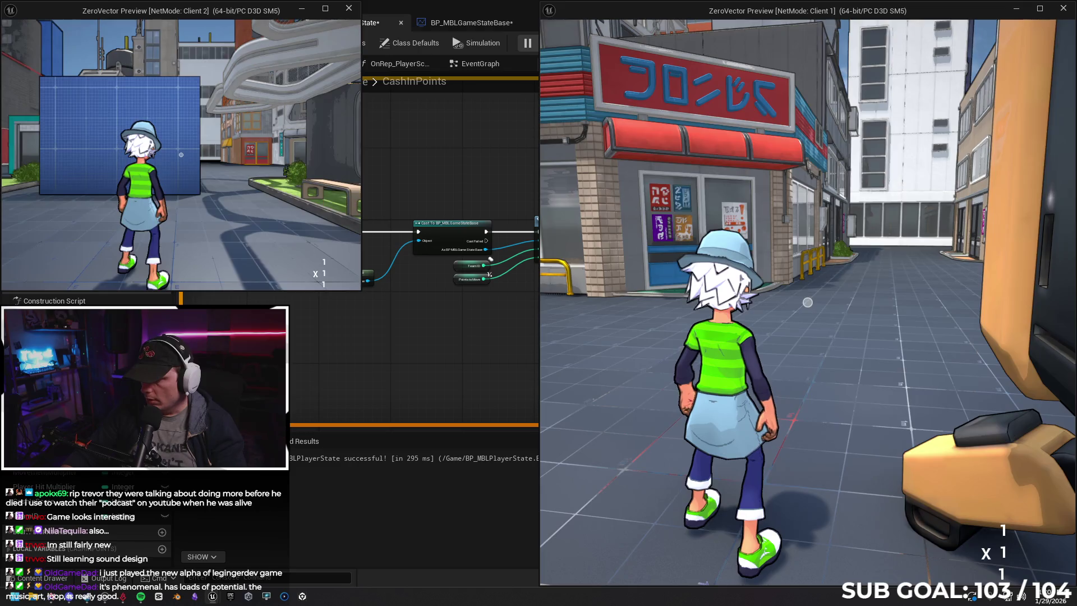
key(Escape)
key(ctrl+z)
key(ctrl+z)
key(ctrl+z)
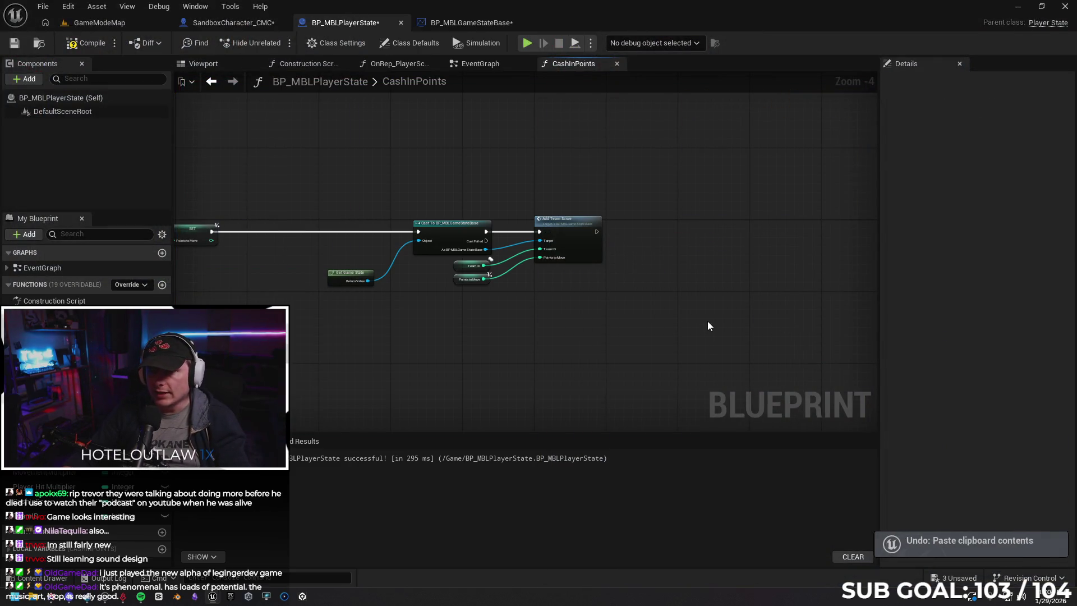
Undo one more CashInPoints edit, then inspect the character blueprint's UpdateMovementScore function.
key(ctrl+z)
key(ctrl+z)
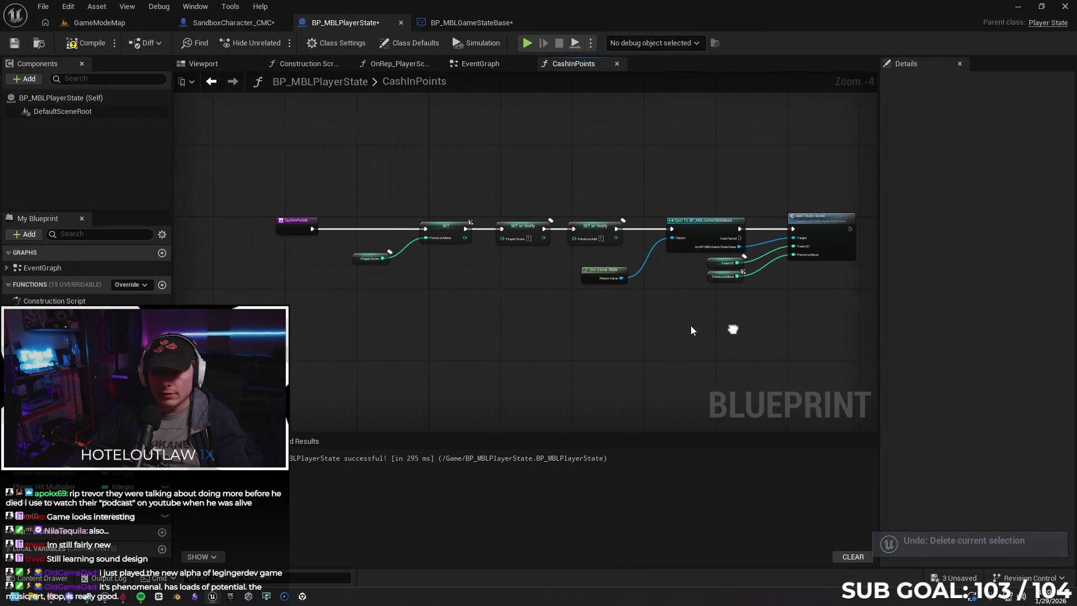
click(220, 24)
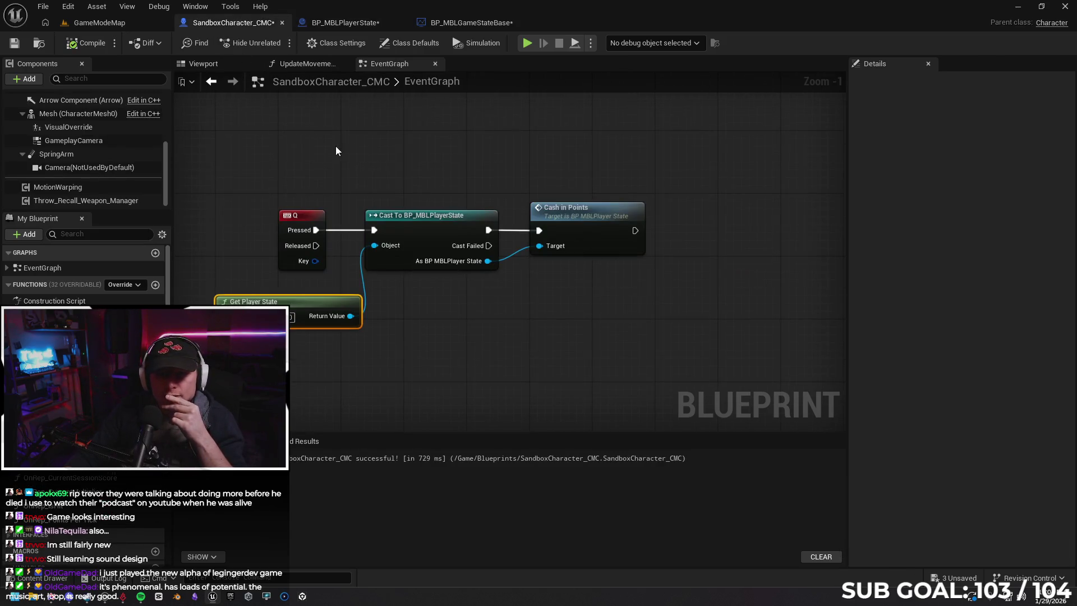
drag(336, 146, 395, 157)
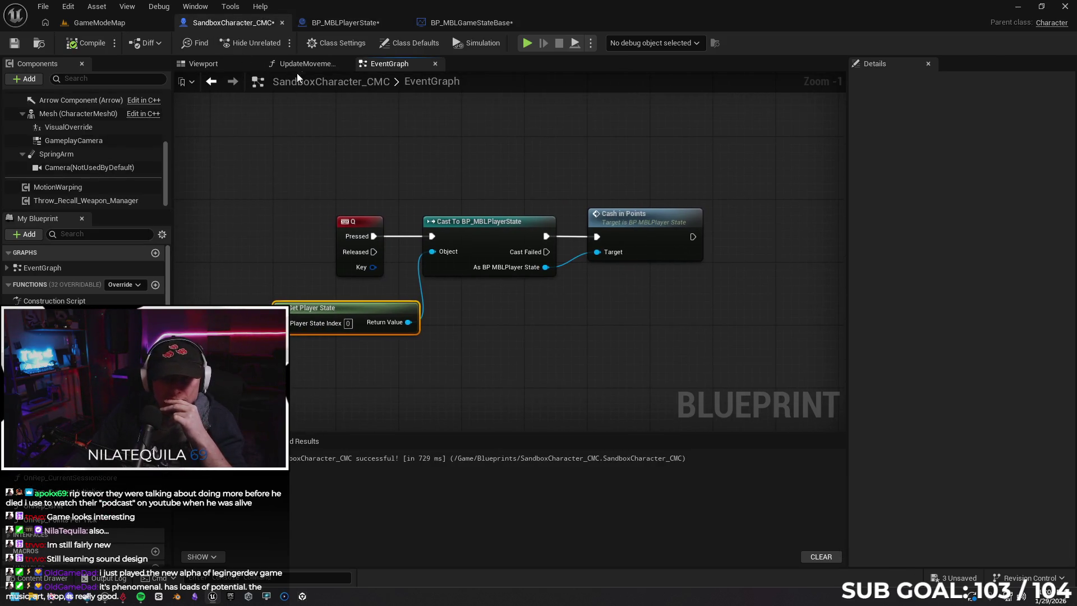
click(306, 64)
mouse_move(460, 194)
mouse_down()
mouse_move(481, 189)
mouse_move(512, 209)
mouse_move(595, 206)
mouse_up()
mouse_move(596, 205)
mouse_down()
mouse_move(641, 192)
mouse_move(582, 204)
mouse_move(415, 204)
mouse_up()
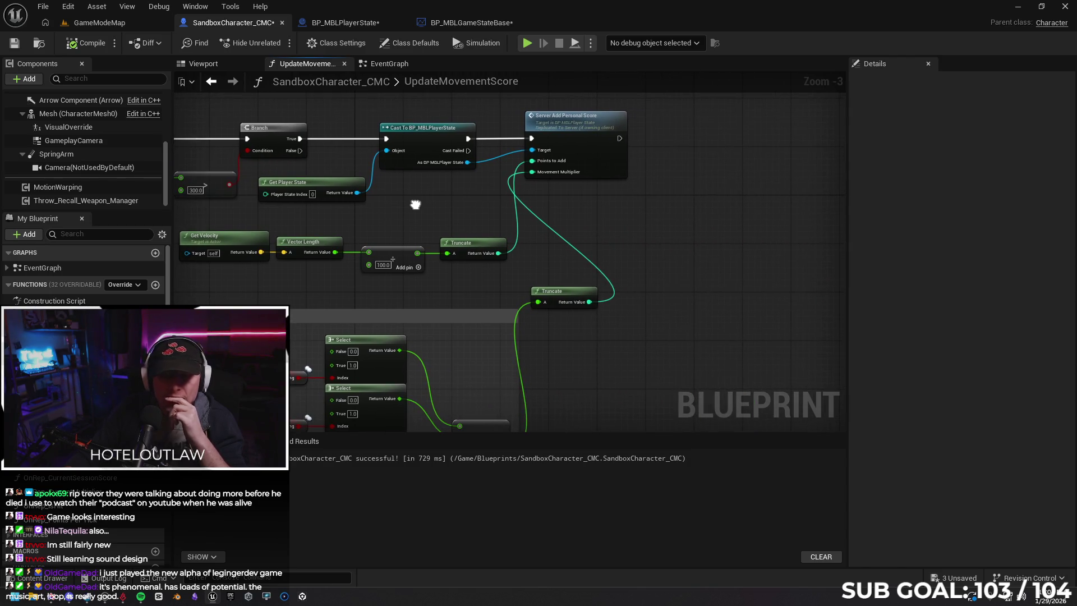
drag(415, 204, 471, 202)
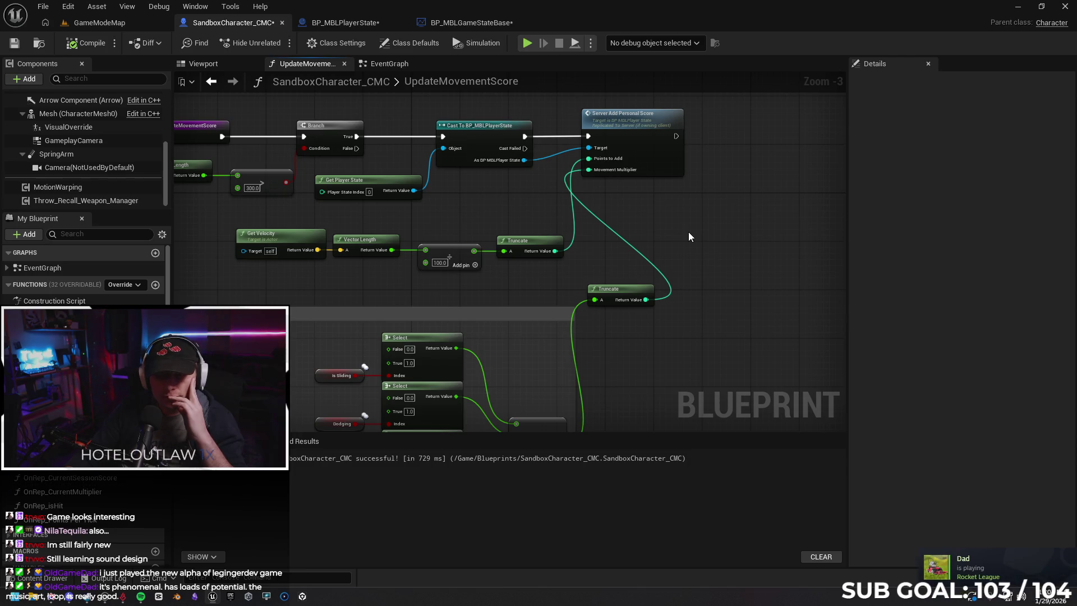
click(344, 64)
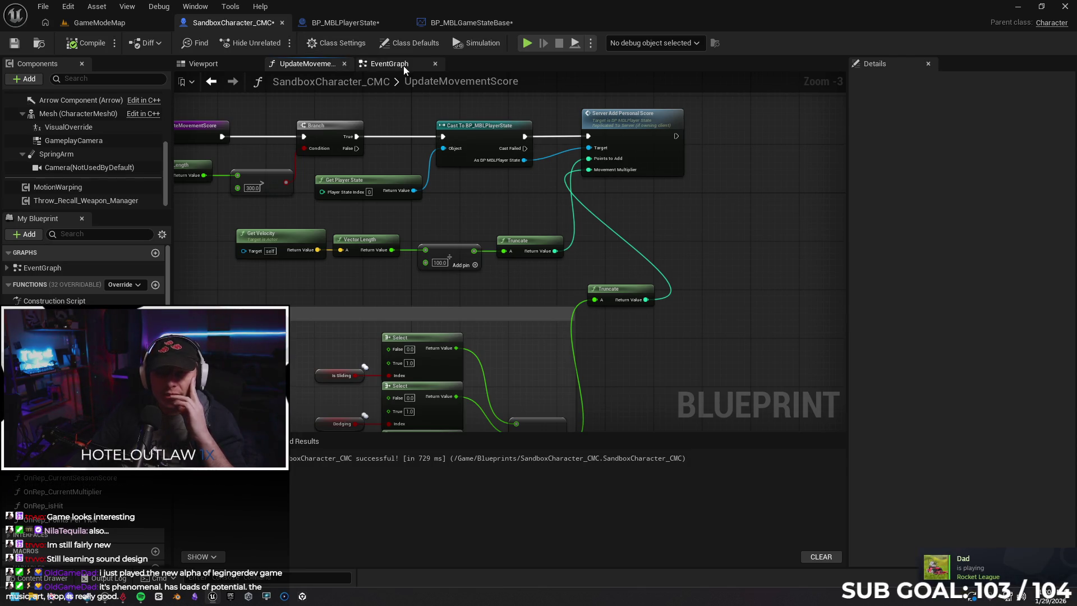
Review the game state and player state graphs, including OnRep_PlayerScore, ending on the server score events.
click(345, 22)
click(473, 25)
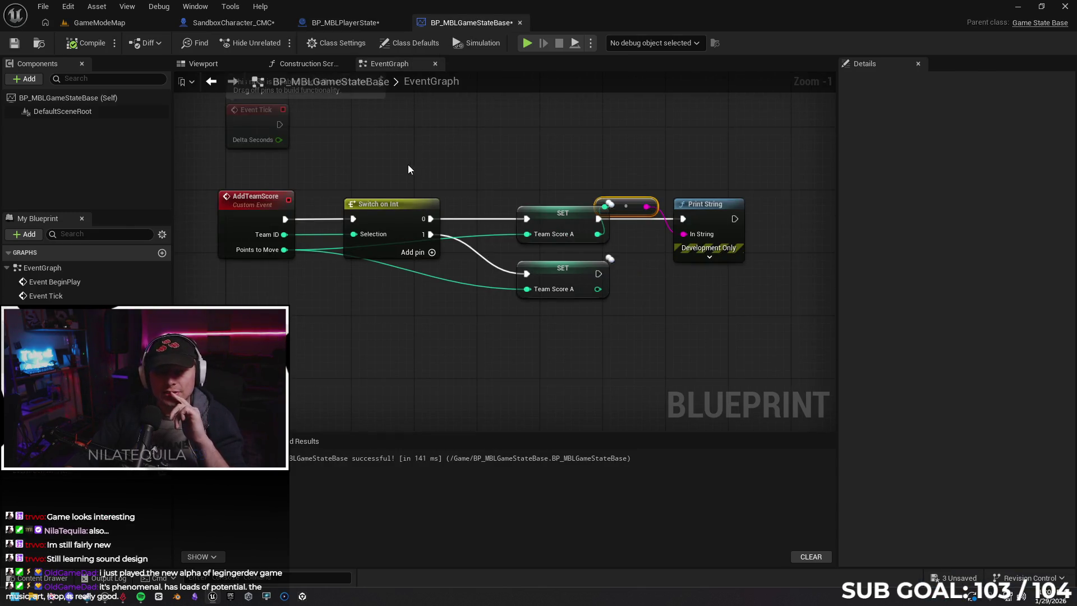
click(353, 24)
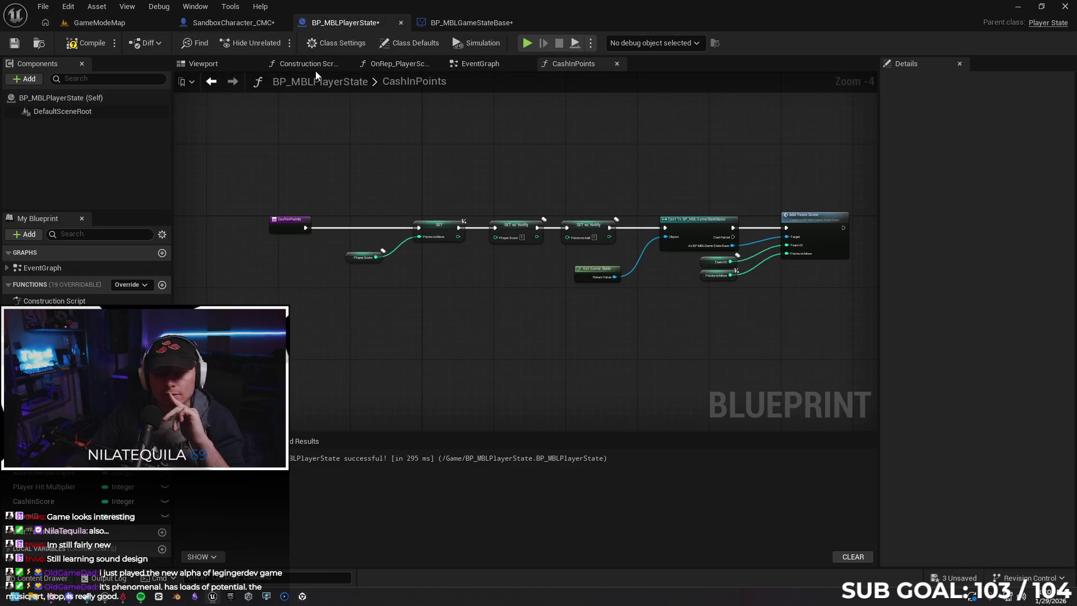
click(399, 64)
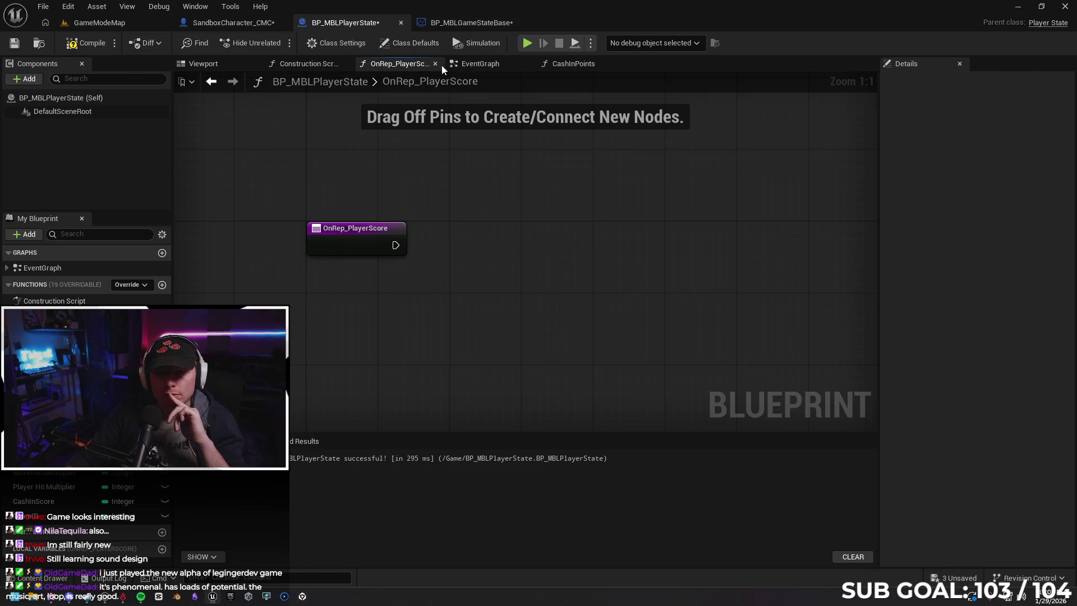
click(480, 63)
drag(176, 230, 402, 222)
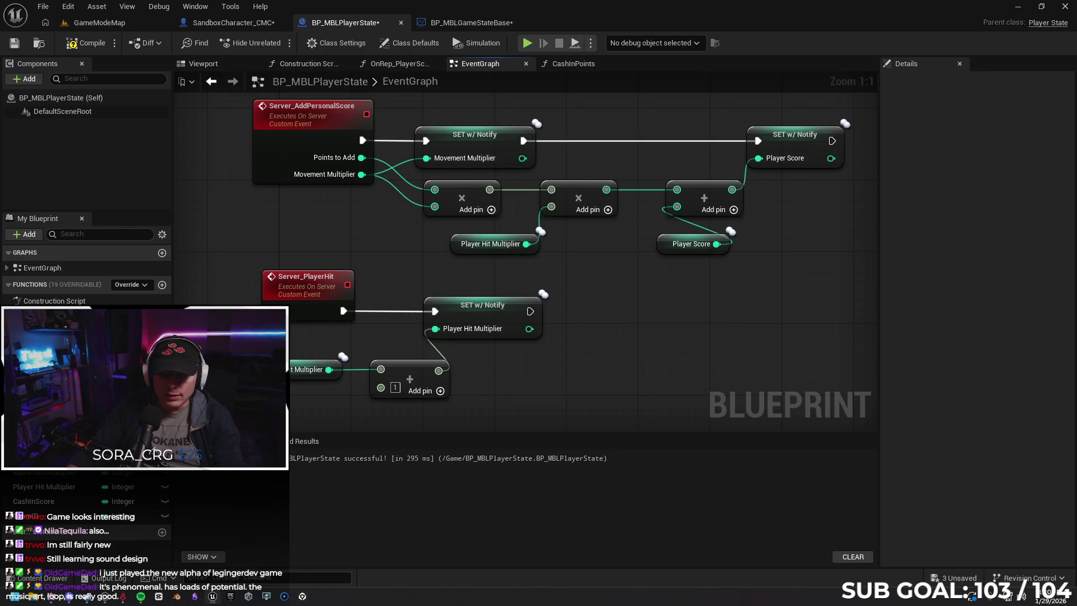
Feed a Points to Add getter into Server_AddPersonalScore's multiply node and compile.
mouse_move(44, 457)
mouse_down()
mouse_move(286, 233)
mouse_move(318, 219)
mouse_up()
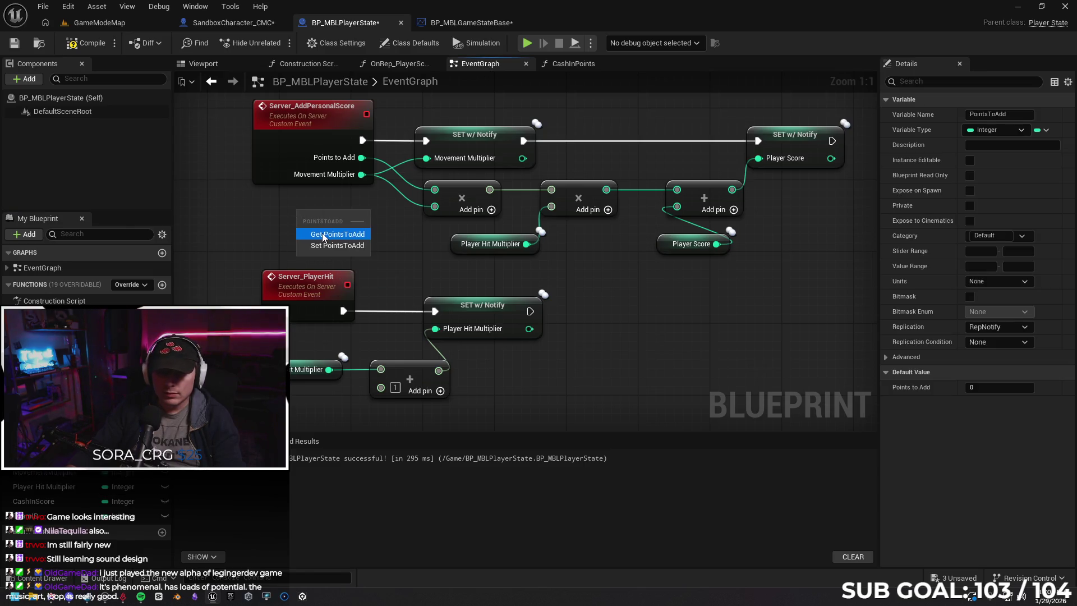
click(323, 234)
drag(306, 124, 252, 124)
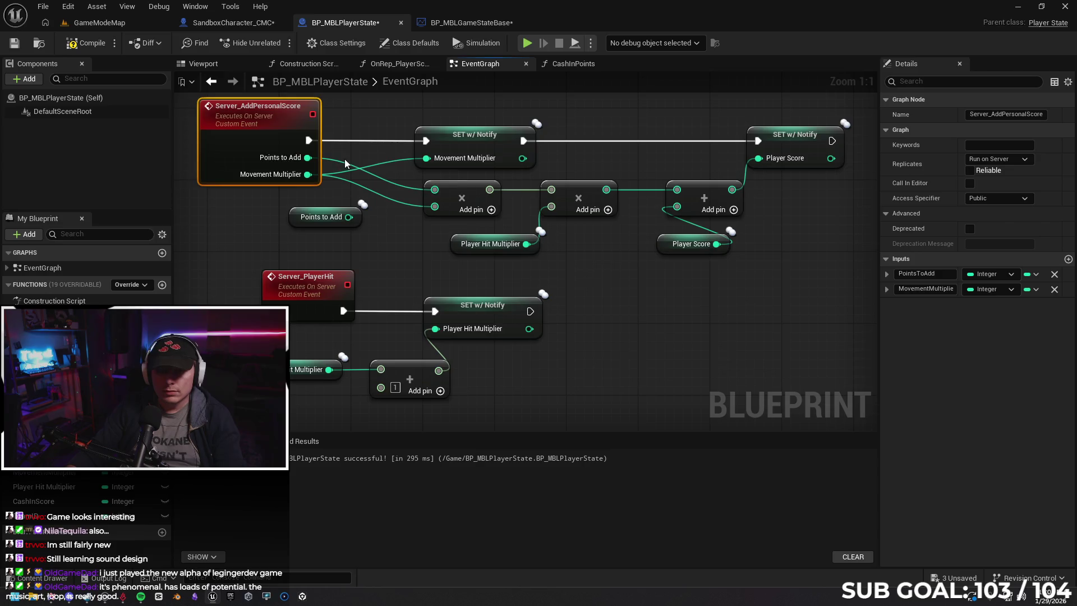
drag(348, 217, 431, 206)
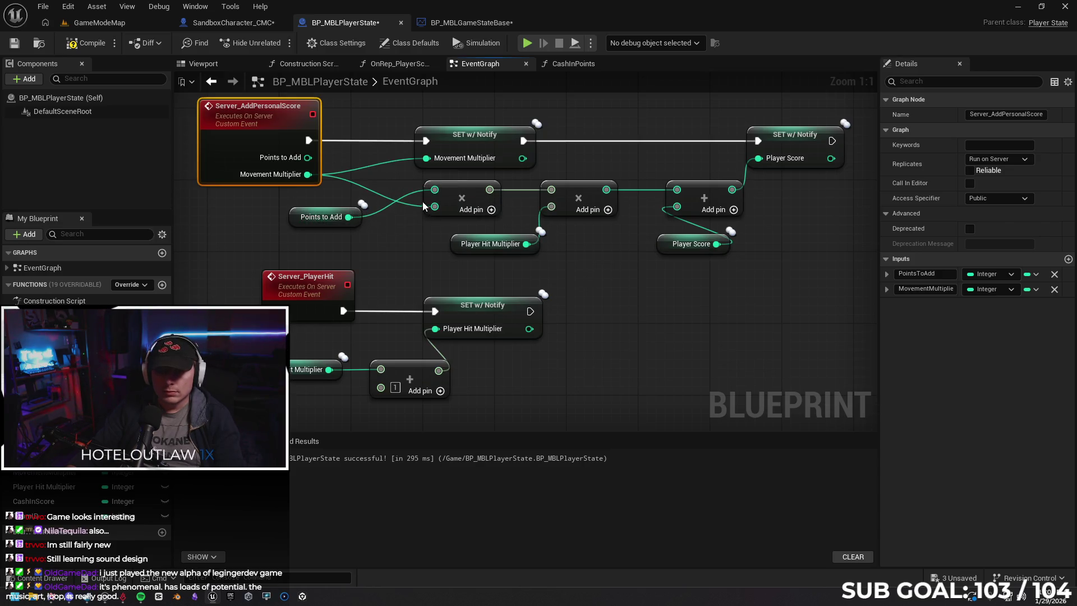
click(85, 42)
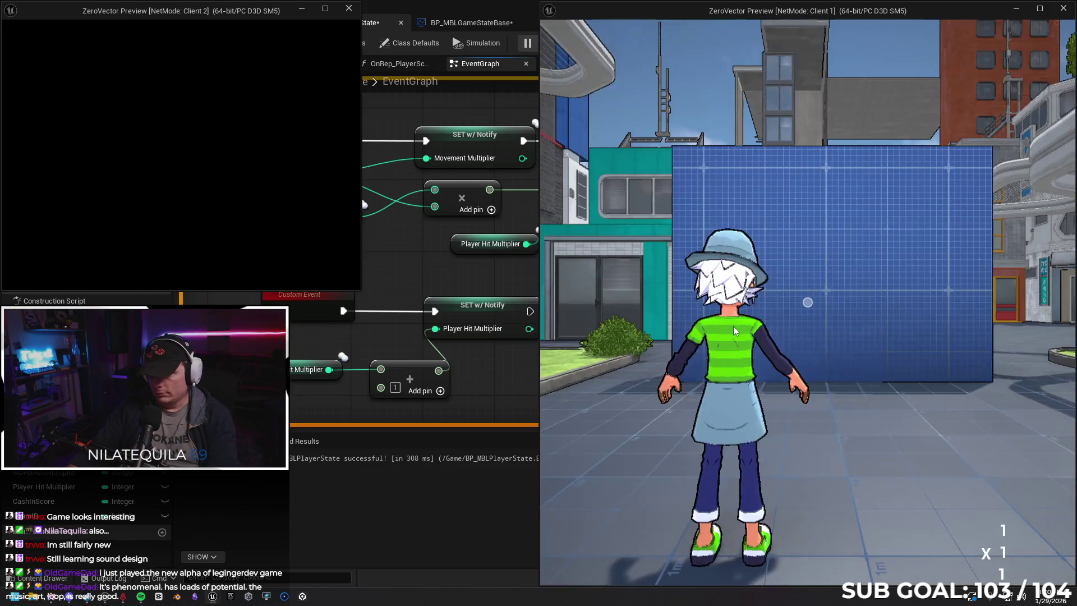
Run a quick Client 1 test moving toward the other player, then stop it.
click(734, 330)
key(w)
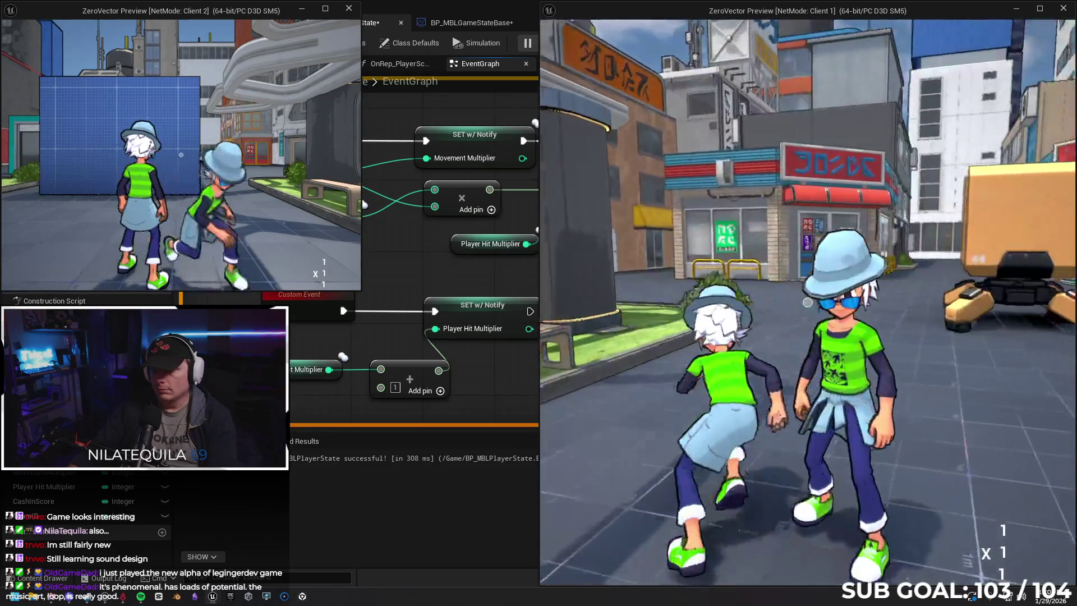
key(Escape)
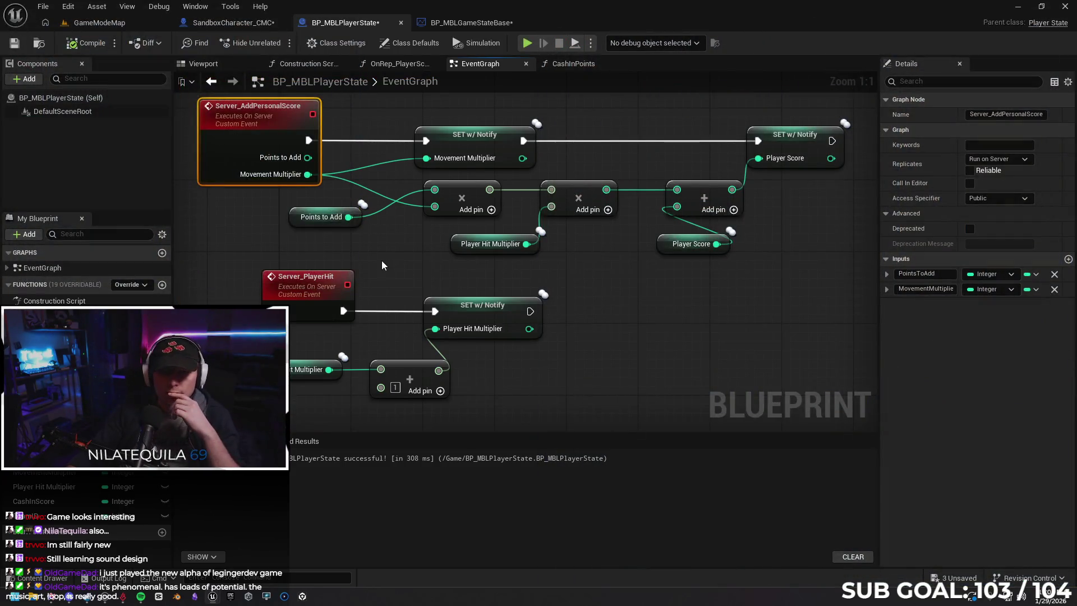
drag(382, 261, 516, 273)
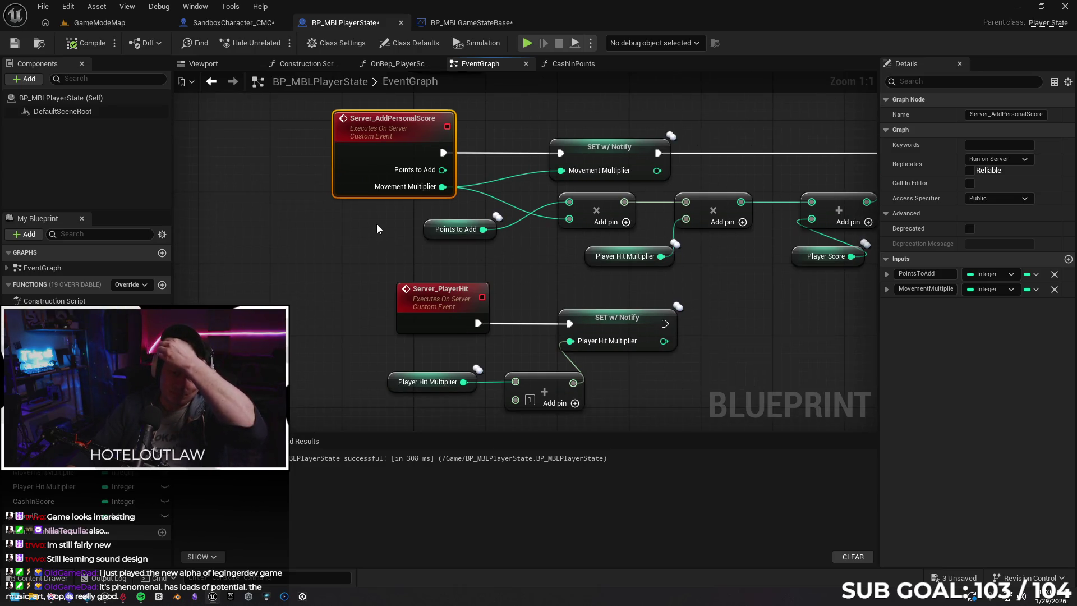
Add a SET Points to Add node off the event's input and place it right after the event.
drag(413, 170, 492, 170)
text(set point)
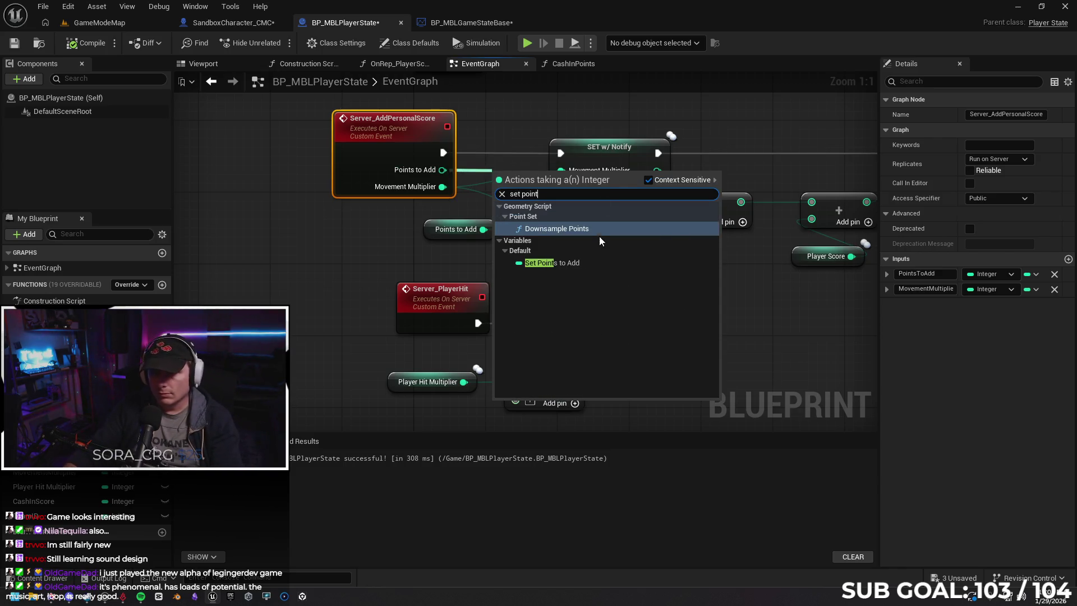
click(603, 263)
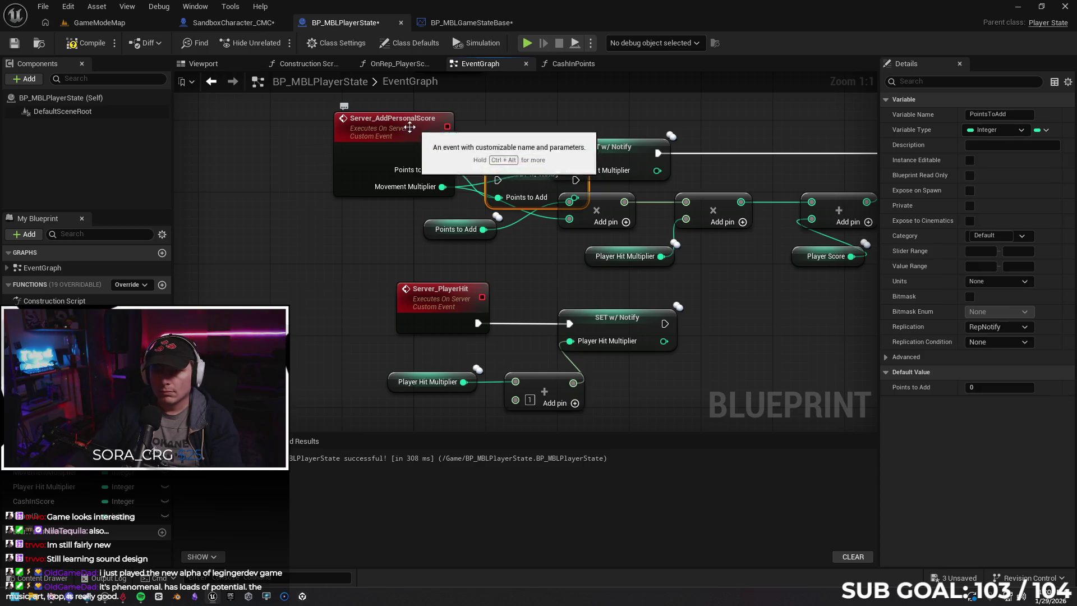
drag(418, 139, 312, 132)
drag(549, 187, 454, 154)
Wire event → SET Points to Add → SET Movement Multiplier, compile, and launch a two-client test.
drag(350, 153, 426, 154)
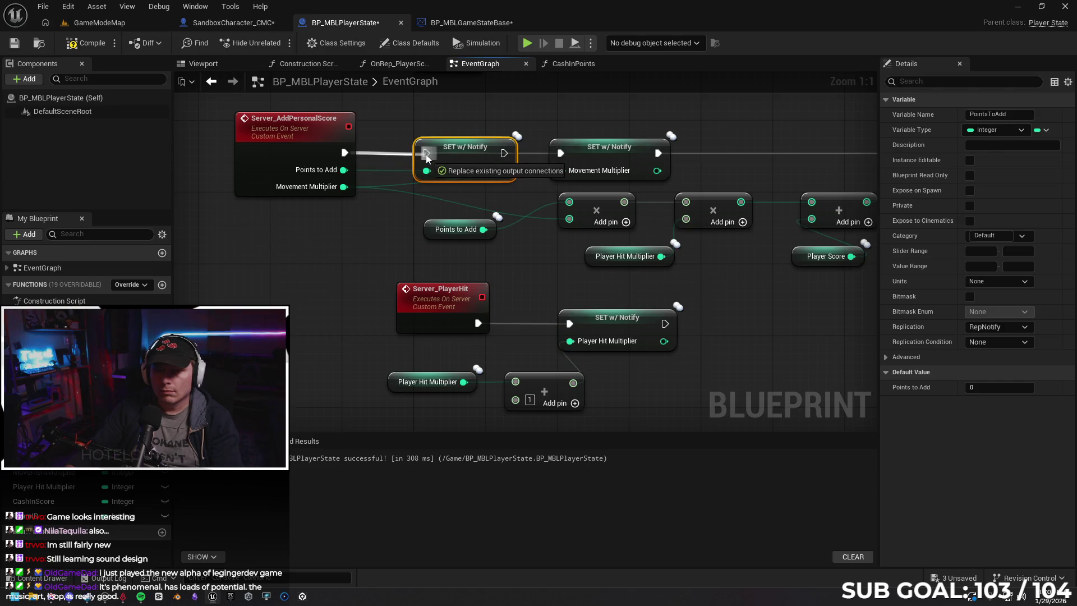
drag(504, 153, 563, 152)
click(85, 42)
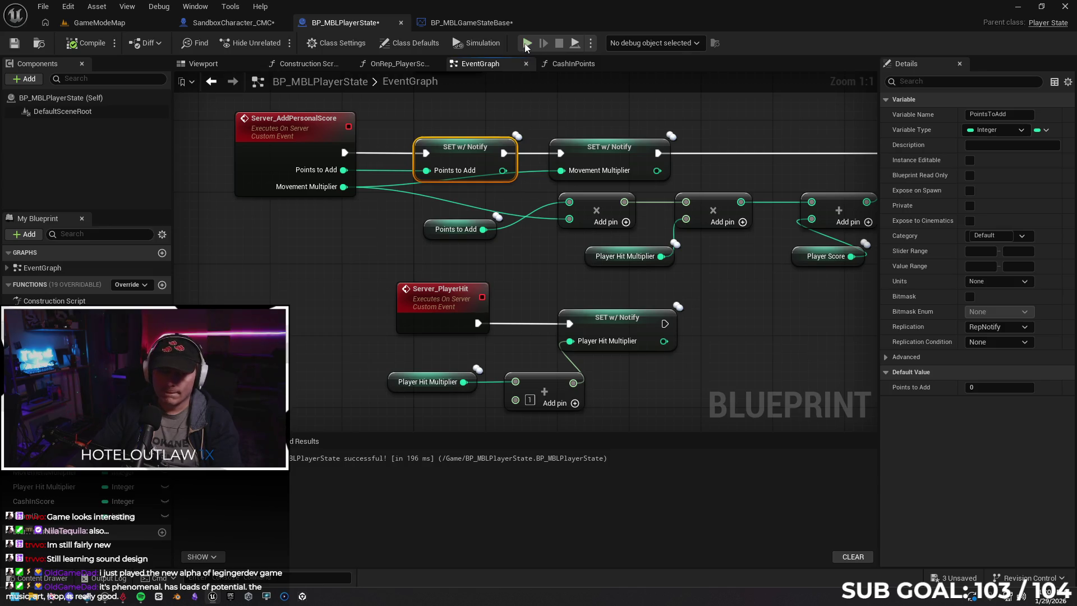
key(alt+p)
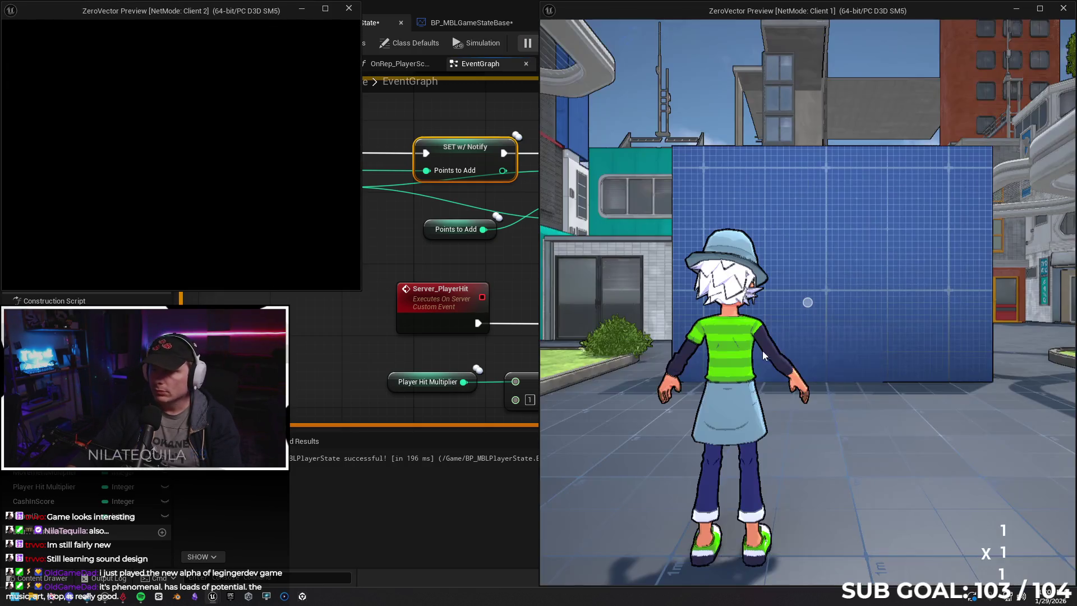
Run the Client 1 character to build up movement points, cash them in, and end the session.
click(762, 351)
key(w)
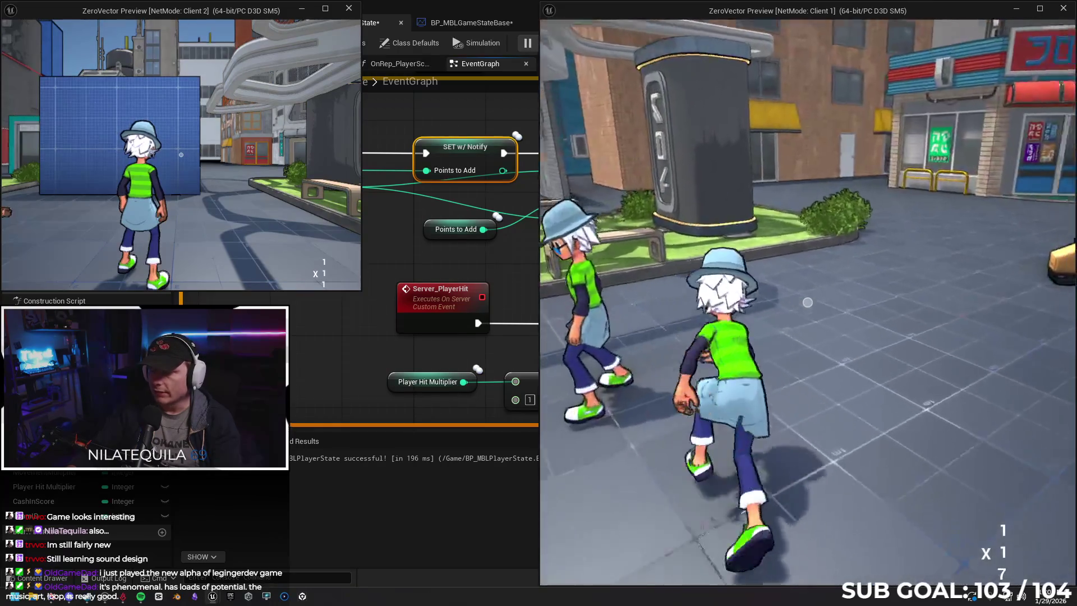
key(w)
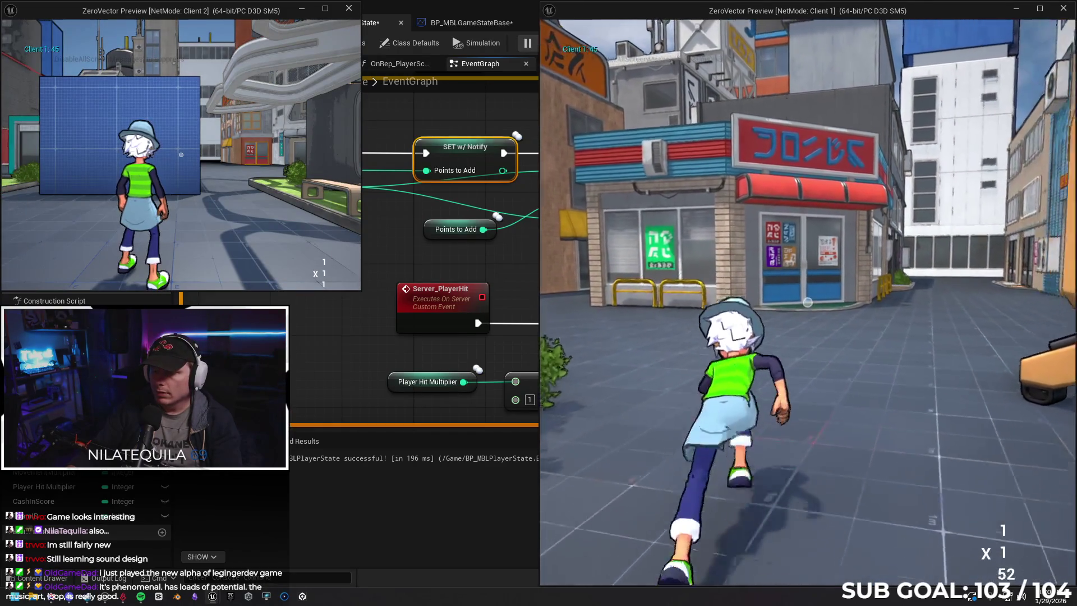
key(w)
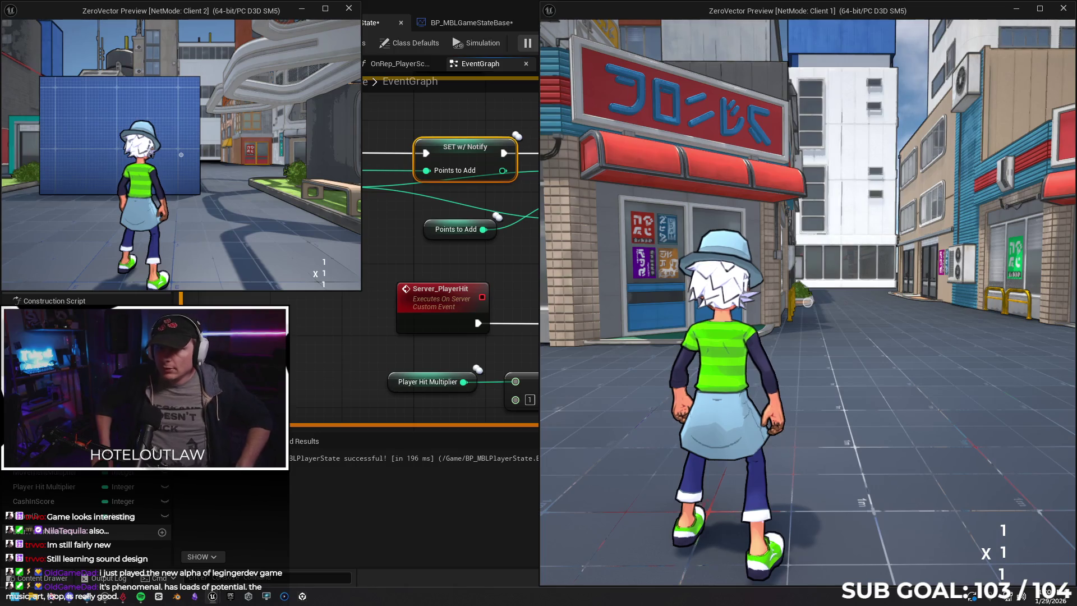
key(Escape)
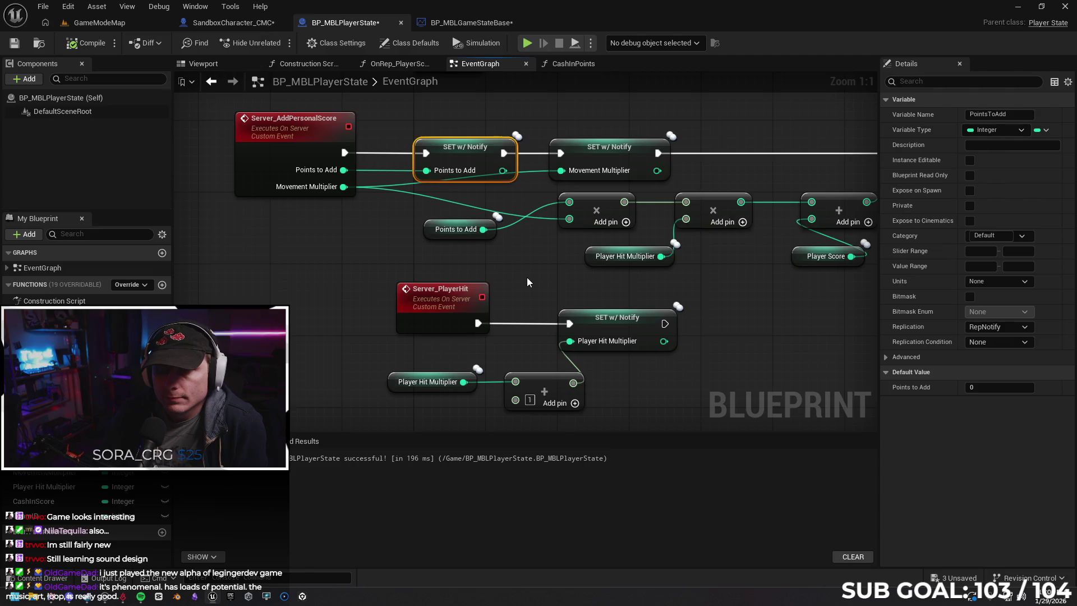
Undo the Points to Add setter and multiply rewiring, delete the unused getter, and recompile.
drag(527, 277, 473, 282)
key(ctrl+z)
key(ctrl+z)
key(ctrl+z)
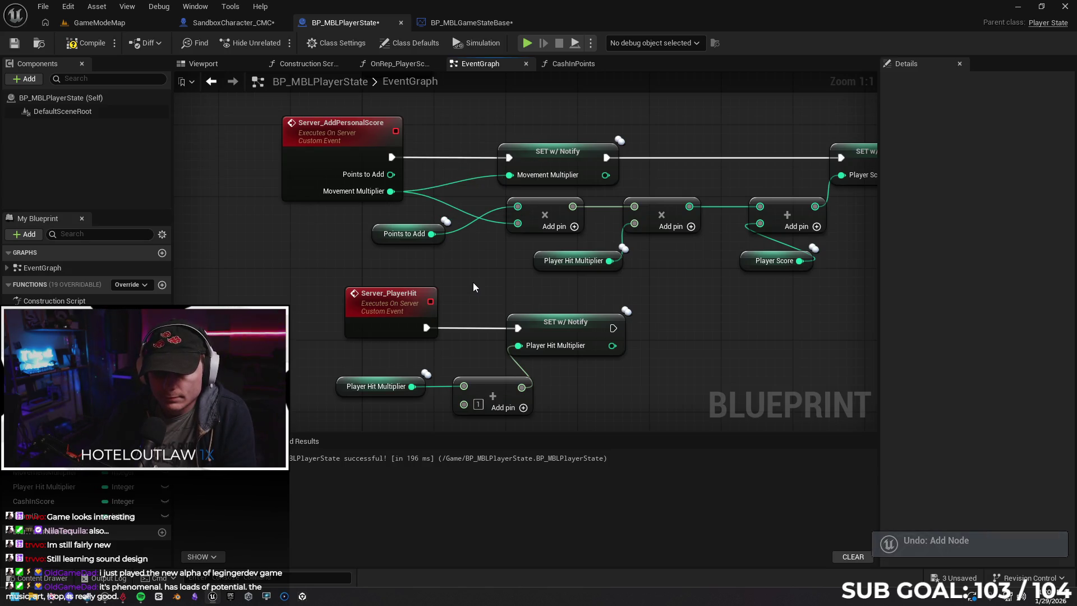
key(ctrl+z)
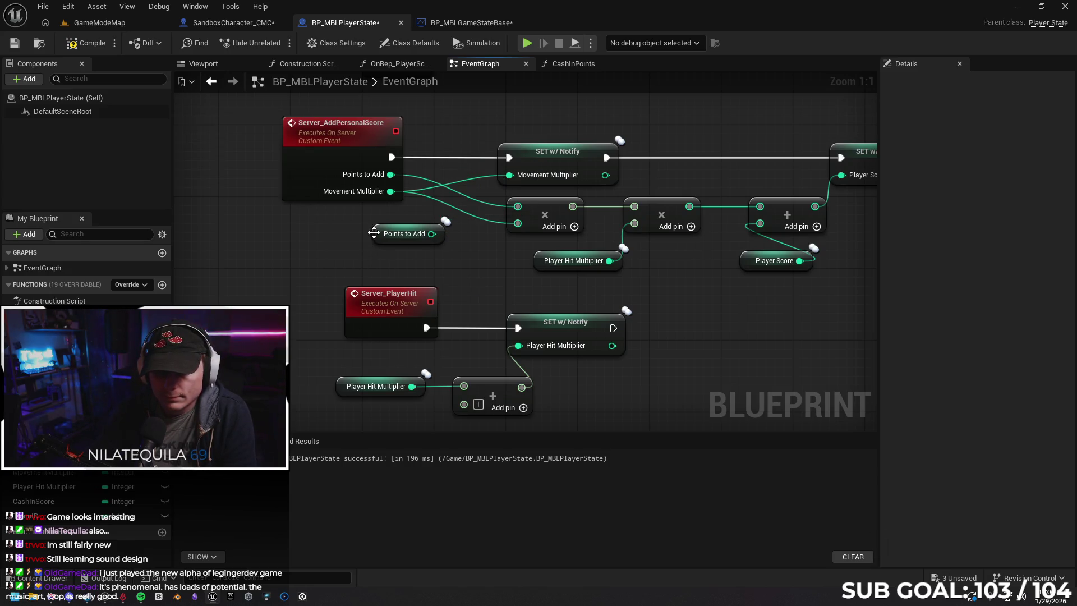
click(379, 232)
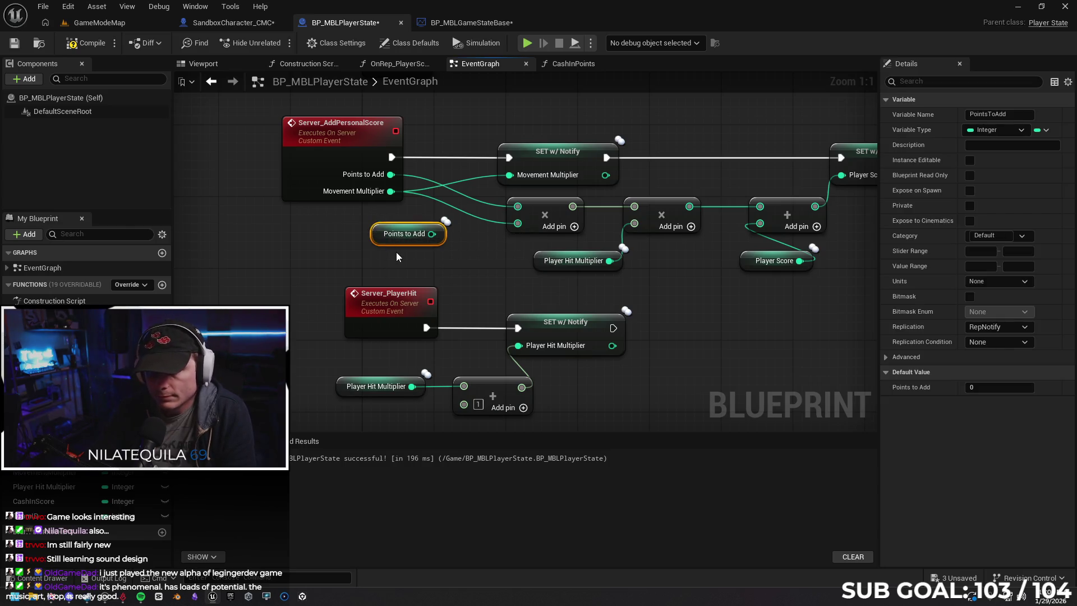
key(Delete)
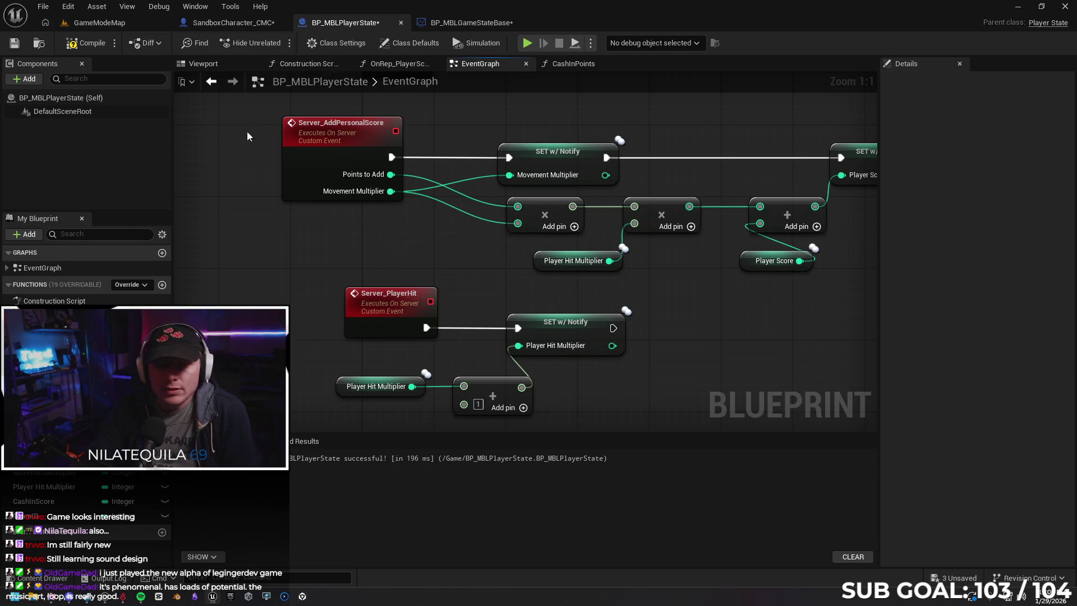
click(86, 43)
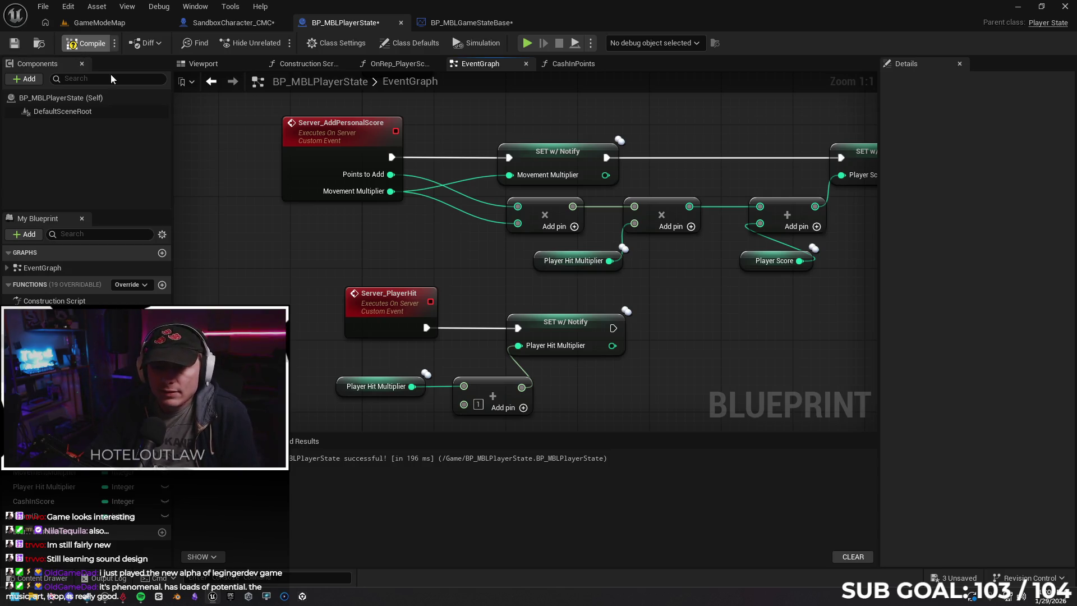
Print Points to Add after SET Player Score and launch a two-client test.
drag(738, 343, 405, 352)
drag(582, 163, 667, 162)
text(oints)
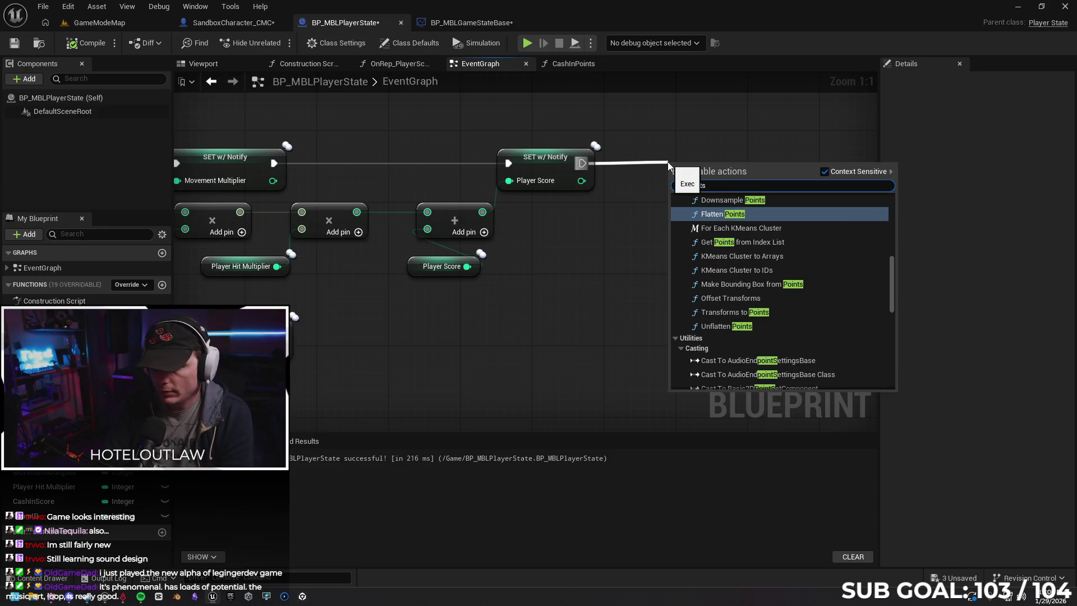
key(BackSpace)
key(BackSpace)
key(BackSpace)
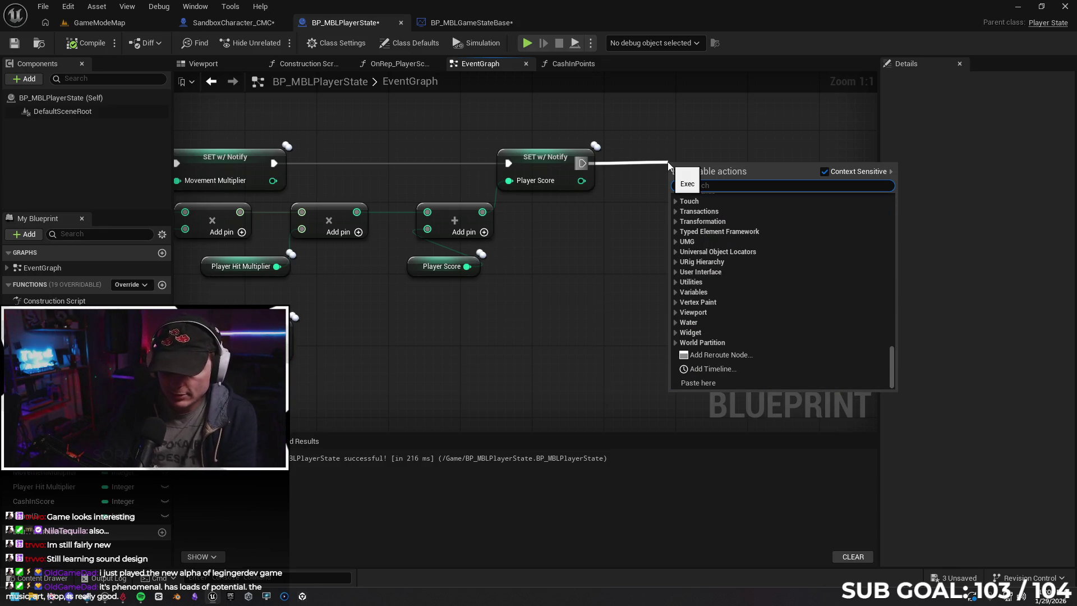
text(rint)
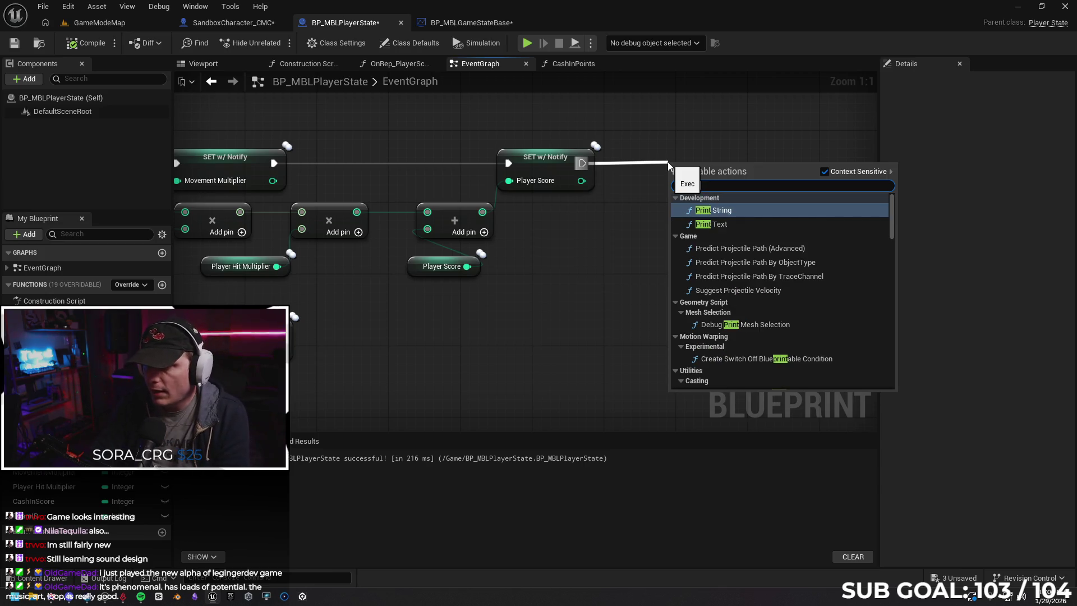
key(Return)
mouse_move(50, 497)
mouse_down()
mouse_move(311, 390)
mouse_move(679, 198)
mouse_up()
click(605, 262)
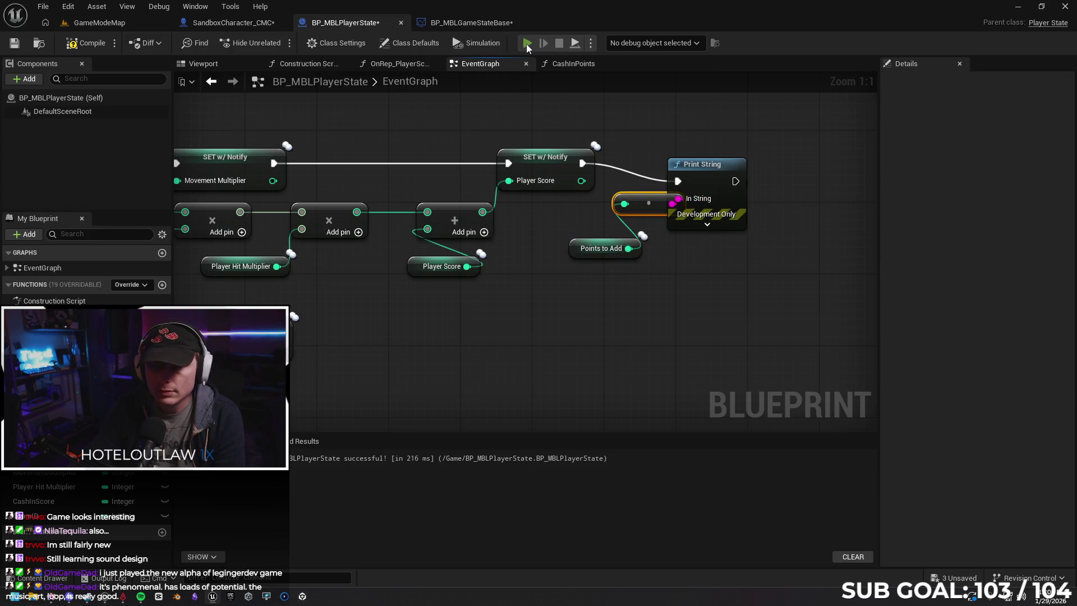
key(alt+p)
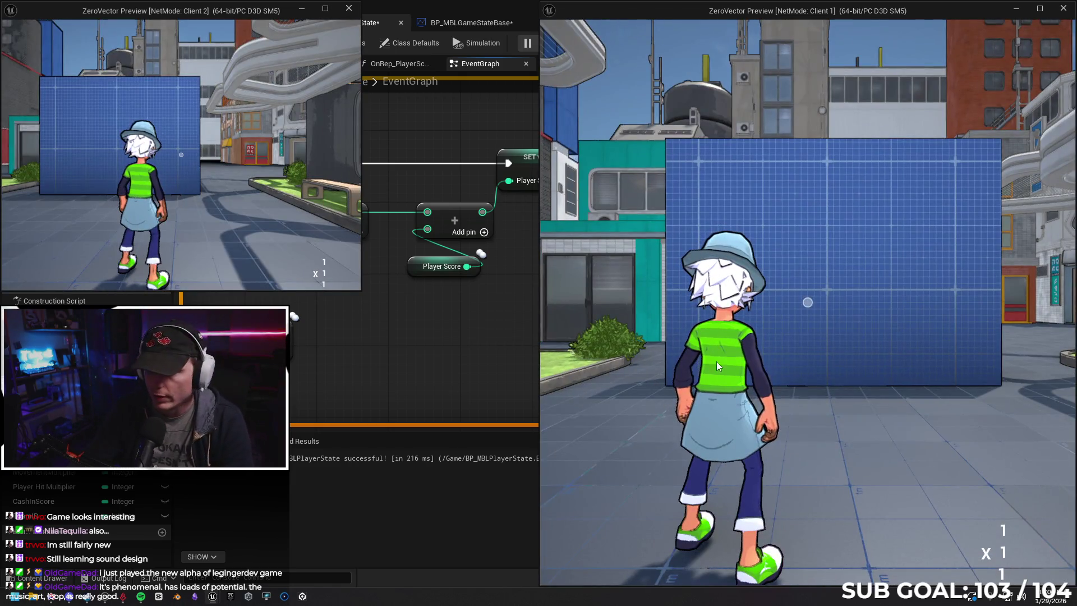
Run the Client 1 character briefly, then stop the play session.
click(719, 366)
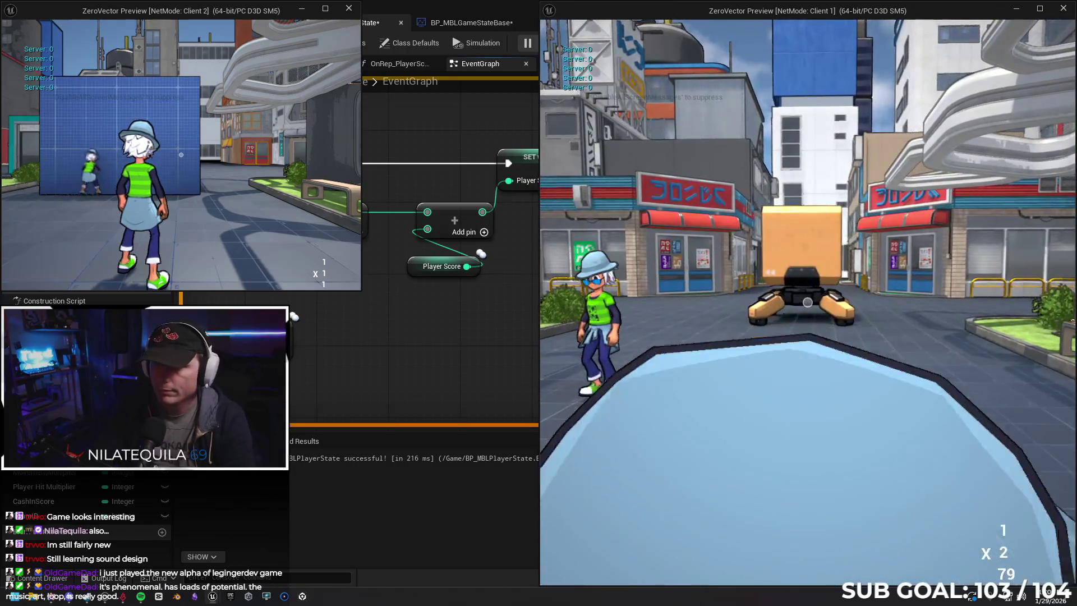
key(w)
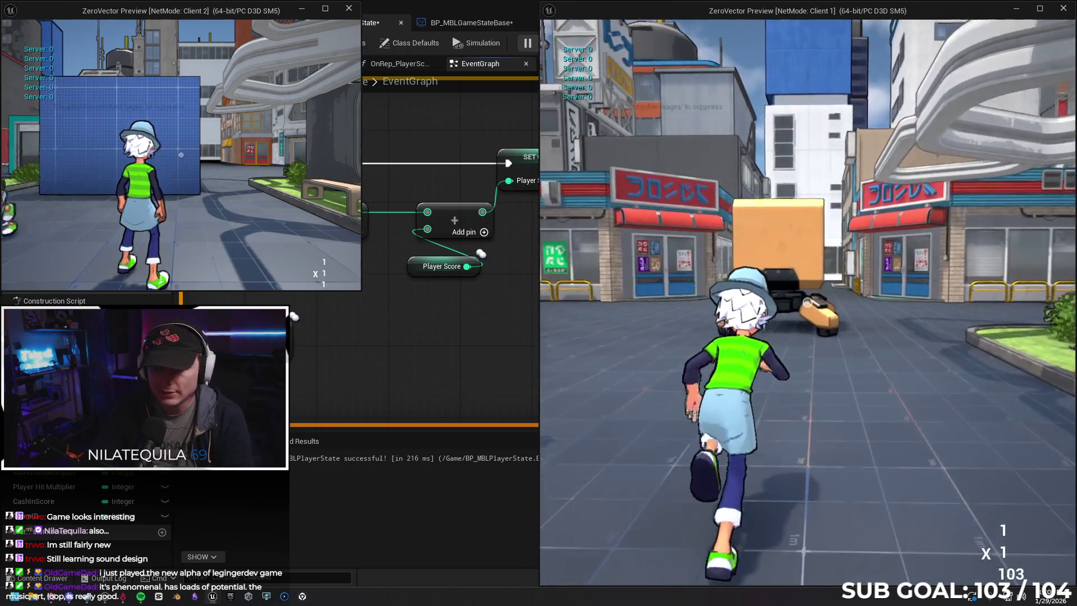
key(Escape)
Inspect the Points to Add, Player Score and Player Hit Multiplier getters and Points to Add's default value.
drag(535, 315, 641, 304)
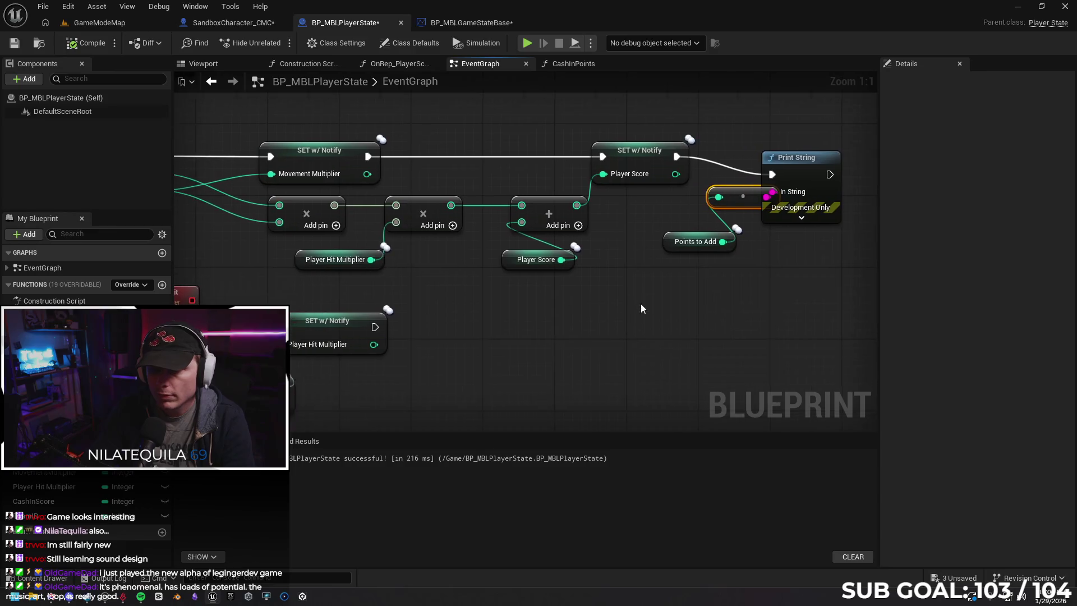
click(668, 244)
click(544, 257)
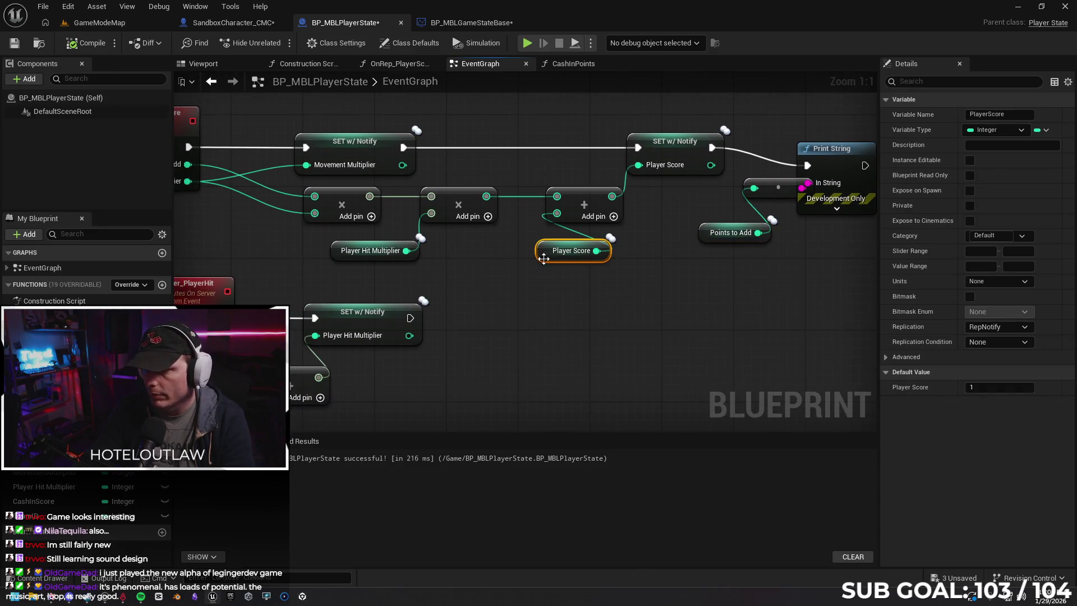
drag(331, 265, 446, 252)
click(457, 241)
drag(606, 301, 411, 307)
click(622, 227)
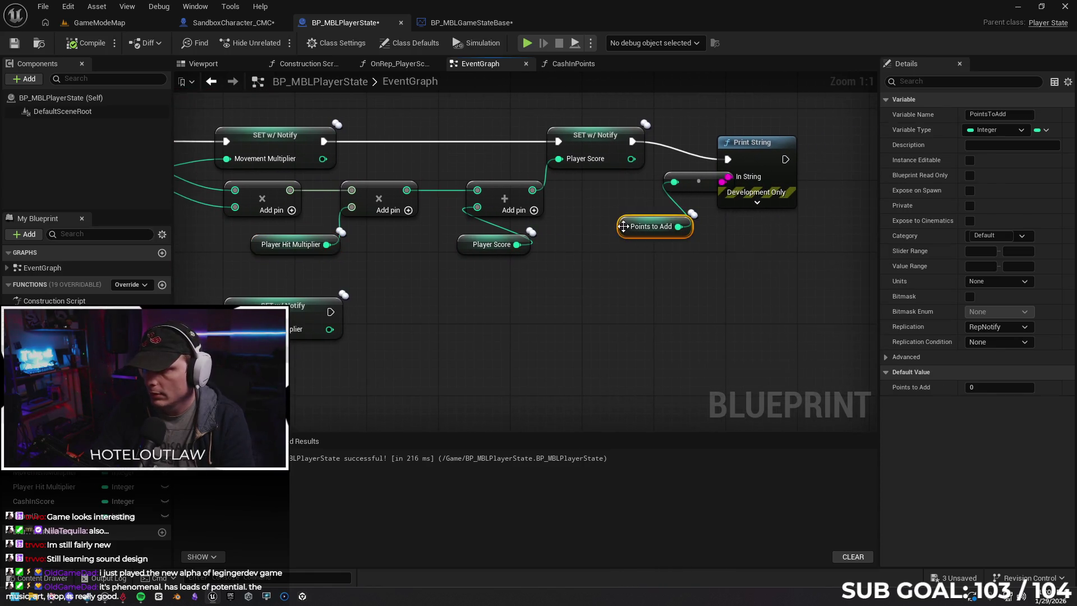
mouse_move(596, 270)
mouse_down()
mouse_move(577, 275)
mouse_move(840, 252)
mouse_move(560, 298)
mouse_move(757, 303)
mouse_move(653, 317)
mouse_move(815, 313)
mouse_move(705, 317)
mouse_move(654, 336)
mouse_up()
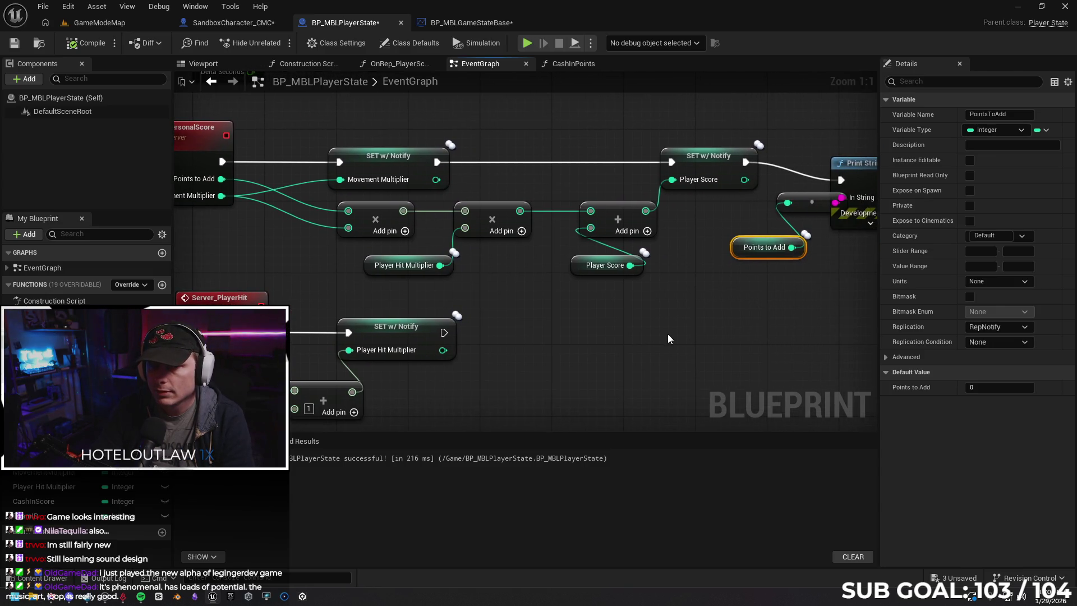
click(990, 388)
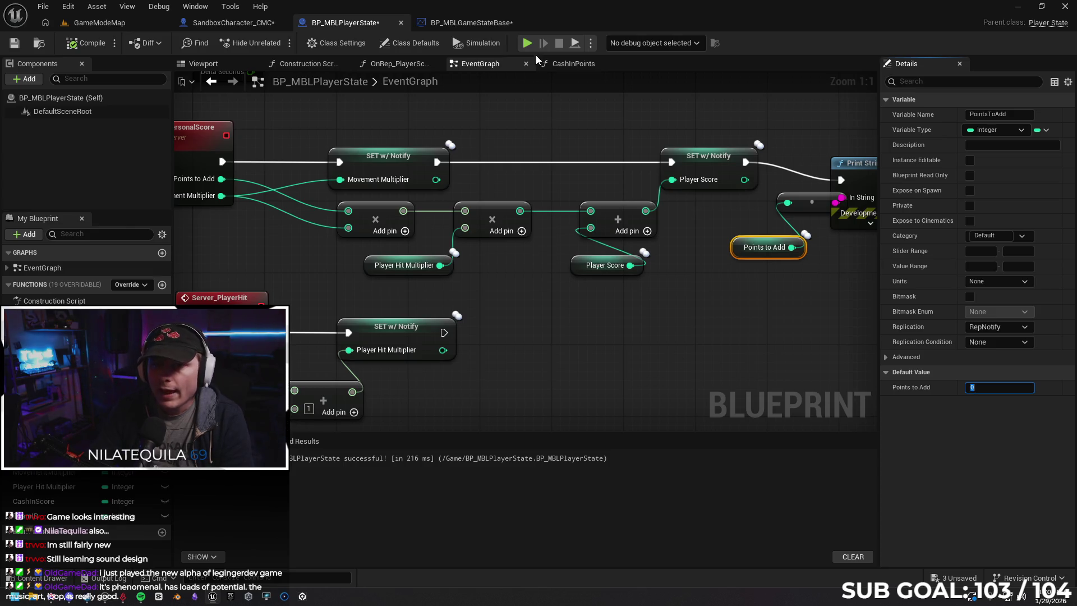
Run another two-client test, cashing in so Client 1 prints 126, then stop.
key(alt+p)
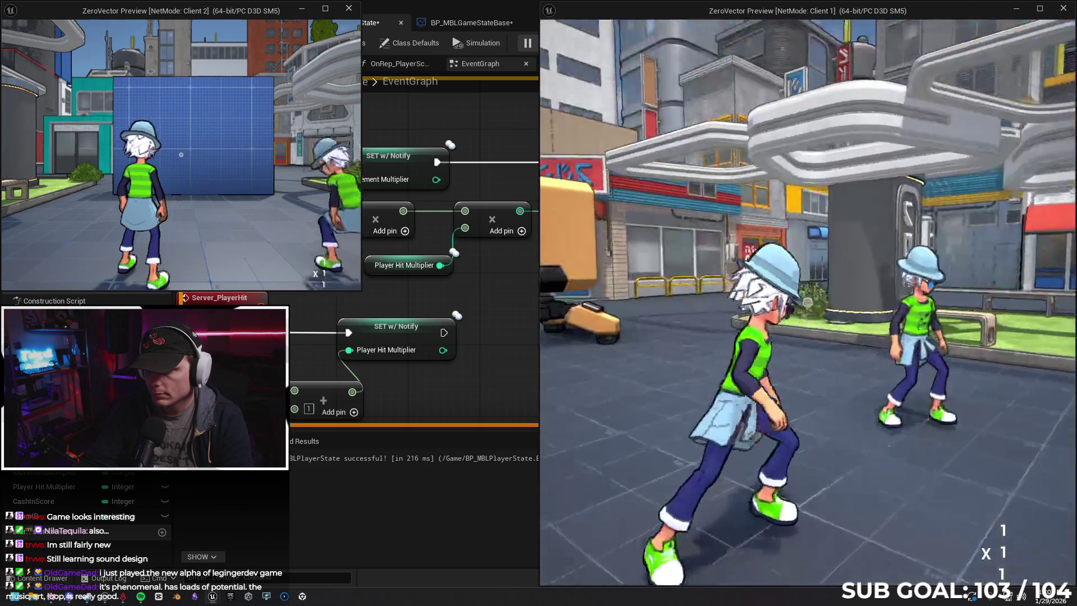
key(w)
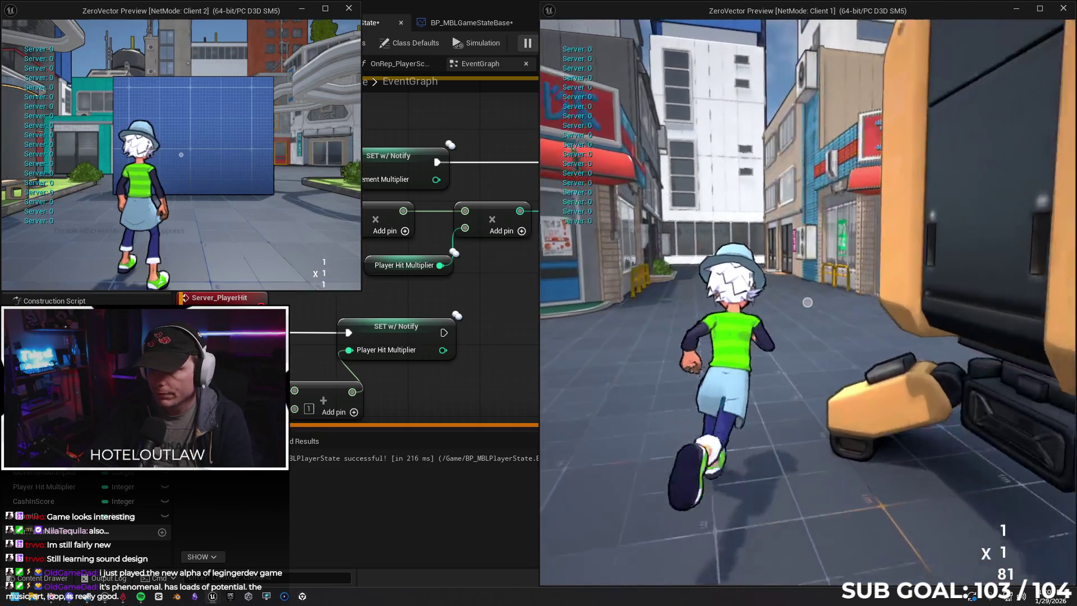
key(w)
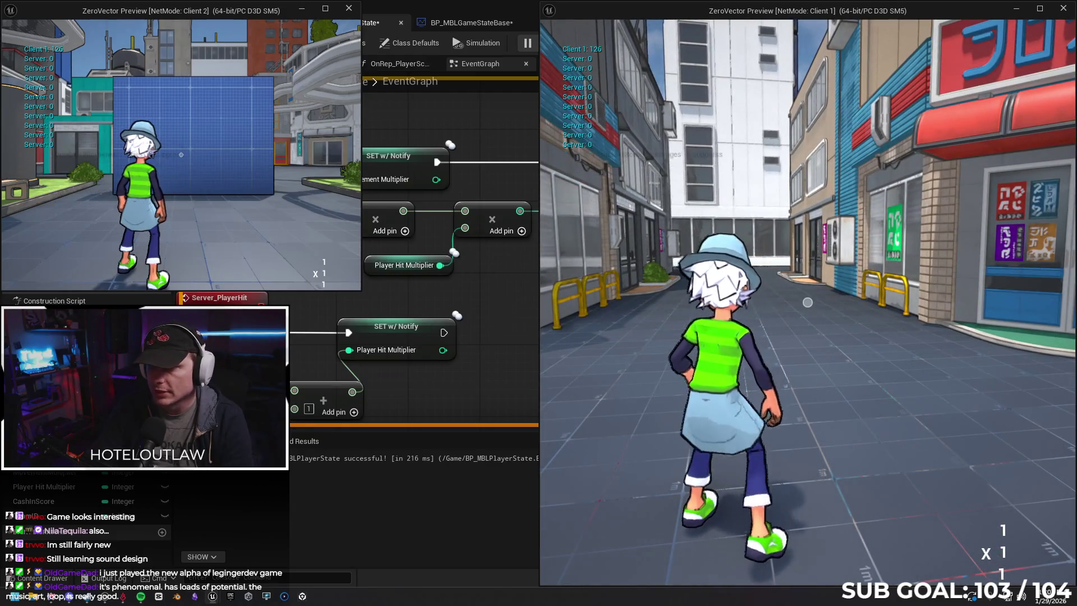
key(w)
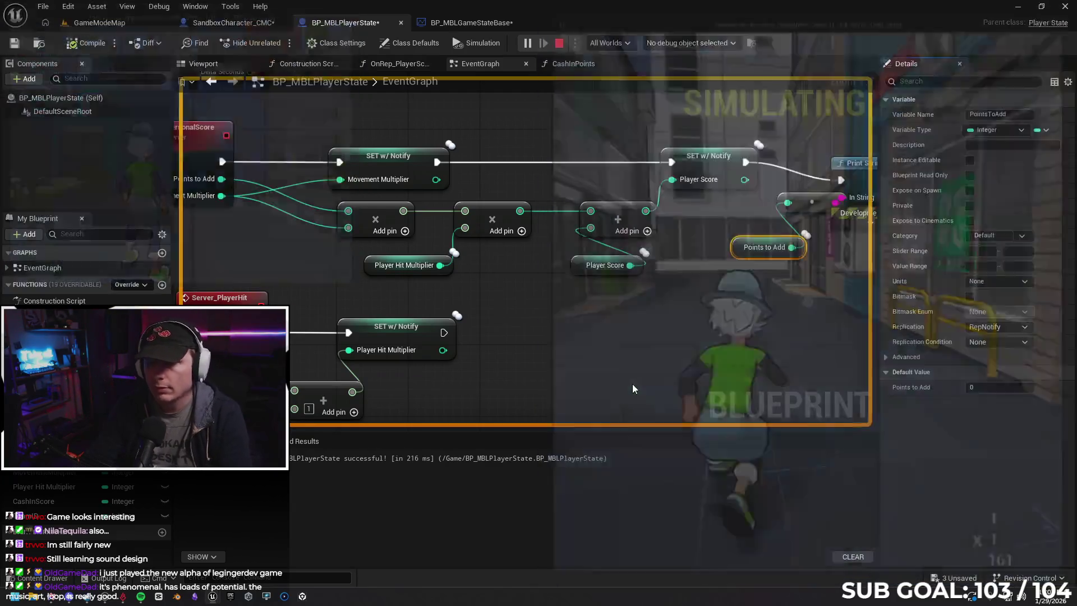
key(Escape)
Delete the Print String, conversion and Points to Add nodes, recompile, and save.
mouse_move(780, 312)
mouse_down()
mouse_move(674, 228)
mouse_move(714, 239)
mouse_up()
key(Delete)
click(87, 42)
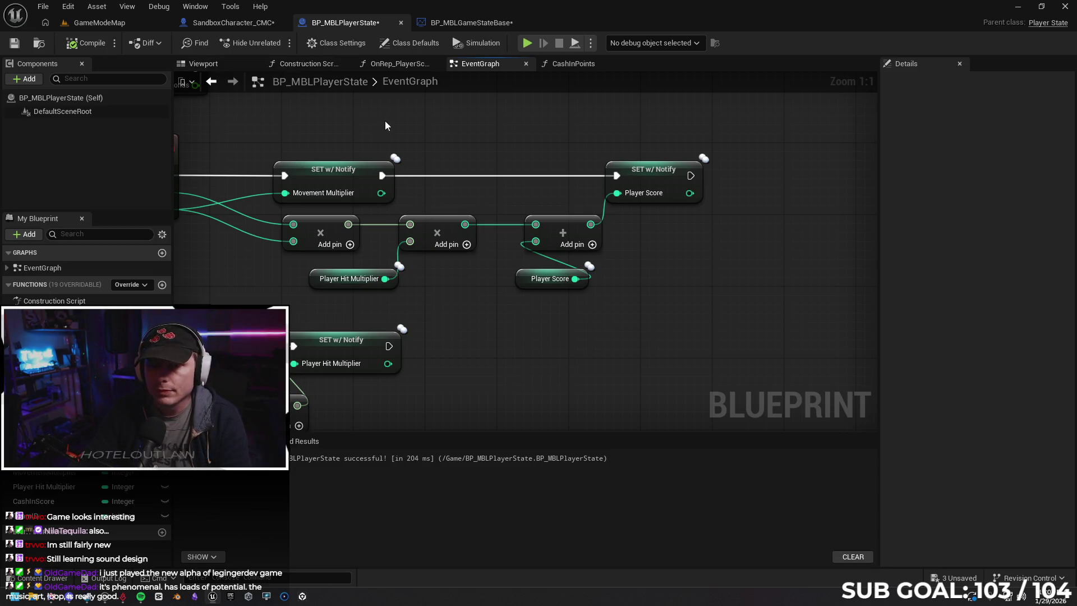
key(Home)
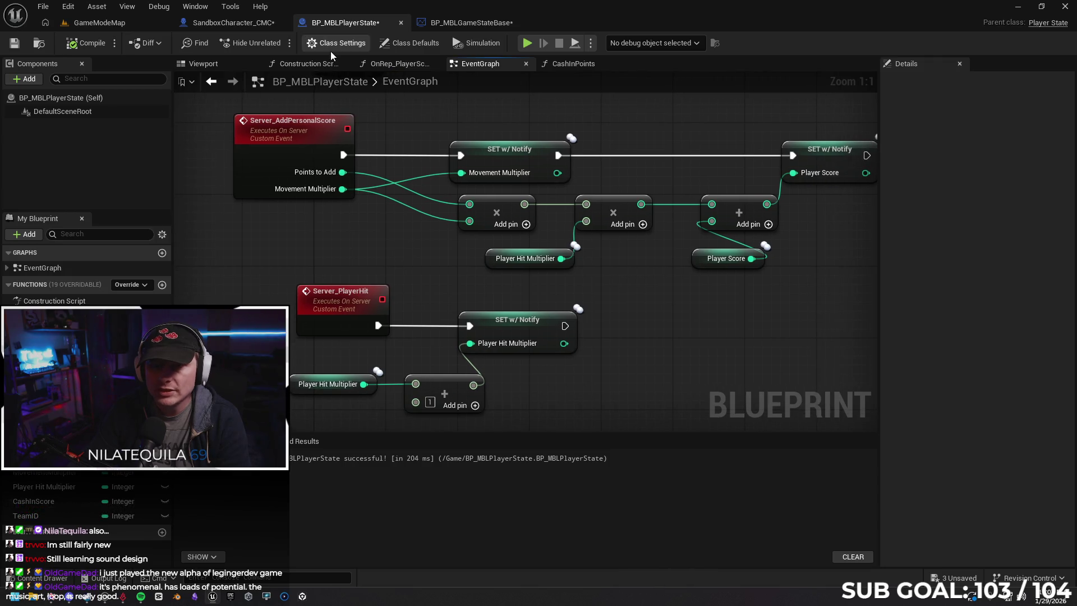
click(14, 43)
click(240, 25)
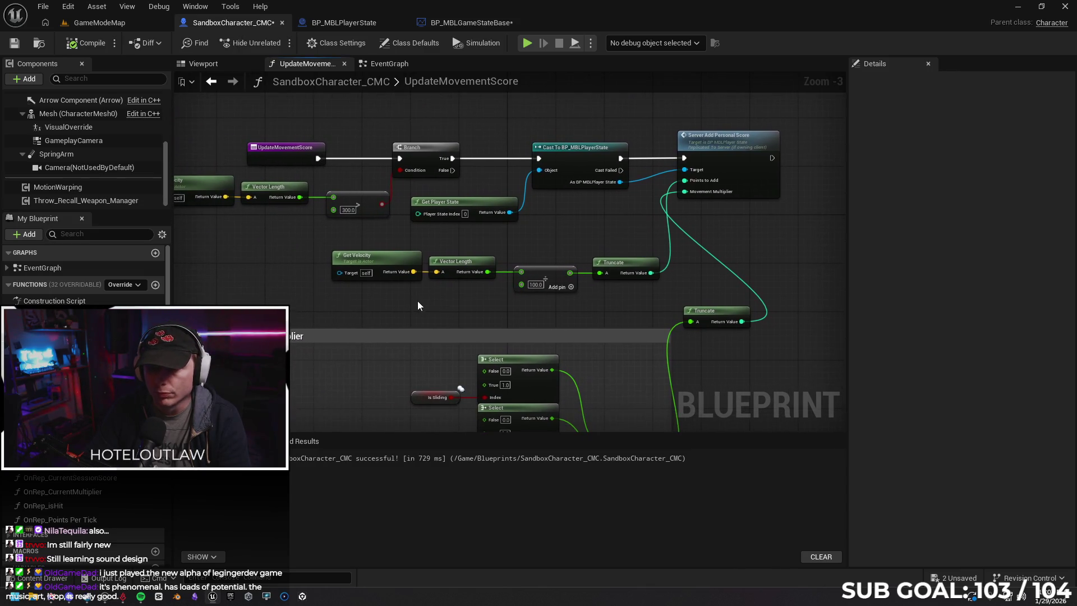
drag(417, 305, 312, 285)
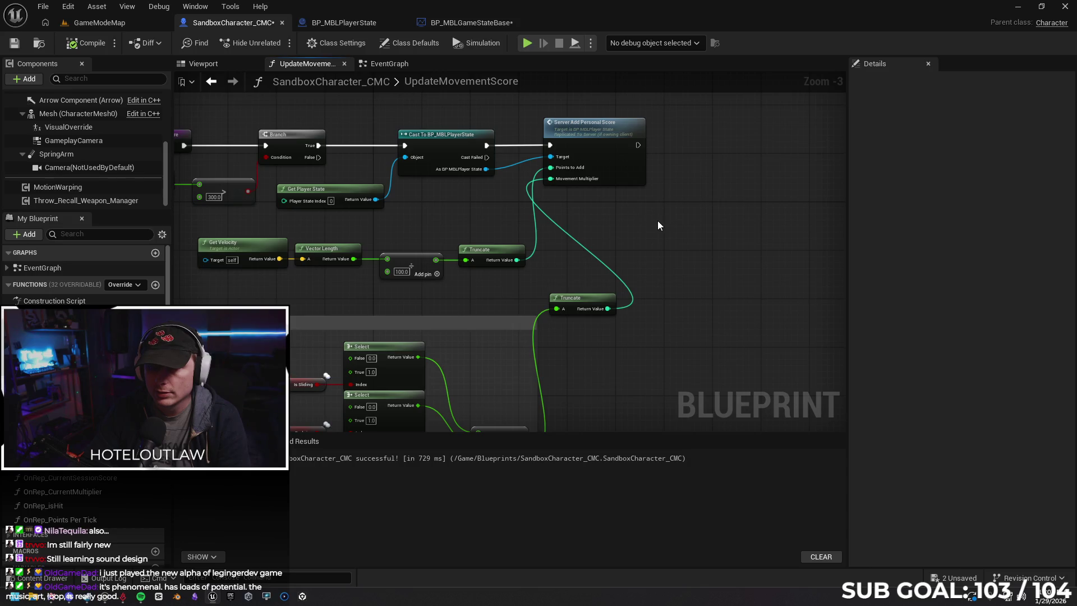
mouse_move(630, 224)
mouse_down()
mouse_move(651, 223)
mouse_move(617, 221)
mouse_move(760, 220)
mouse_up()
click(106, 234)
text(move)
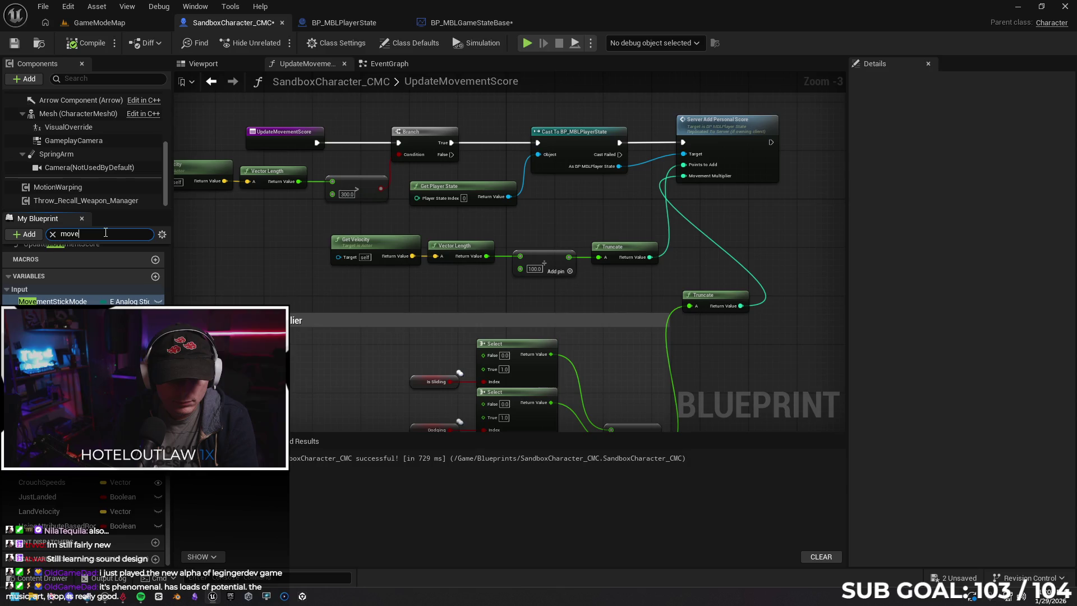
text(mentmu)
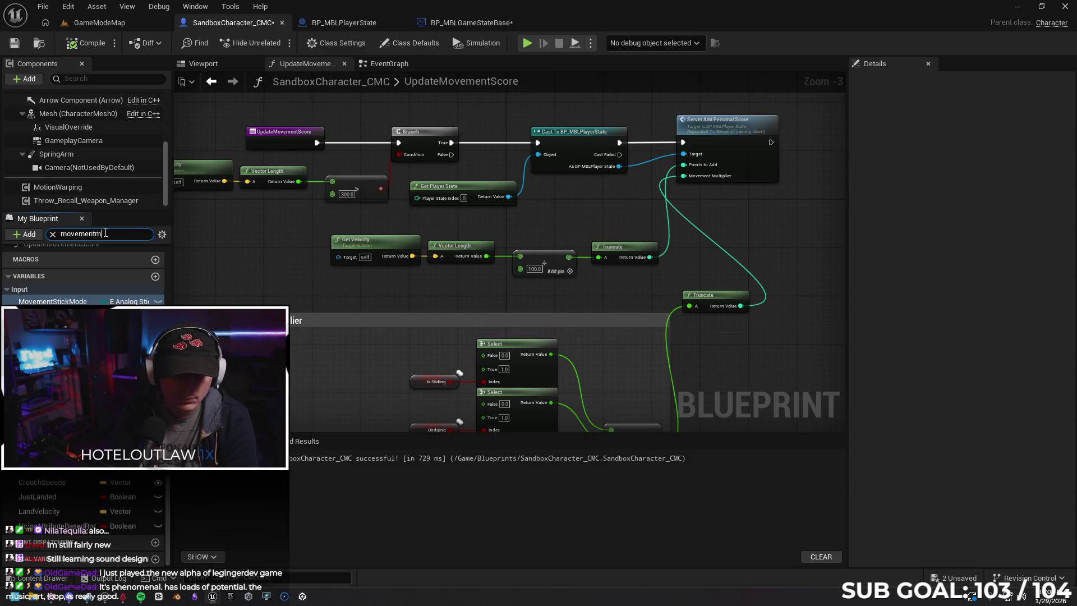
key(BackSpace)
key(BackSpace)
key(BackSpace)
text(point)
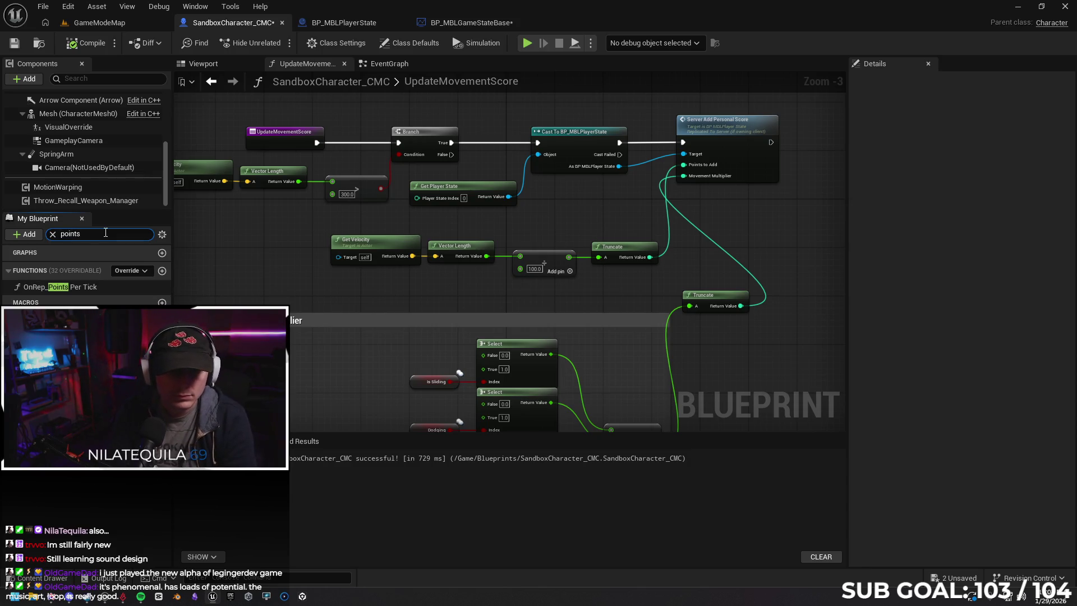
key(BackSpace)
key(BackSpace)
key(BackSpace)
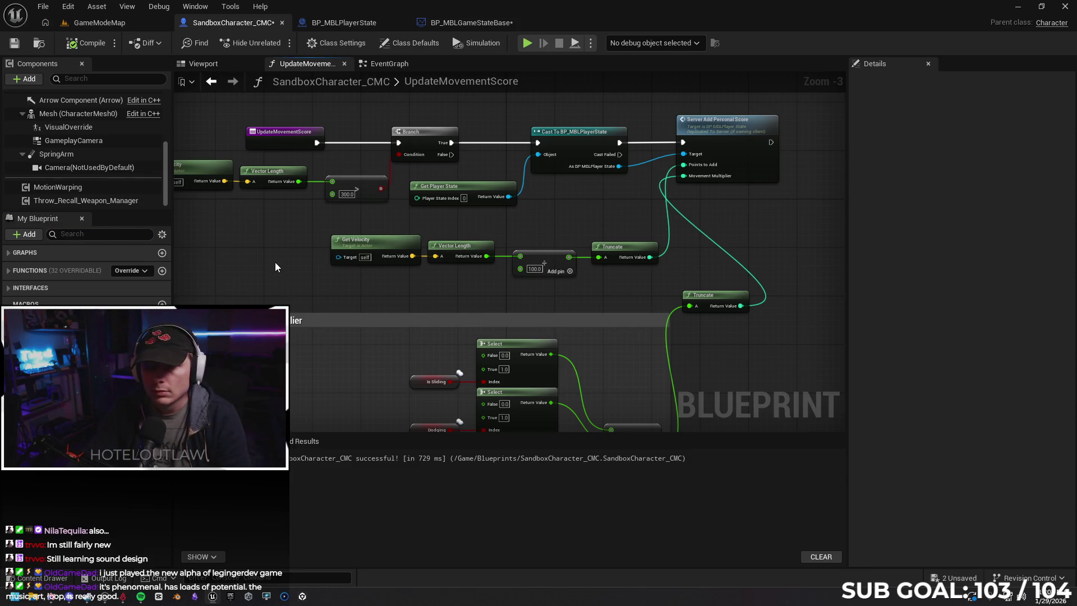
click(328, 27)
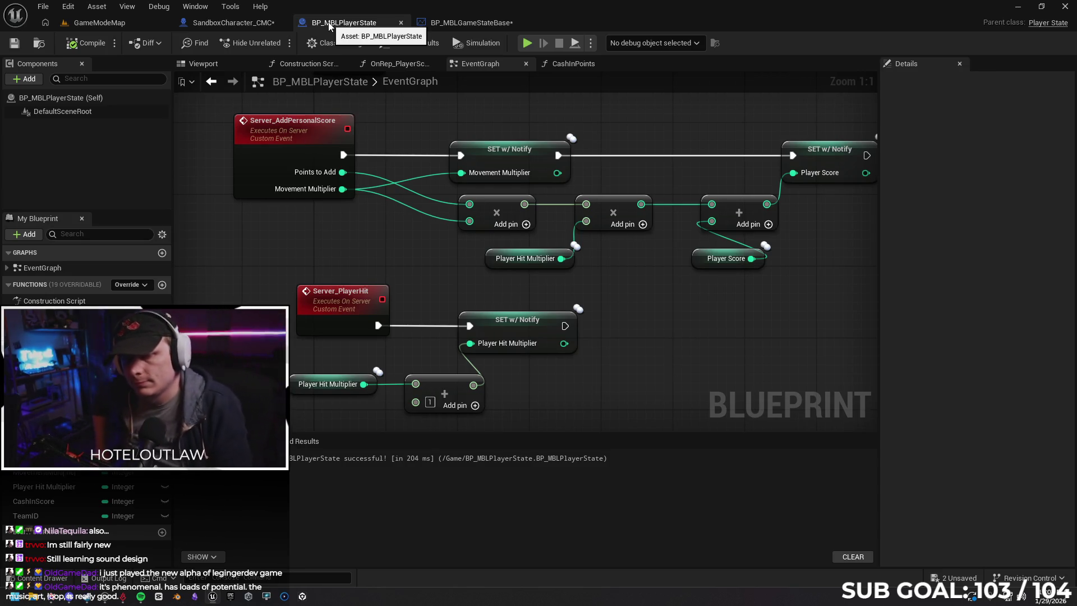
Check Server_AddPersonalScore's replication setting, then switch to BP_MBLGameStateBase's event graph.
click(311, 174)
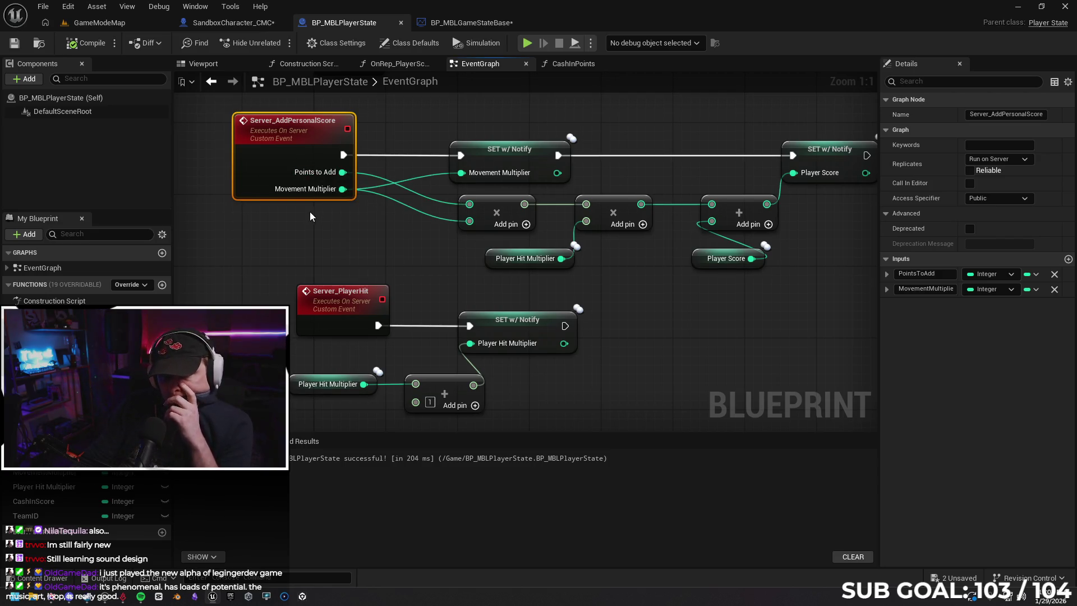
drag(627, 262, 604, 279)
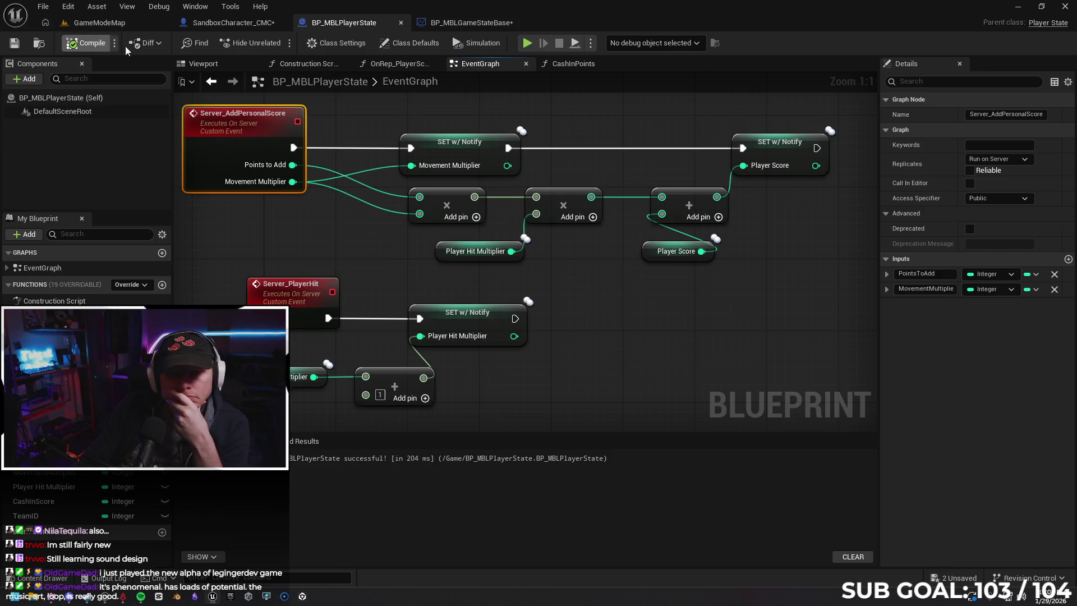
click(461, 25)
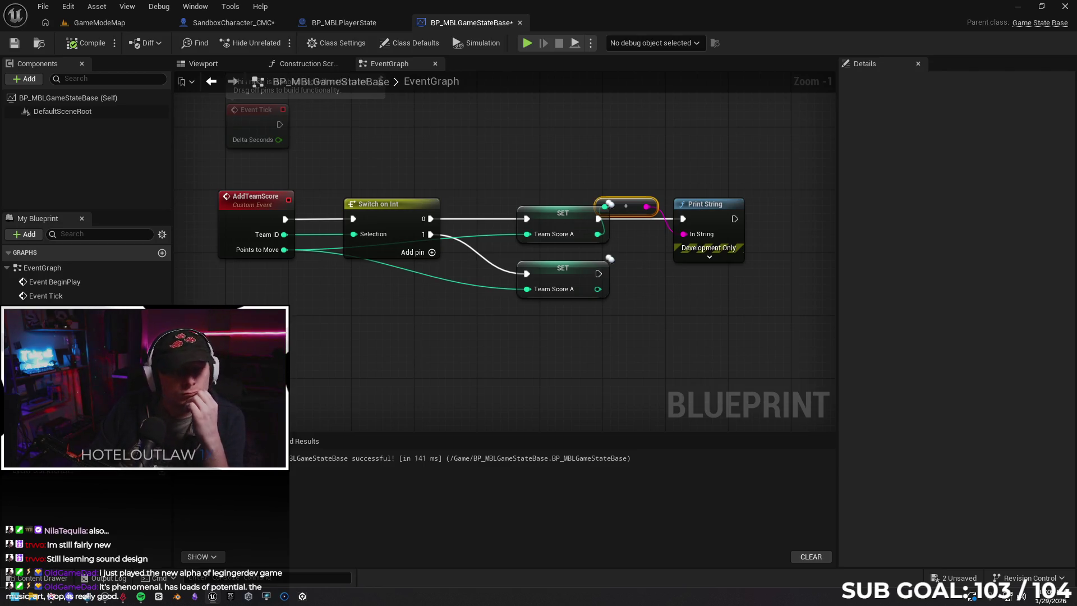
In BP_MBLPlayerState's CashInPoints function, drag the entry node beside the first SET node.
click(345, 25)
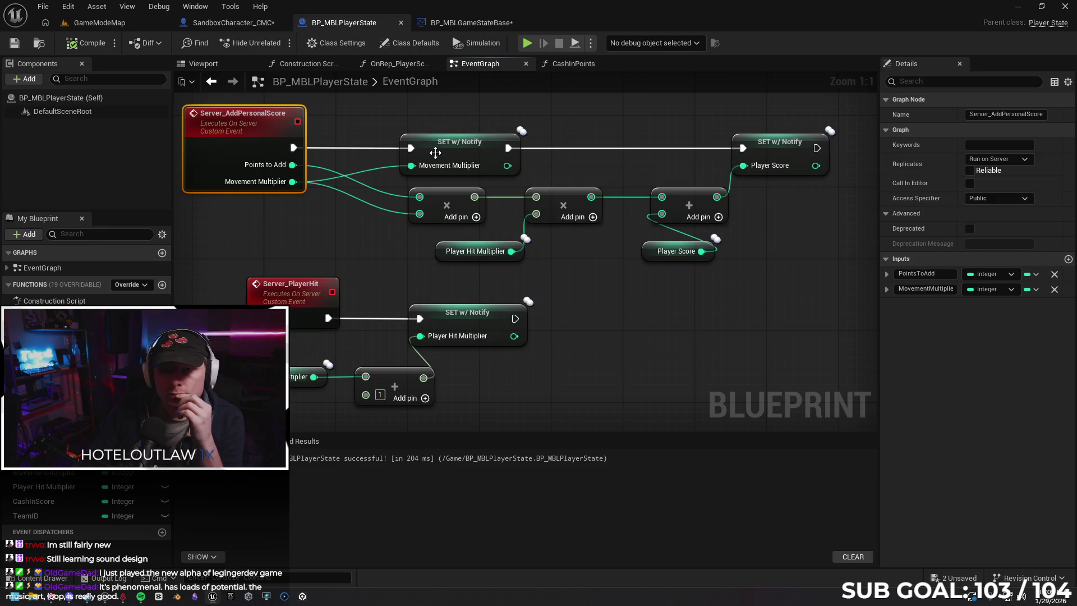
click(444, 24)
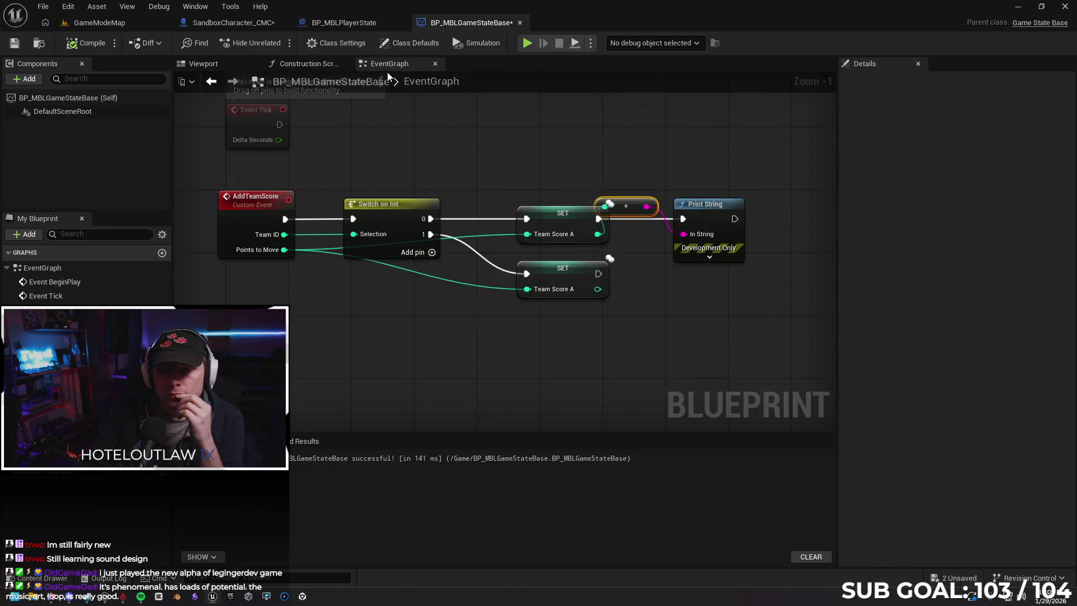
click(357, 22)
click(564, 66)
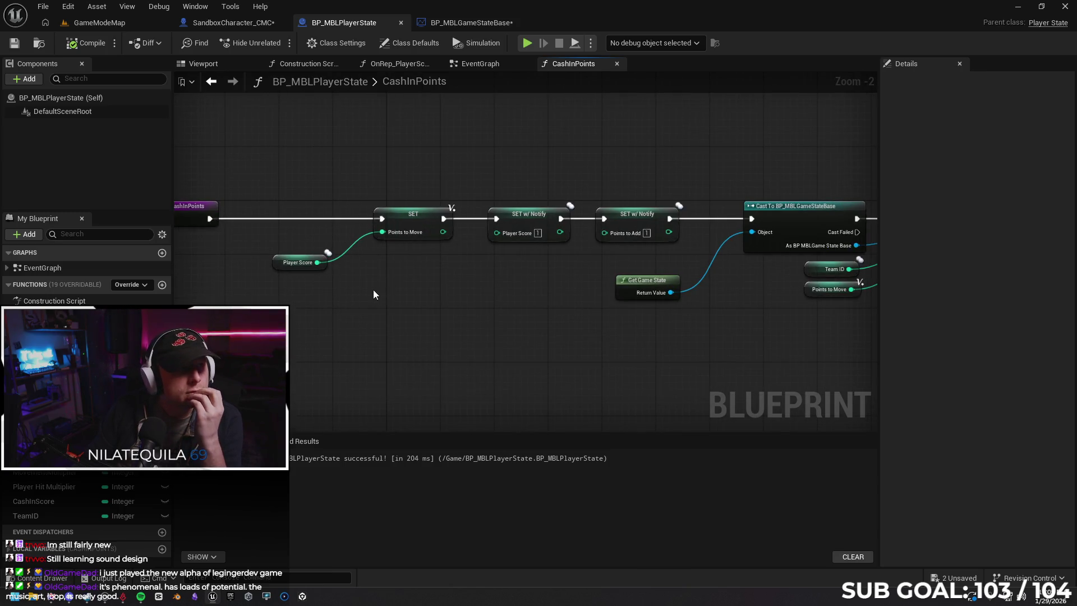
drag(355, 277, 389, 276)
drag(227, 203, 333, 211)
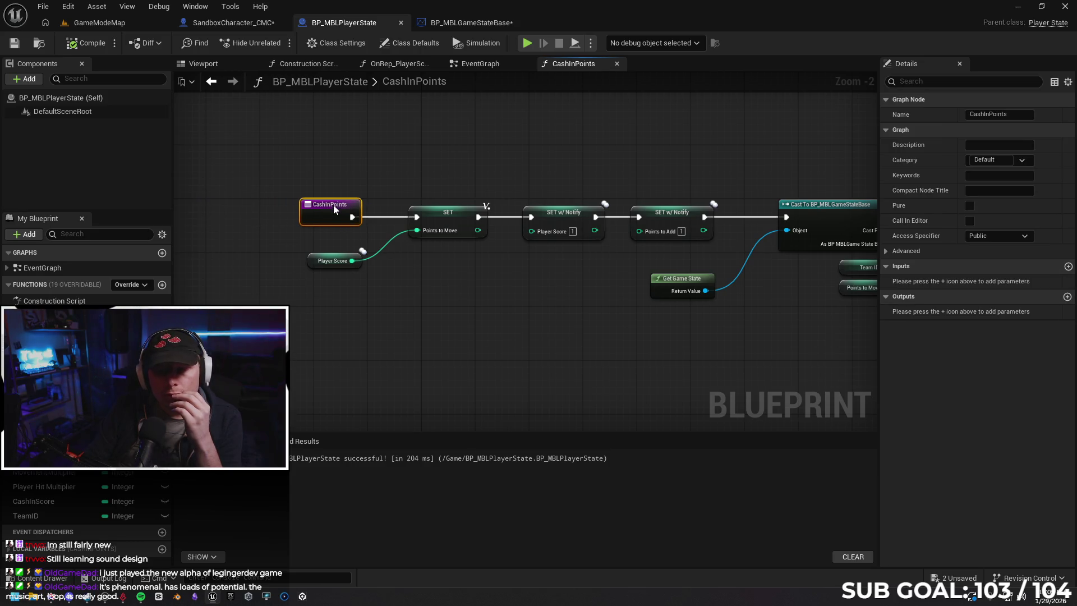
drag(561, 283, 495, 273)
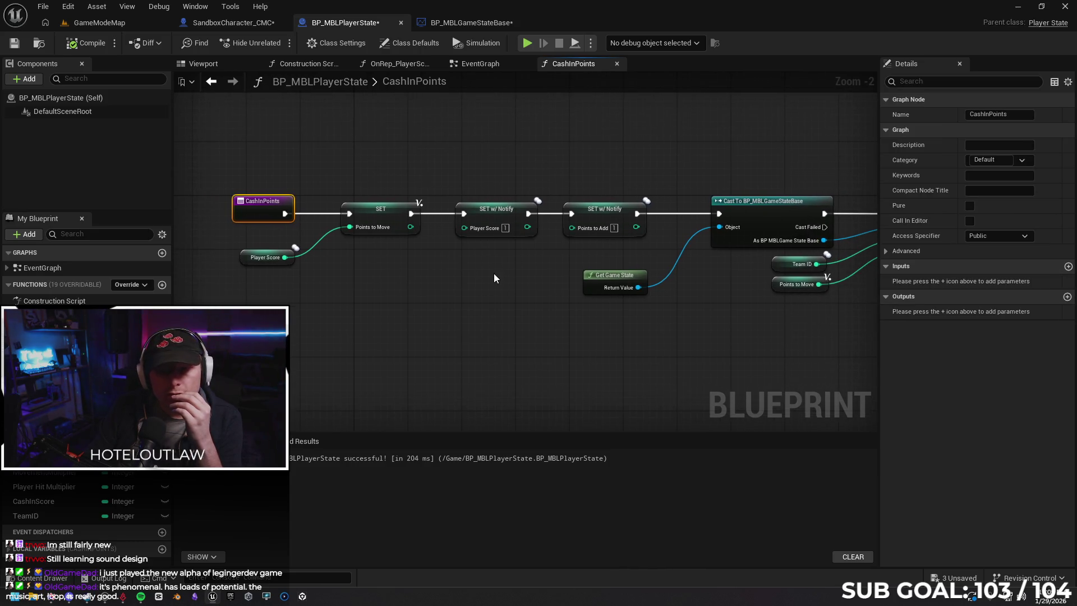
click(494, 274)
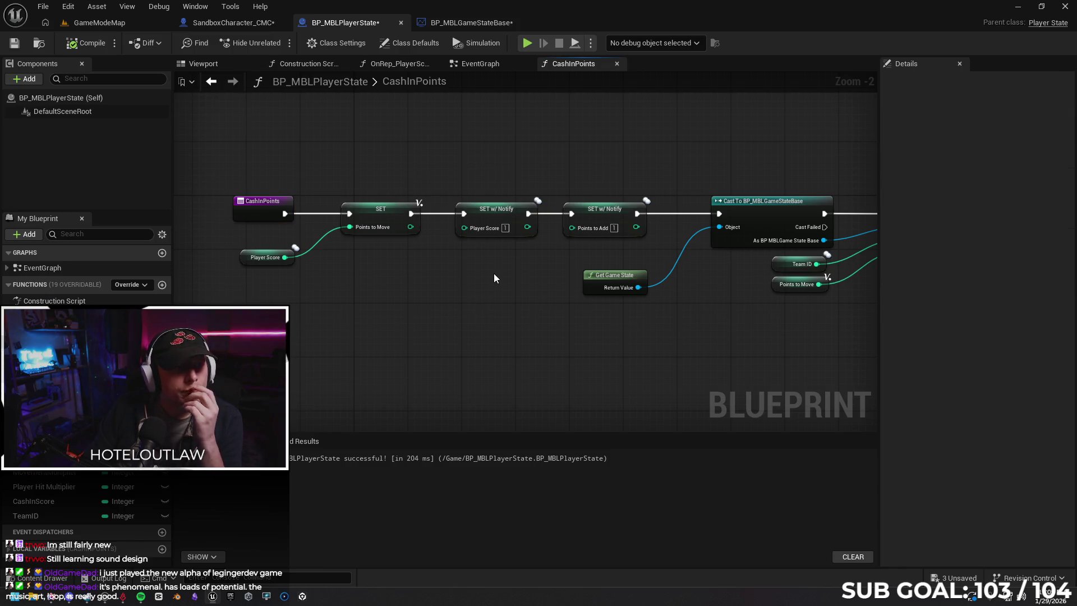
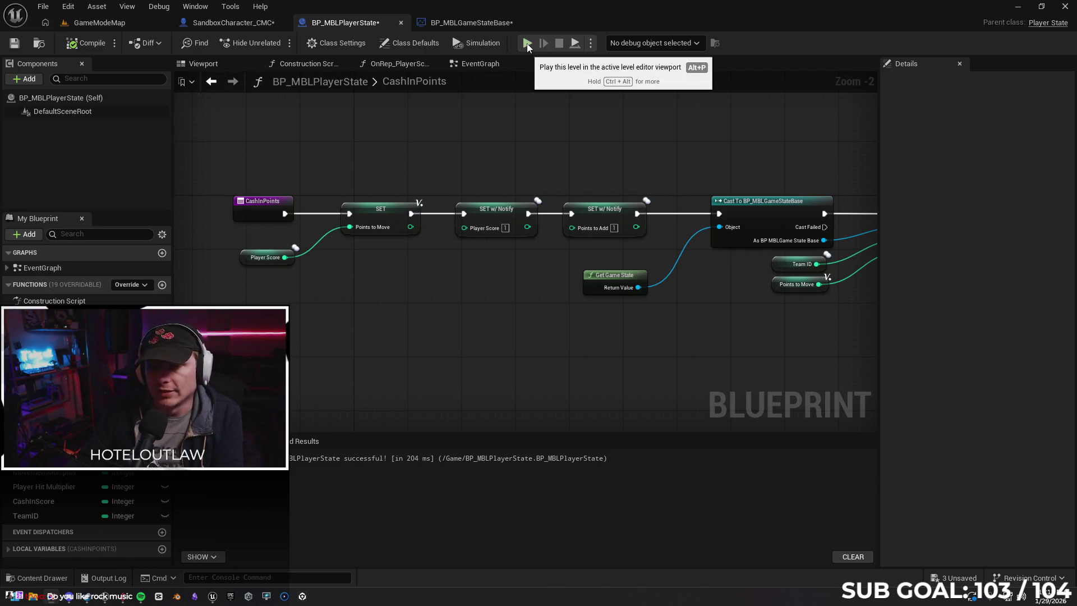
Check the game state's AddTeamScore event, then launch a two-client play session from the player state.
drag(529, 150, 504, 161)
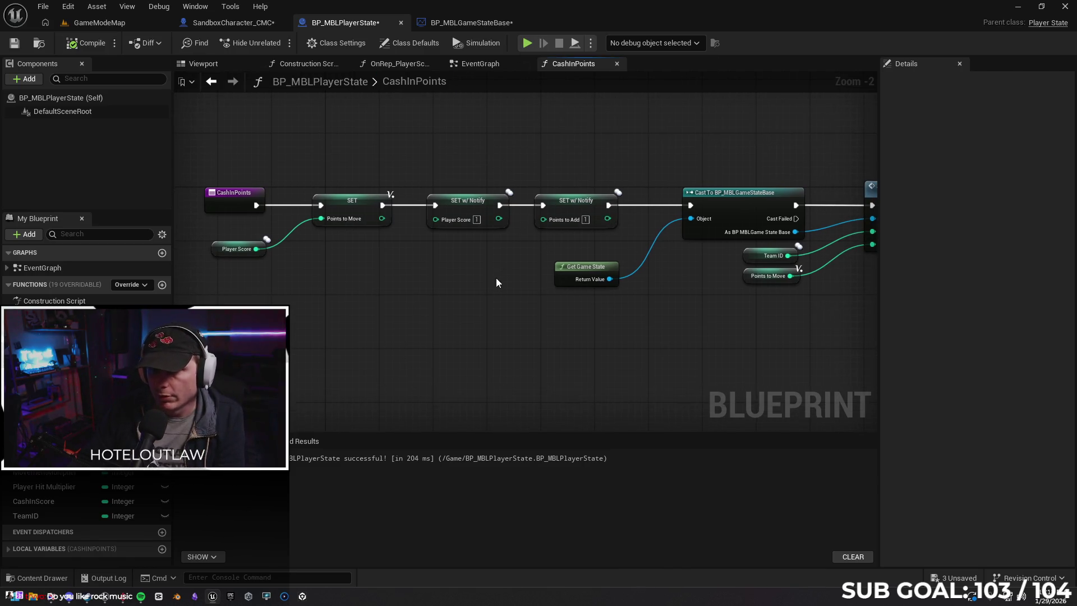
click(439, 28)
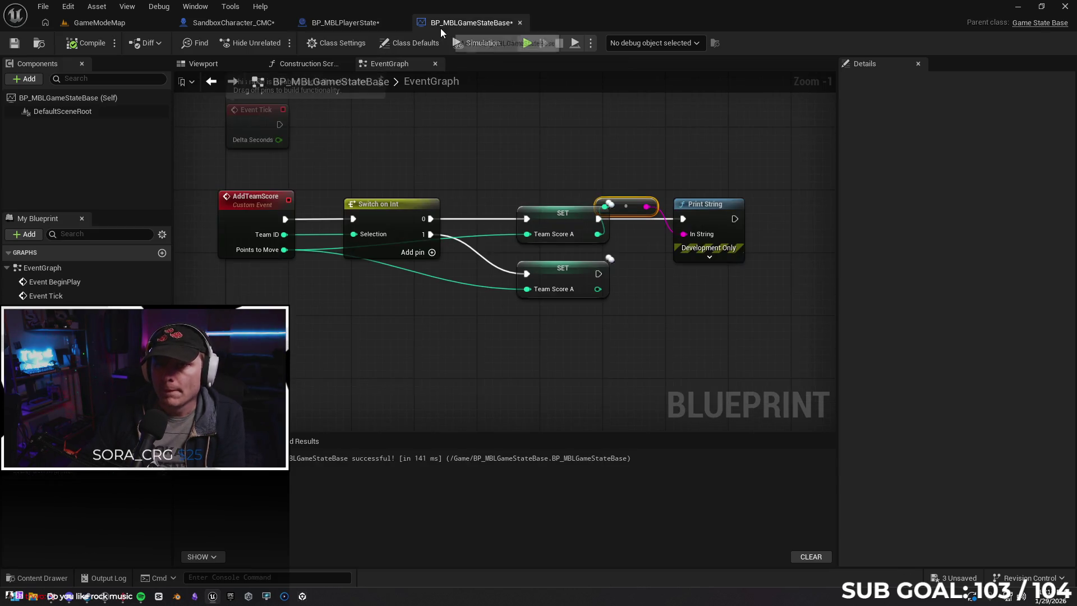
click(340, 26)
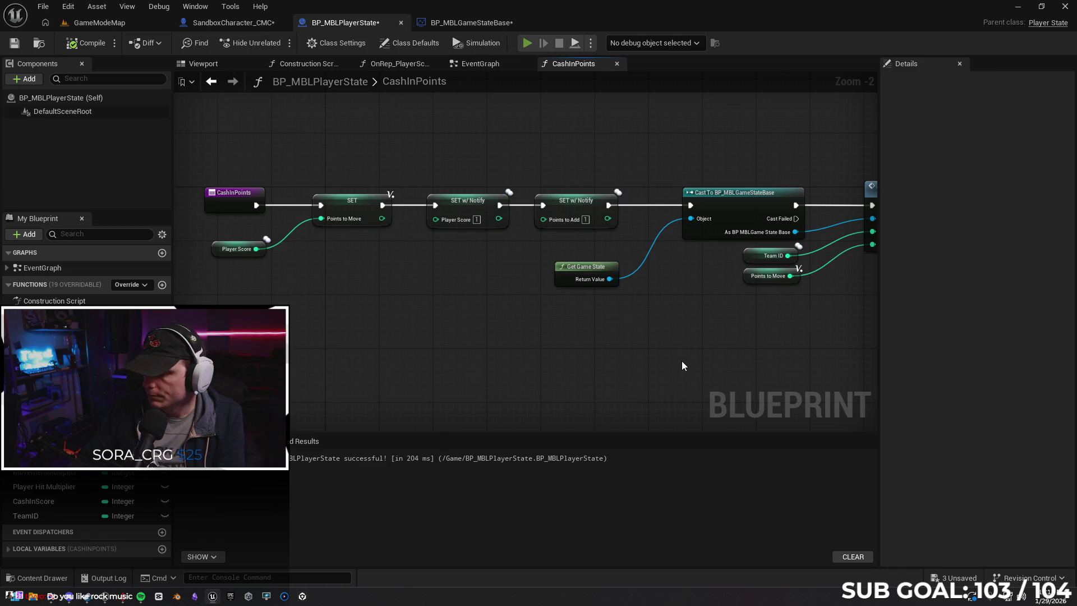
key(alt+p)
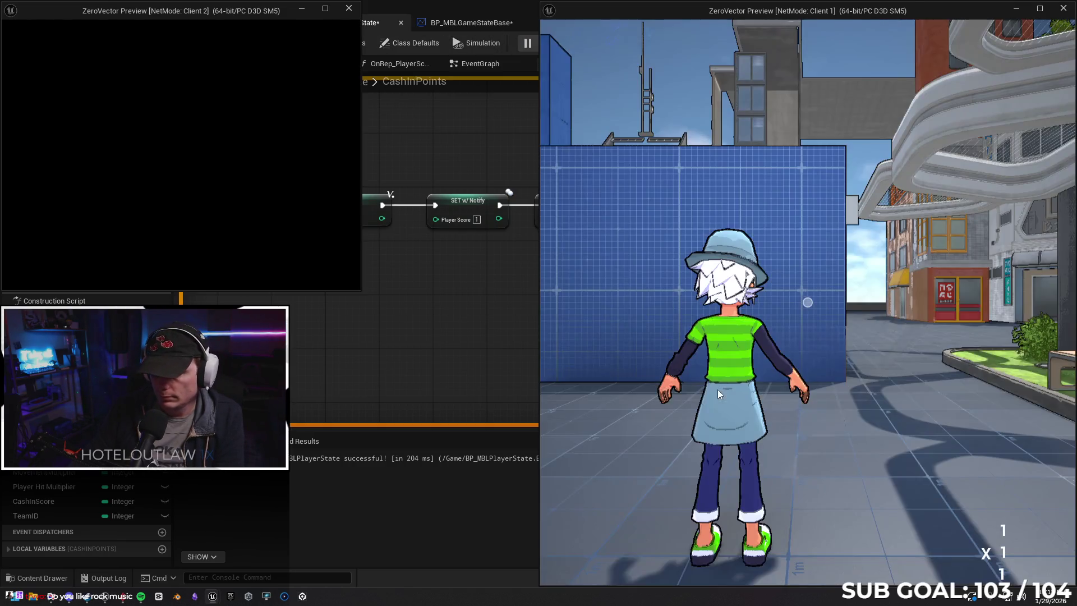
Run the Client 1 character down the street, then end the play session.
click(718, 389)
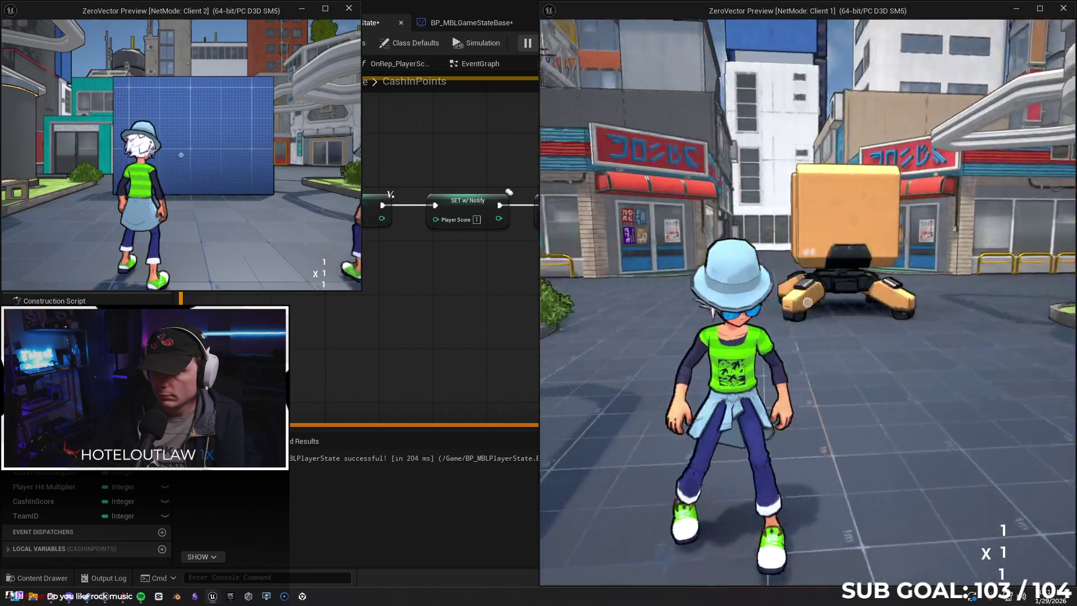
key(w)
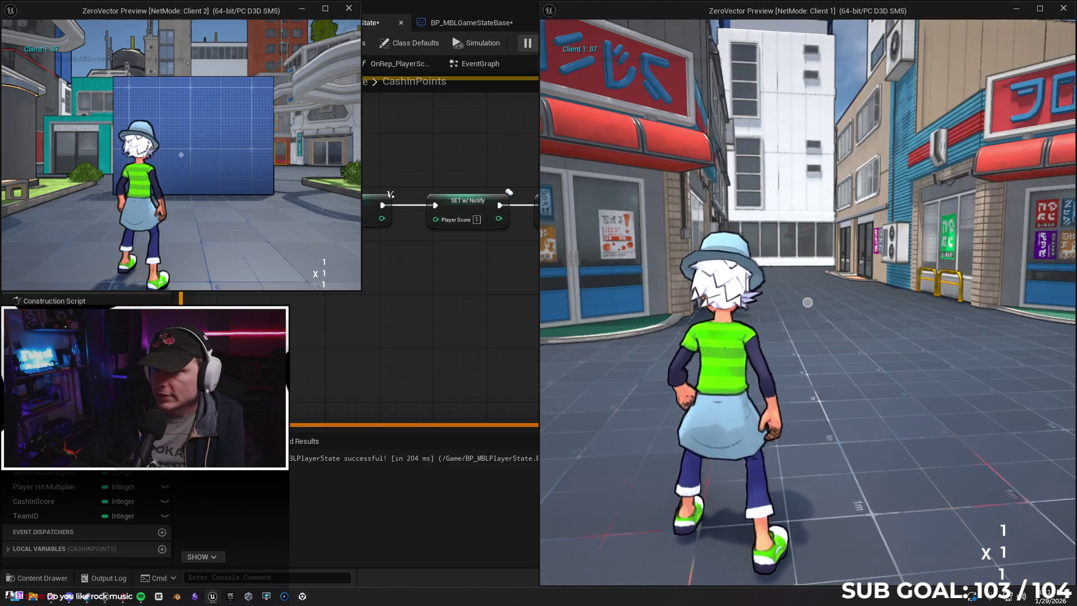
key(w)
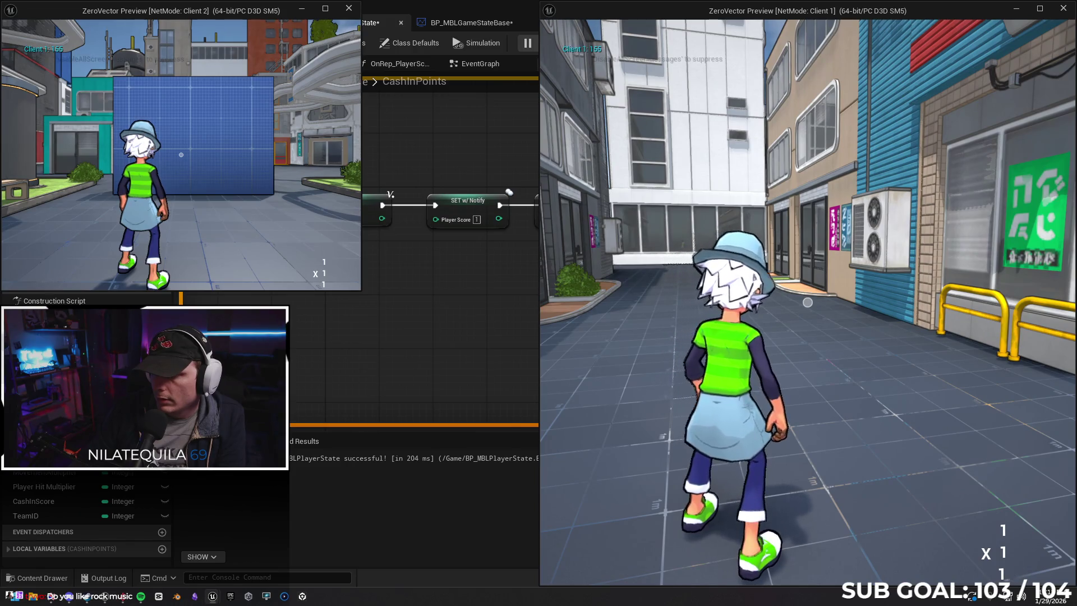
key(Escape)
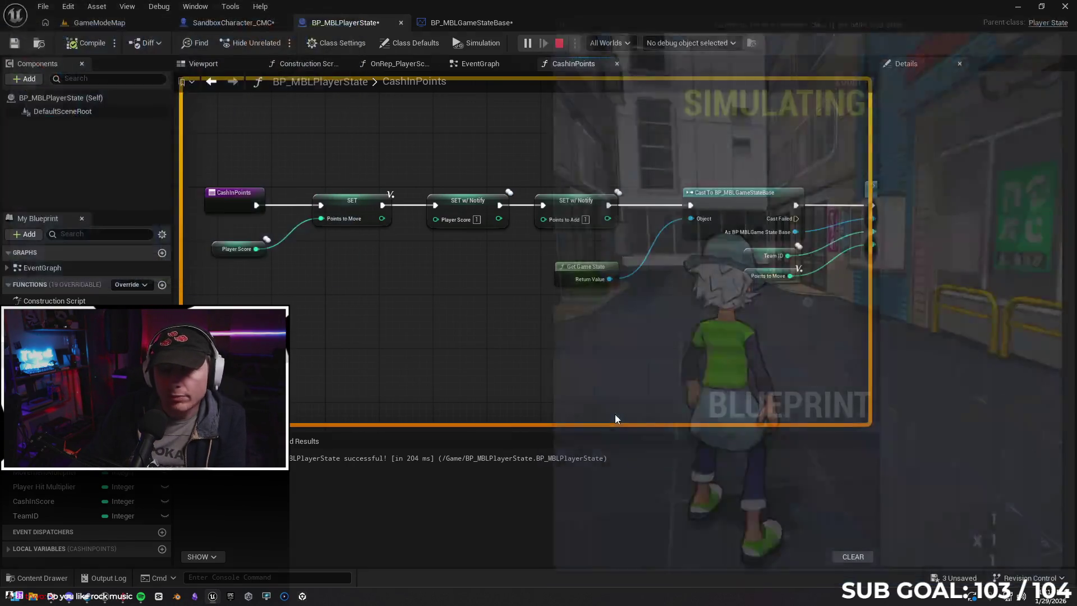
Add a Print String node after Add Team Score in CashInPoints.
mouse_move(603, 370)
mouse_down()
mouse_move(470, 363)
mouse_move(596, 379)
mouse_move(540, 374)
mouse_up()
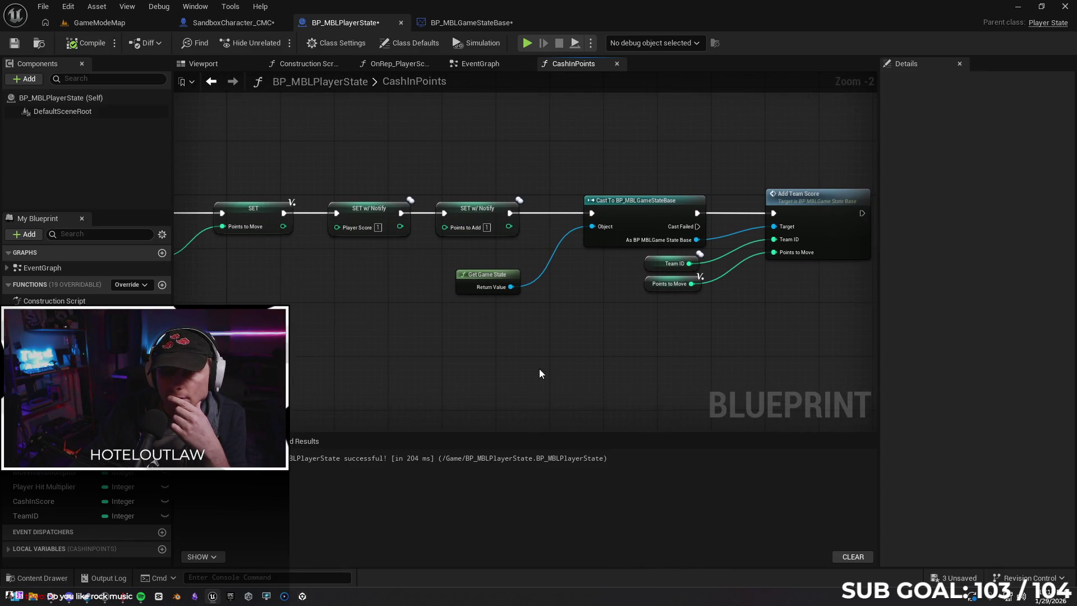
mouse_move(668, 356)
mouse_down()
mouse_move(623, 353)
mouse_move(584, 292)
mouse_up()
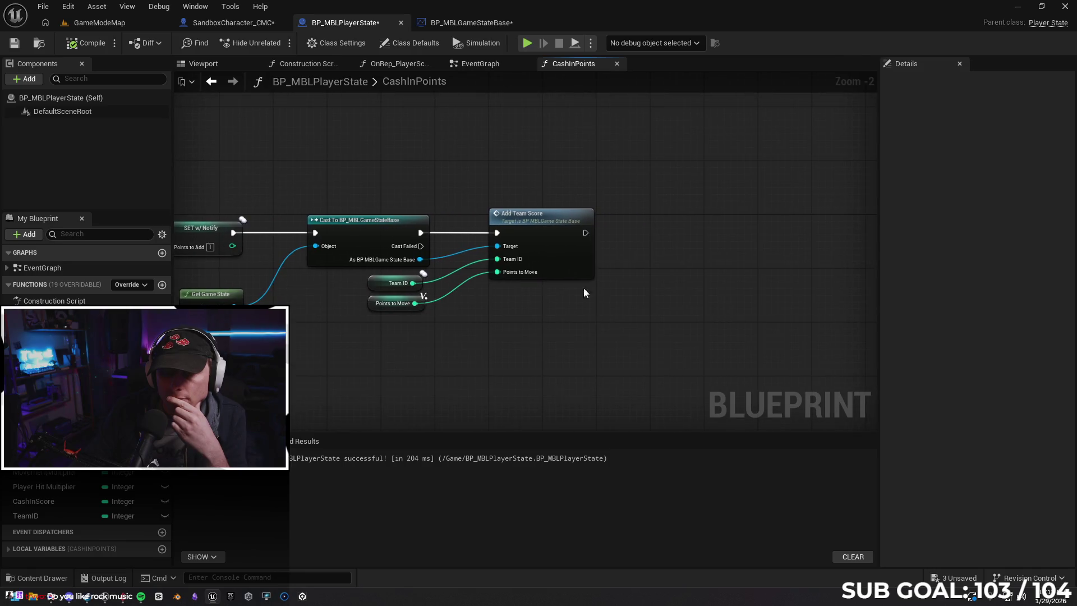
drag(590, 233, 648, 227)
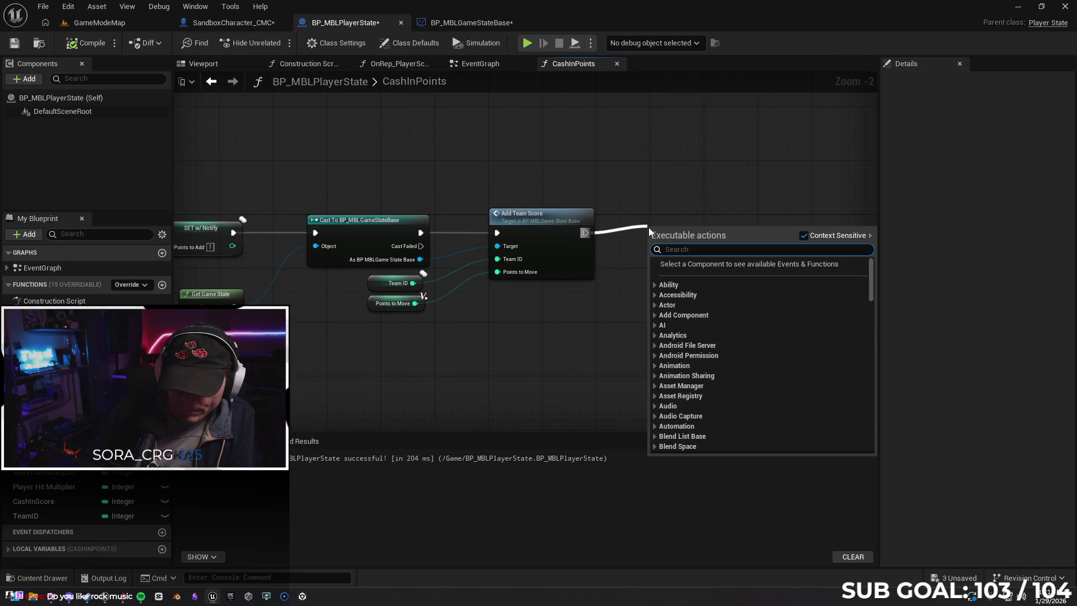
text(print)
key(Return)
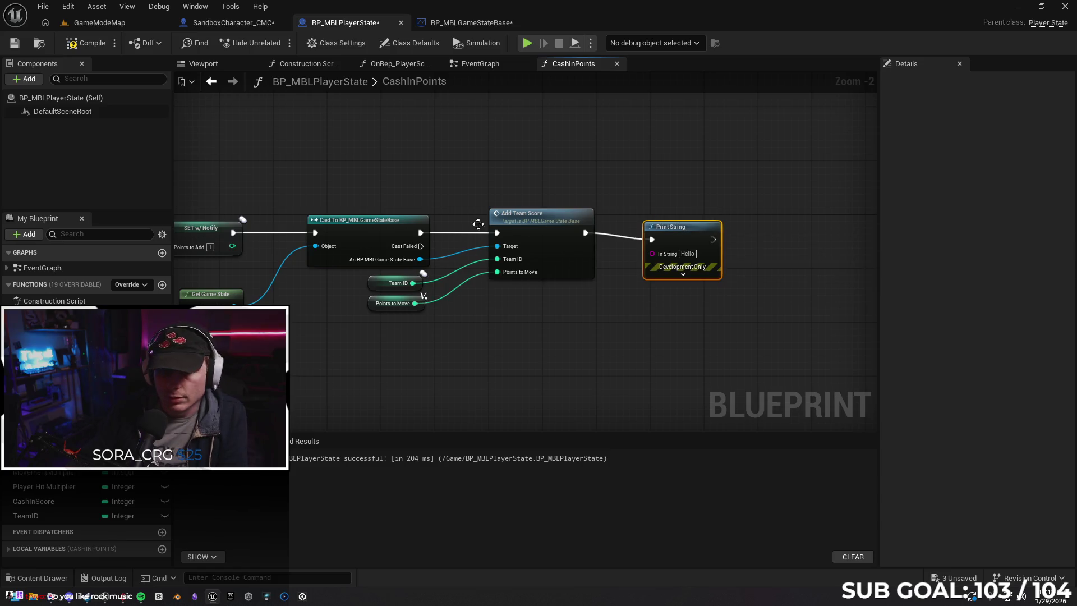
Feed a Player Score getter into the Print String and start a two-client play test.
mouse_move(52, 388)
mouse_down()
mouse_move(532, 323)
mouse_move(617, 291)
mouse_move(655, 254)
mouse_up()
click(560, 335)
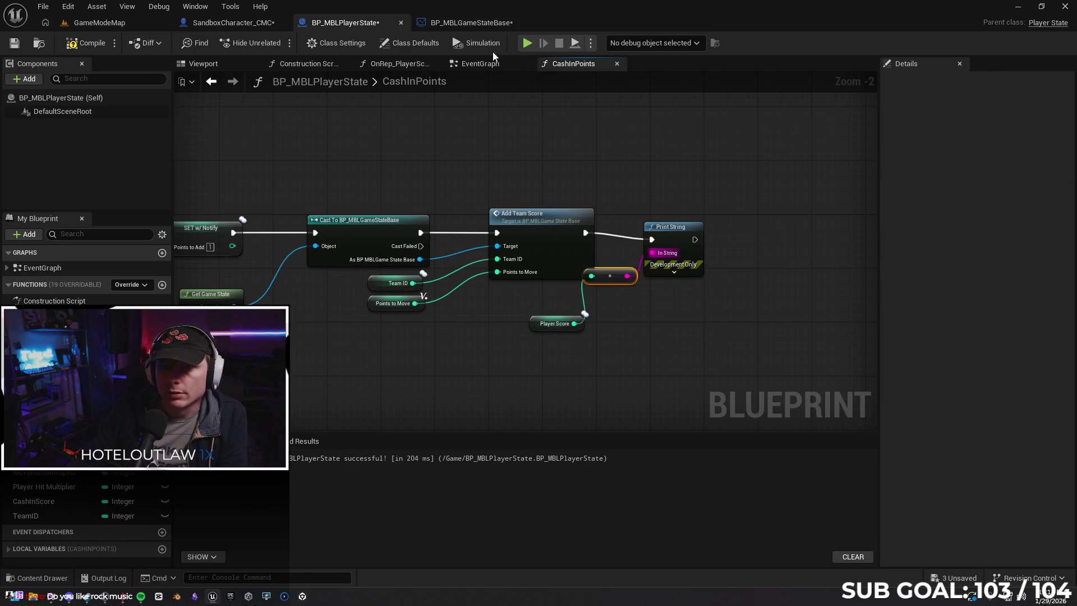
click(528, 44)
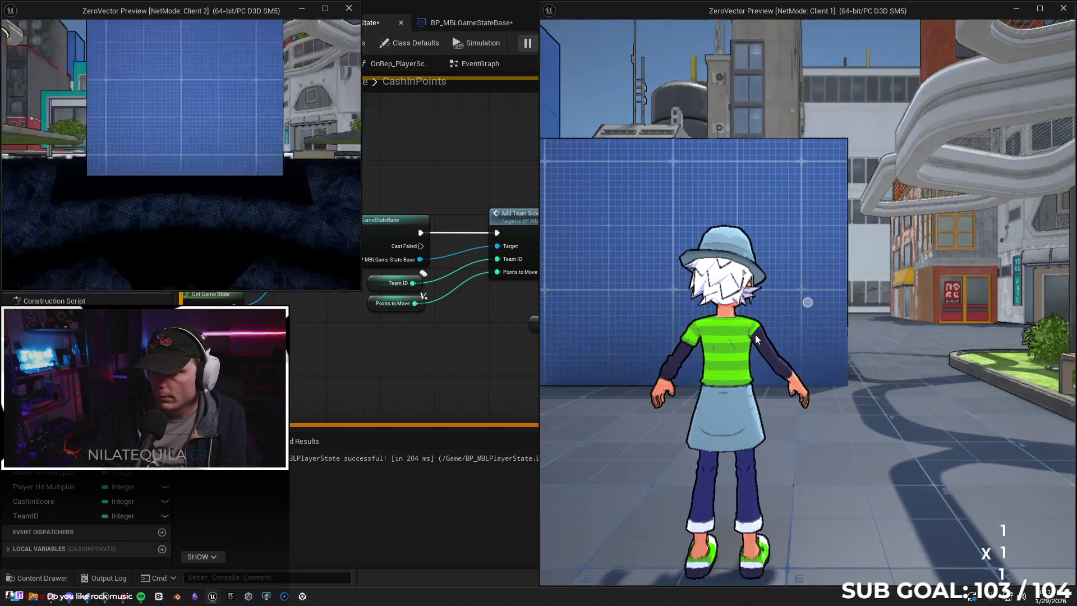
click(754, 334)
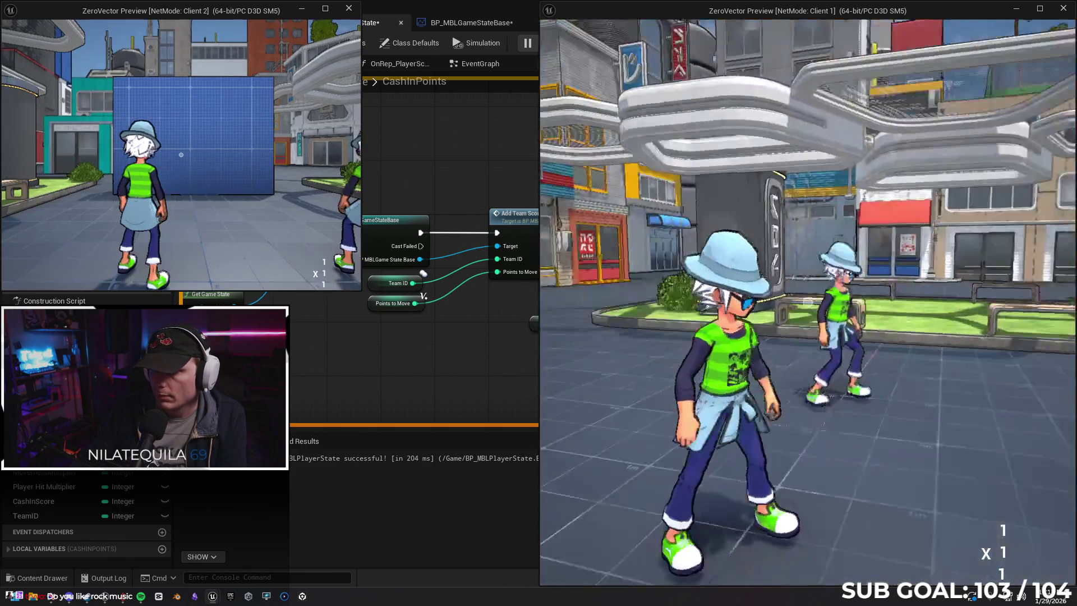
key(w)
key(e)
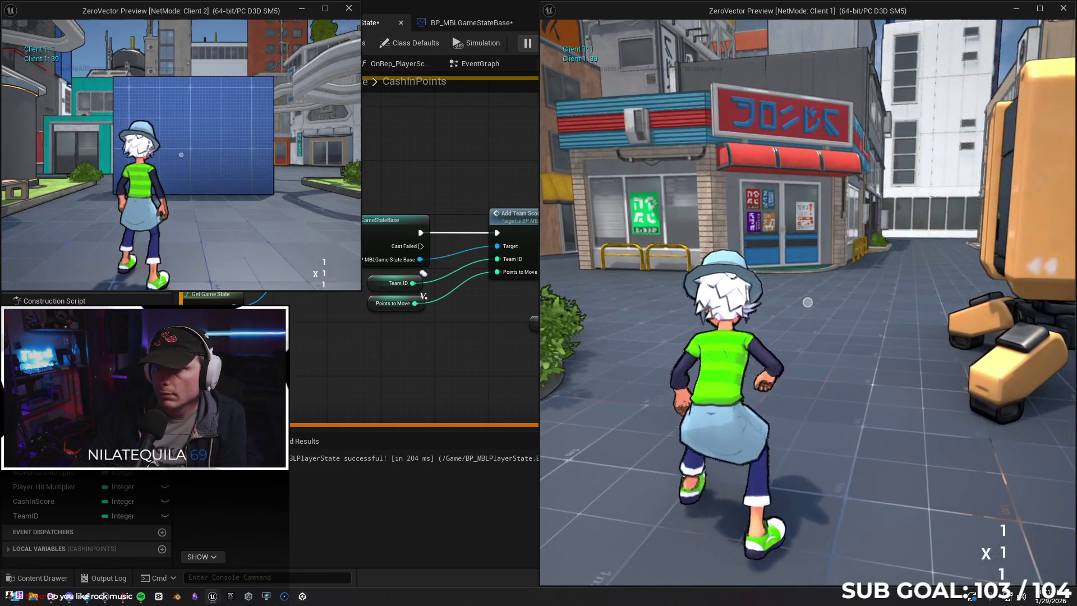
key(w)
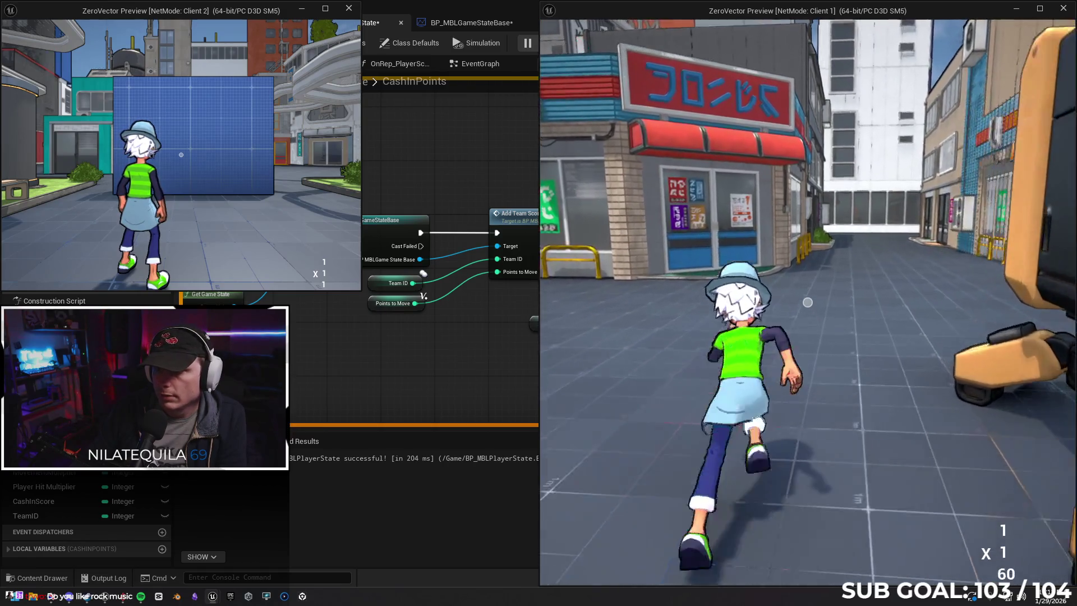
key(e)
key(Escape)
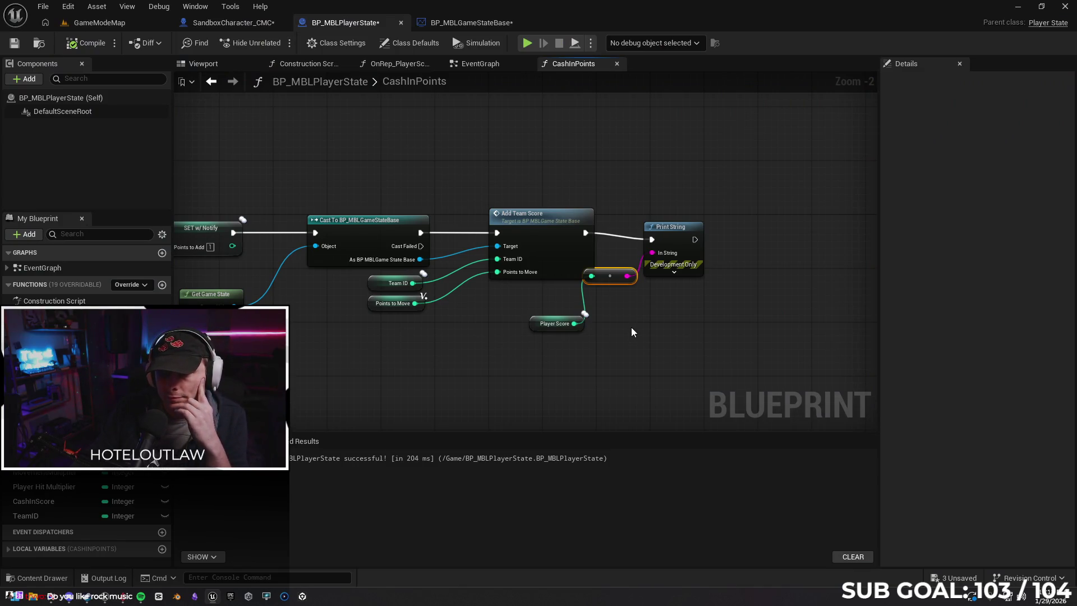
Delete the Print String, its conversion node and the Player Score getter after Add Team Score.
mouse_move(561, 325)
mouse_down()
mouse_move(713, 298)
mouse_move(654, 295)
mouse_move(791, 294)
mouse_move(631, 314)
mouse_up()
click(670, 308)
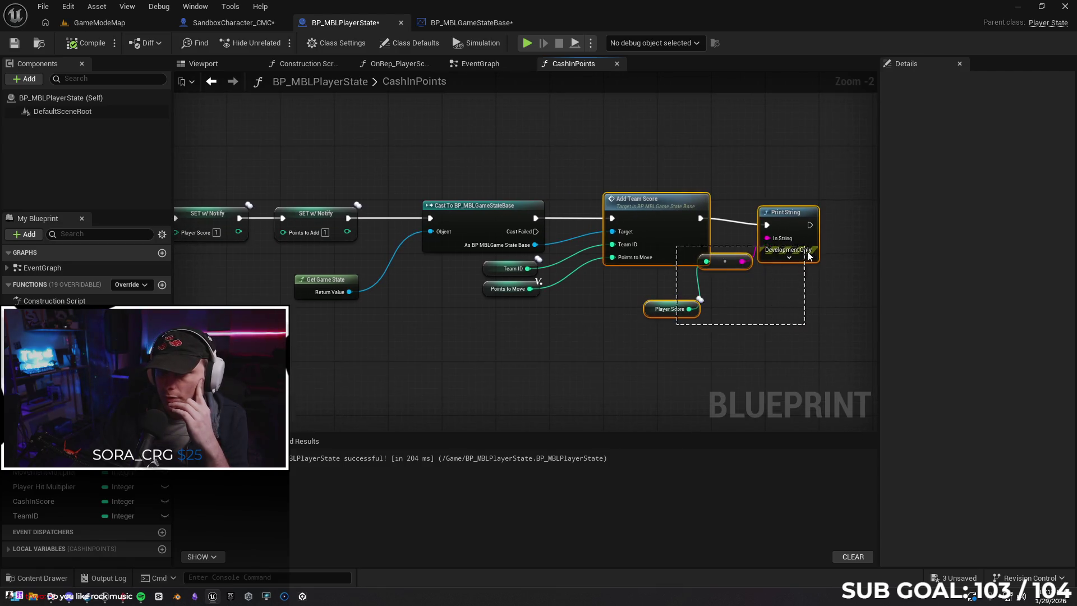
click(790, 255)
key(Delete)
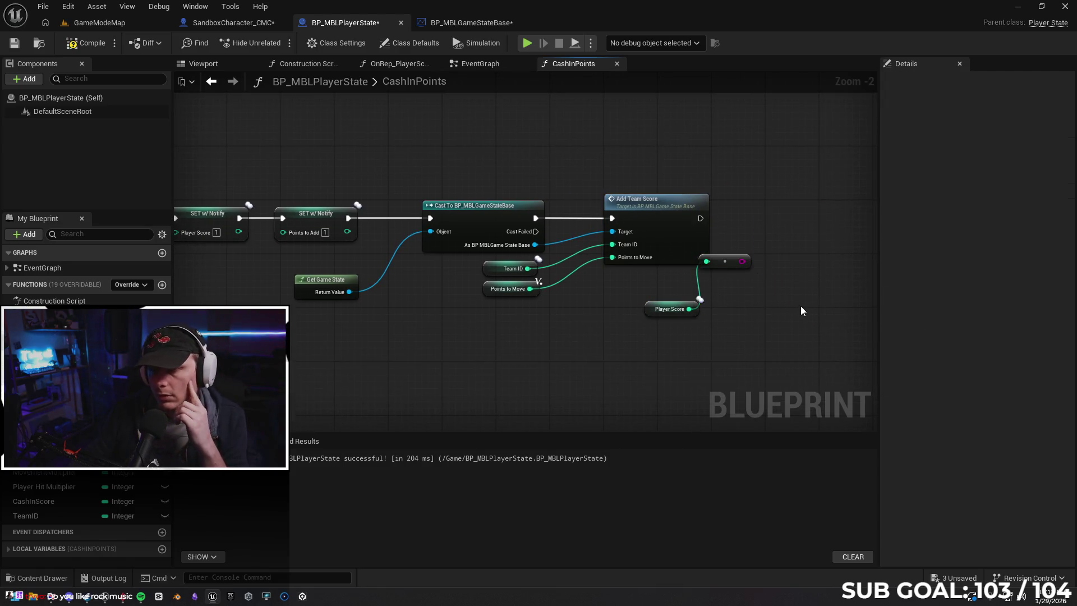
click(732, 261)
key(Delete)
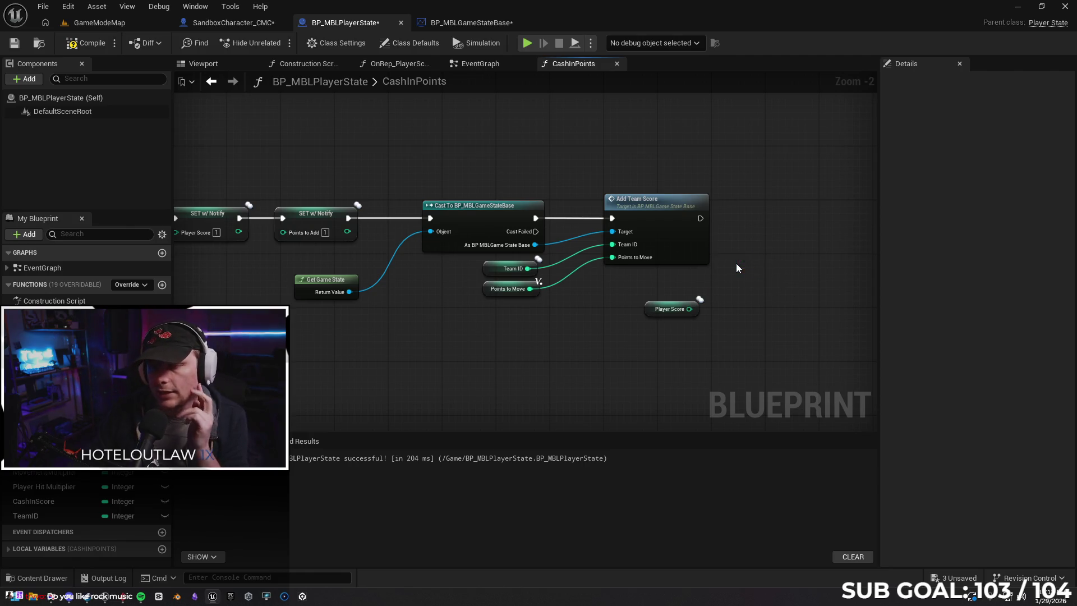
click(667, 308)
key(Delete)
drag(440, 273, 738, 264)
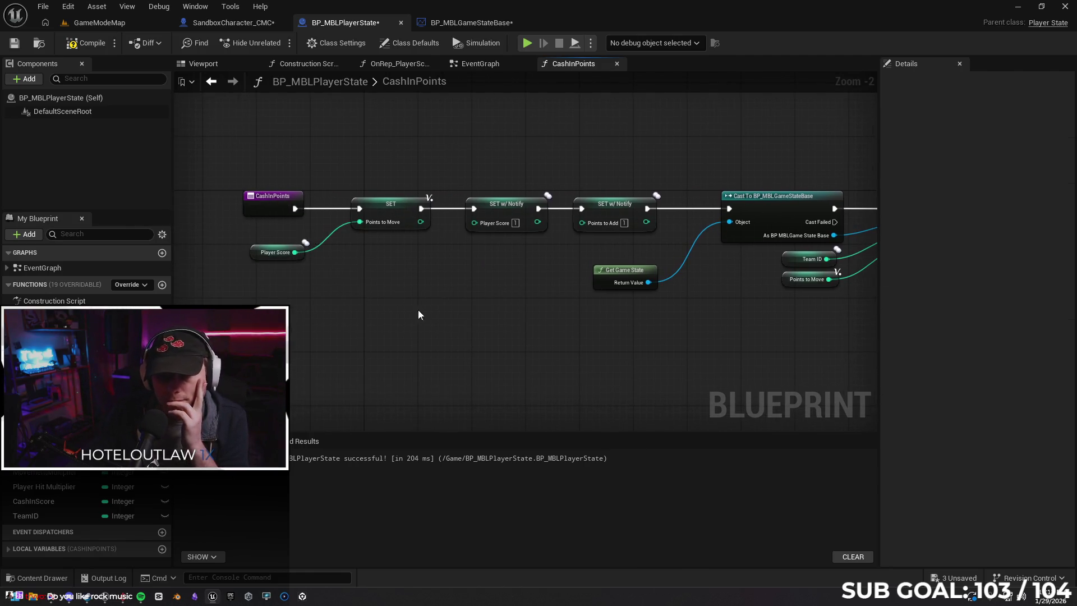
Inspect the Player Score variable's RepNotify replication and default value of 1, then bring up Spotify.
click(491, 212)
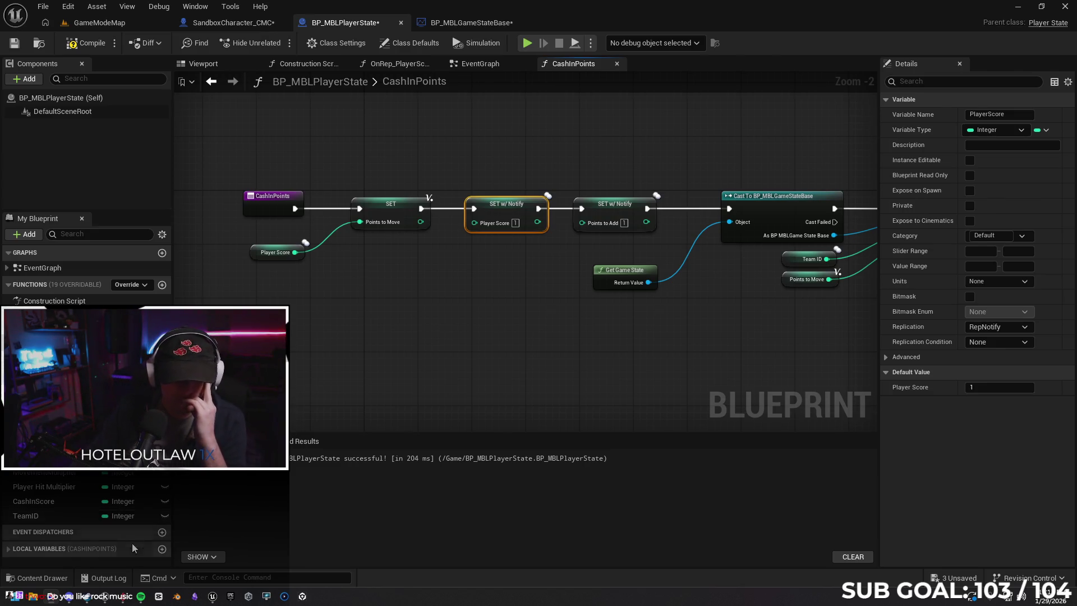
click(141, 596)
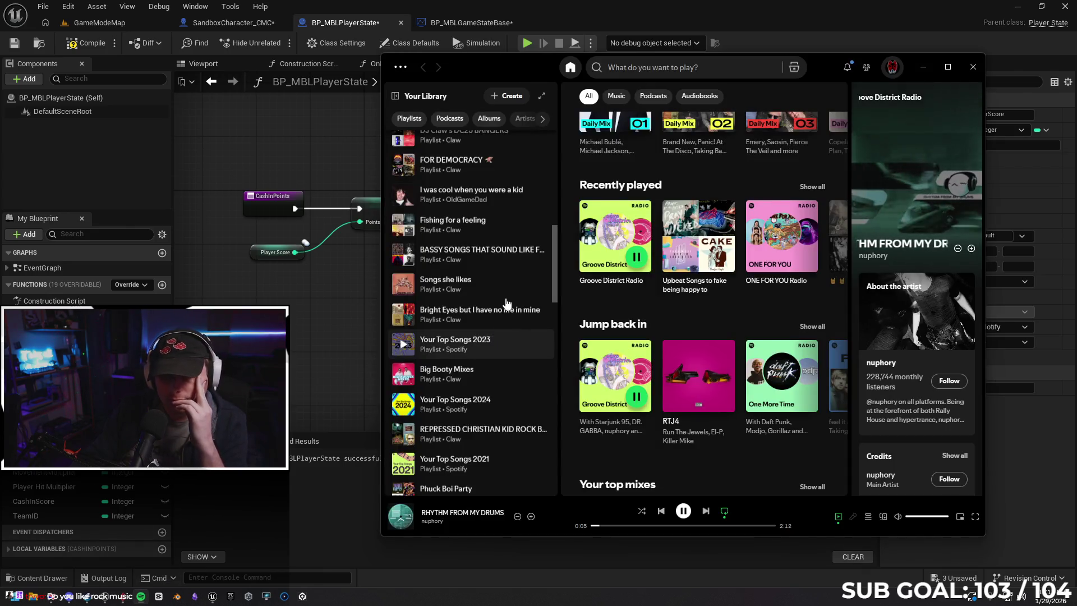
Play the 🤘🤘 playlist, starting 'Wolves' by Chasing Victory, and minimize Spotify.
scroll(481, 252, down, 6)
scroll(477, 308, up, 8)
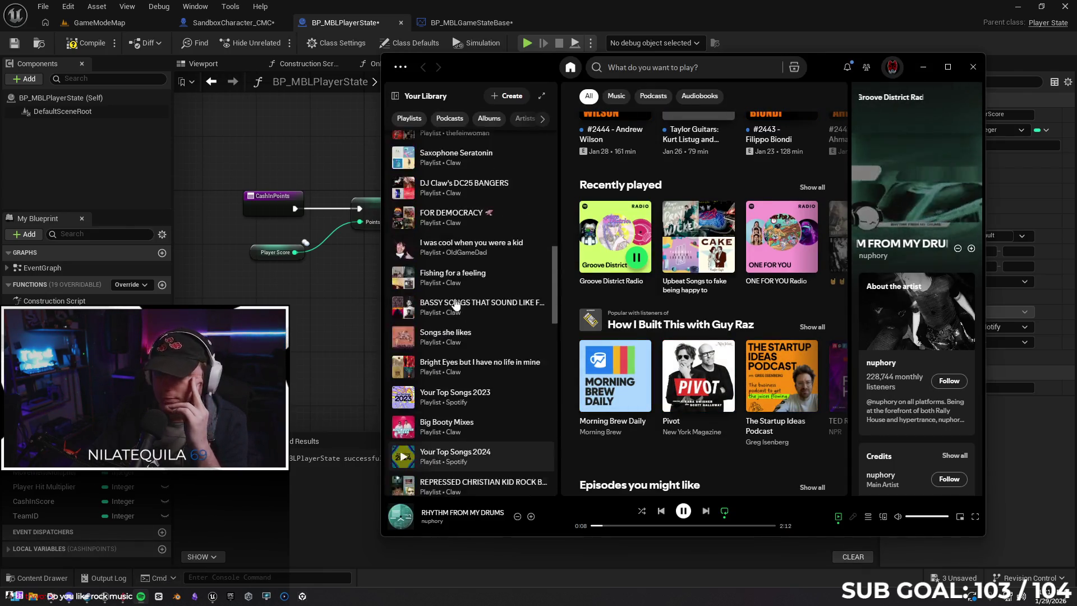
scroll(456, 305, up, 5)
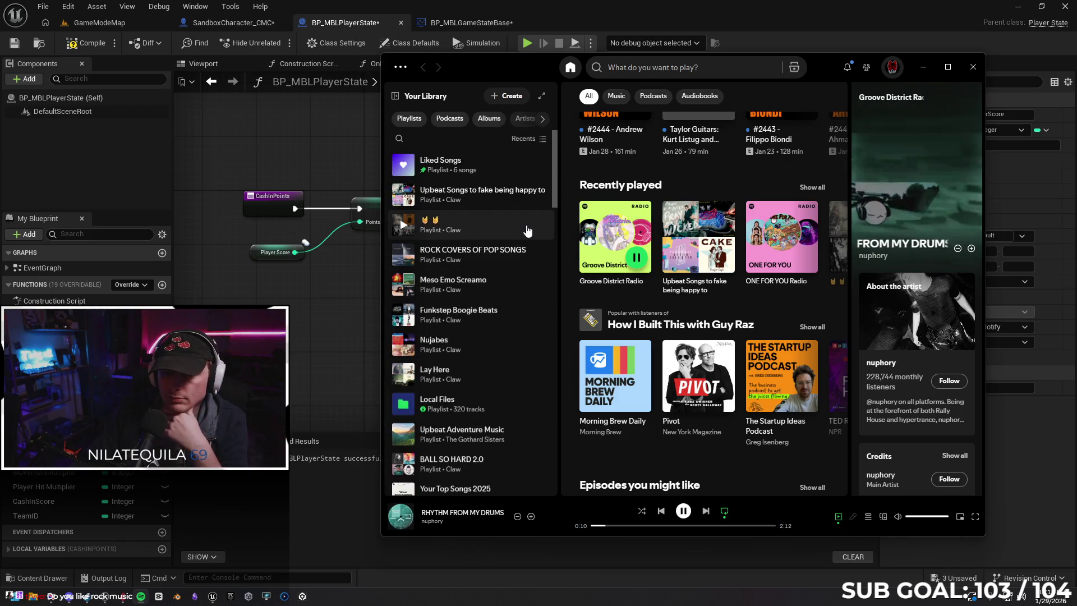
double_click(527, 229)
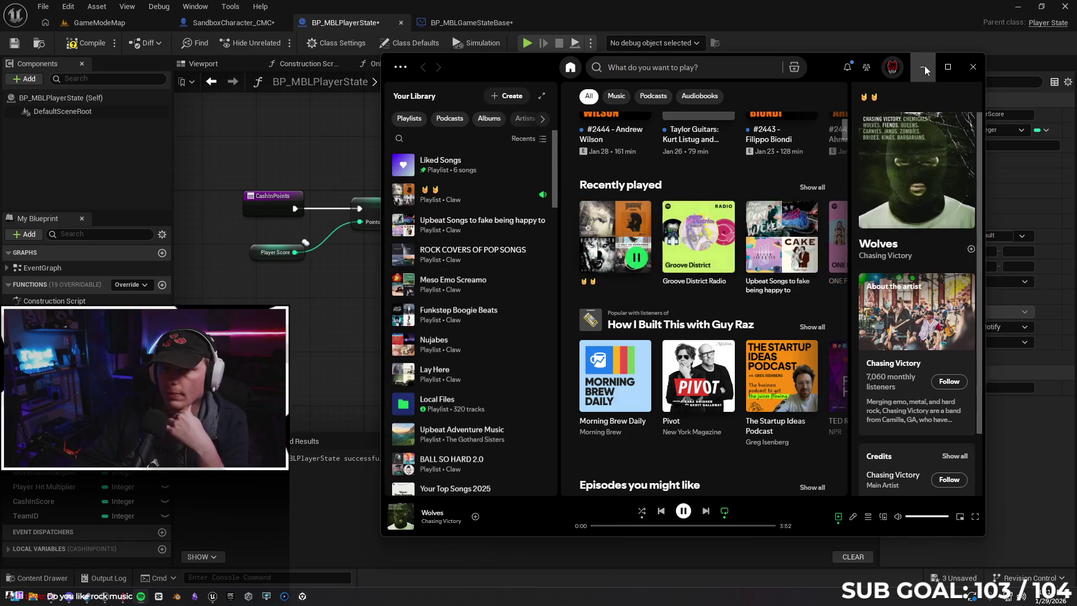
click(924, 69)
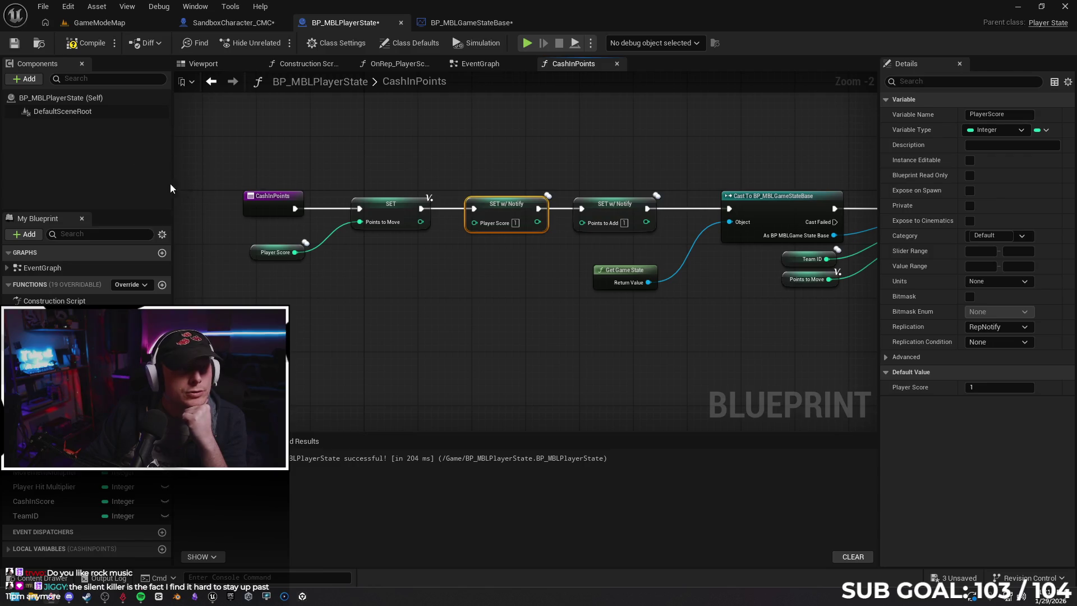
Flip through the open blueprint tabs, landing on SandboxCharacter_CMC's UpdateMovementScore graph.
click(228, 24)
click(345, 22)
click(471, 22)
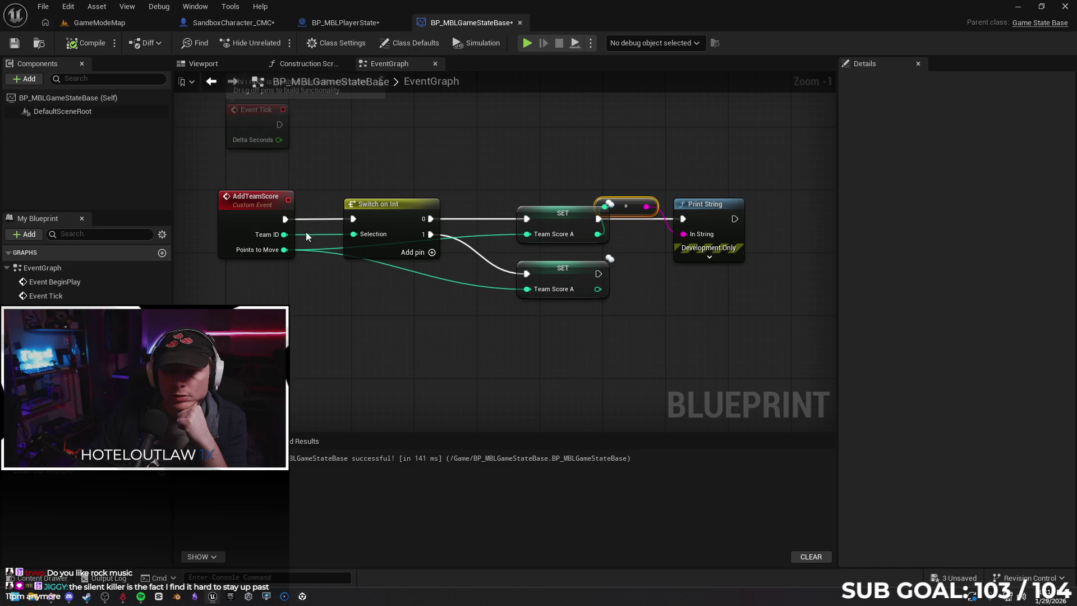
click(248, 23)
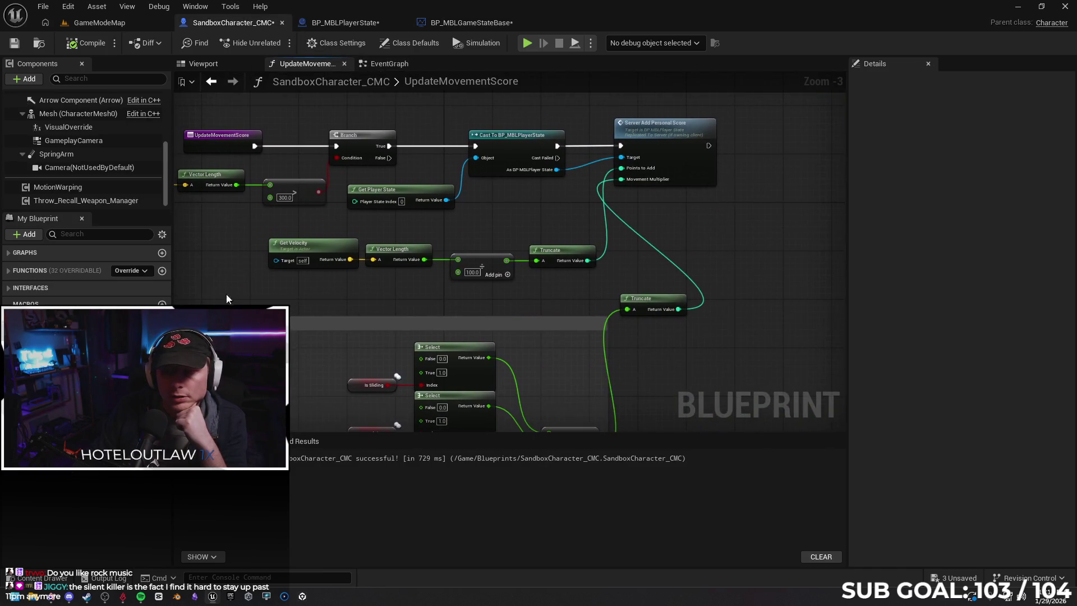
drag(665, 246, 614, 262)
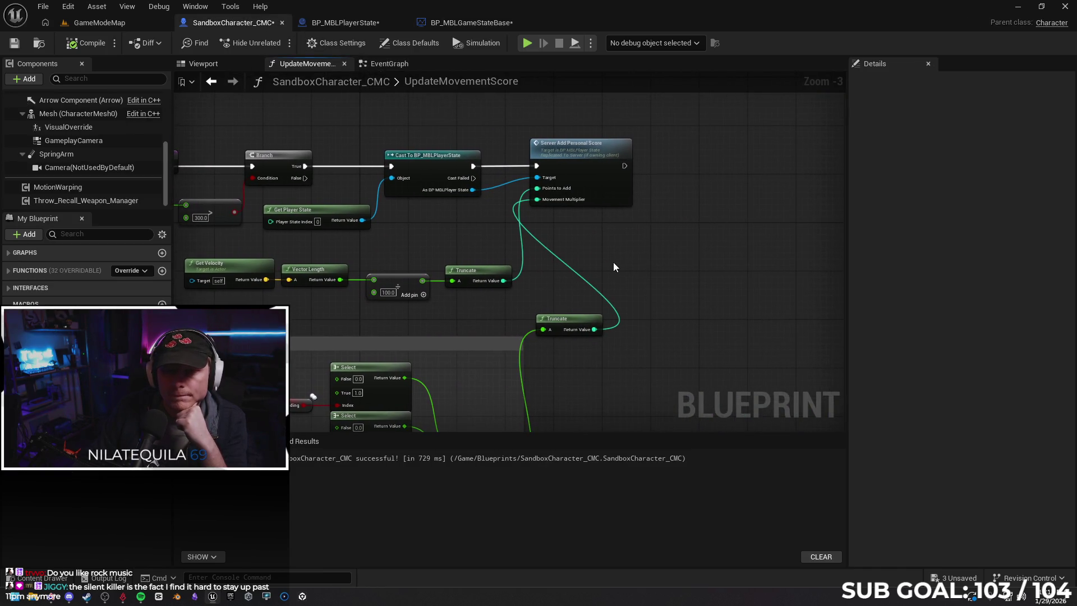
Inspect the Q key event and Cash in Points node in the character's EventGraph.
click(389, 64)
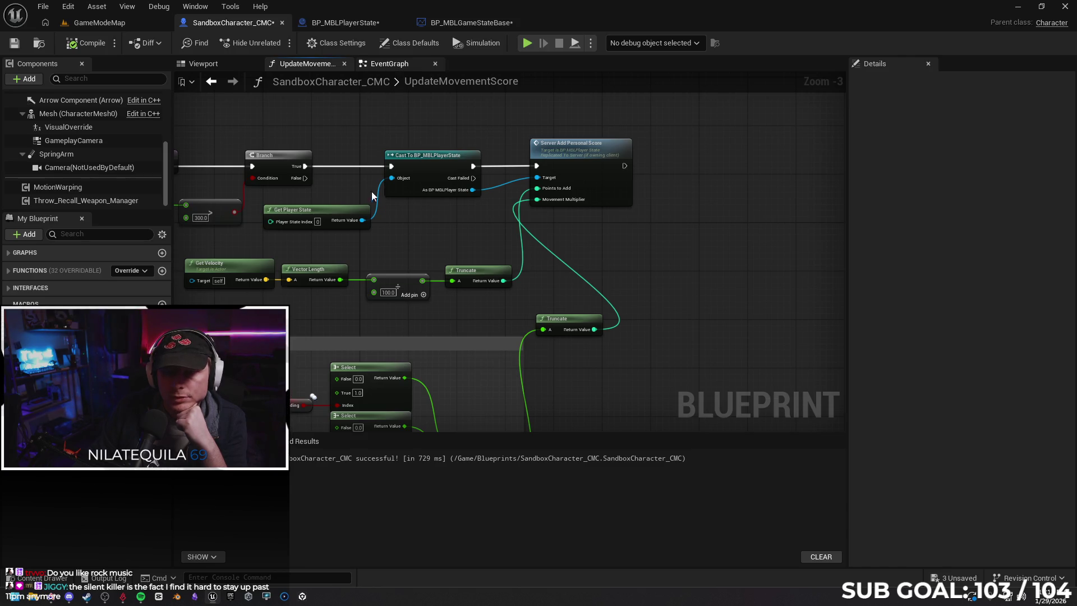
drag(323, 244, 252, 243)
click(565, 236)
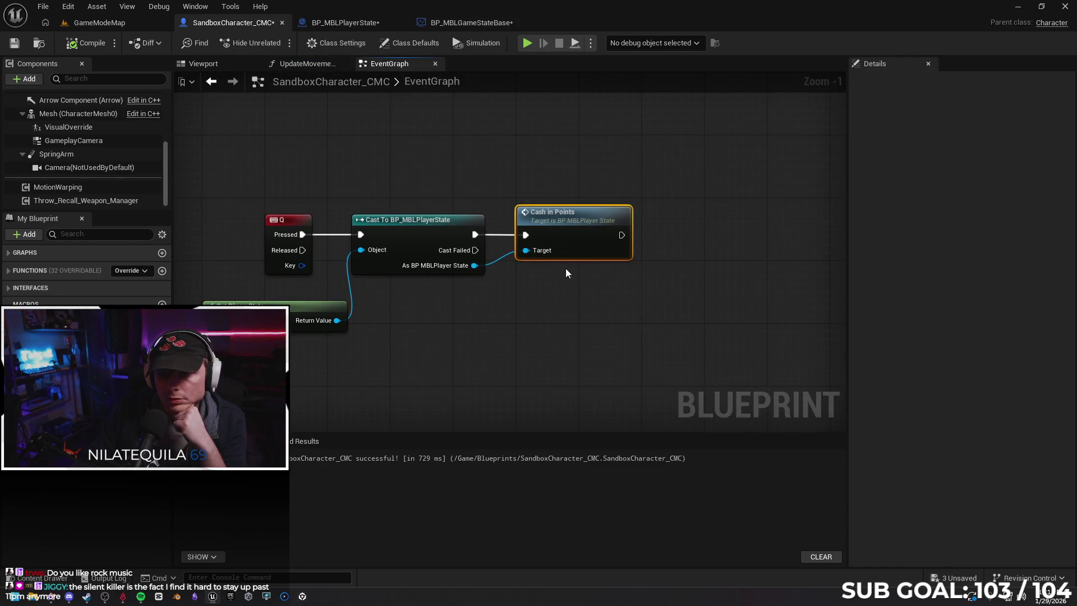
click(275, 224)
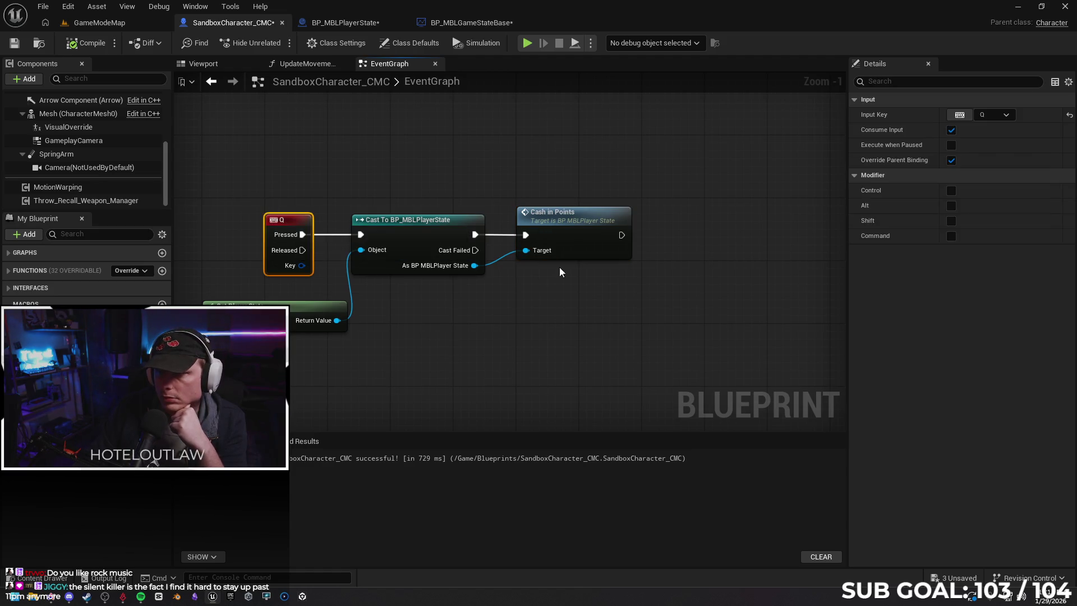
click(575, 247)
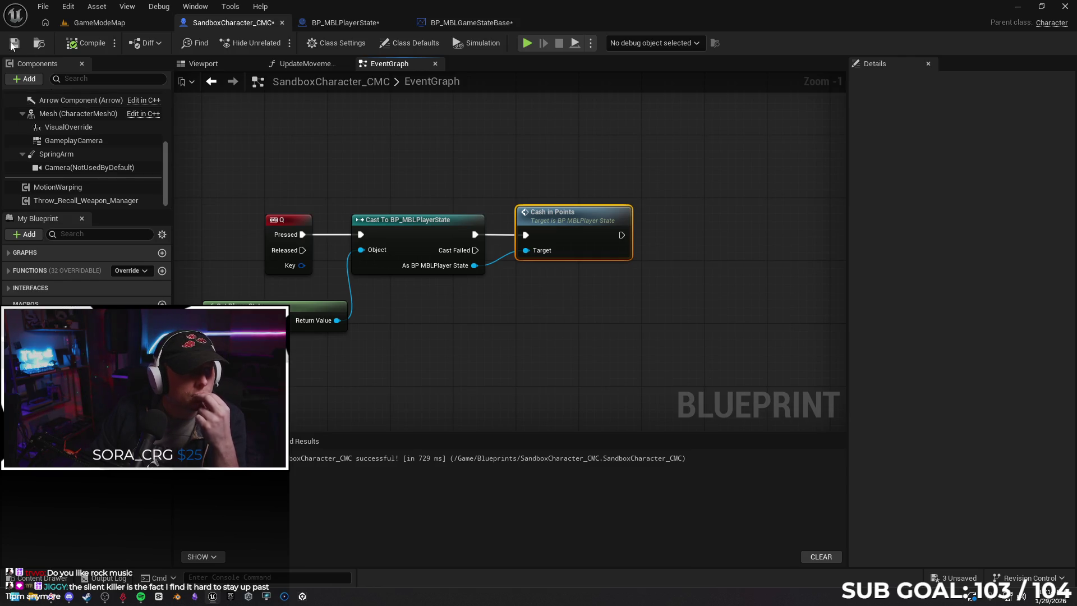
Insert a Switch Has Authority node off the Q key's Pressed output.
mouse_move(404, 216)
mouse_down()
mouse_move(254, 207)
mouse_move(346, 203)
mouse_up()
text(swit)
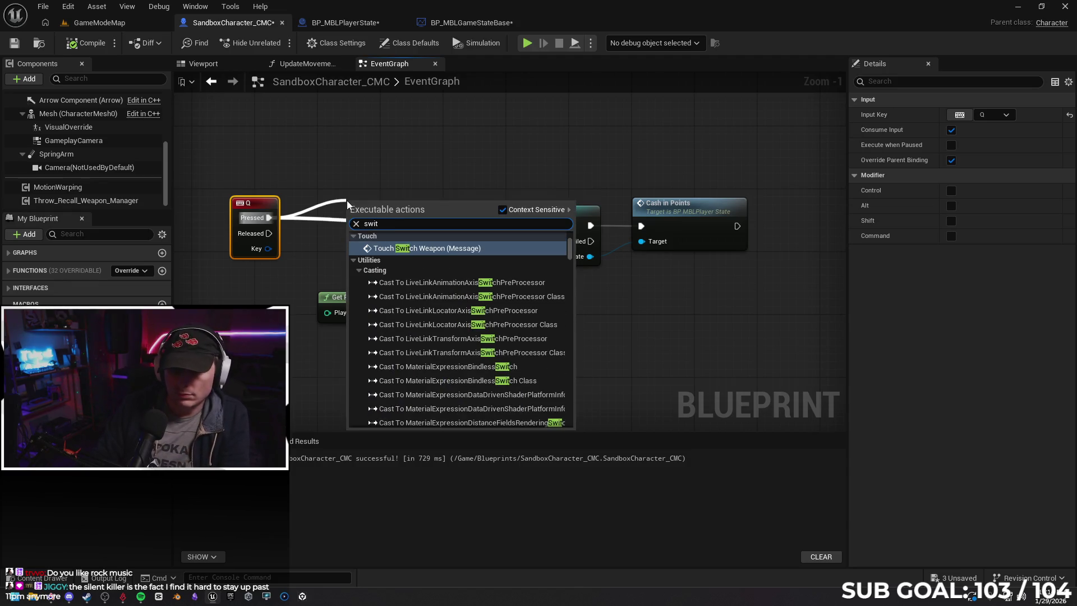
text(ch has)
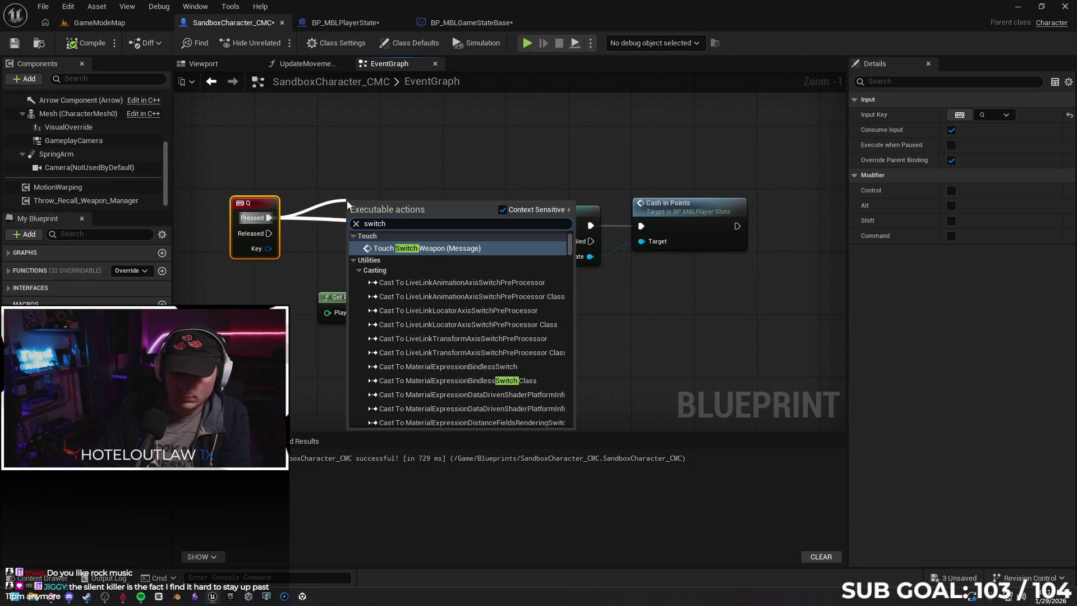
key(Return)
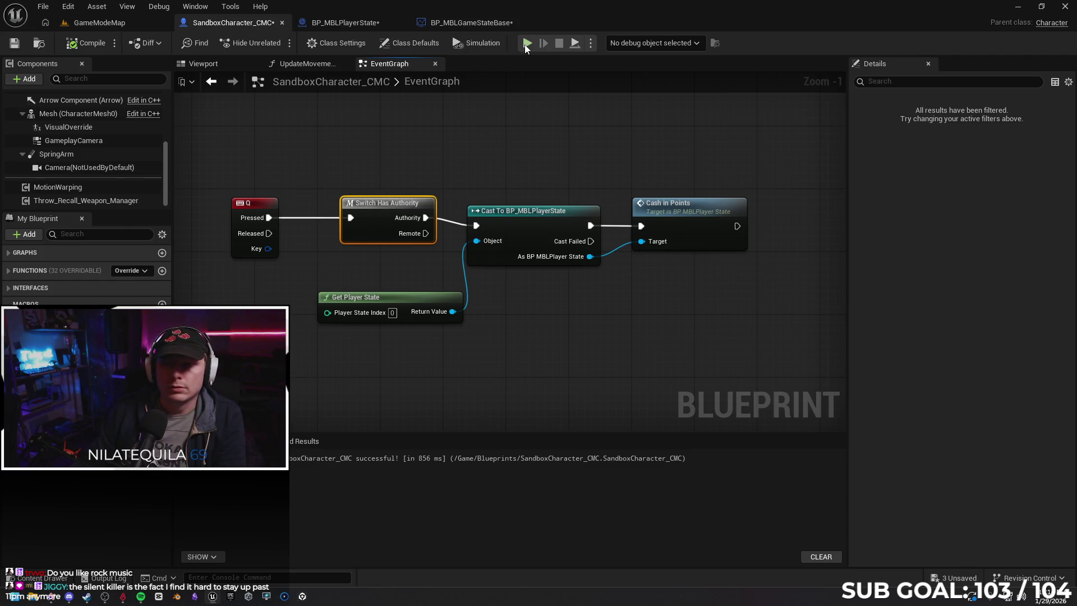
Test scoring in a two-client session by running the Client 1 character forward.
key(alt+p)
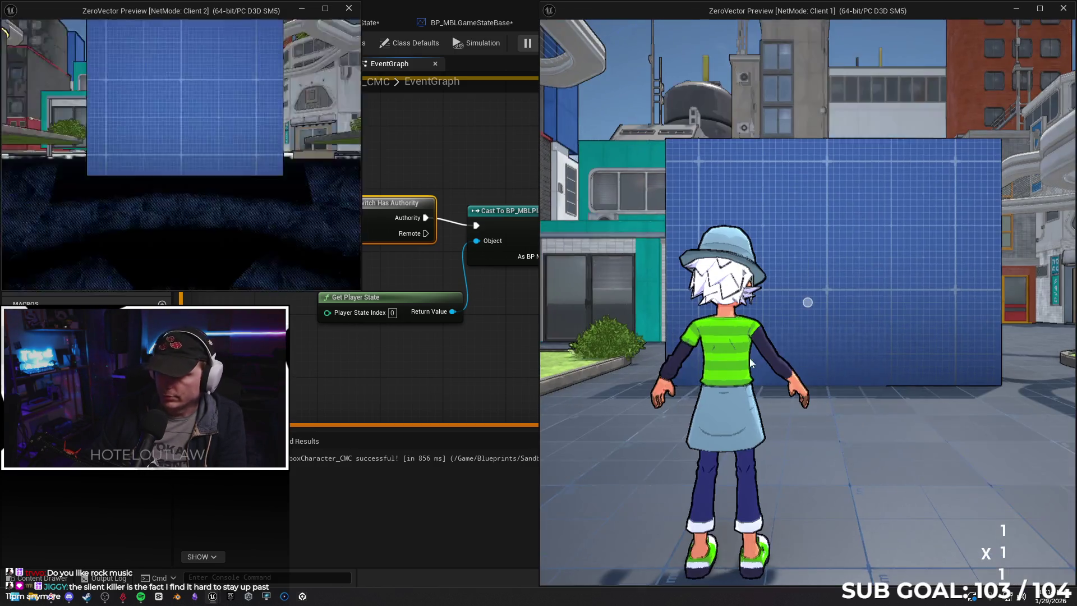
click(749, 358)
key(w)
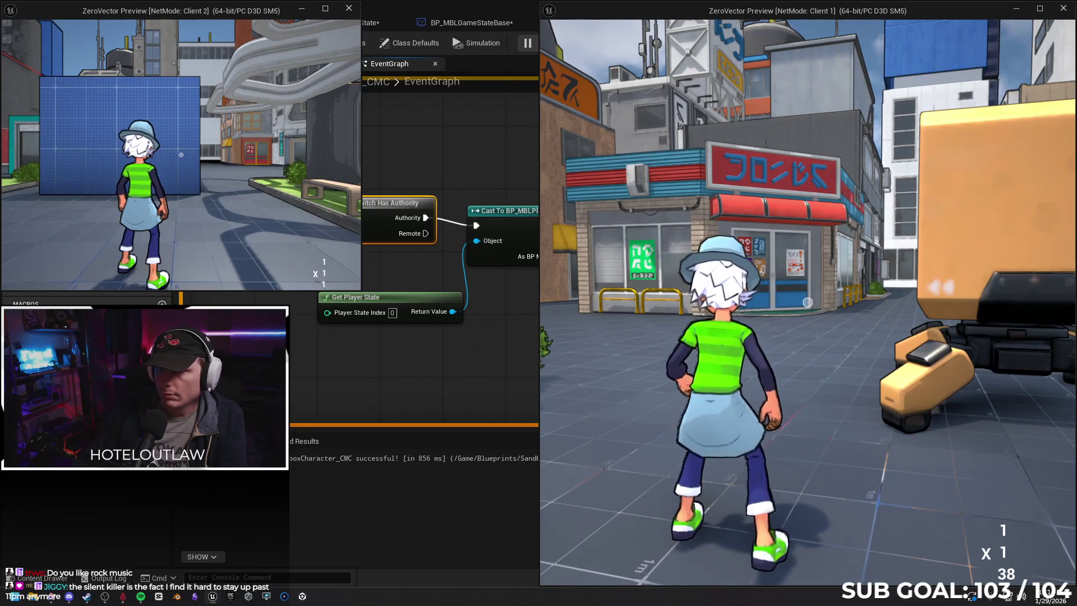
key(w)
key(Escape)
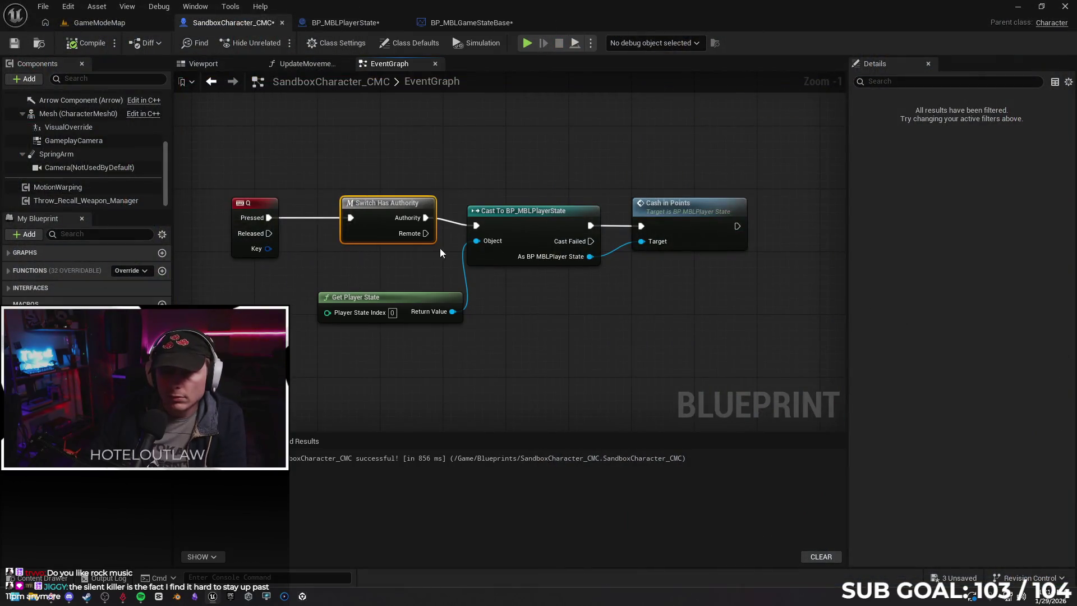
Drive the player-state cast from the Remote output instead of Authority, then retest in Client 1.
drag(426, 234, 478, 225)
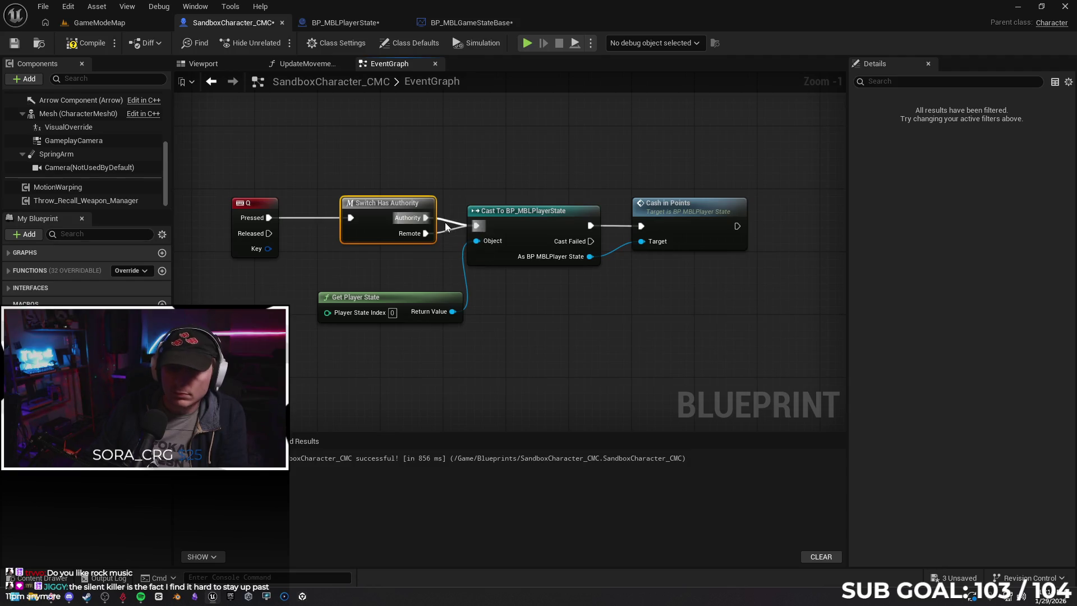
alt+click(445, 225)
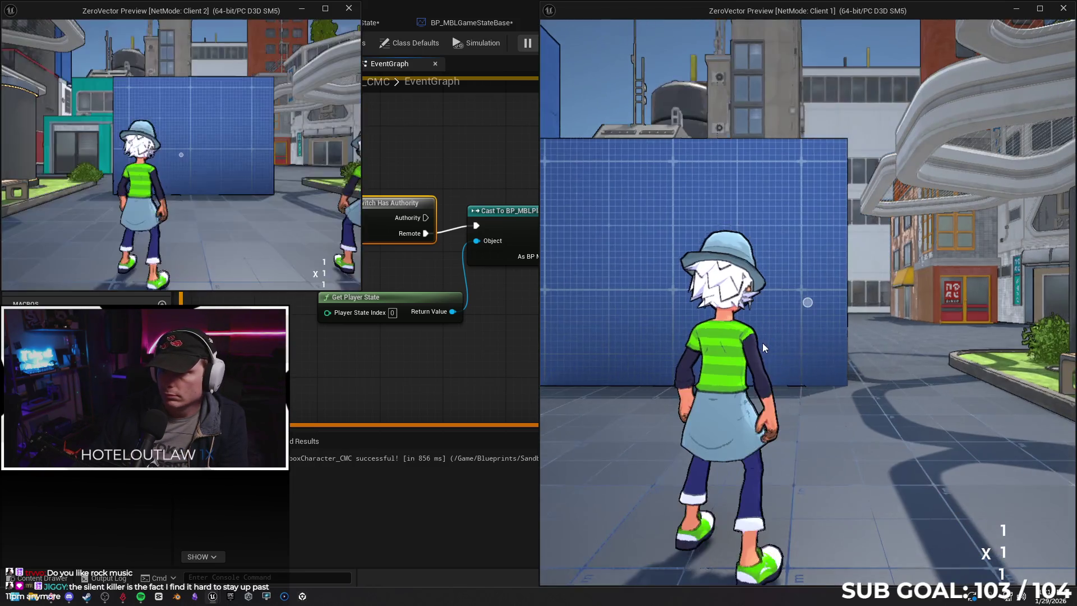
click(762, 344)
key(w)
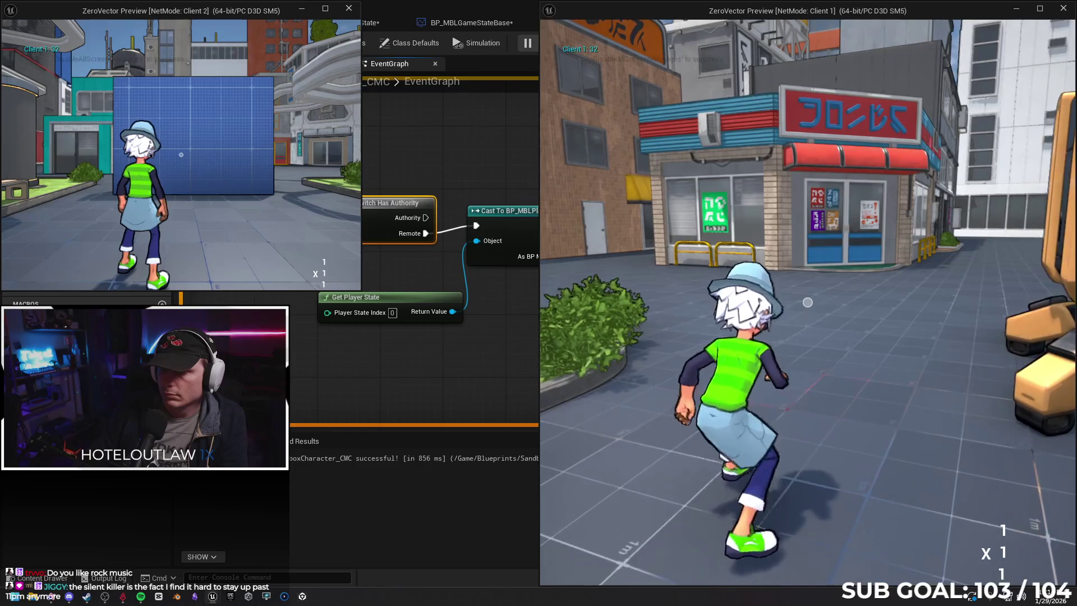
key(Escape)
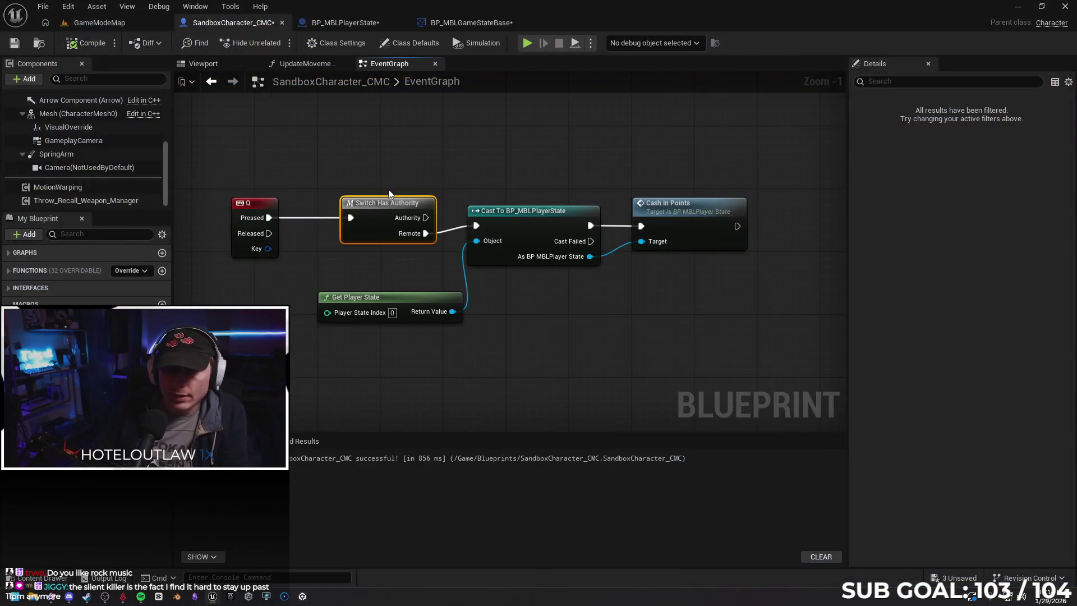
Delete Switch Has Authority, wire Q Pressed straight into the player-state cast, and compile the character.
key(Delete)
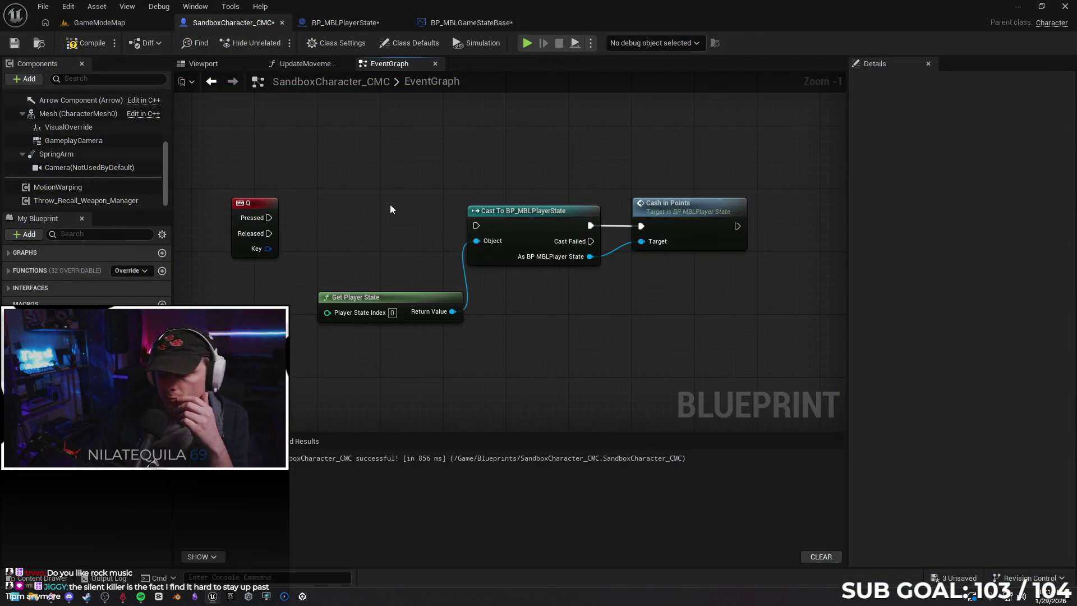
mouse_move(269, 217)
mouse_down()
mouse_move(487, 223)
mouse_move(476, 225)
mouse_up()
drag(252, 203, 339, 211)
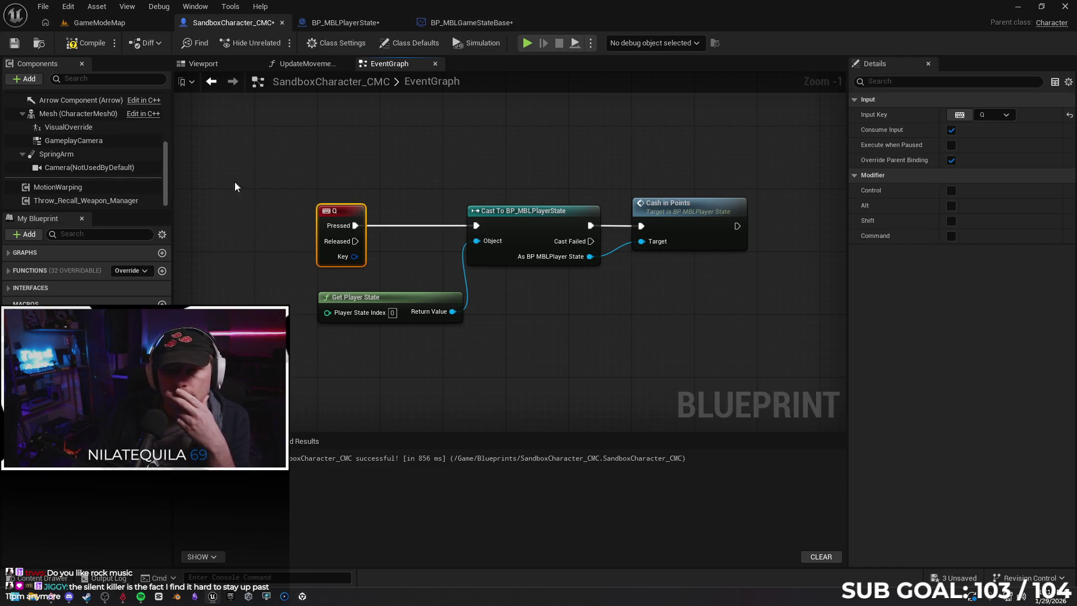
click(78, 45)
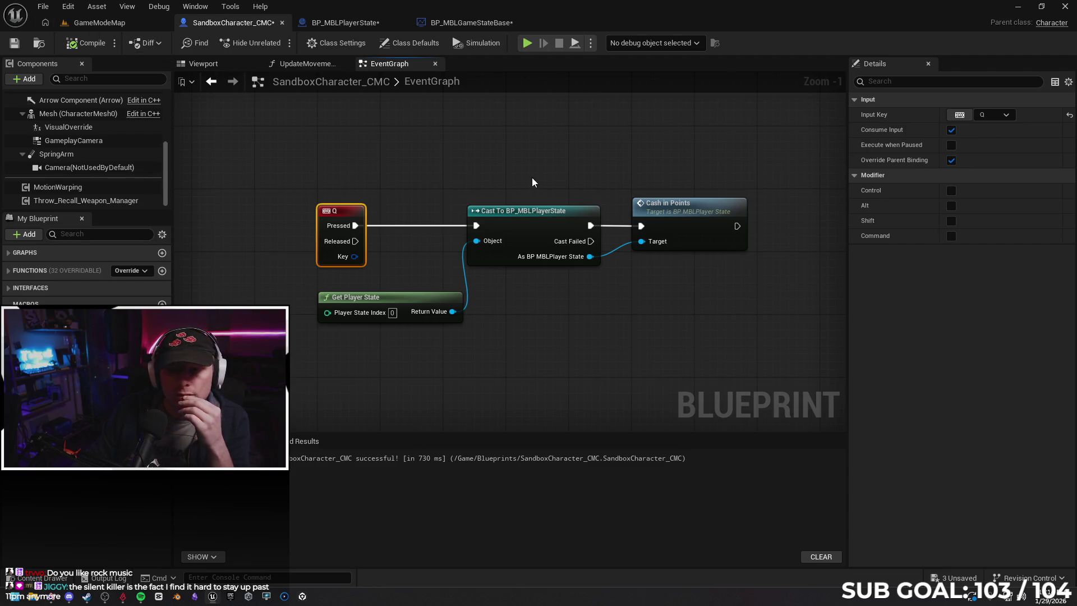
drag(487, 173, 474, 170)
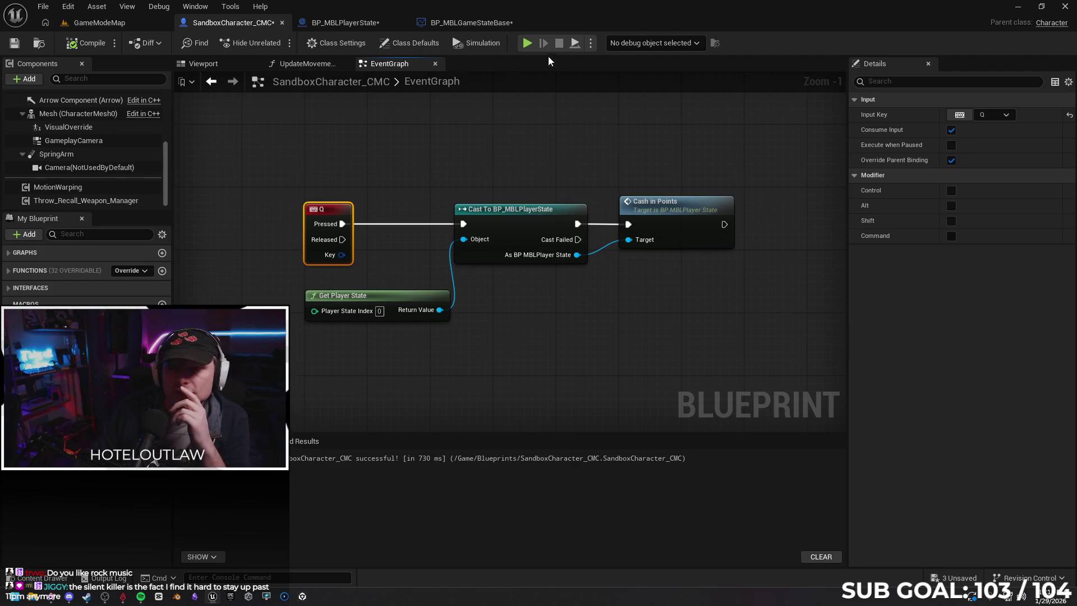
click(344, 22)
Nudge the reroute node up in the game state graph and save the blueprint.
scroll(458, 137, down, 1)
drag(458, 136, 494, 135)
key(ctrl+s)
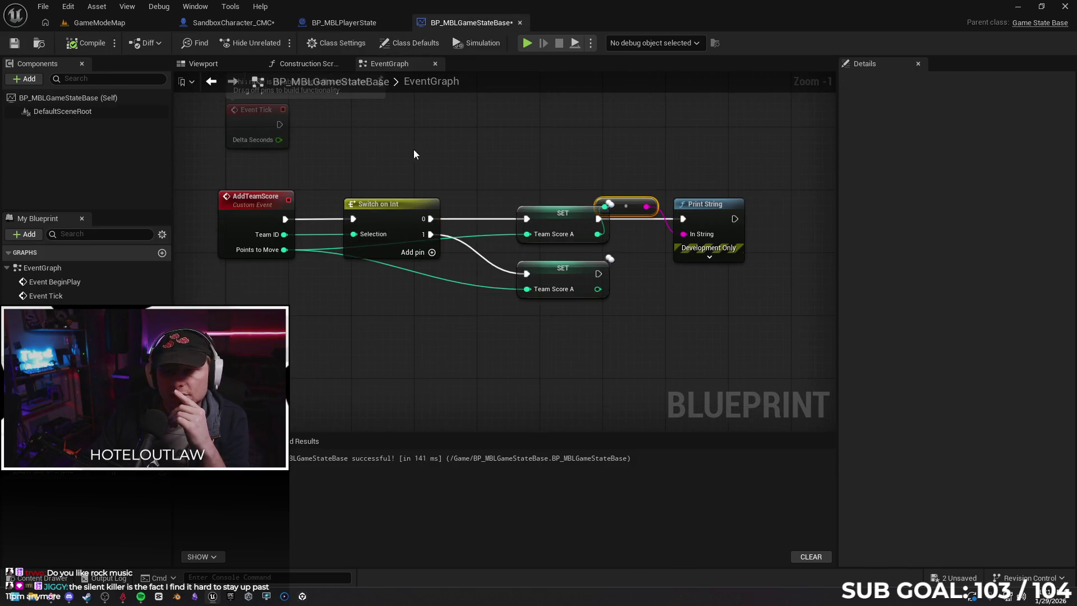
drag(651, 242, 652, 230)
click(14, 45)
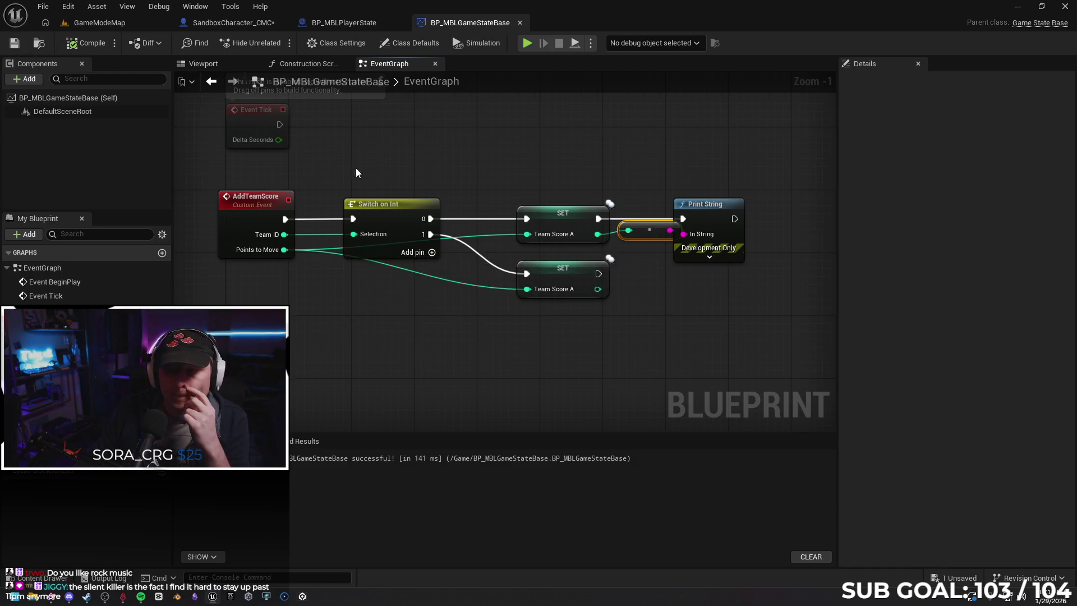
Duplicate the Print String node and place the copy beside the lower SET node.
click(723, 281)
click(707, 221)
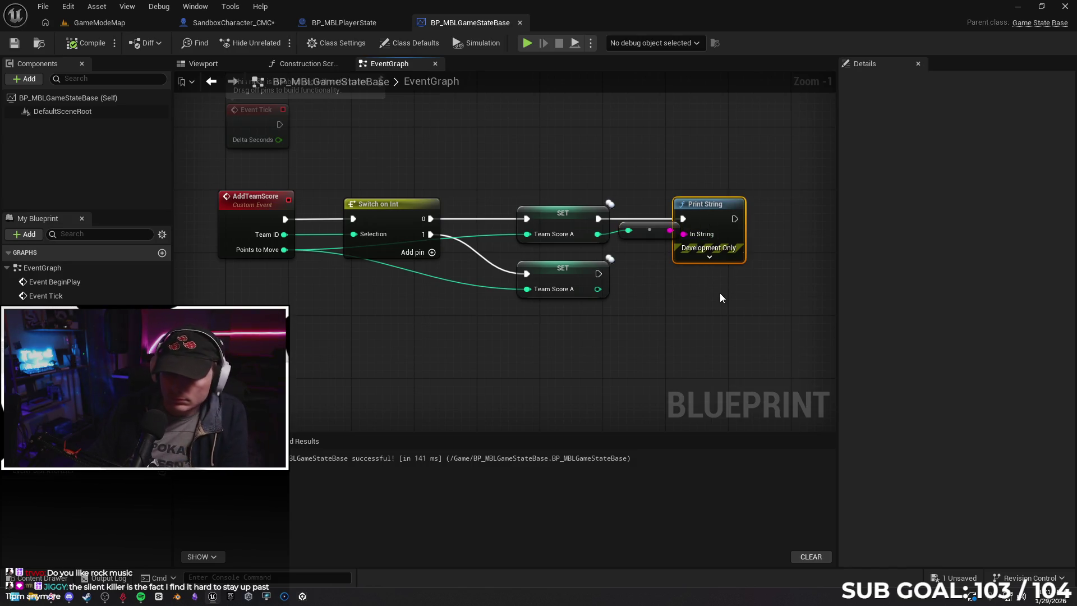
right_click(694, 305)
click(652, 287)
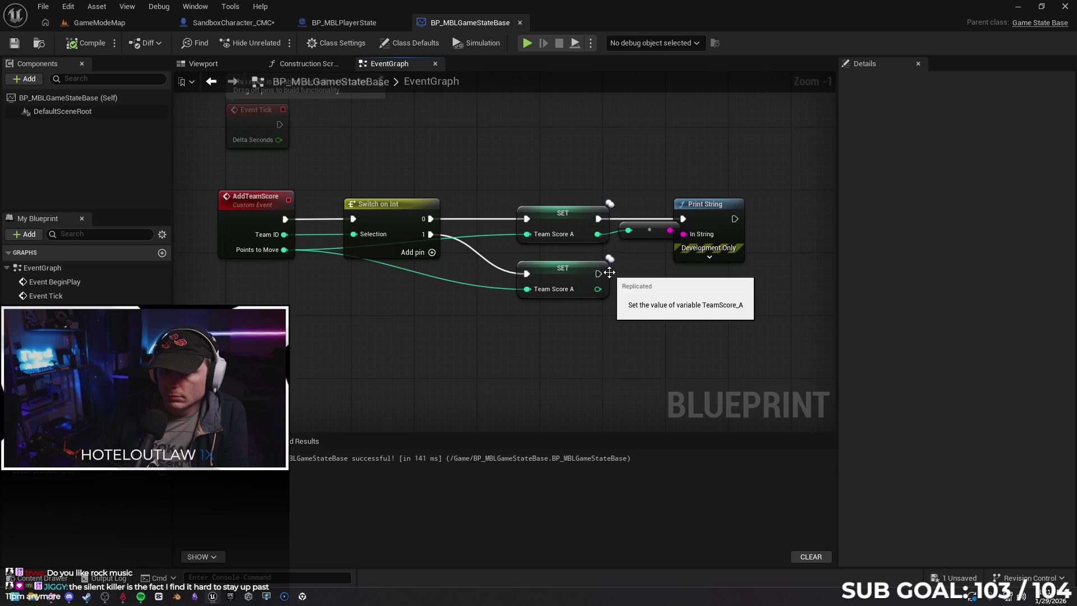
key(ctrl+v)
mouse_move(707, 317)
mouse_down()
mouse_move(660, 278)
mouse_move(633, 289)
mouse_move(651, 297)
mouse_move(652, 313)
mouse_up()
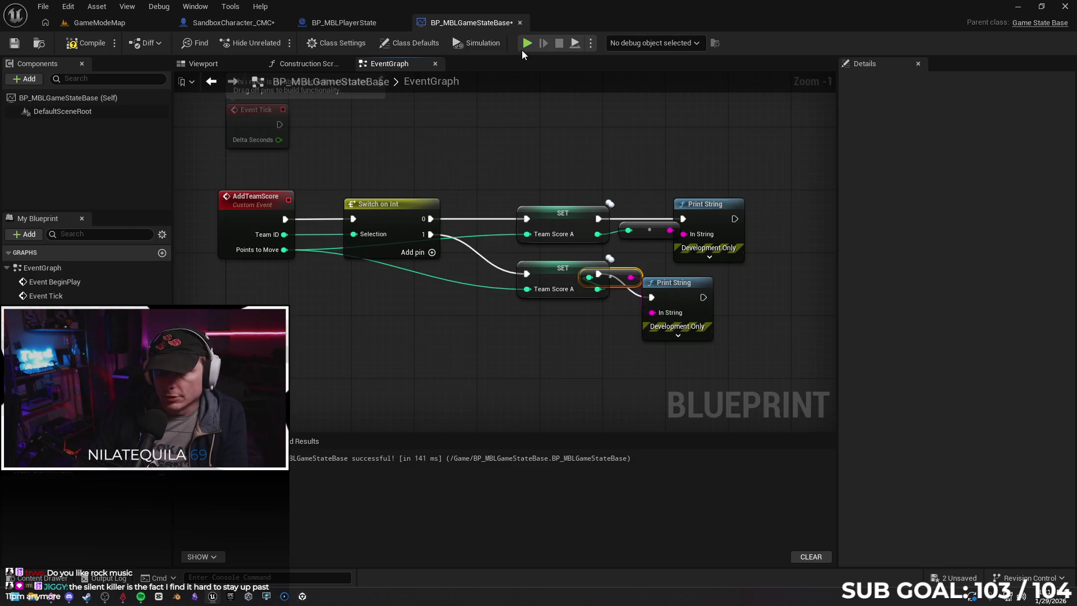
key(alt+p)
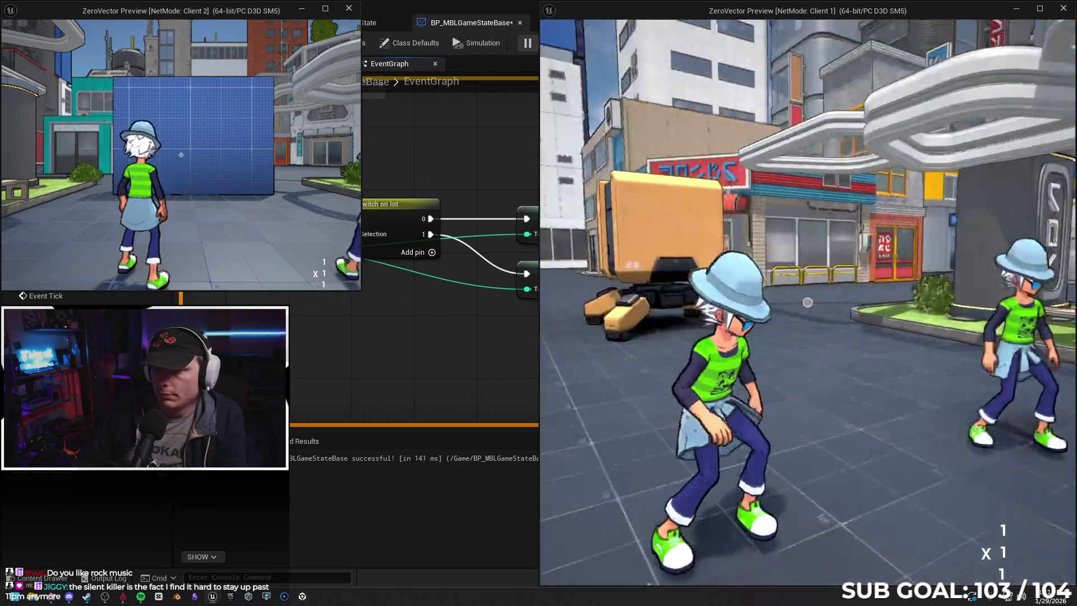
key(w)
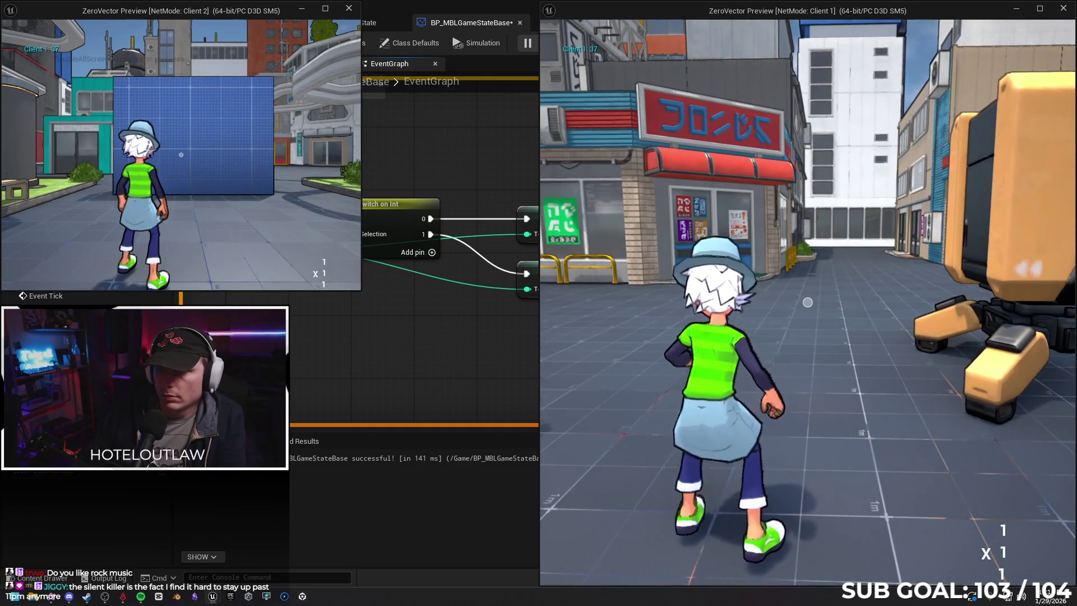
key(w)
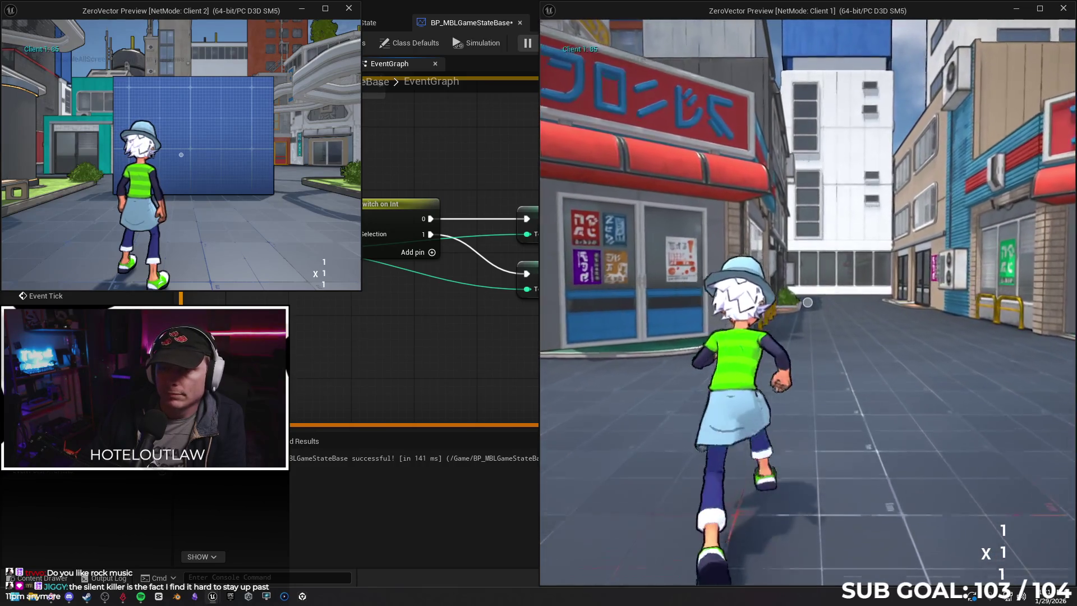
key(a)
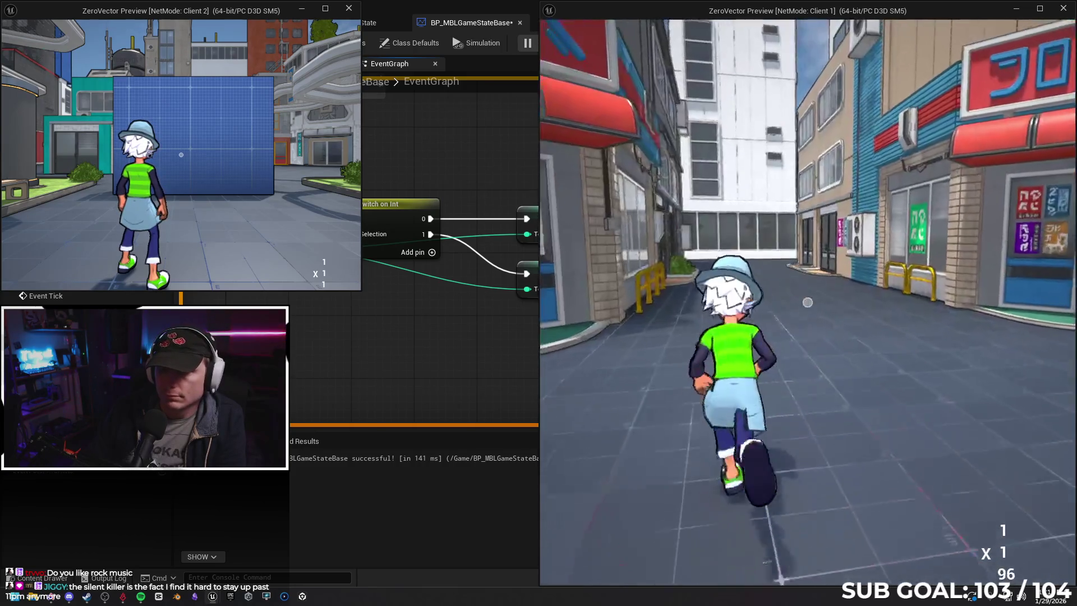
key(s)
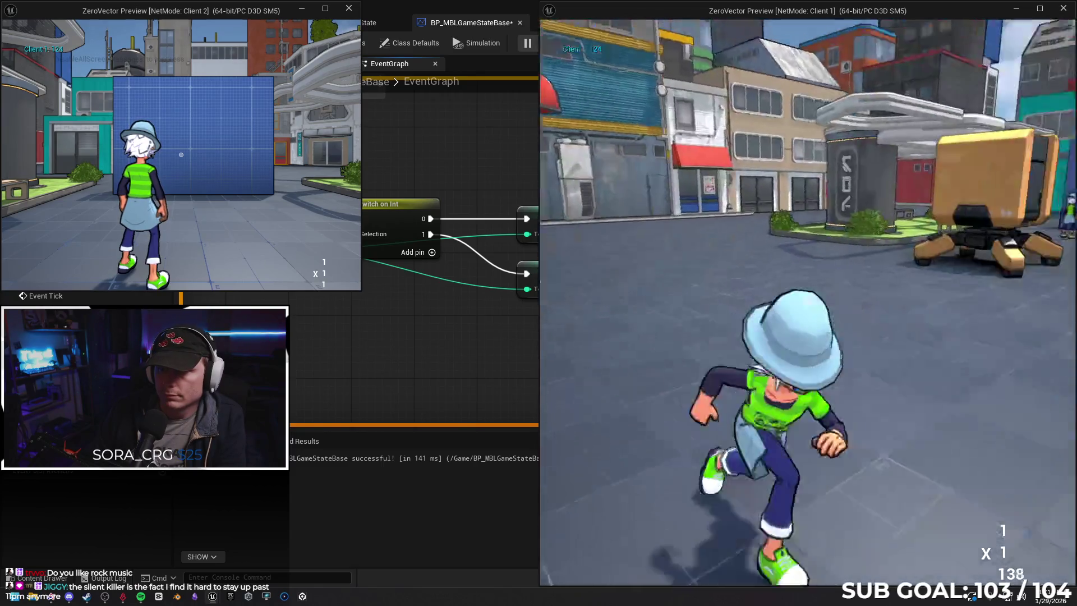
key(w)
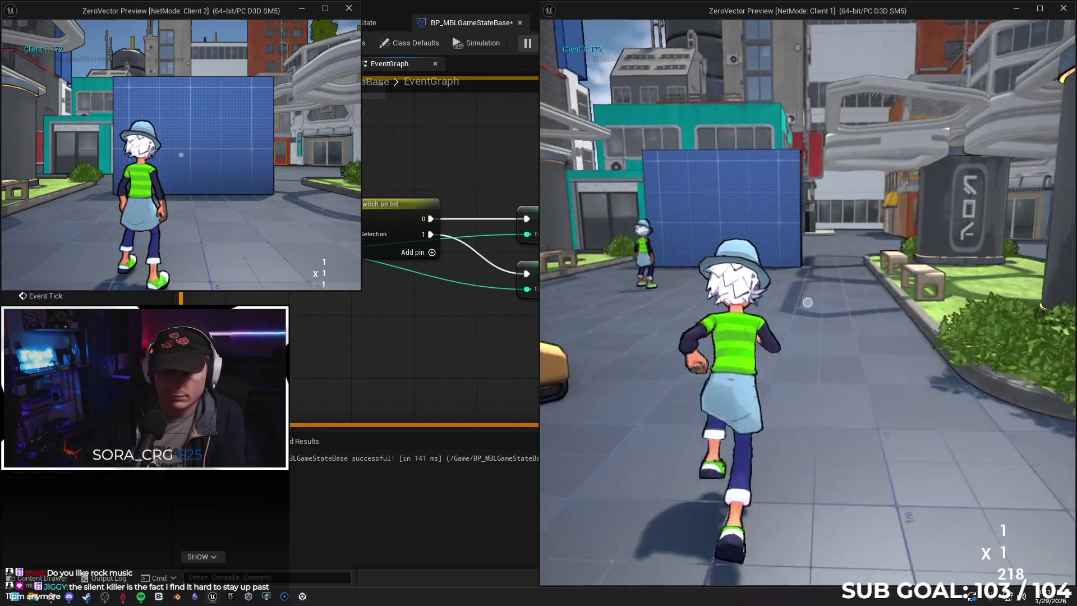
key(Escape)
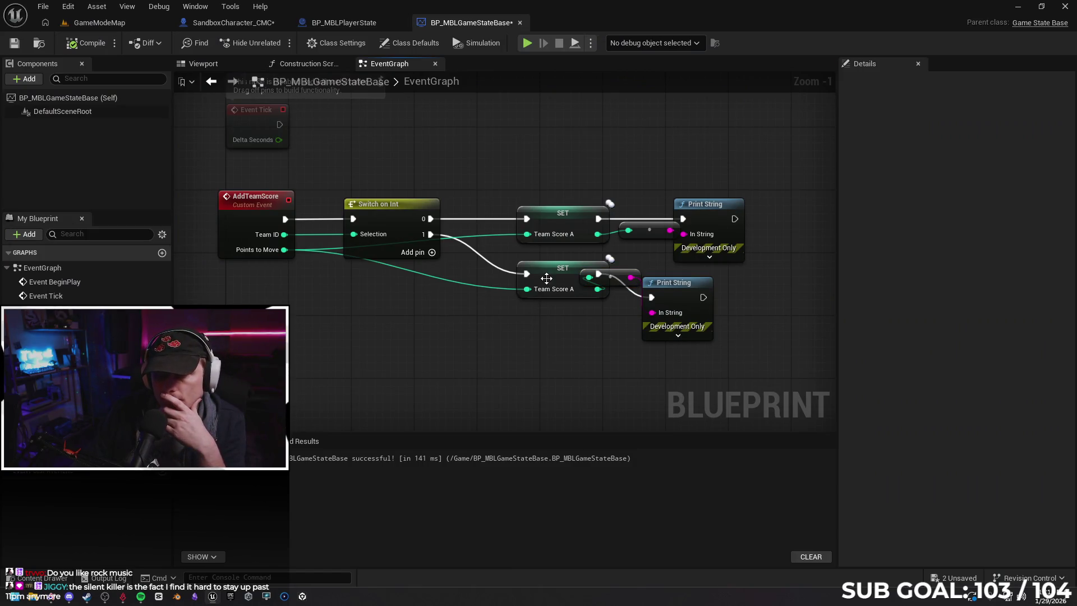
Inspect the TeamScore_A, Player Score, PointsToMove and PointsToAdd variables in CashInPoints.
click(547, 278)
click(552, 218)
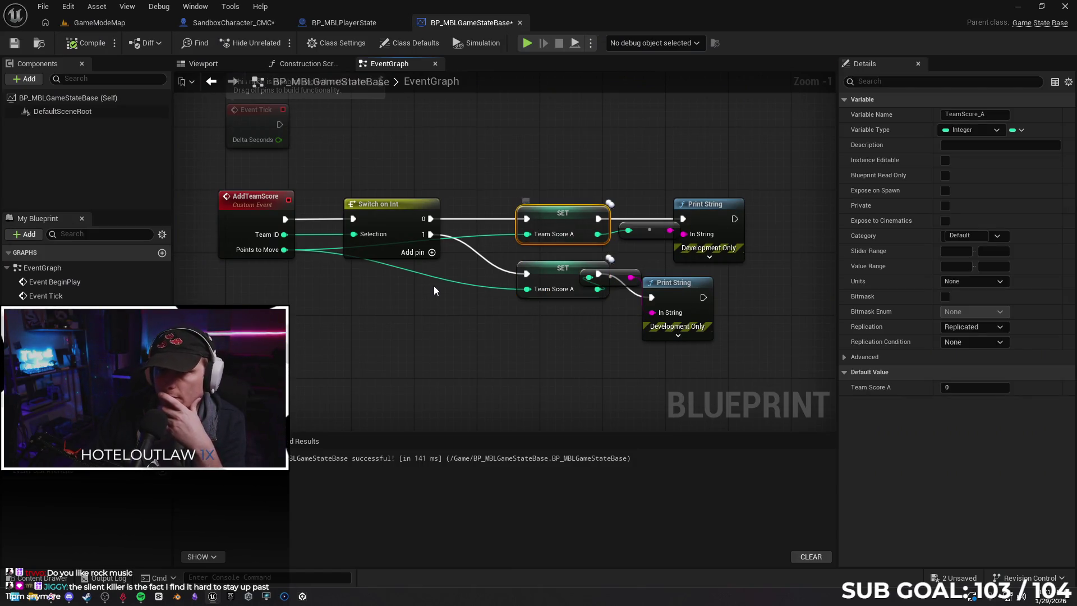
click(341, 24)
mouse_move(446, 164)
mouse_down()
mouse_move(430, 160)
mouse_move(483, 161)
mouse_move(468, 161)
mouse_up()
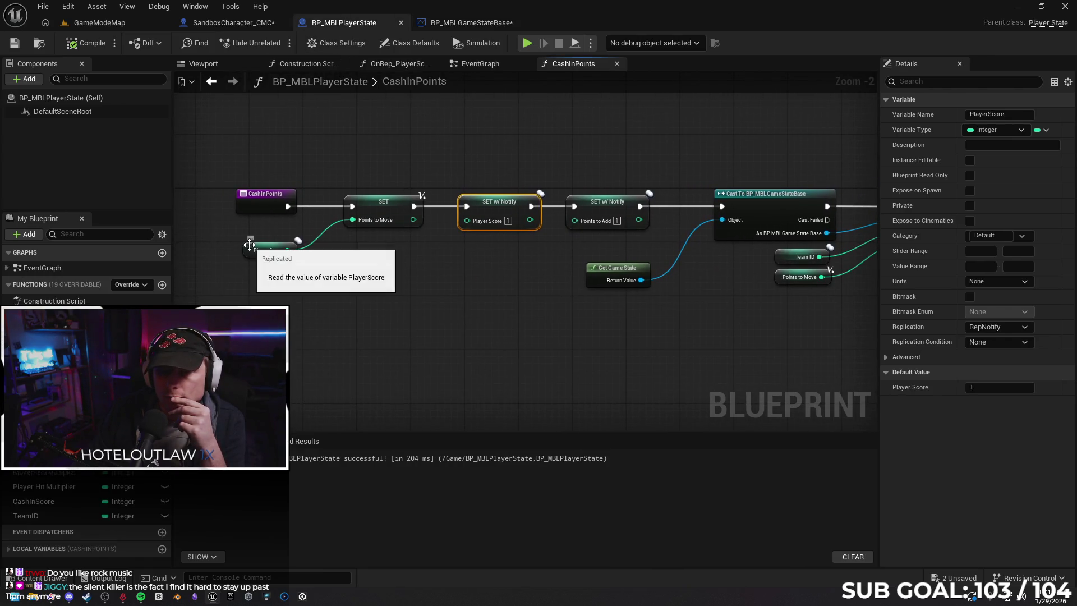
click(267, 252)
drag(454, 312, 395, 302)
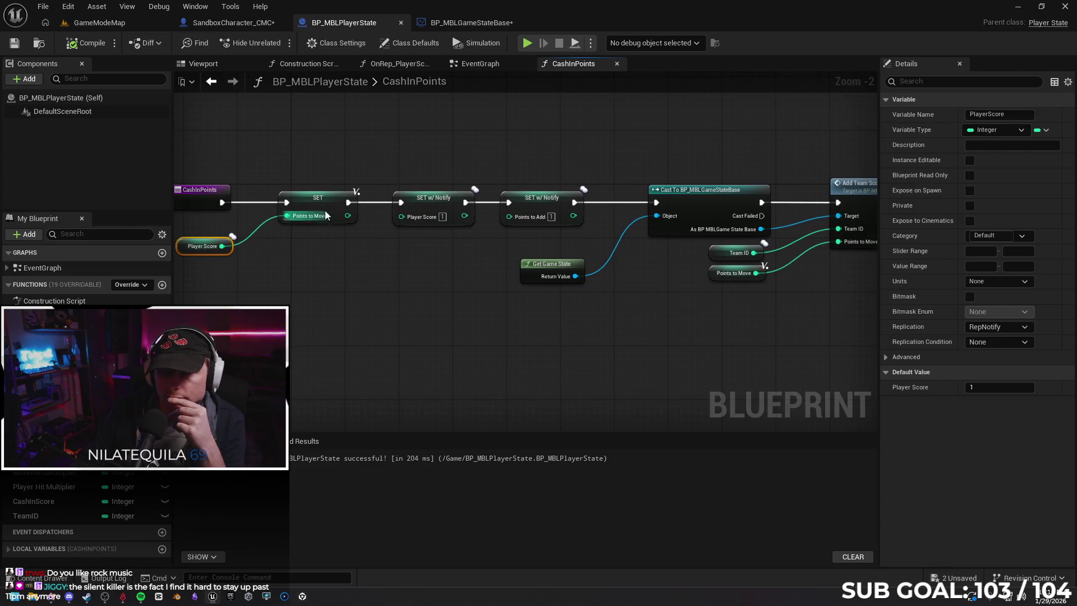
click(334, 206)
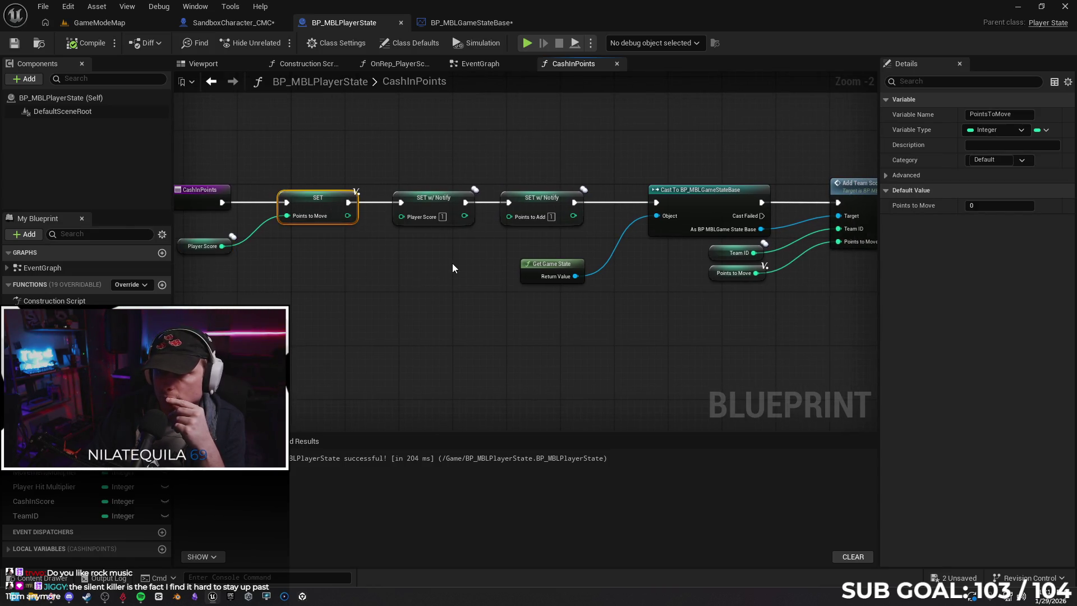
click(444, 209)
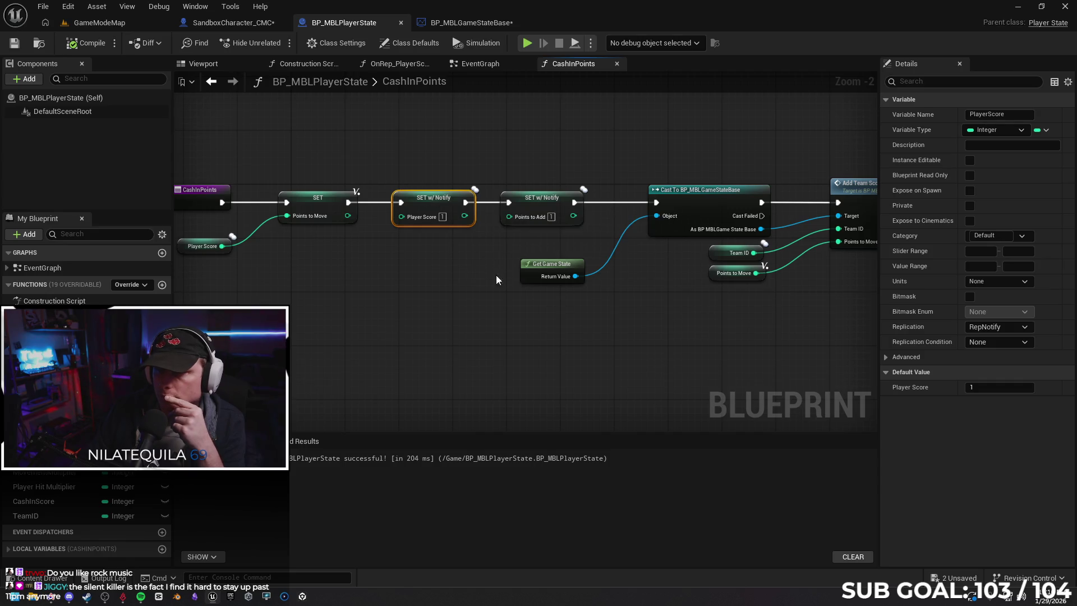
click(530, 205)
Change PointsToAdd's replication from RepNotify to plain Replicated.
drag(494, 275, 444, 270)
drag(622, 295, 522, 304)
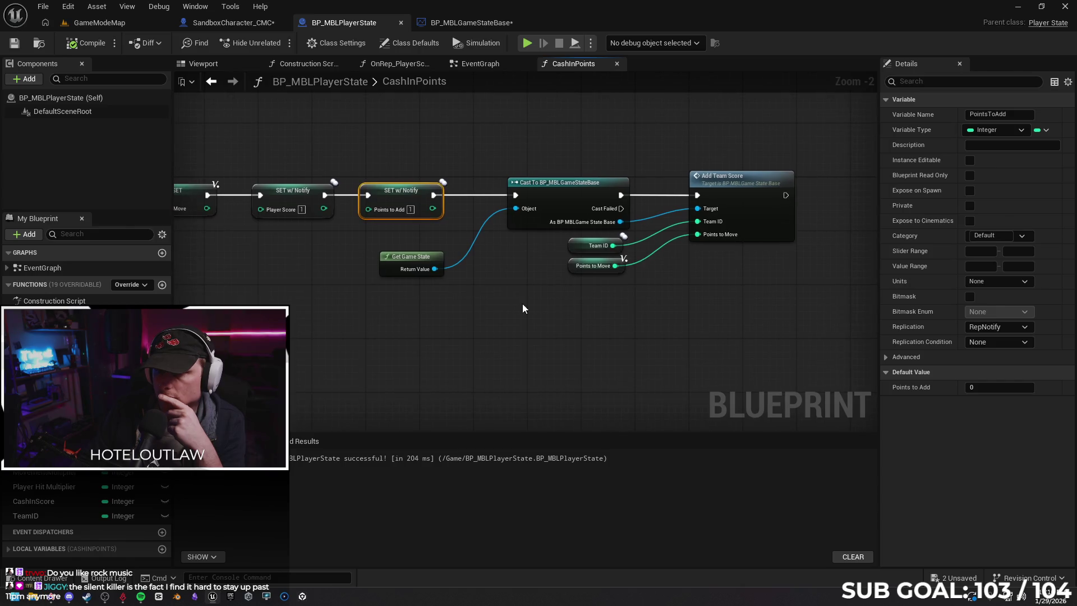
click(997, 327)
click(987, 353)
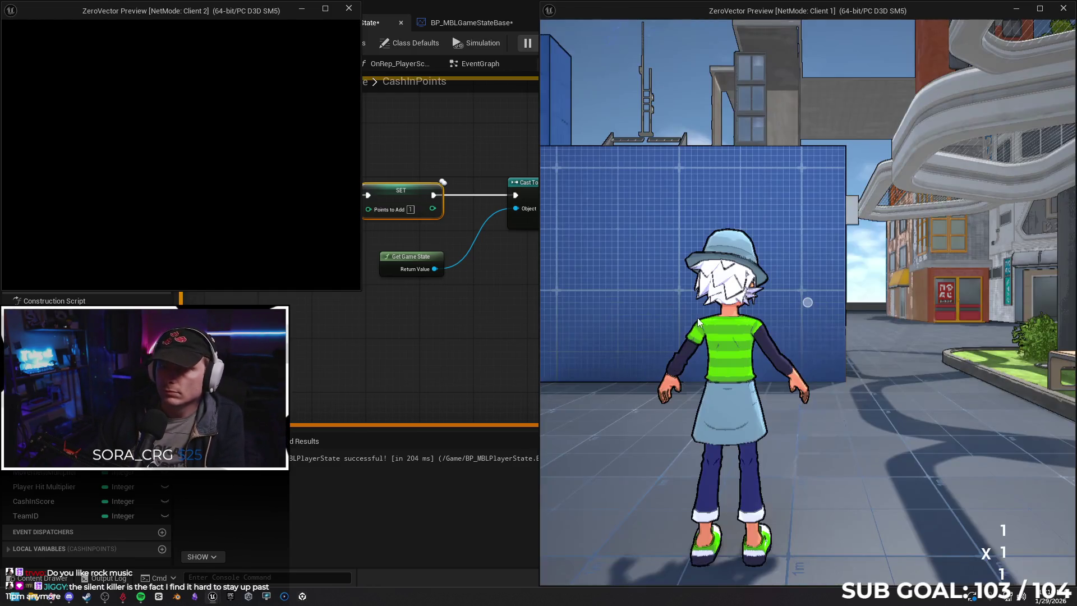
Run Client 1 forward beside the robot, stop the play test, and undo the last wire.
key(w)
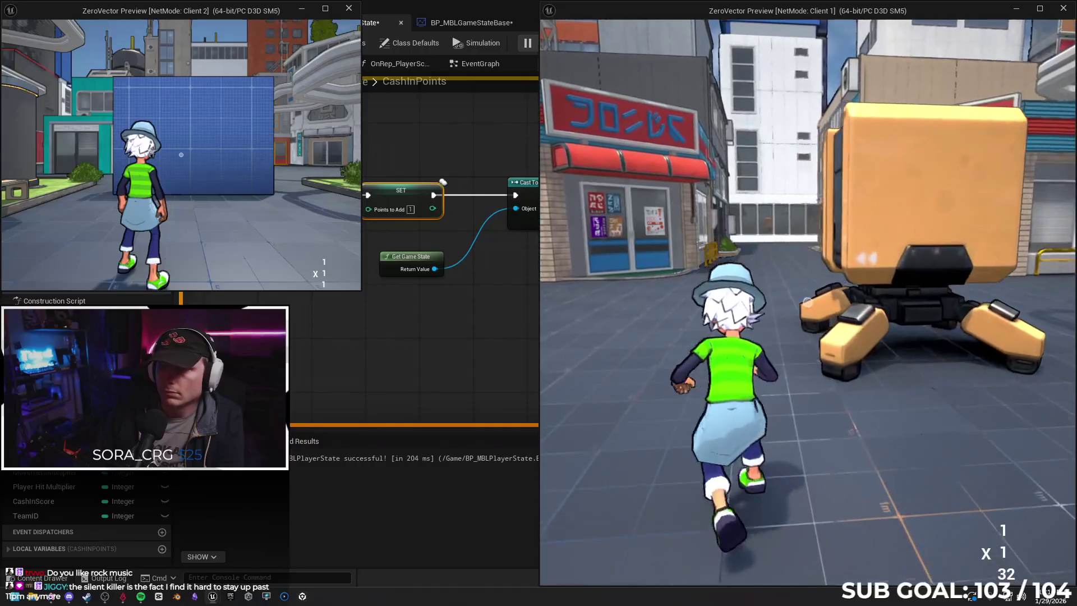
key(w)
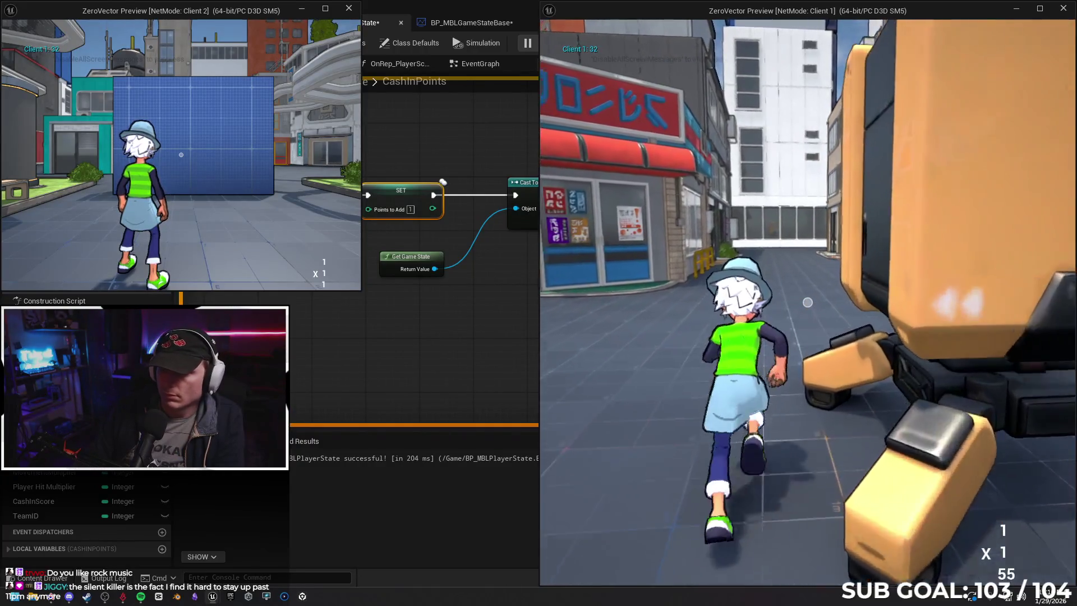
key(Escape)
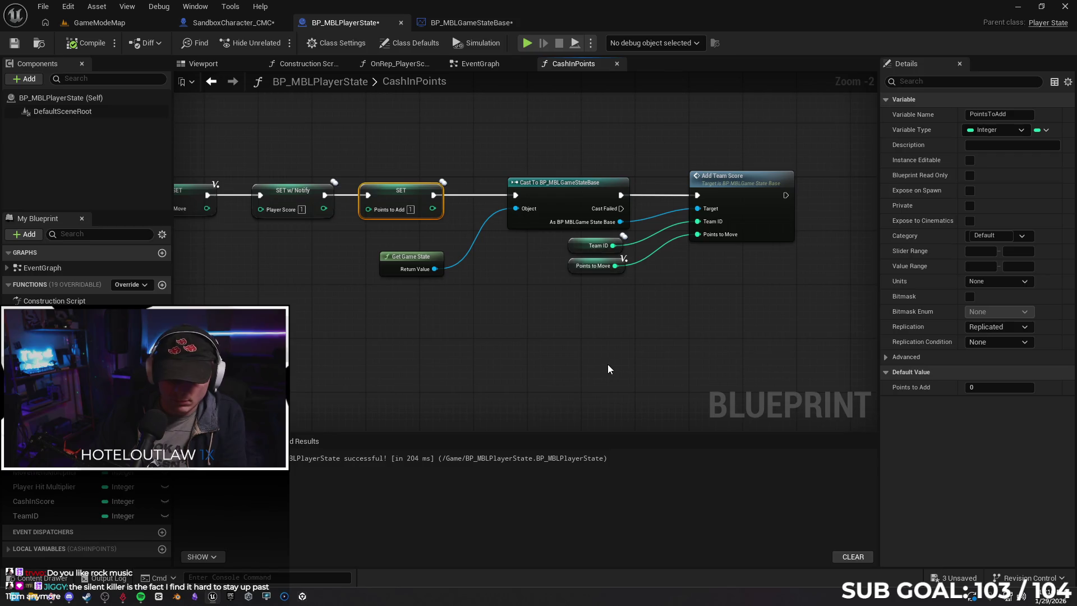
key(ctrl+z)
Change PlayerScore's replication from RepNotify to plain Replicated.
mouse_move(492, 333)
mouse_down()
mouse_move(721, 320)
mouse_move(659, 314)
mouse_up()
click(264, 237)
click(997, 326)
click(986, 351)
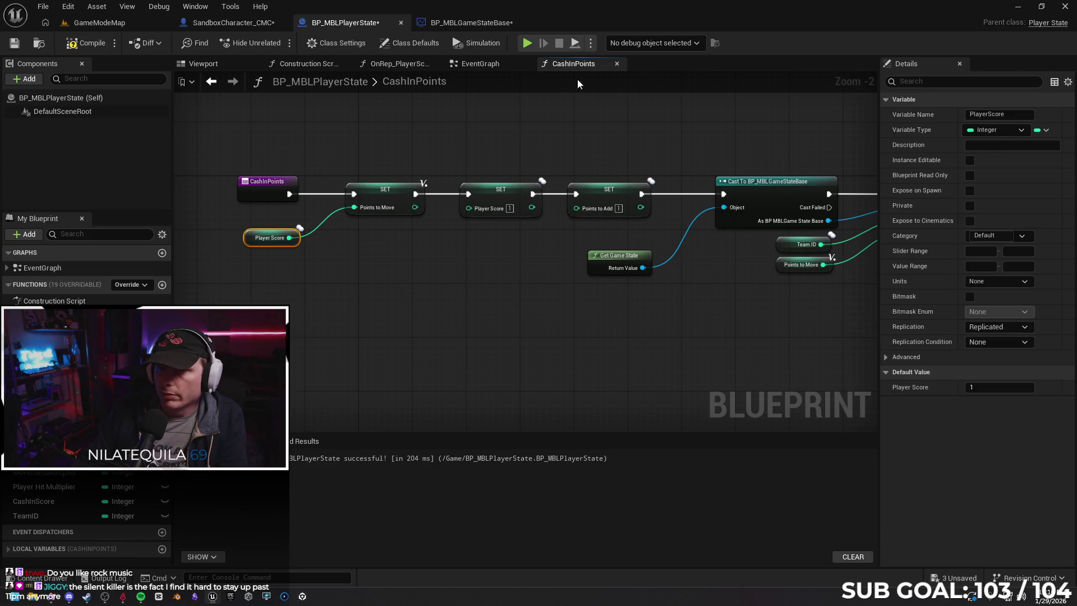
Review the Player Score, PointsToAdd and PointsToMove setters and PointsToMove's advanced flags.
click(507, 193)
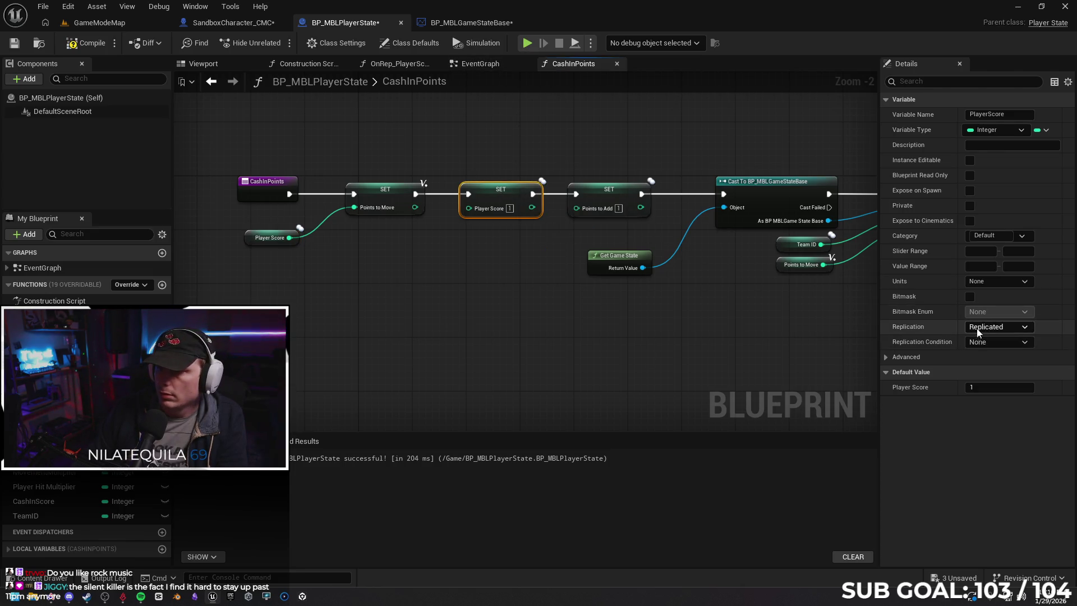
click(597, 194)
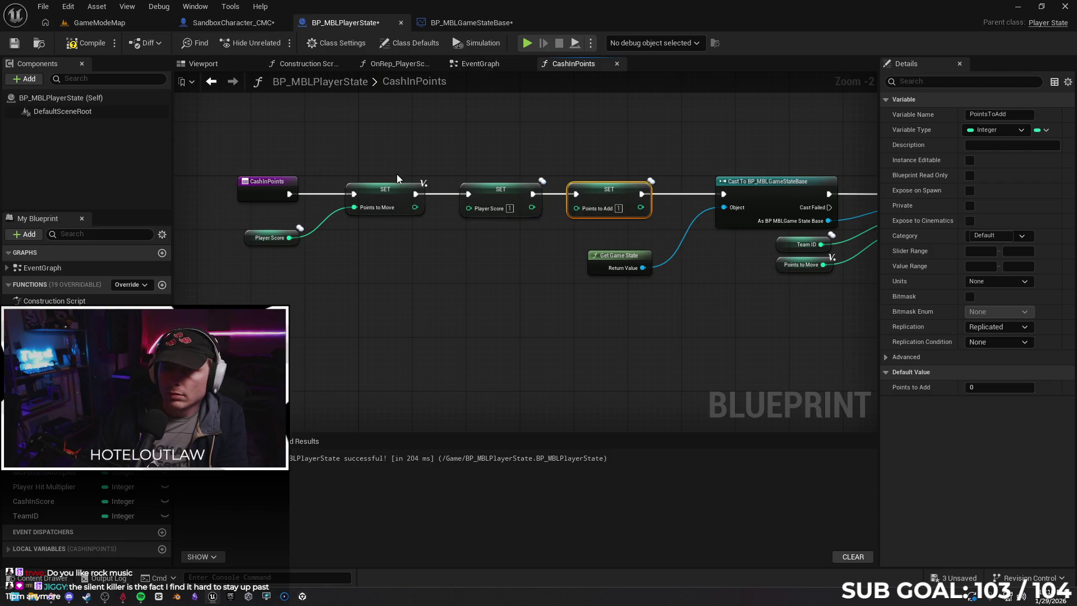
click(391, 198)
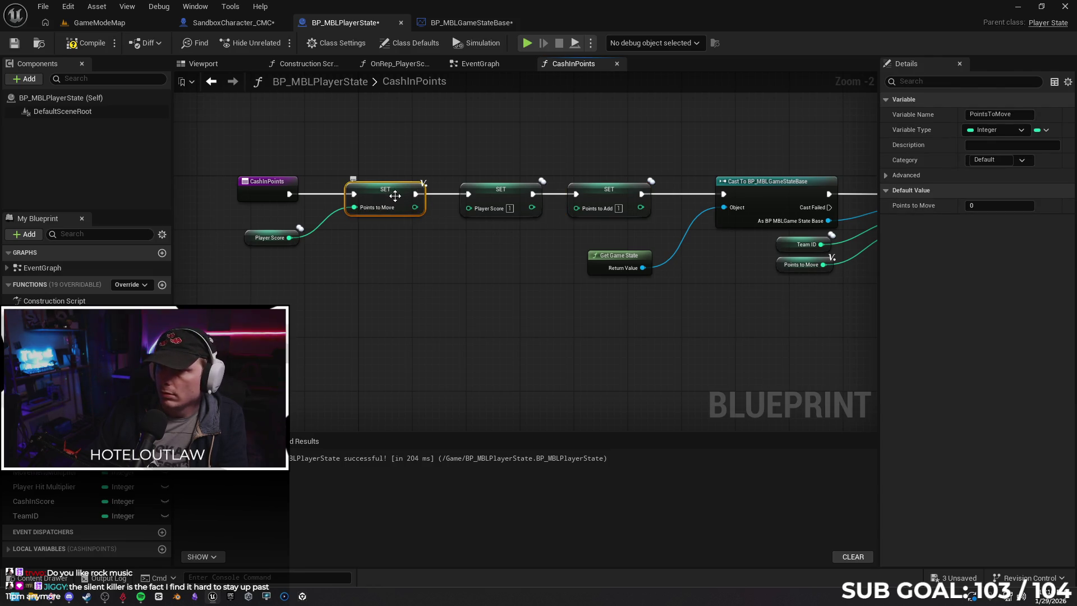
click(887, 176)
click(887, 176)
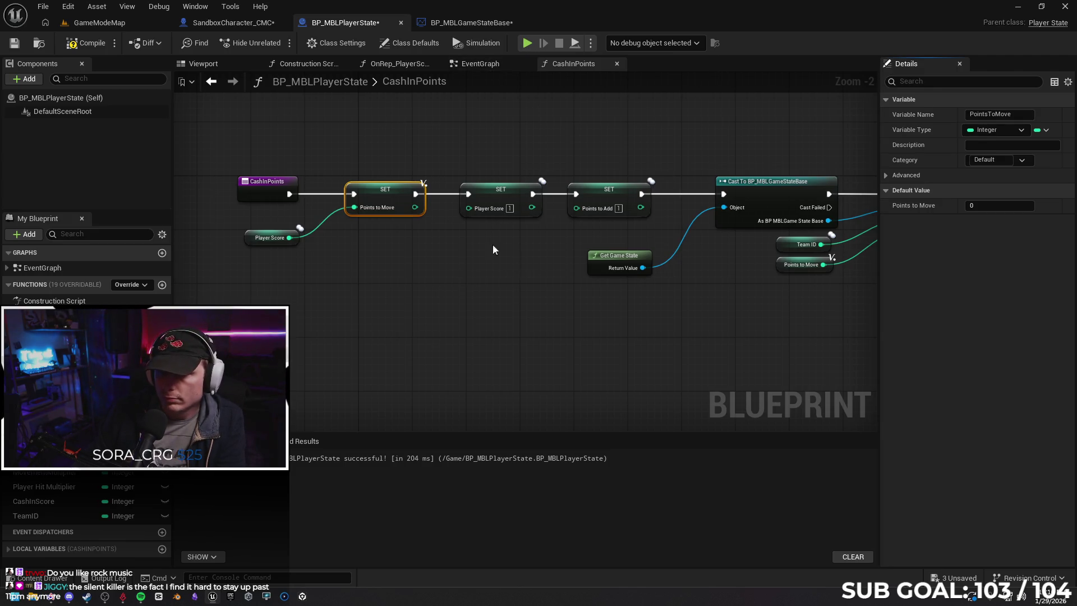
mouse_move(444, 264)
mouse_down()
mouse_move(396, 257)
mouse_move(507, 314)
mouse_up()
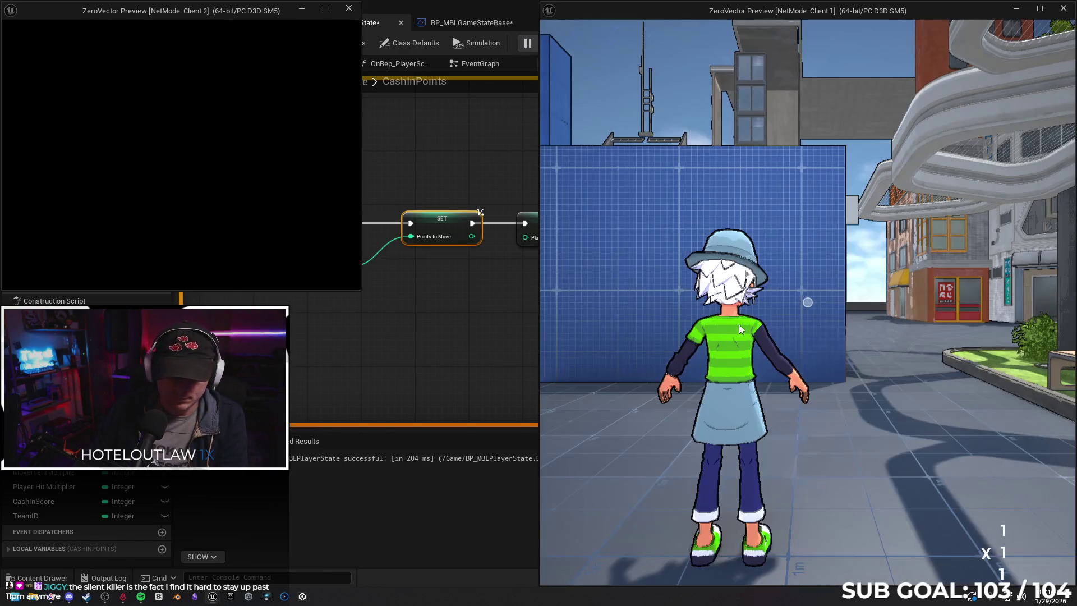
Run Client 1's character toward the shop, then stop the play test.
click(731, 358)
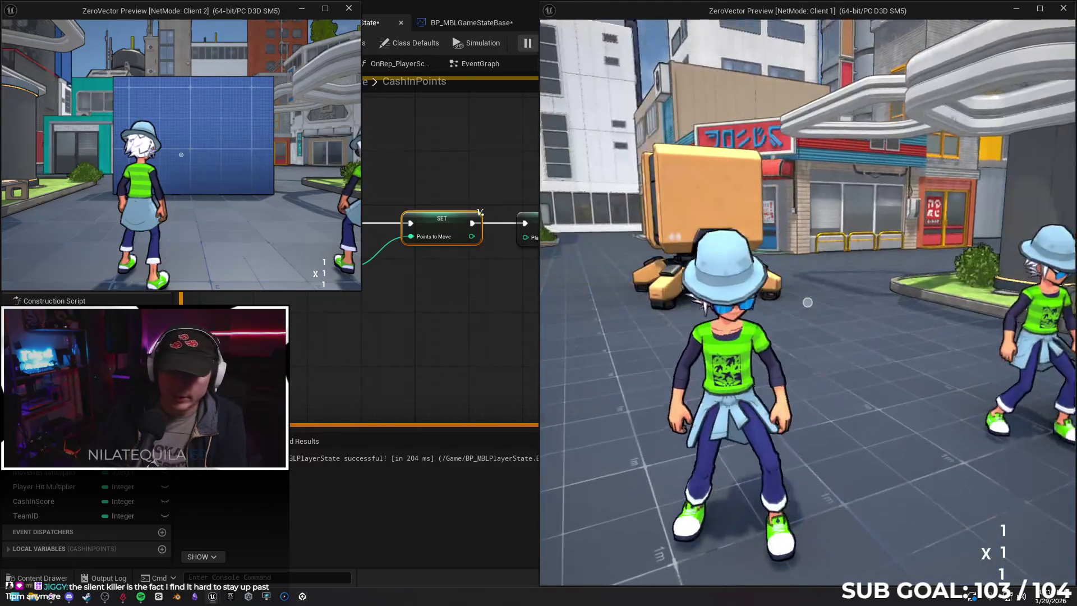
key(w)
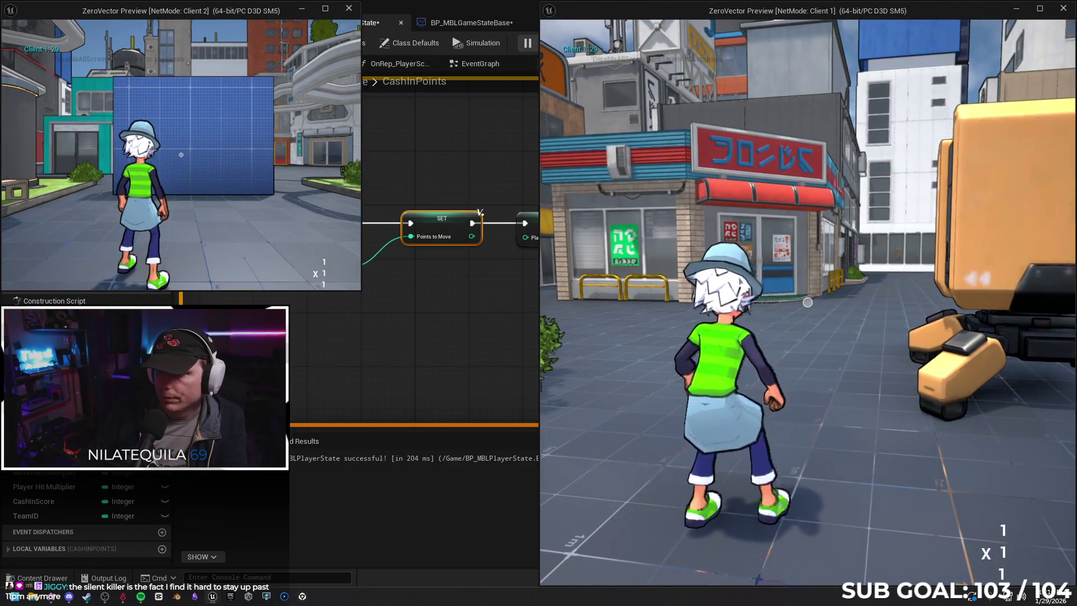
key(w)
key(Escape)
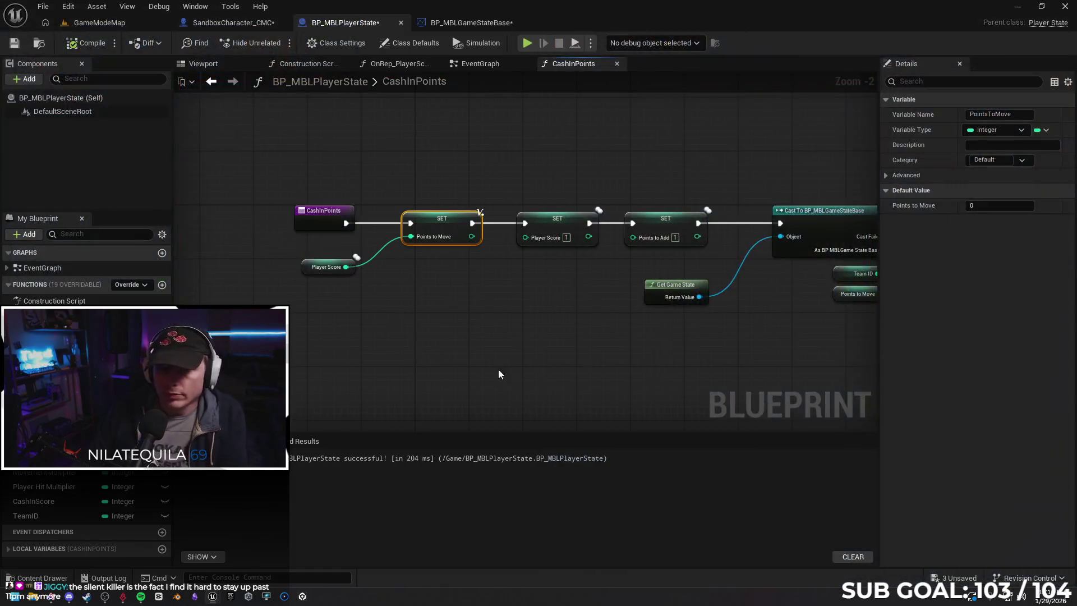
Undo the recent wire link and node move in the CashInPoints graph.
drag(501, 375, 470, 351)
key(ctrl+z)
key(ctrl+z)
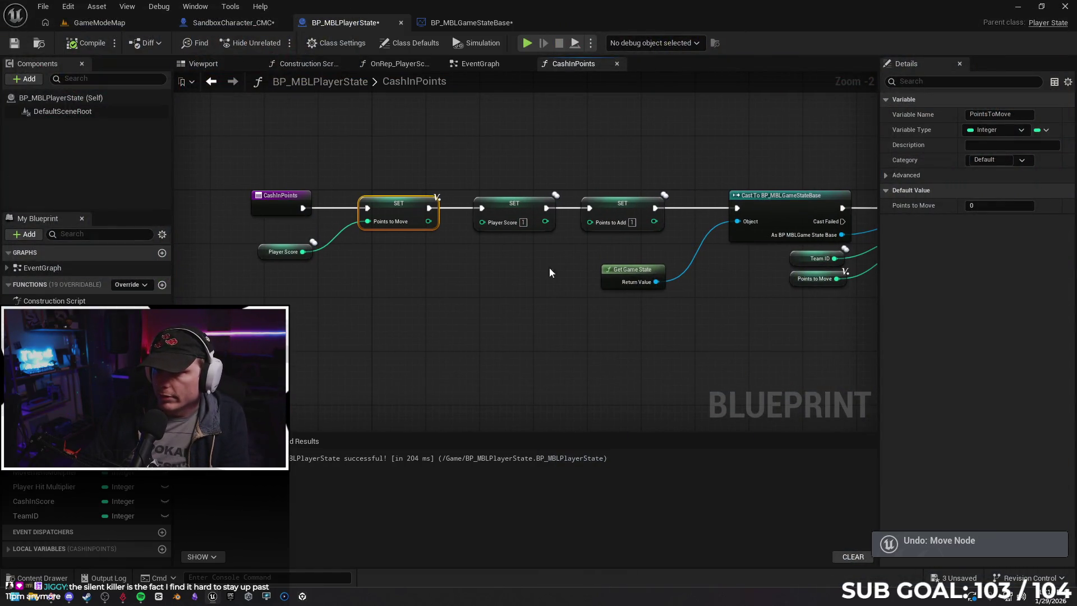
click(606, 227)
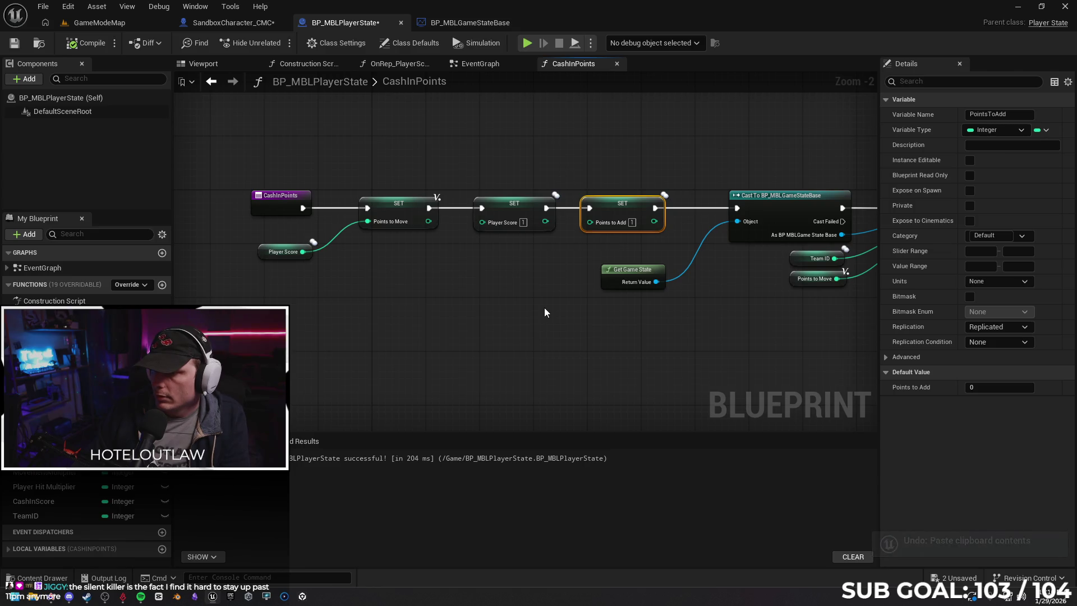
Undo another node move and set PointsToAdd back to RepNotify.
key(ctrl+z)
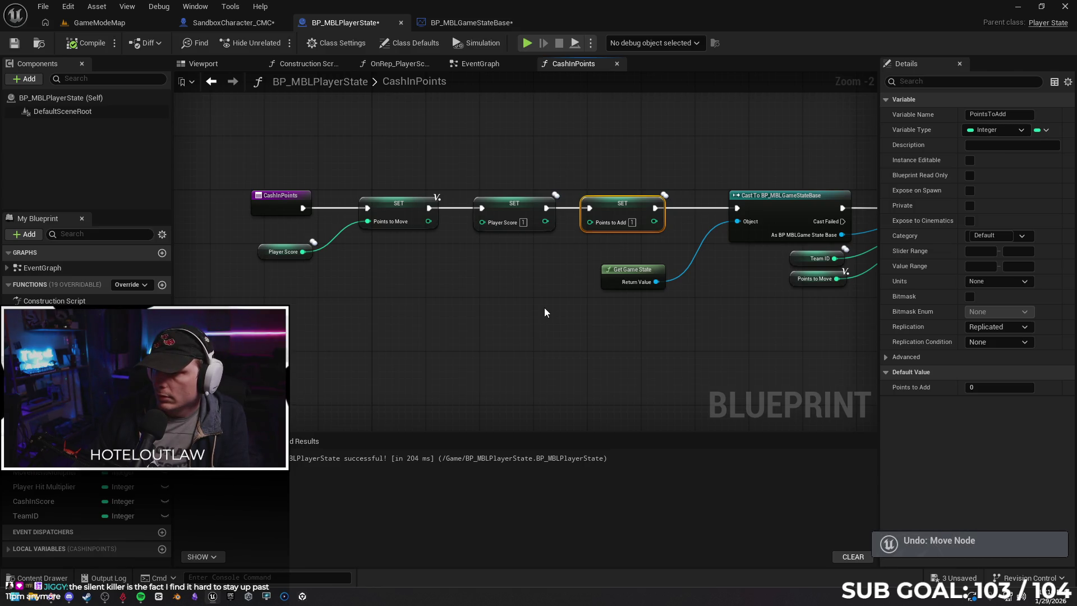
click(1005, 326)
click(1005, 362)
Set PlayerScore back to RepNotify and return to the SandboxCharacter_CMC event graph.
click(265, 252)
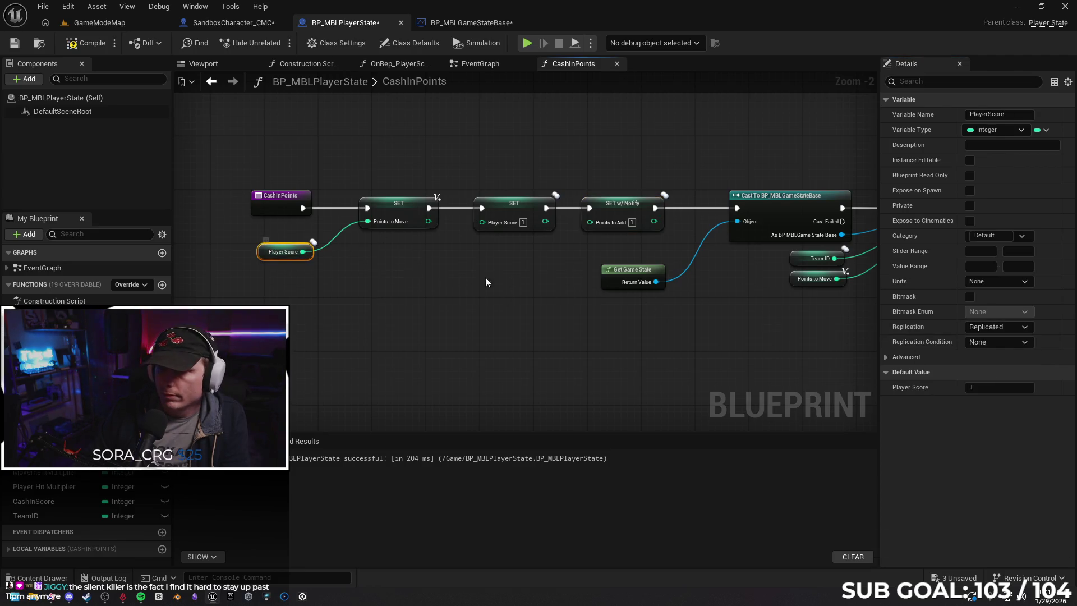
click(997, 327)
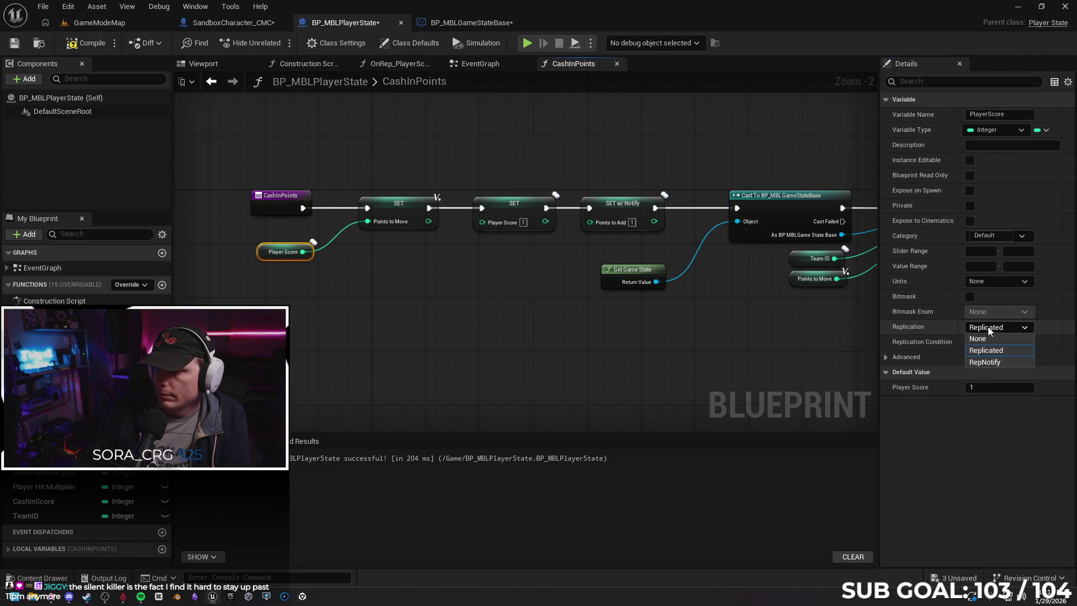
click(987, 363)
click(412, 211)
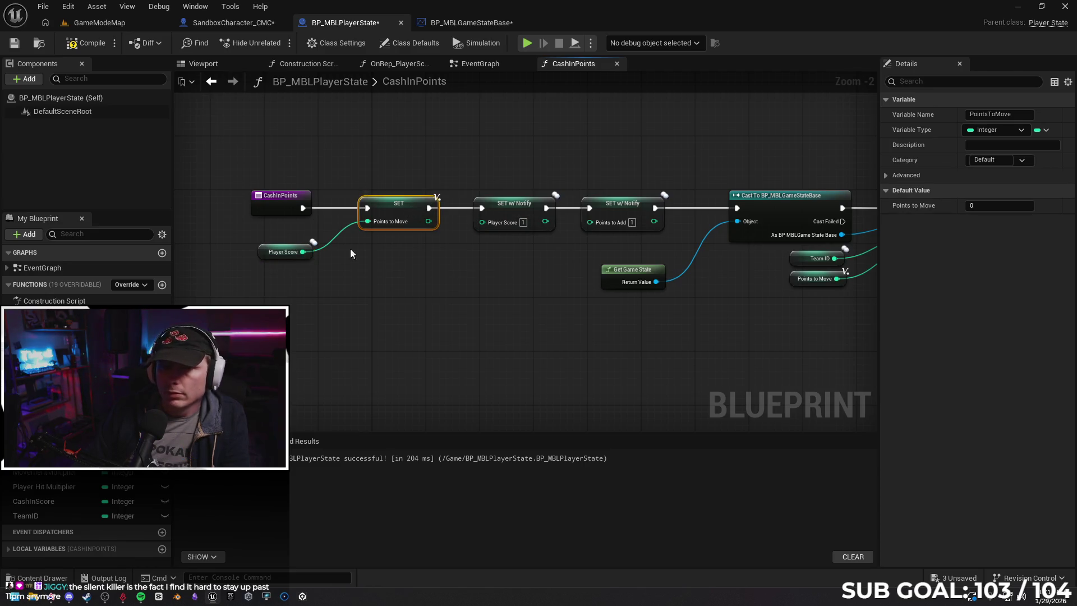
click(240, 24)
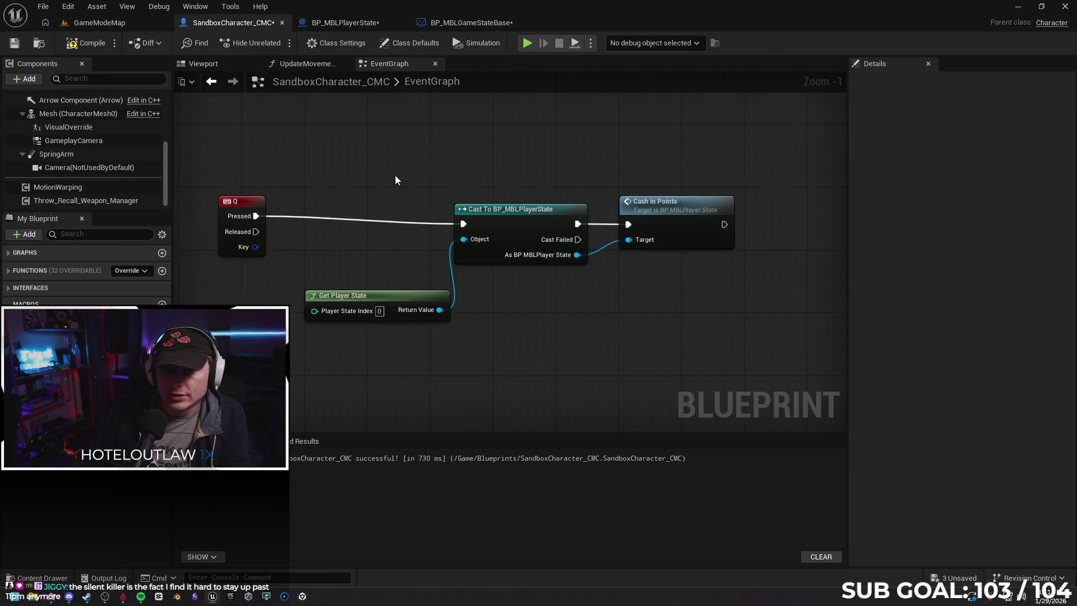
Compile the character blueprint and place a Cast To Character node after the Q event.
drag(251, 203, 307, 210)
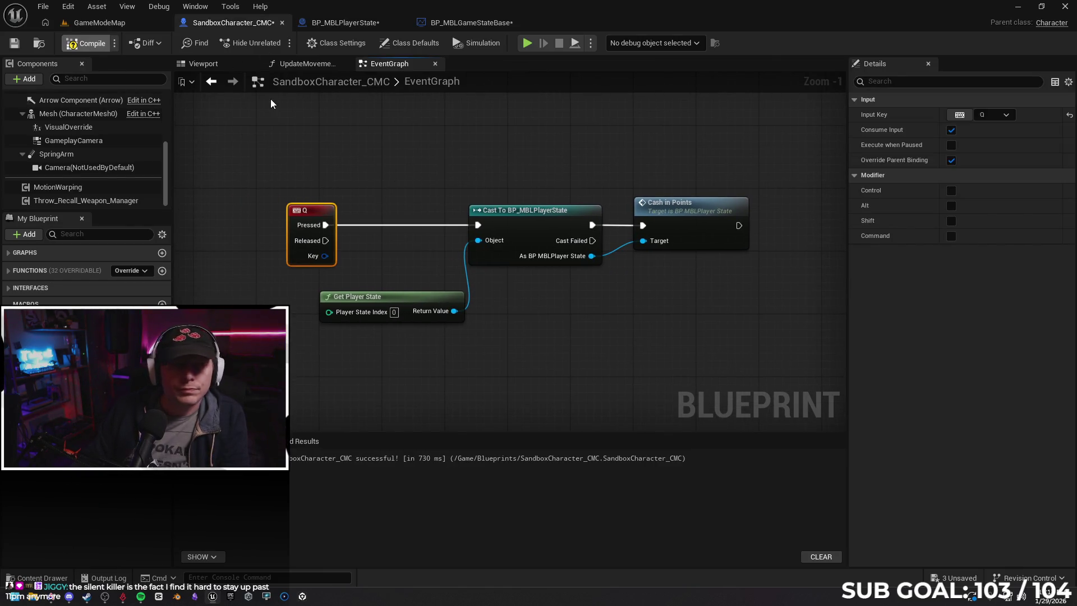
click(84, 44)
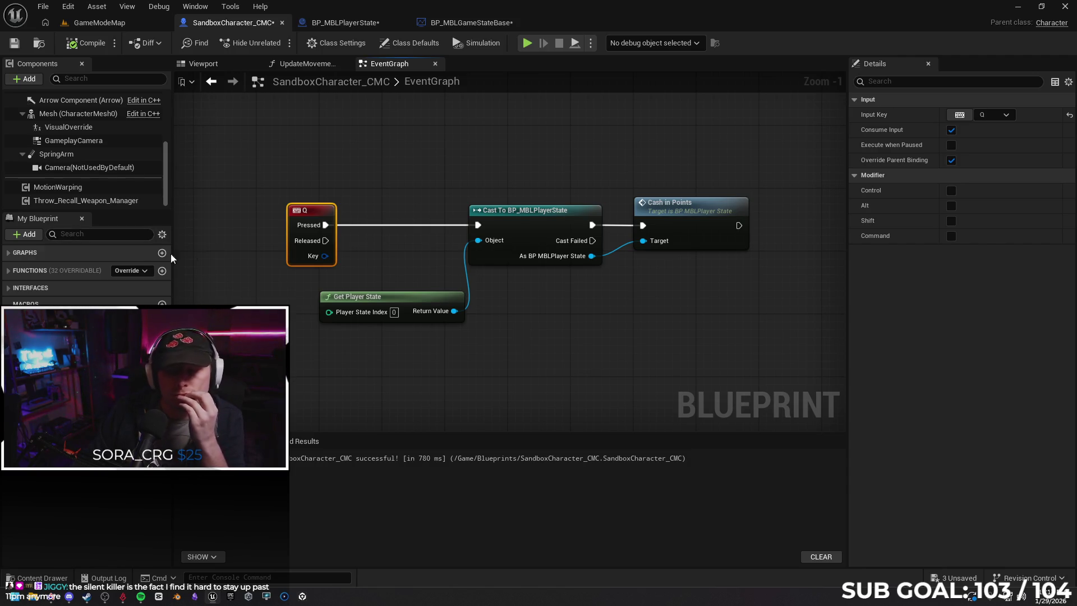
mouse_move(336, 207)
mouse_down()
mouse_move(385, 207)
mouse_move(255, 210)
mouse_move(298, 217)
mouse_move(351, 204)
mouse_up()
text(cast to)
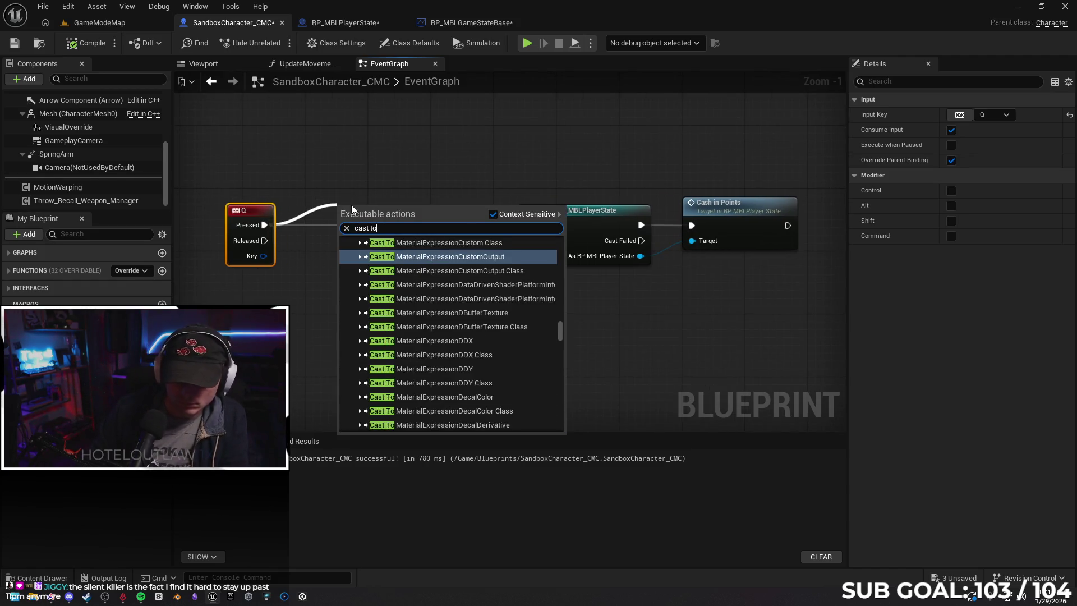
text( character)
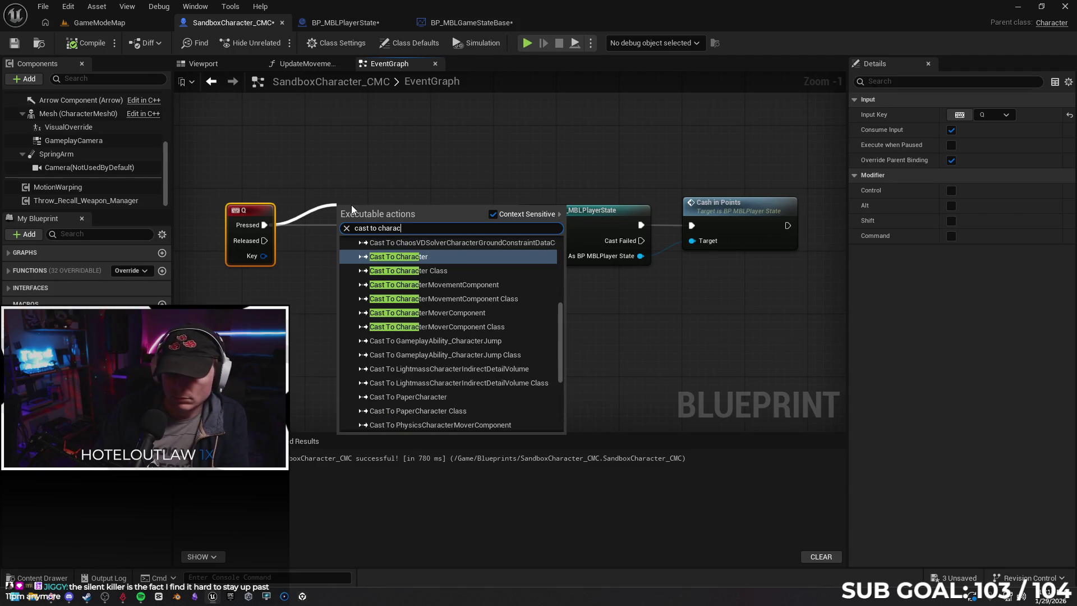
key(Return)
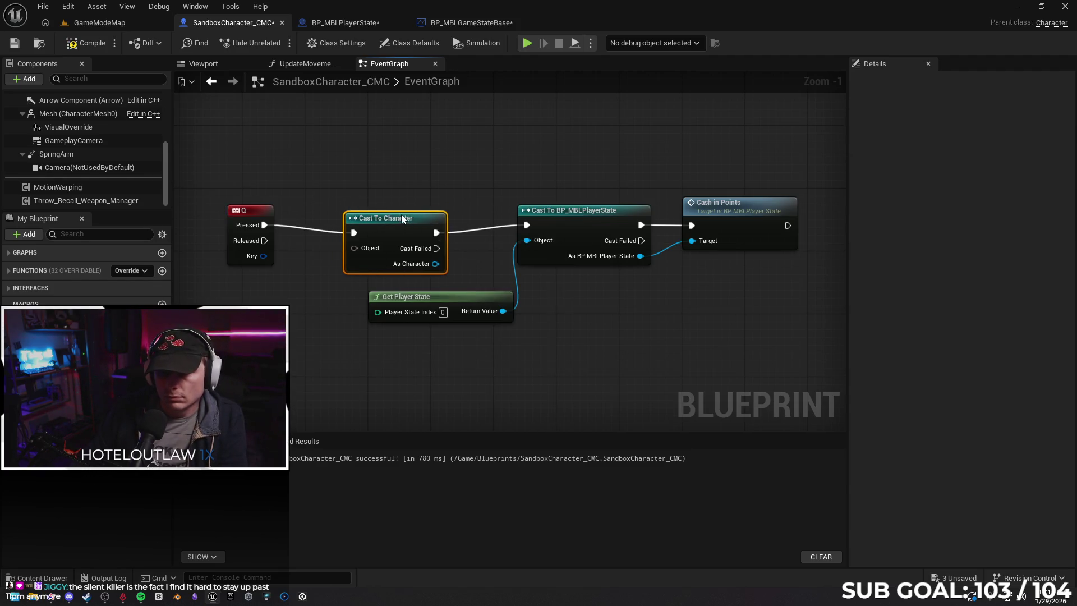
Feed the cast's Object pin from Character Movement's Get Character Owner, then compile.
drag(341, 244, 286, 316)
text(sel)
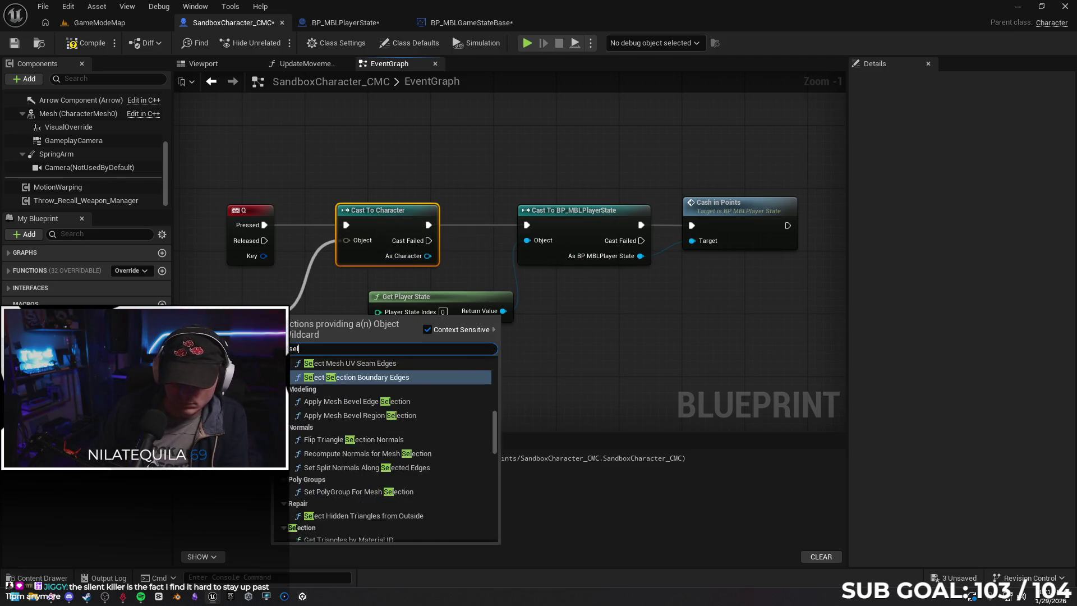
text(f)
key(BackSpace)
key(BackSpace)
key(BackSpace)
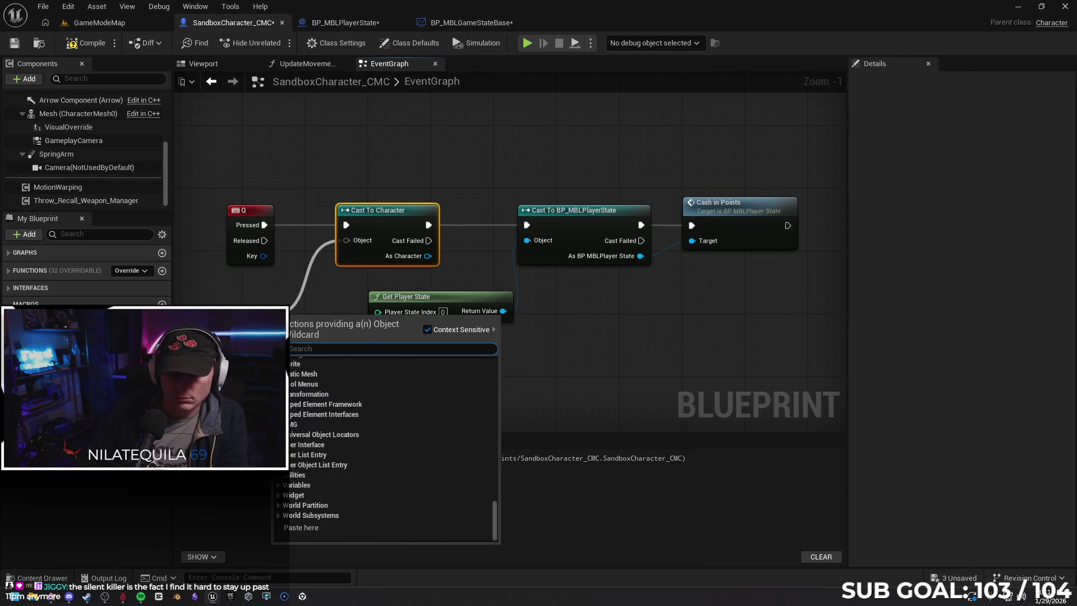
text(get chat)
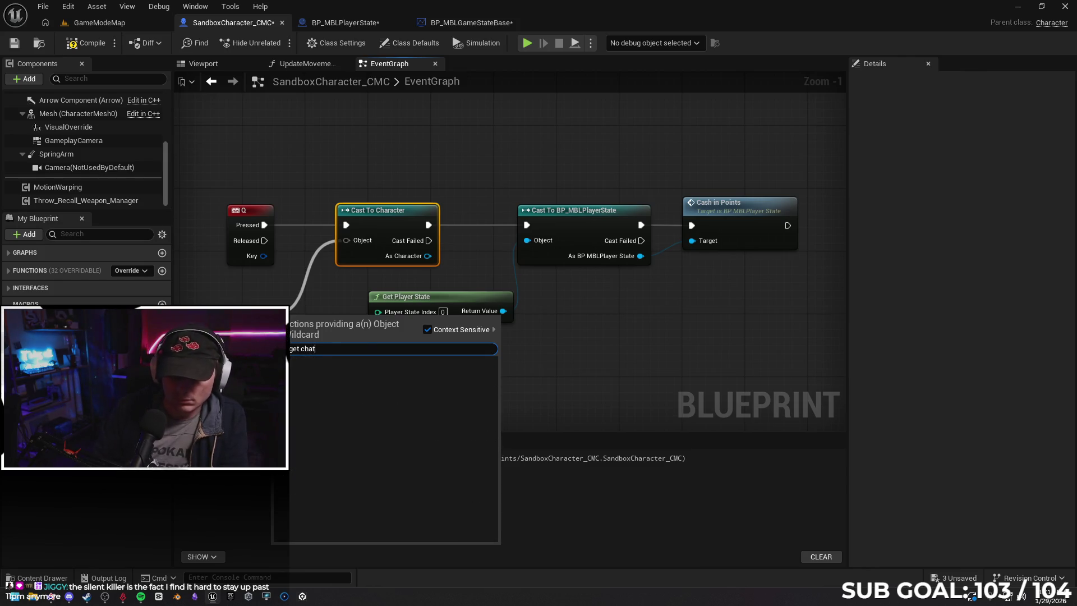
key(BackSpace)
text(r)
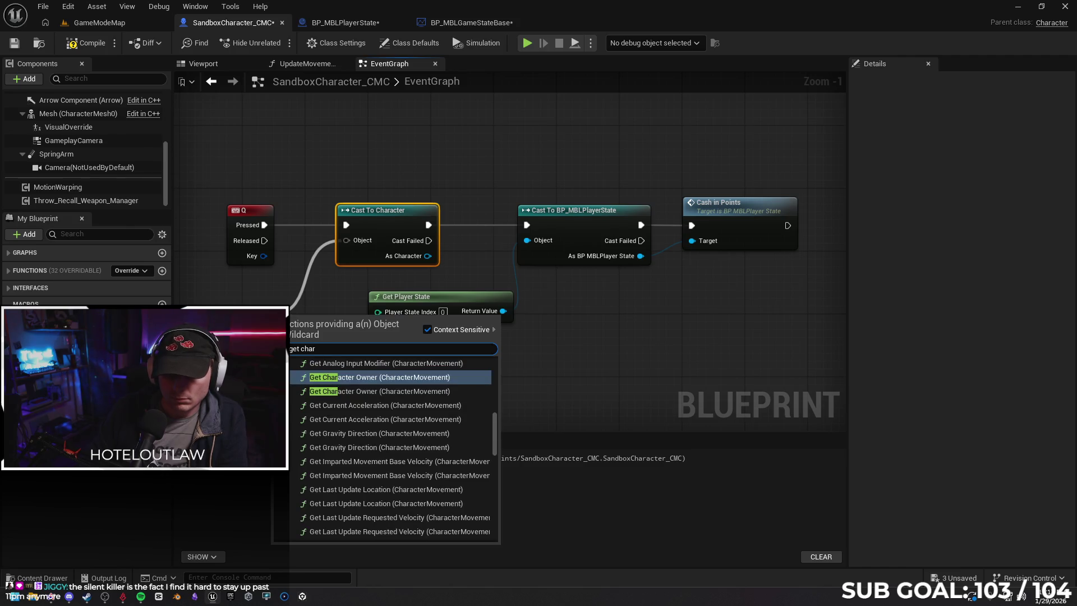
key(Return)
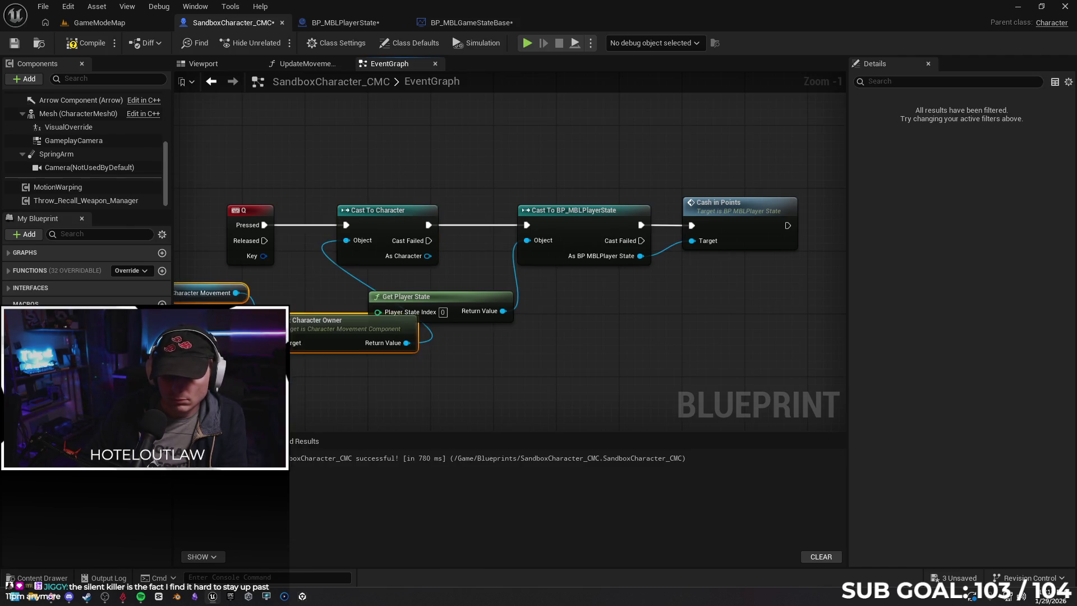
drag(399, 332, 289, 316)
click(83, 48)
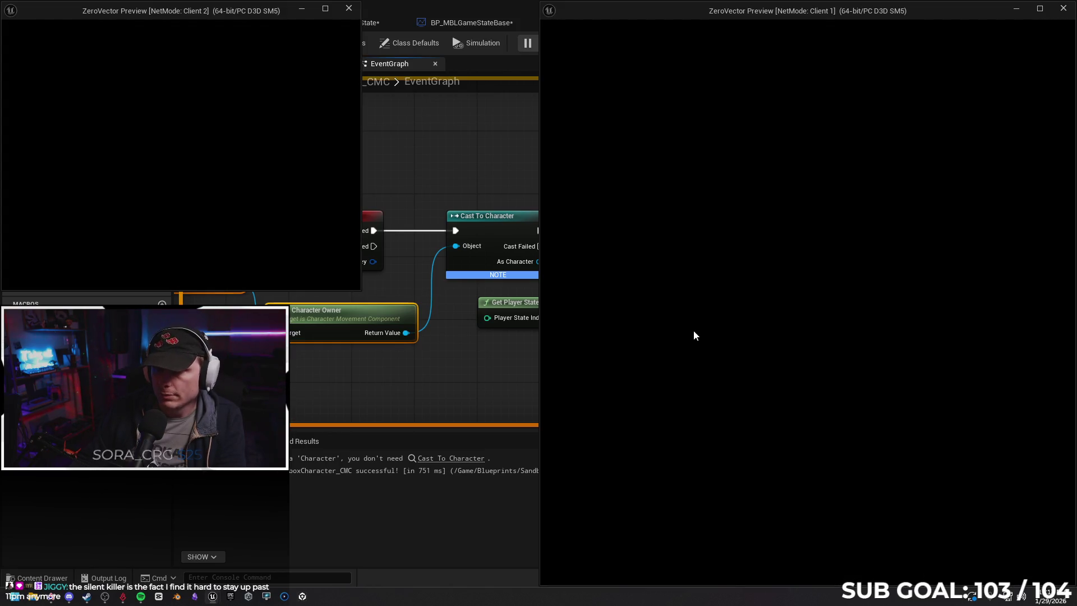
Move the character briefly in the play test, then stop it.
key(w)
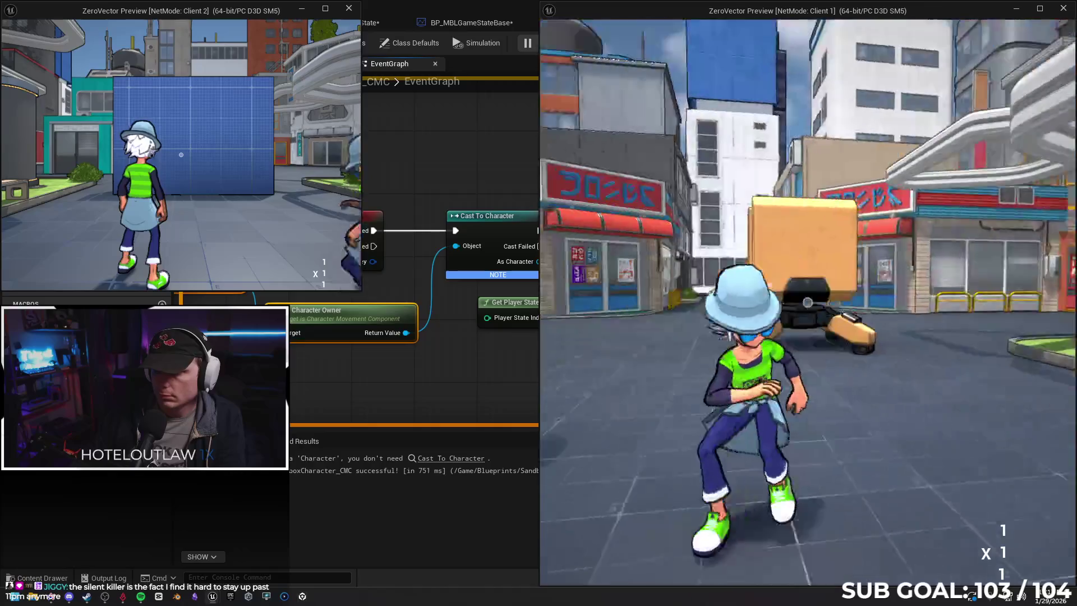
key(w)
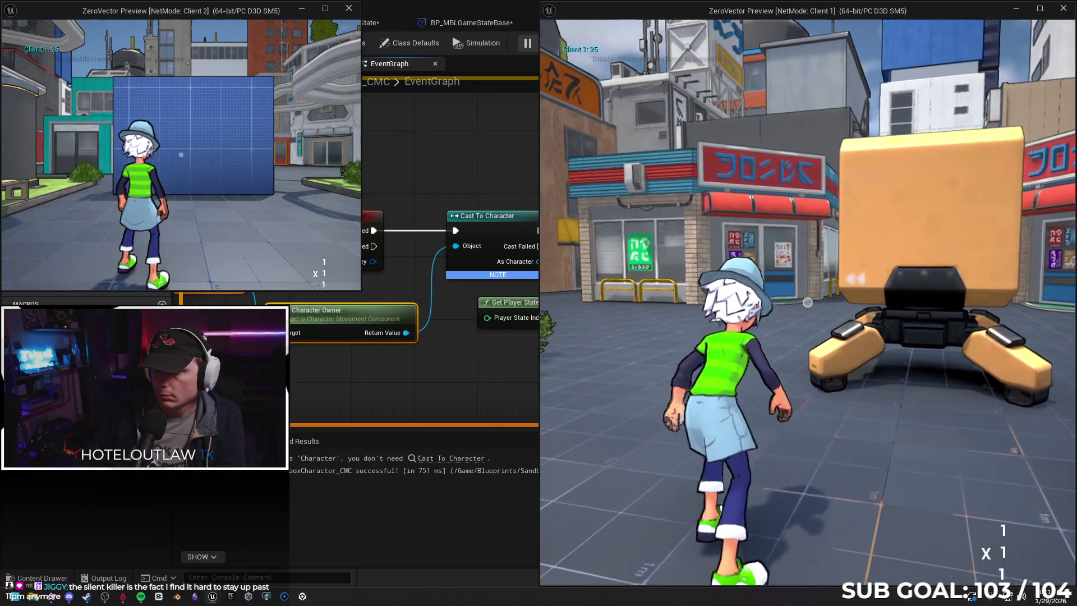
key(Escape)
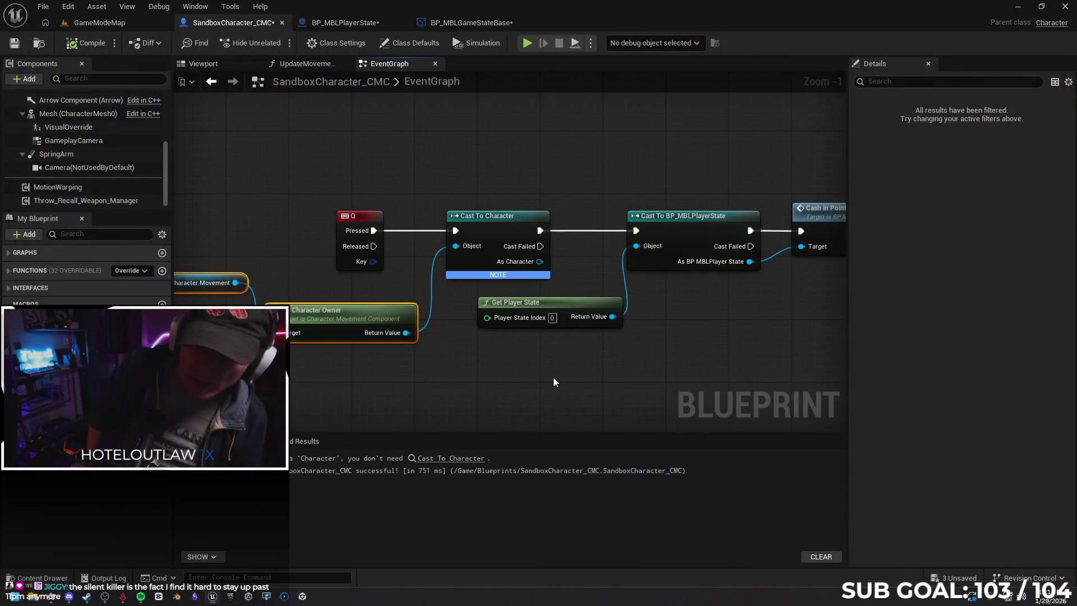
Delete the Character Movement, Get Character Owner and Cast To Character nodes, wire Q Pressed to the BP_MBLPlayerState cast, compile.
click(432, 393)
mouse_move(428, 402)
mouse_down()
mouse_move(471, 405)
mouse_move(249, 291)
mouse_up()
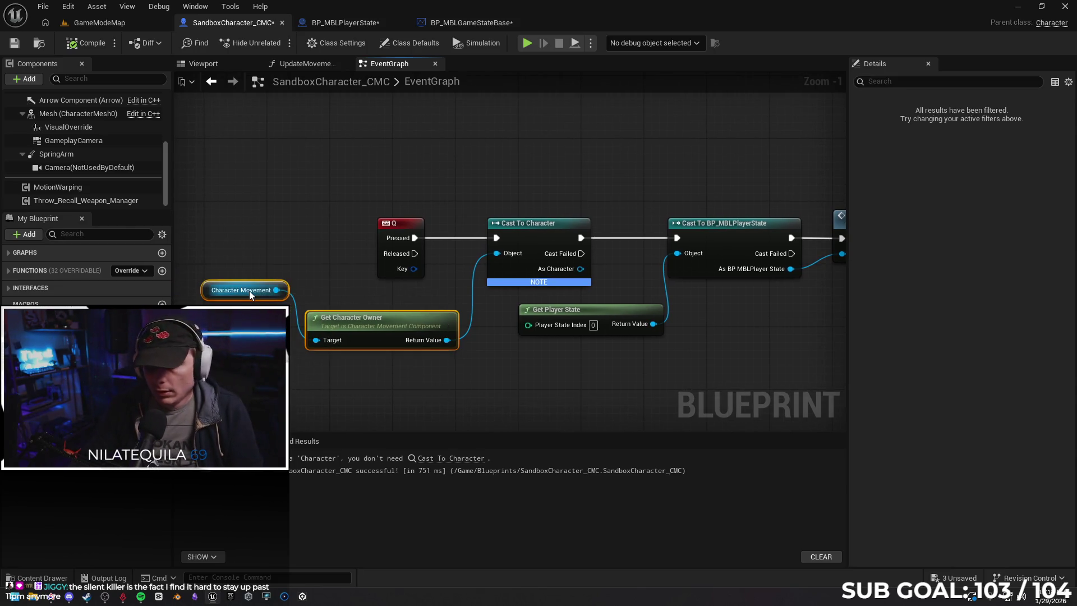
key(Delete)
click(531, 243)
key(Delete)
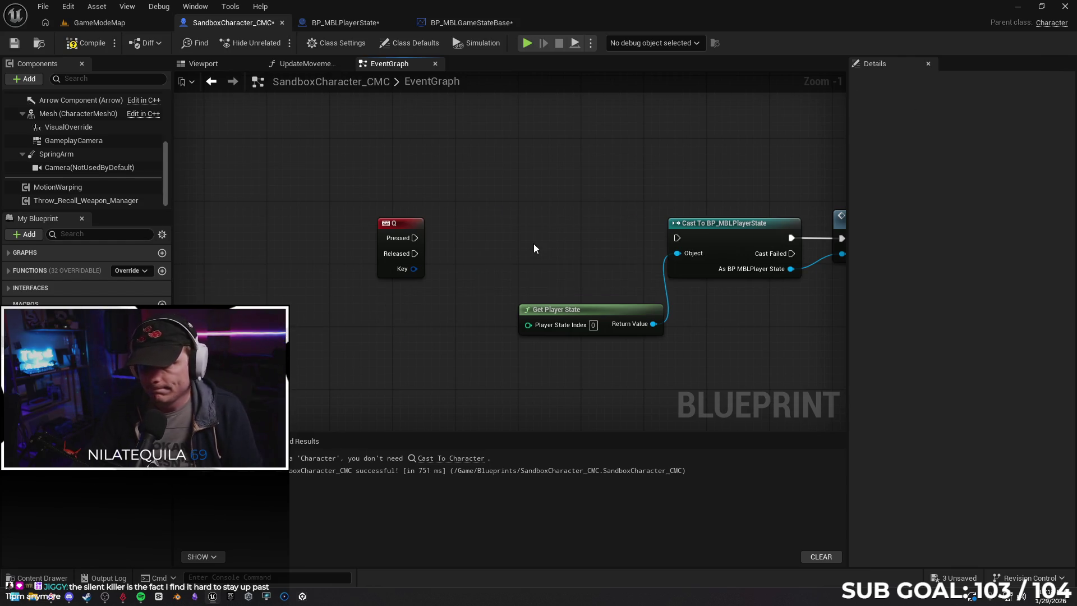
drag(397, 223, 431, 222)
drag(548, 228, 408, 228)
drag(311, 235, 533, 236)
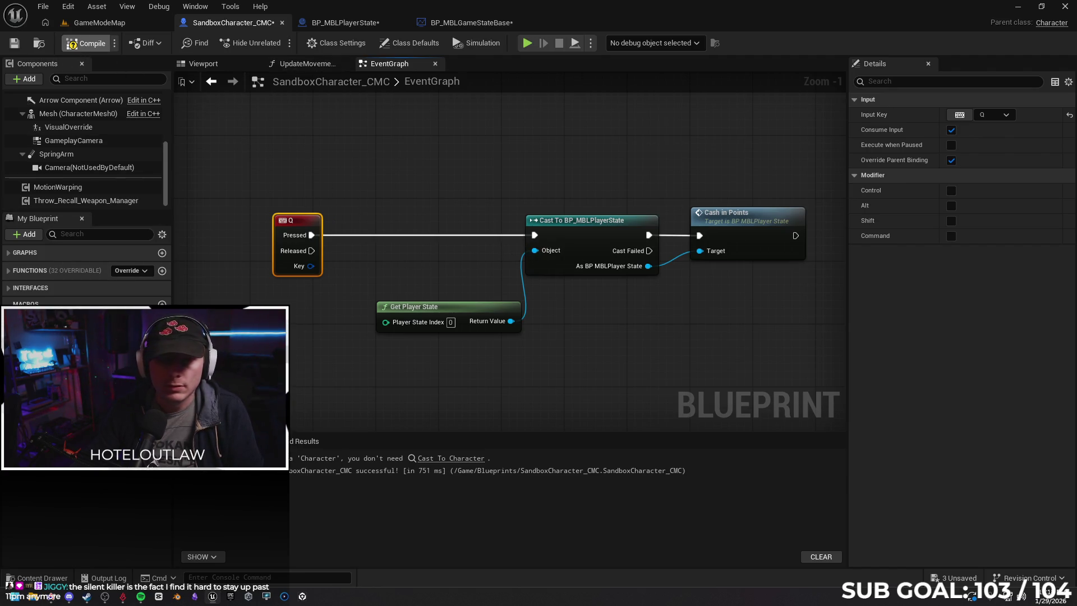
click(85, 43)
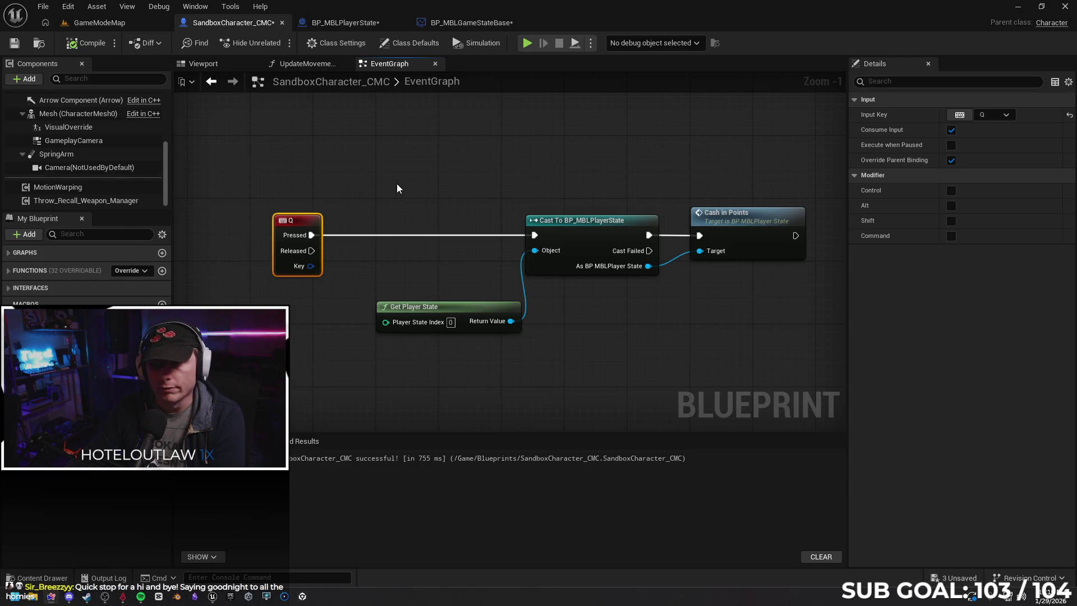
Add a public custom event named Cash that runs on the server.
drag(399, 180, 304, 168)
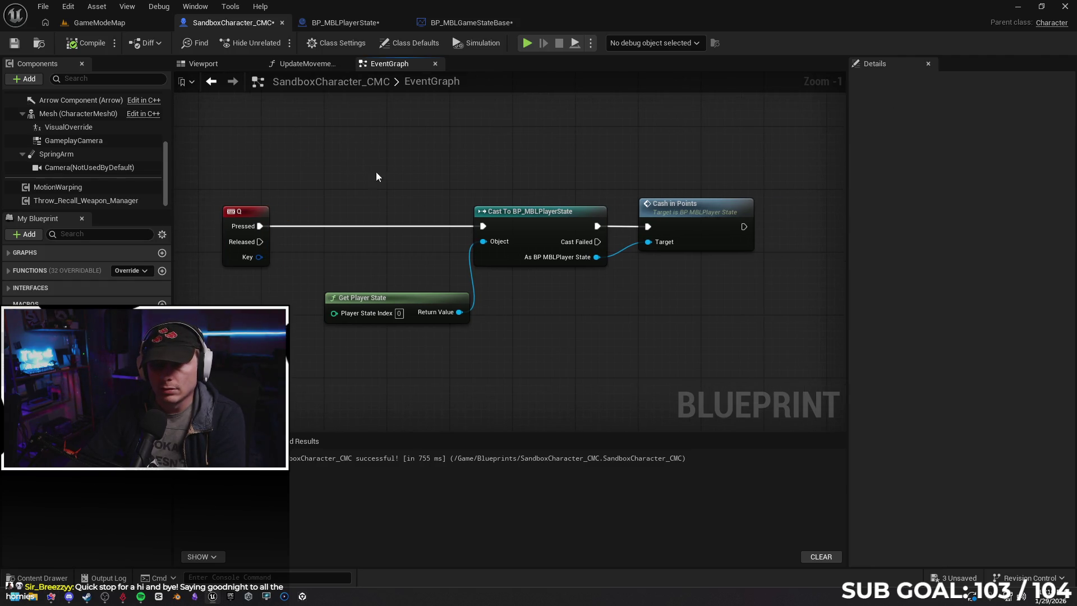
right_click(358, 168)
text(custom)
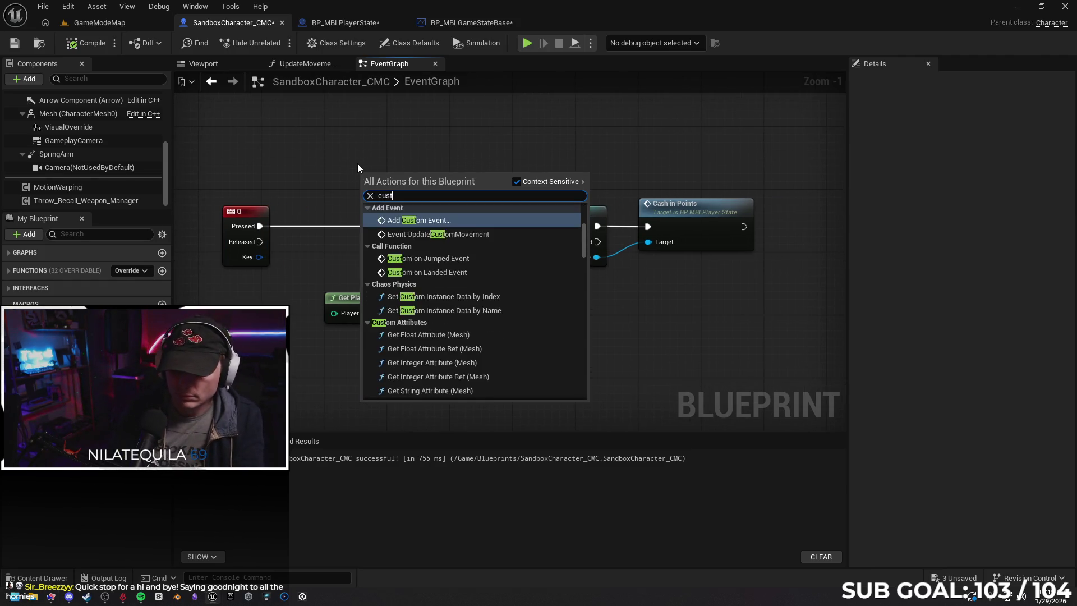
key(Return)
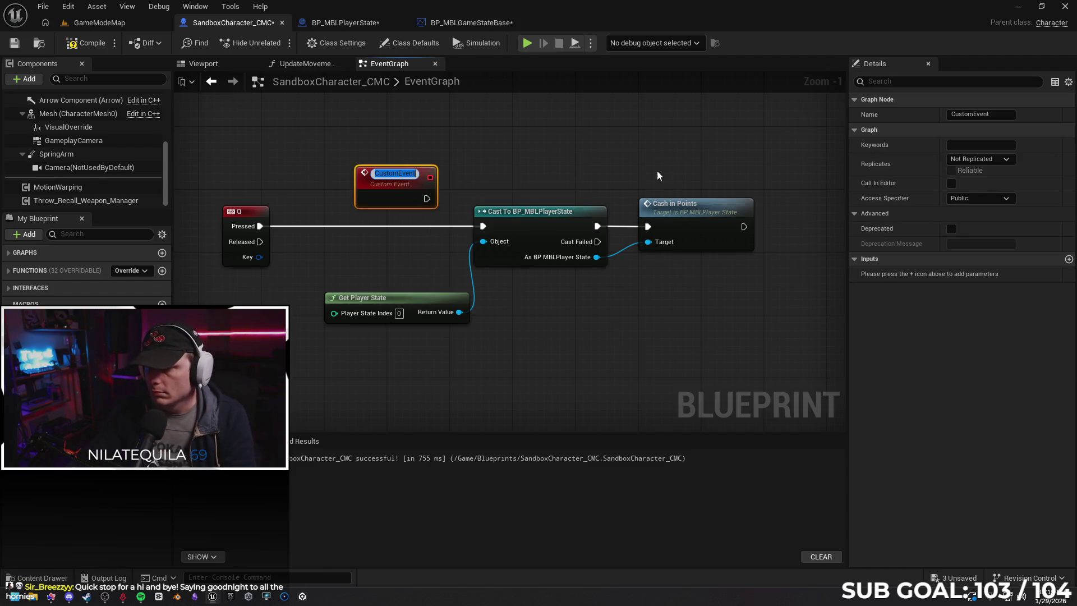
text(Cash)
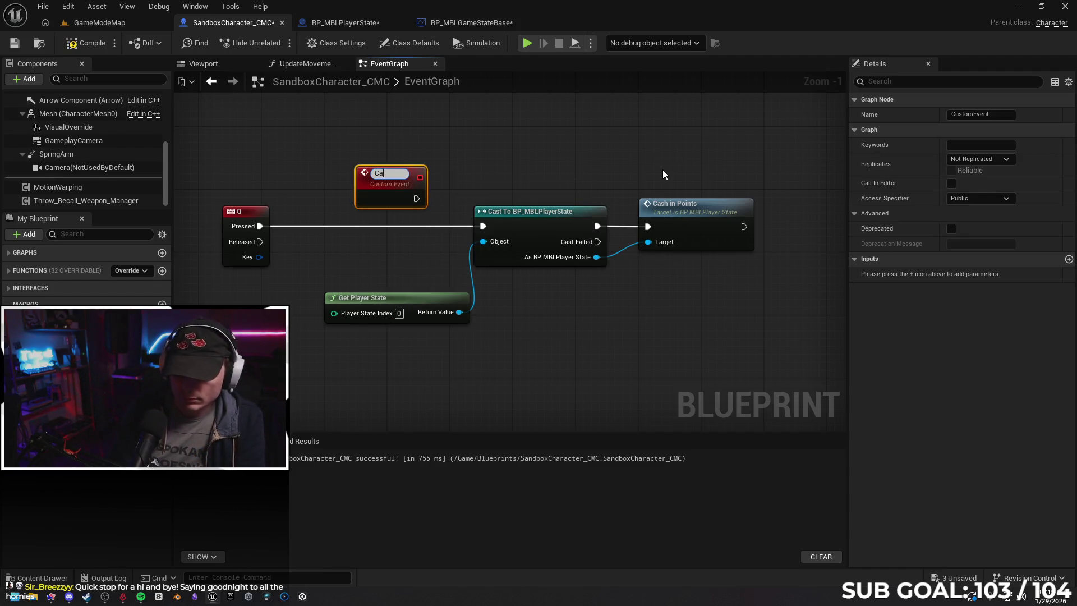
key(Return)
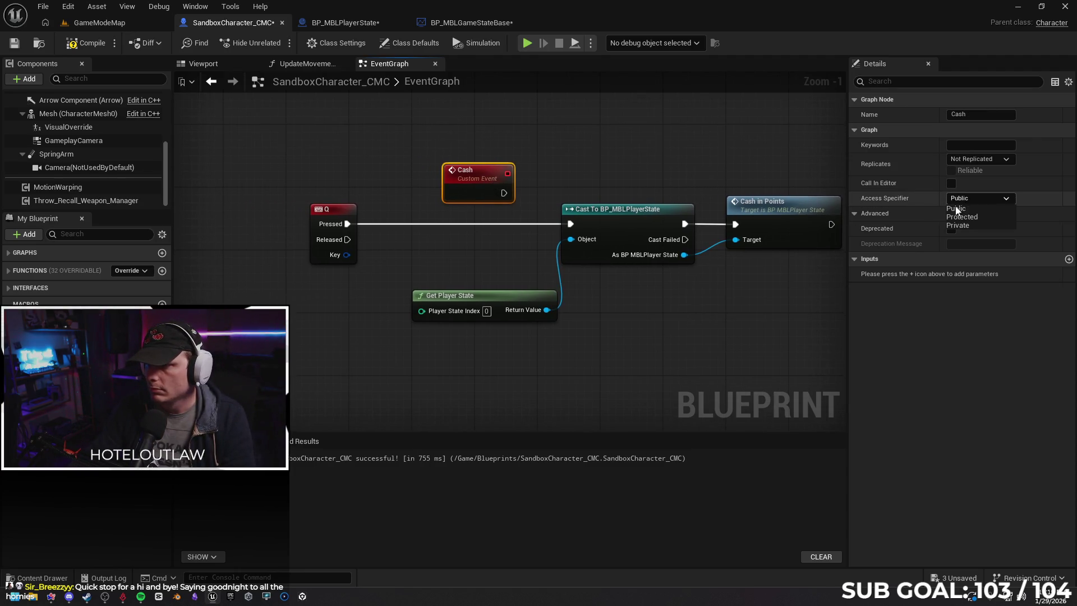
click(967, 197)
click(971, 217)
click(980, 162)
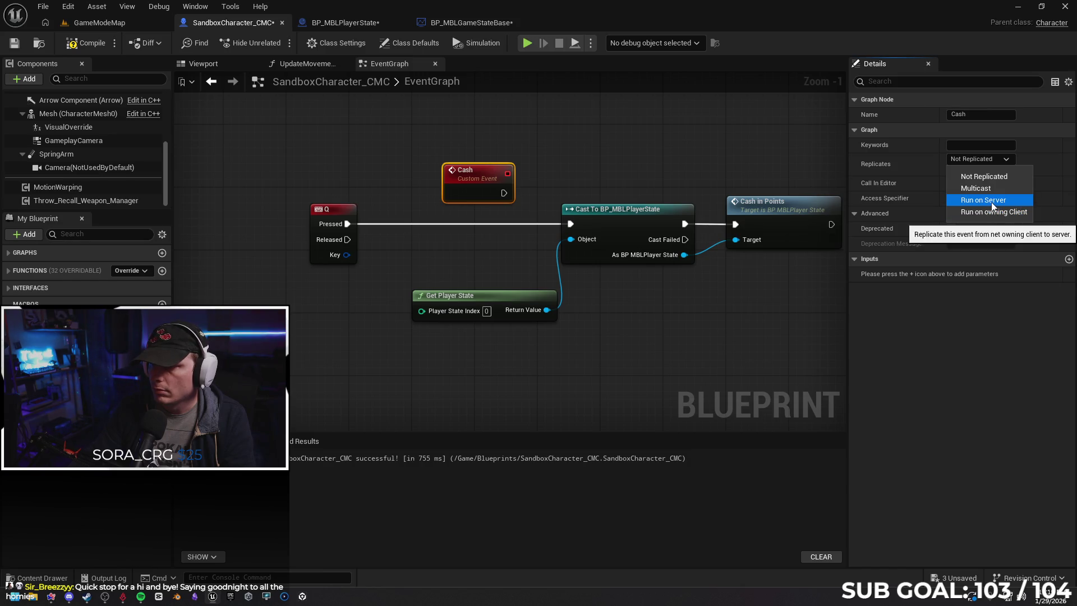
key(Escape)
Wire Cash into the player-state cast, have Q Pressed call Cash, then compile and test.
mouse_move(506, 192)
mouse_down()
mouse_move(529, 202)
mouse_move(507, 214)
mouse_move(570, 224)
mouse_up()
drag(483, 197, 491, 204)
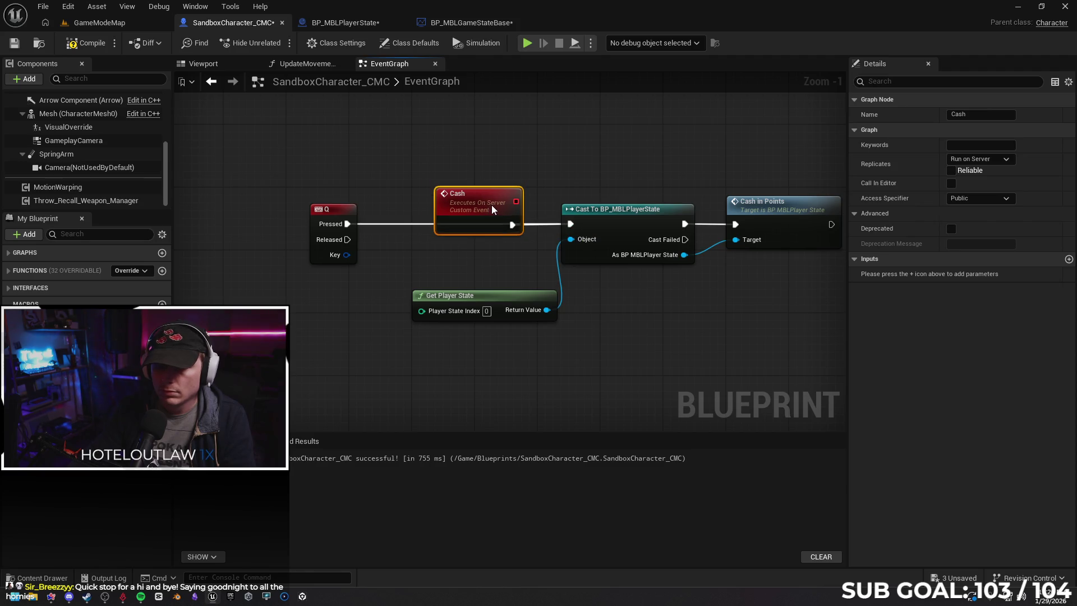
click(396, 223)
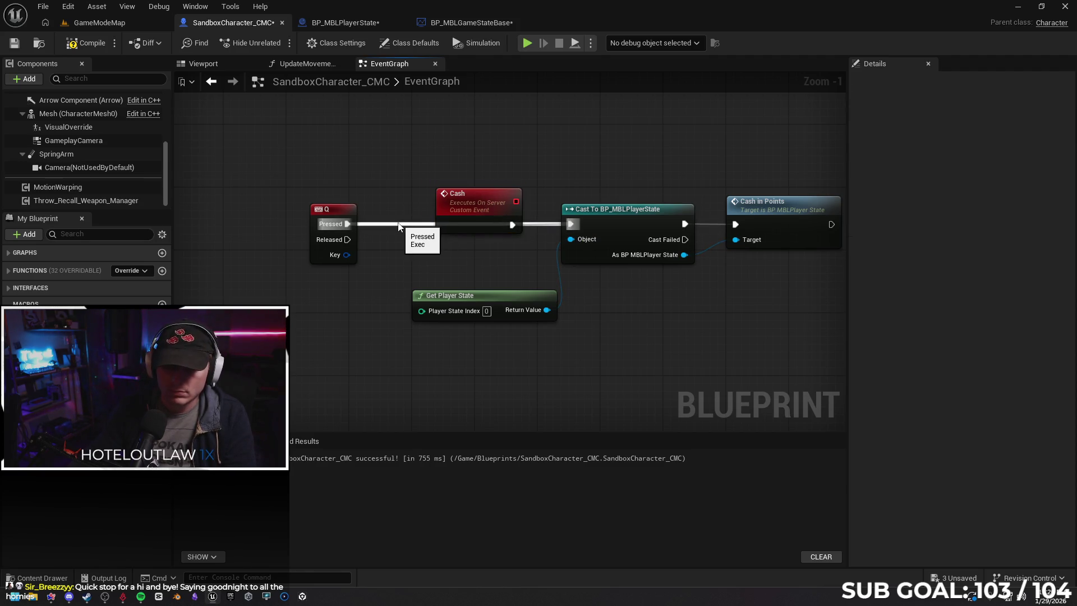
alt+click(394, 224)
mouse_move(331, 209)
mouse_down()
mouse_move(229, 193)
mouse_move(318, 221)
mouse_move(347, 179)
mouse_up()
text(cash)
click(385, 272)
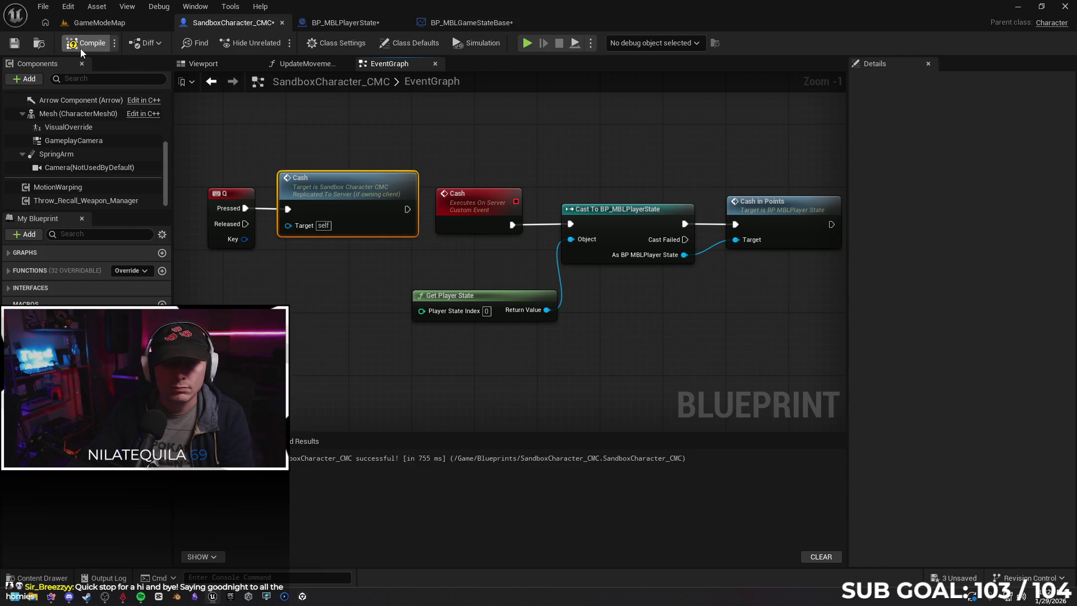
key(F7)
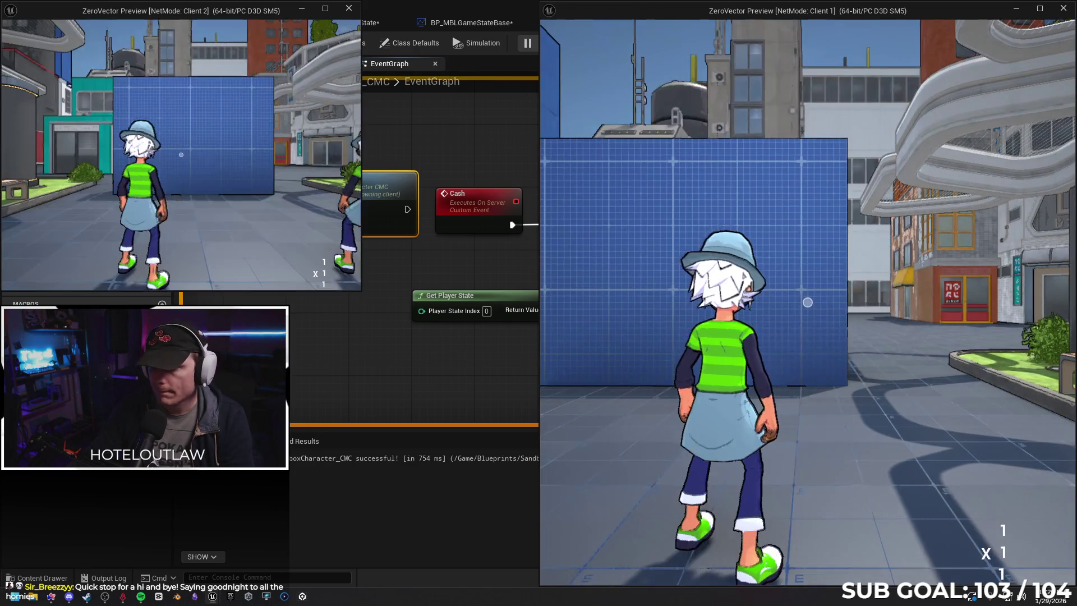
Run the character forward in the play test, then stop the session.
key(w)
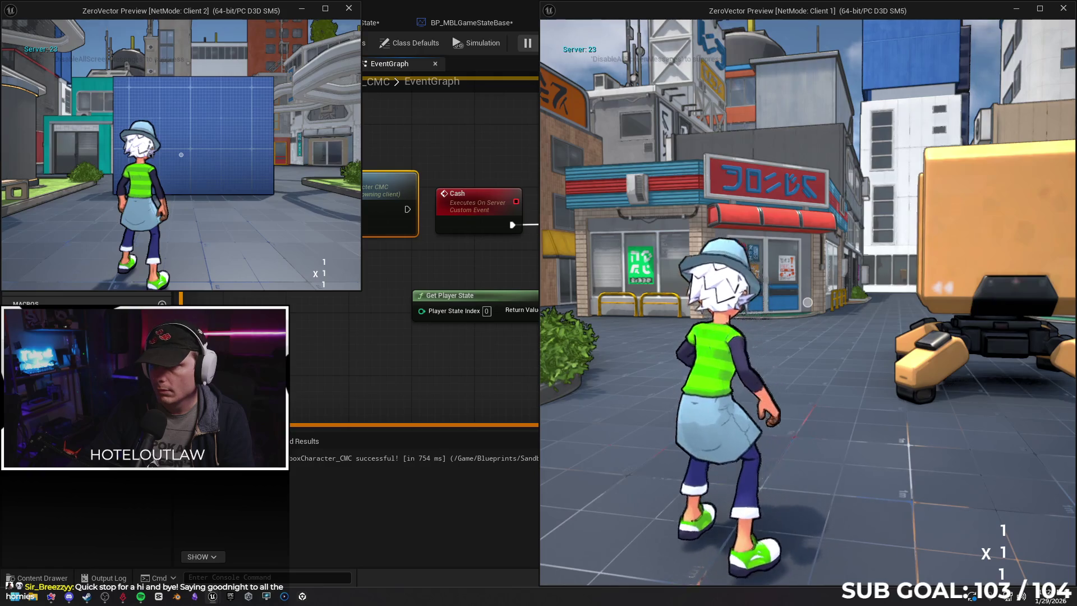
key(w)
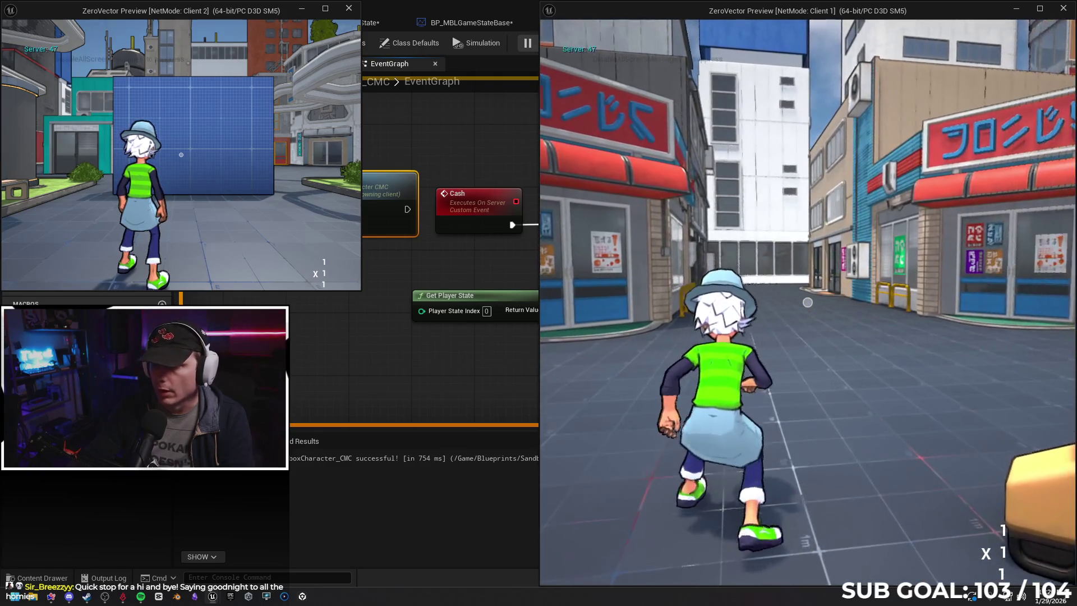
key(w)
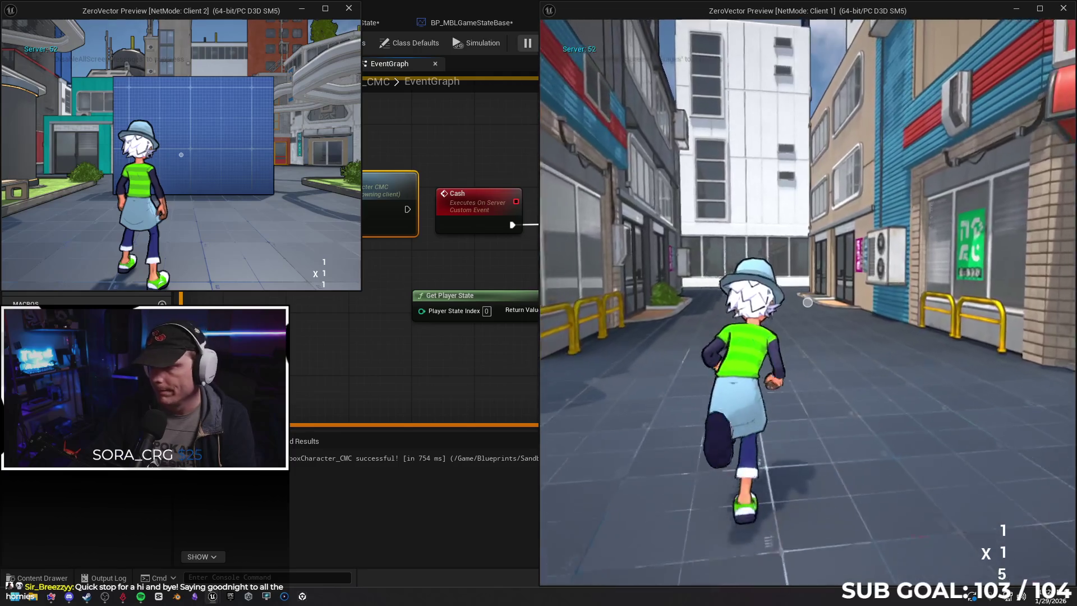
key(w)
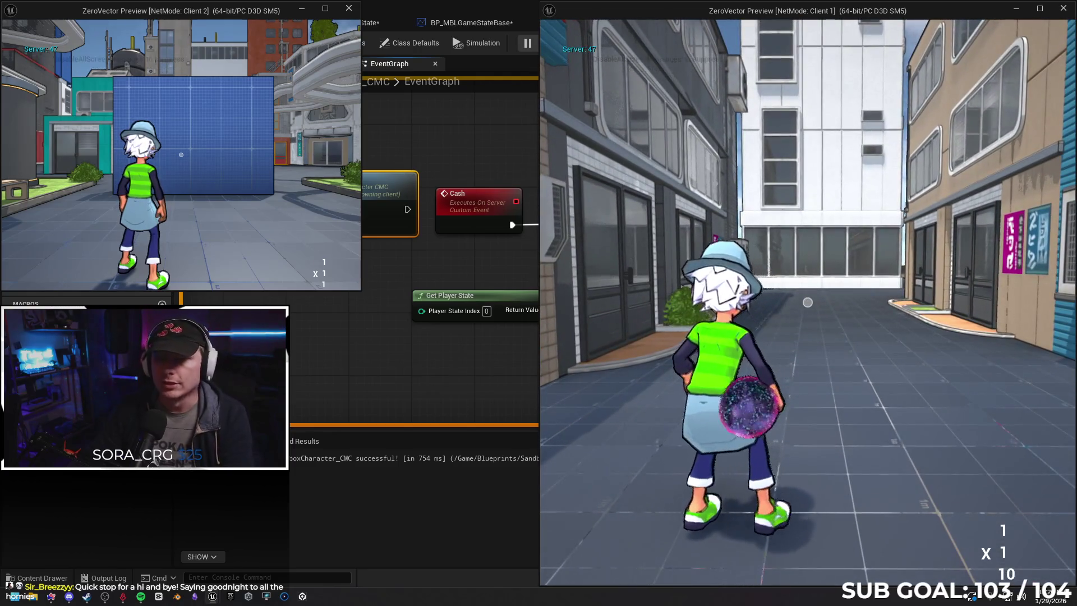
key(Escape)
scroll(682, 286, down, 1)
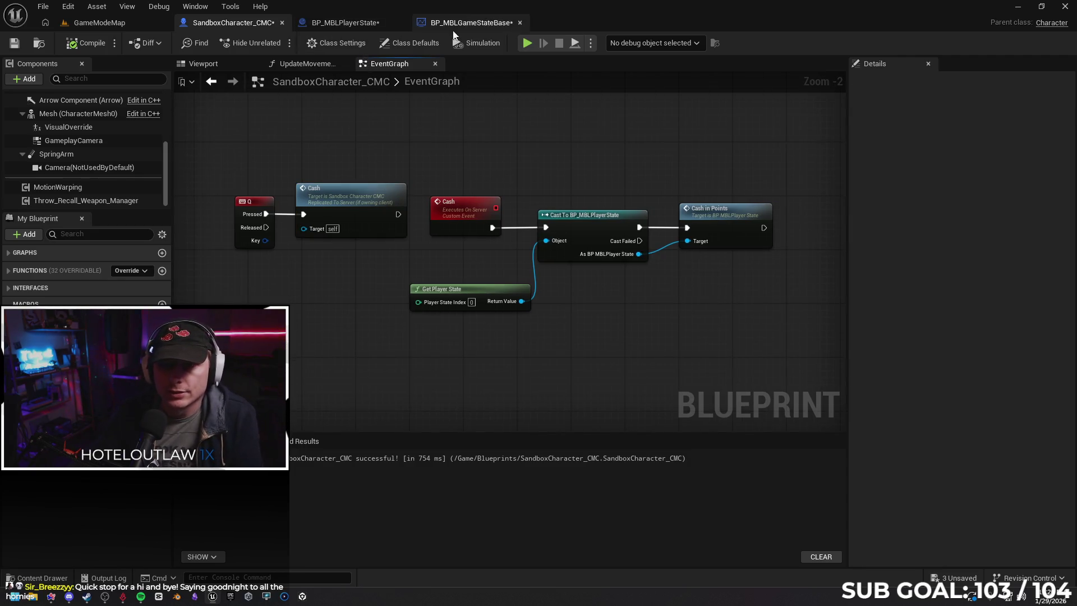
Save BP_MBLGameStateBase and move the conversion node before Print String down.
click(347, 25)
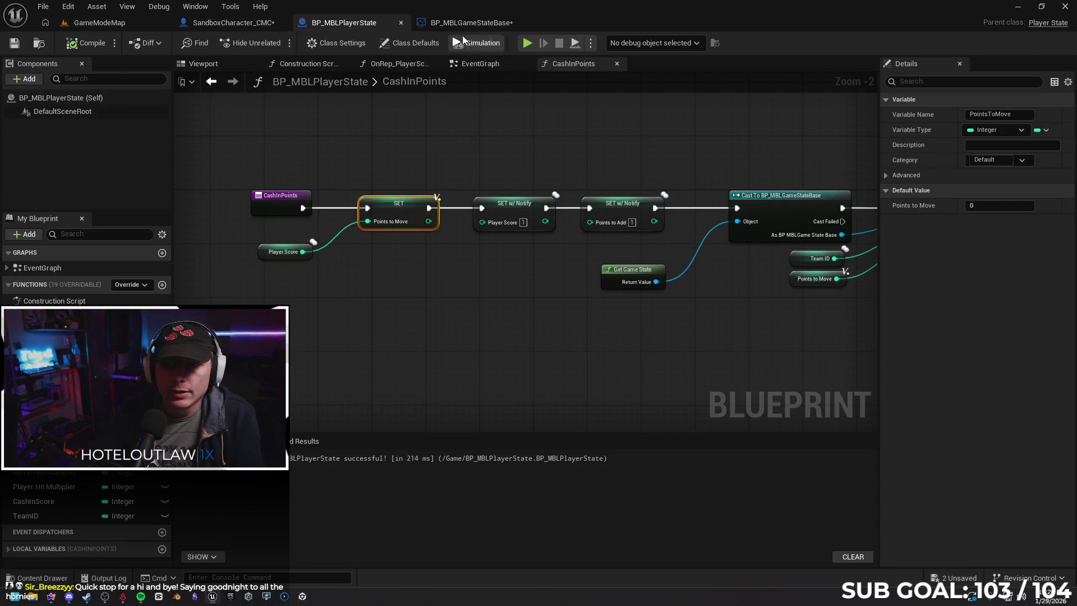
click(468, 23)
click(14, 42)
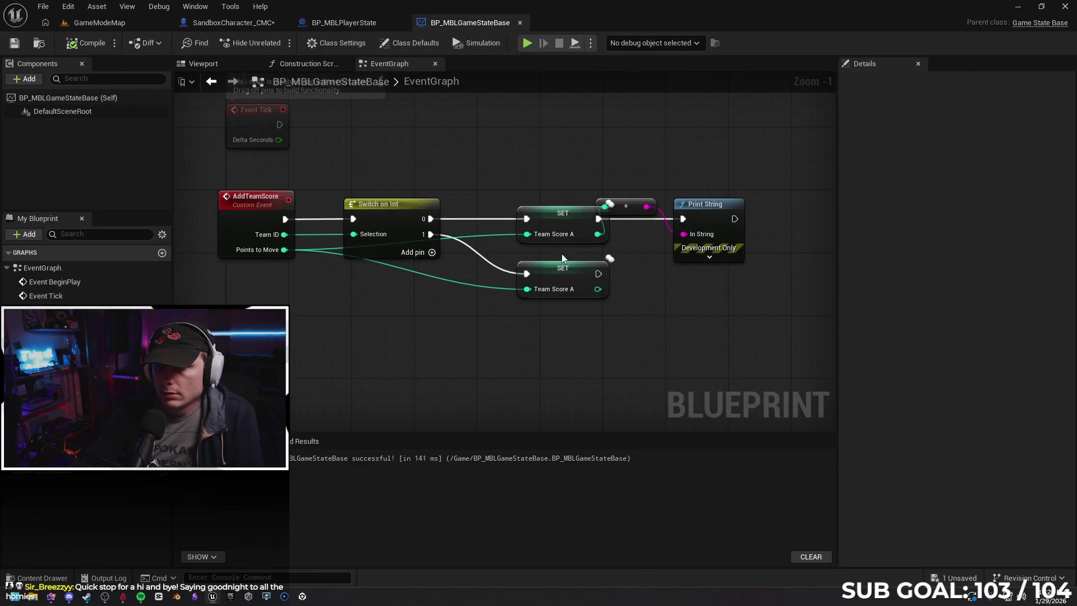
drag(634, 211, 645, 233)
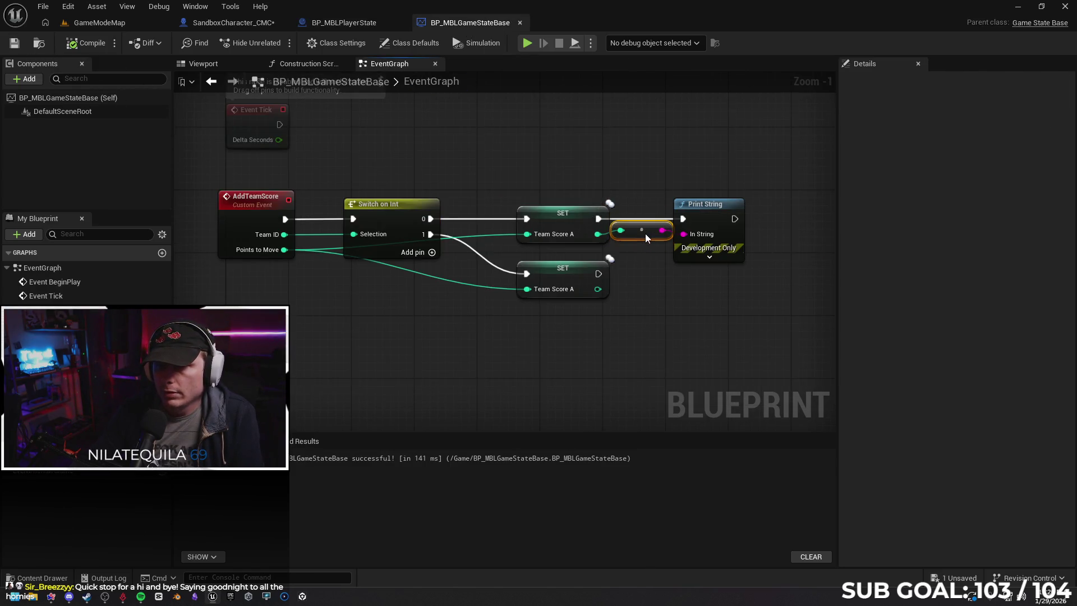
click(657, 306)
Browse the Materials folder in the content drawer, close it, and save the game state Blueprint.
click(56, 577)
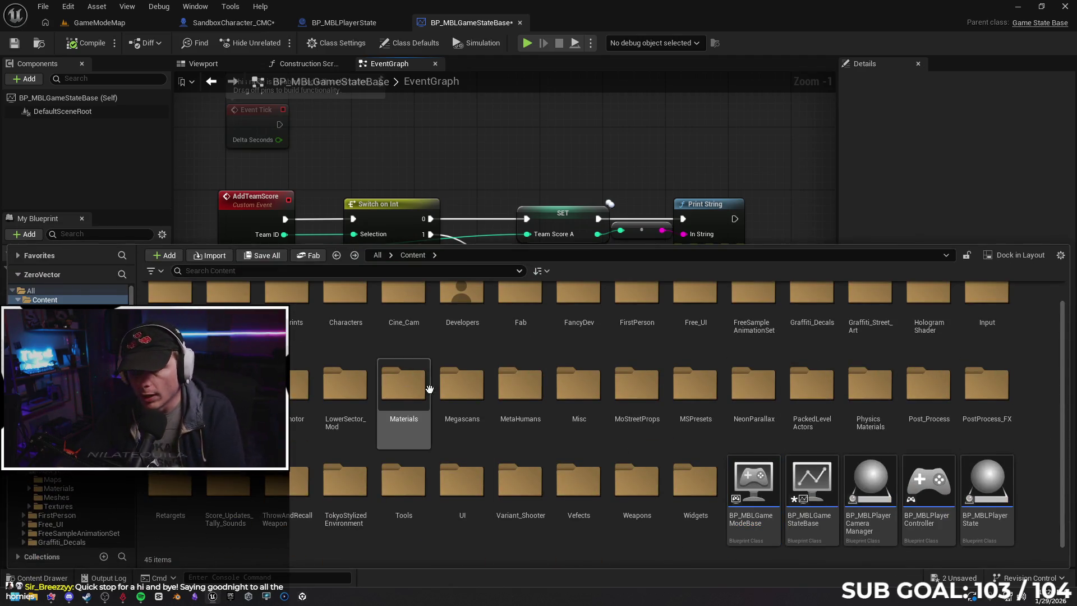
scroll(306, 395, up, 1)
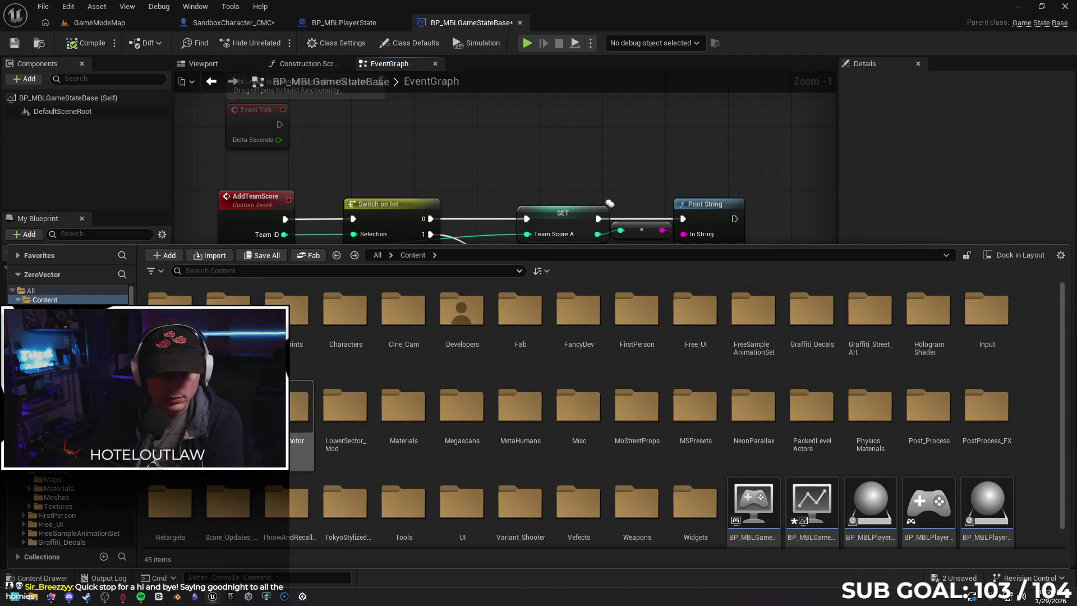
click(383, 438)
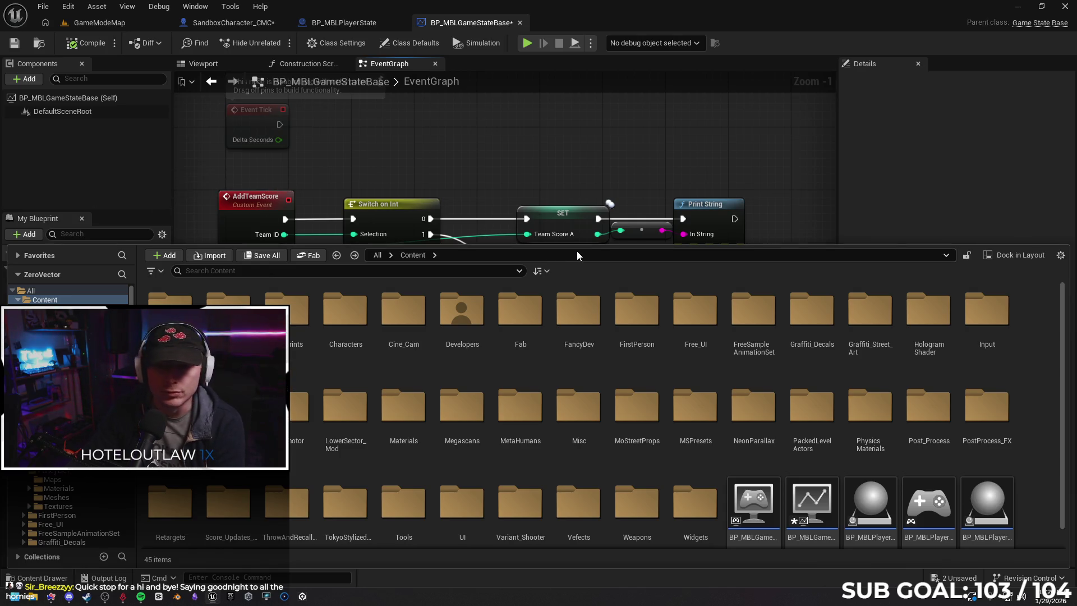
click(71, 578)
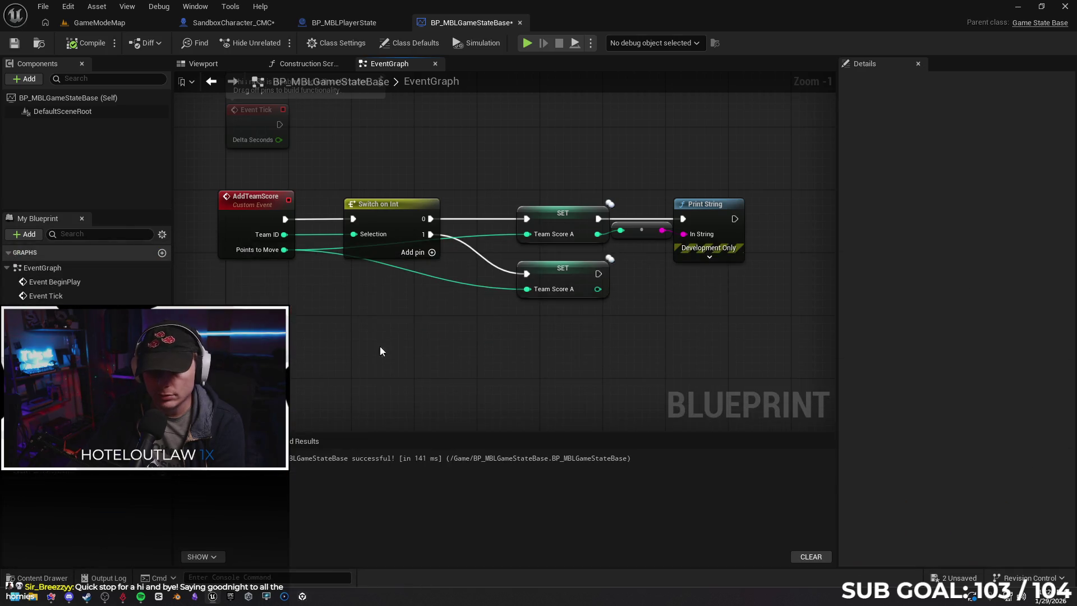
drag(474, 340, 485, 332)
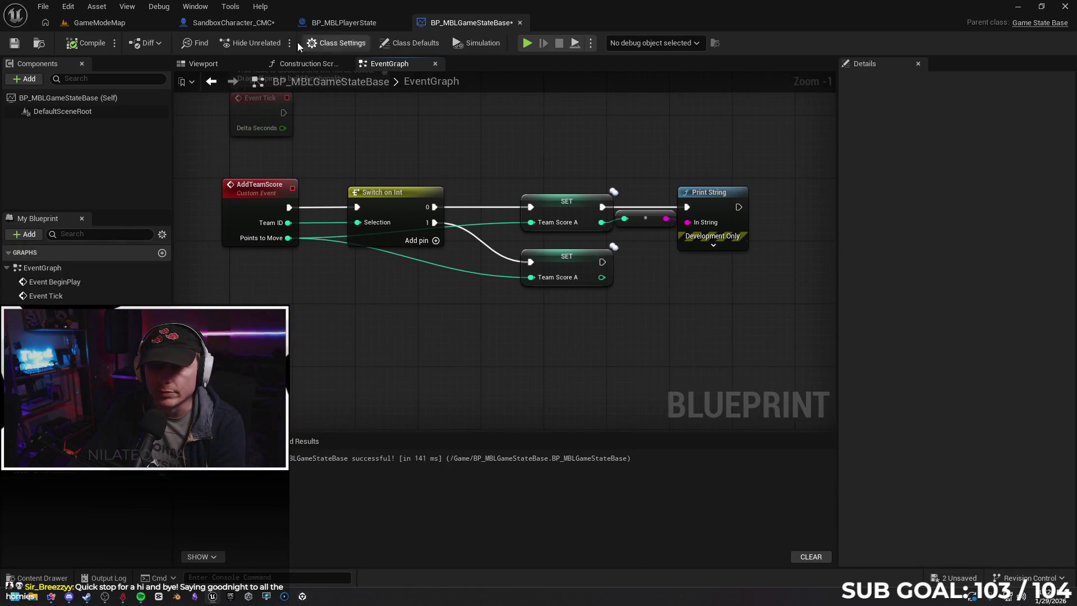
click(14, 43)
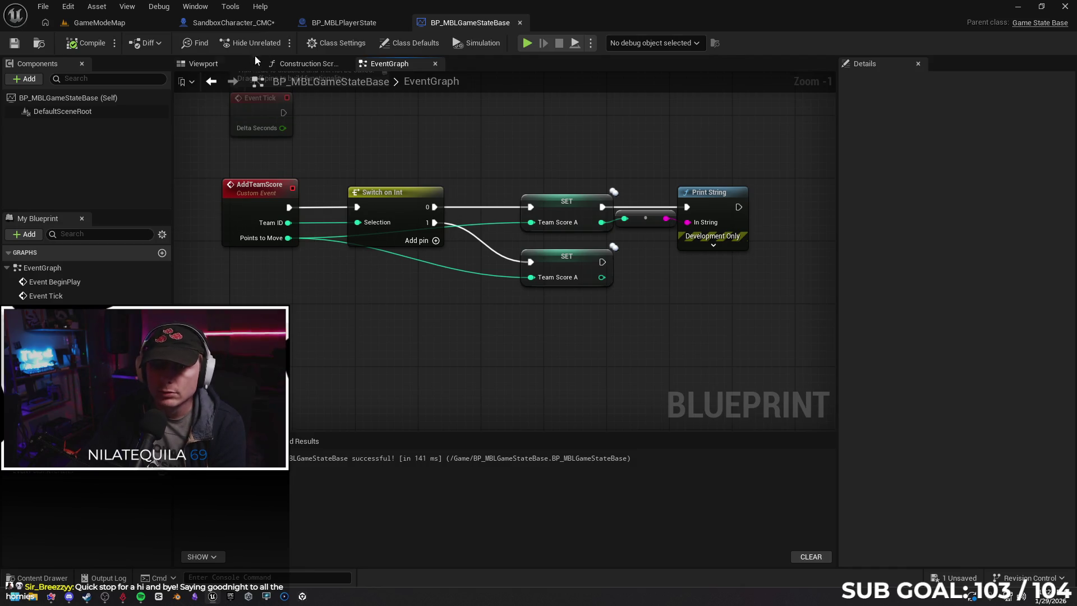
Review the SandboxCharacter_CMC and CashInPoints graphs, then return to the game state event graph.
click(236, 24)
click(14, 44)
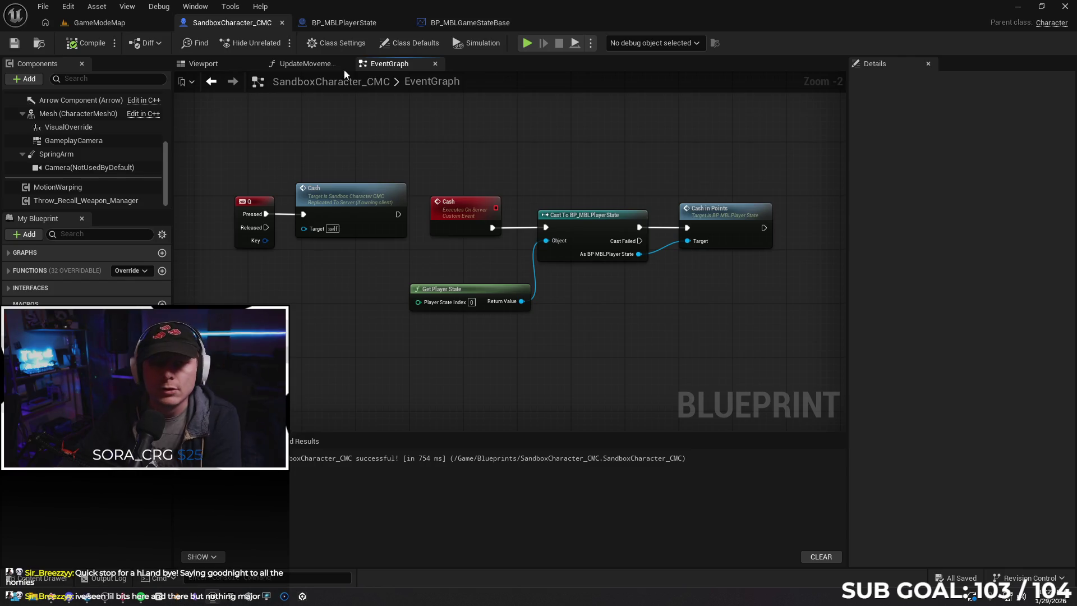
click(344, 23)
mouse_move(496, 248)
mouse_down()
mouse_move(458, 268)
mouse_move(399, 260)
mouse_move(393, 242)
mouse_up()
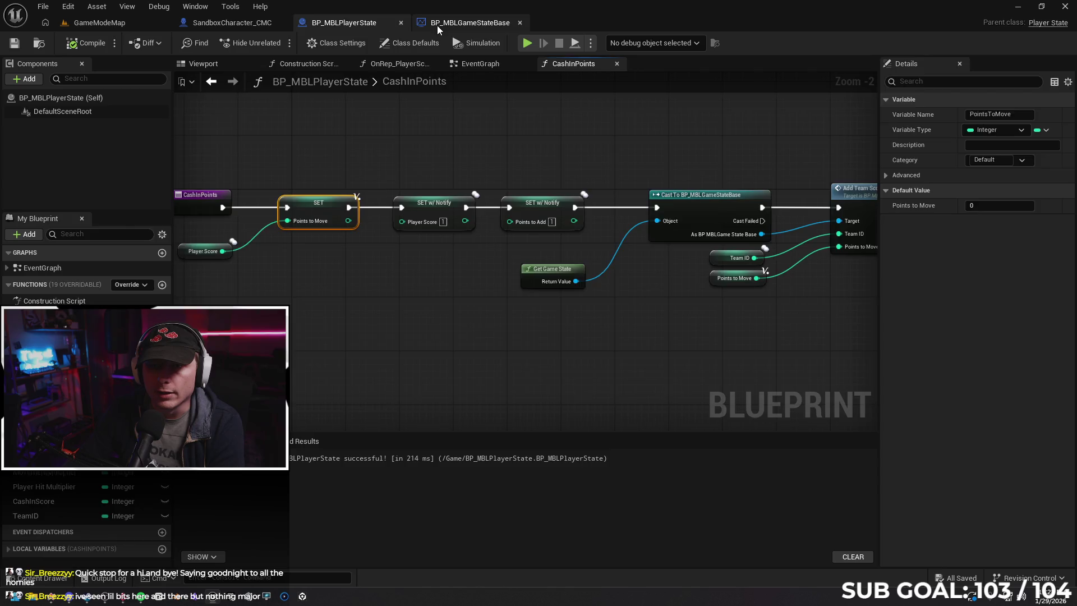
click(470, 23)
drag(614, 149, 550, 144)
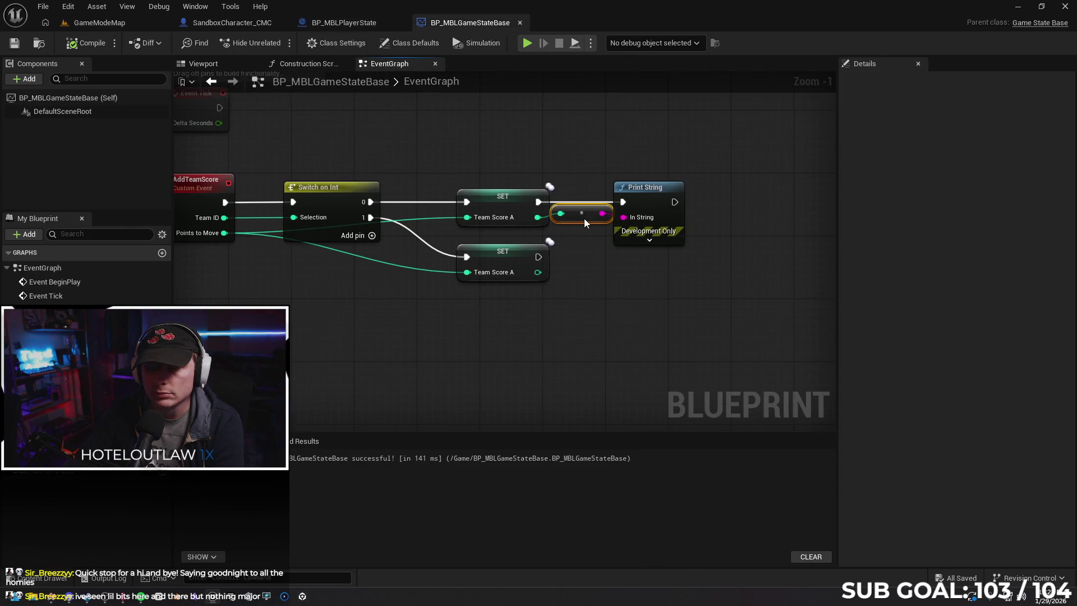
Copy the Print String, run it after the lower SET printing Team Score A, and compile.
drag(675, 276, 582, 257)
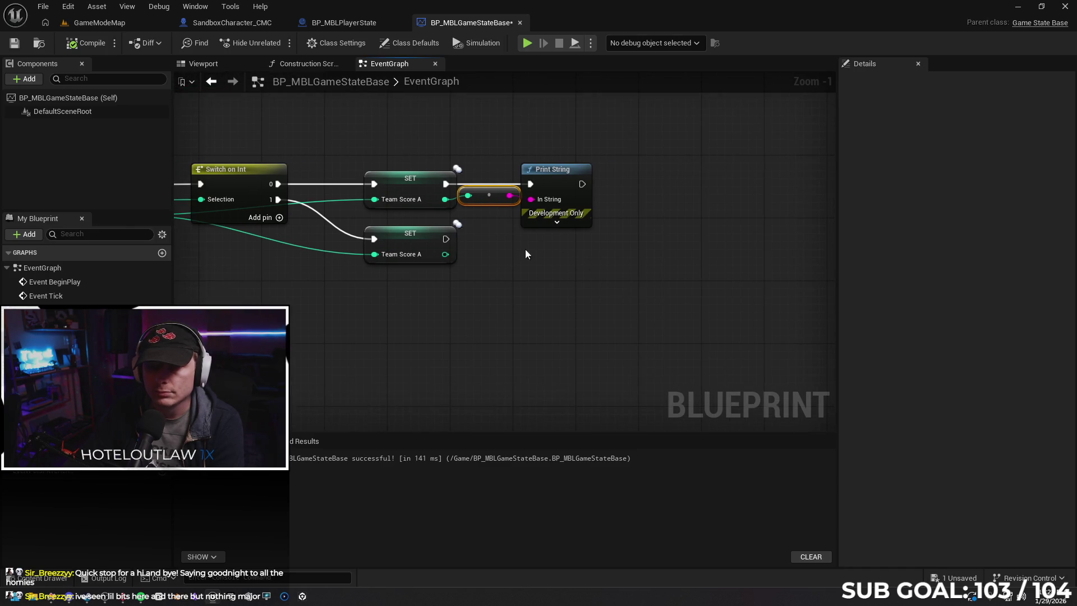
click(553, 188)
key(ctrl+c)
key(ctrl+v)
drag(553, 264, 541, 239)
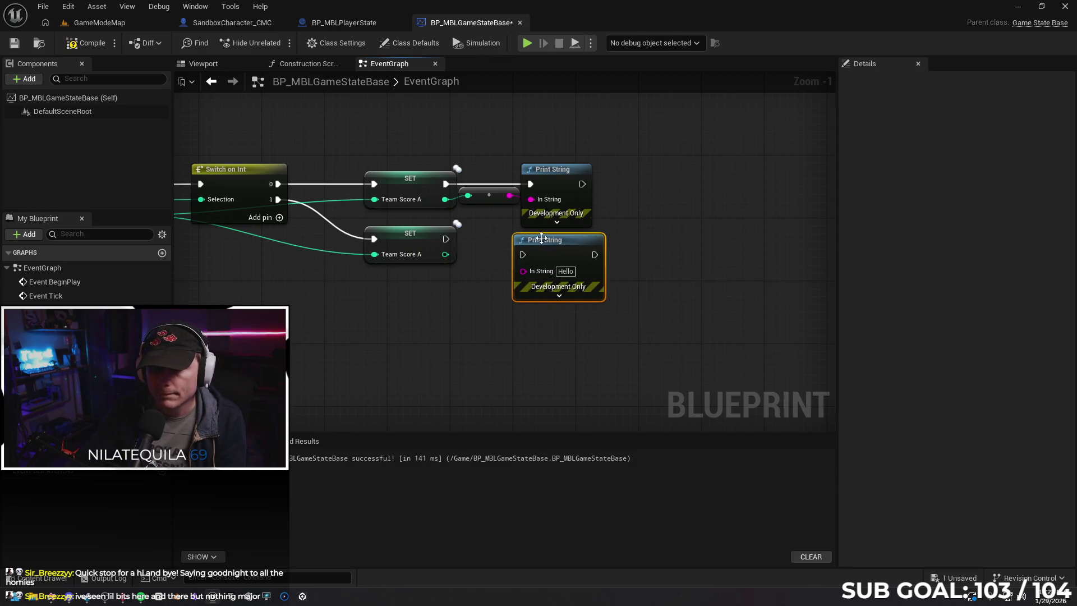
drag(445, 238, 523, 254)
drag(443, 254, 527, 271)
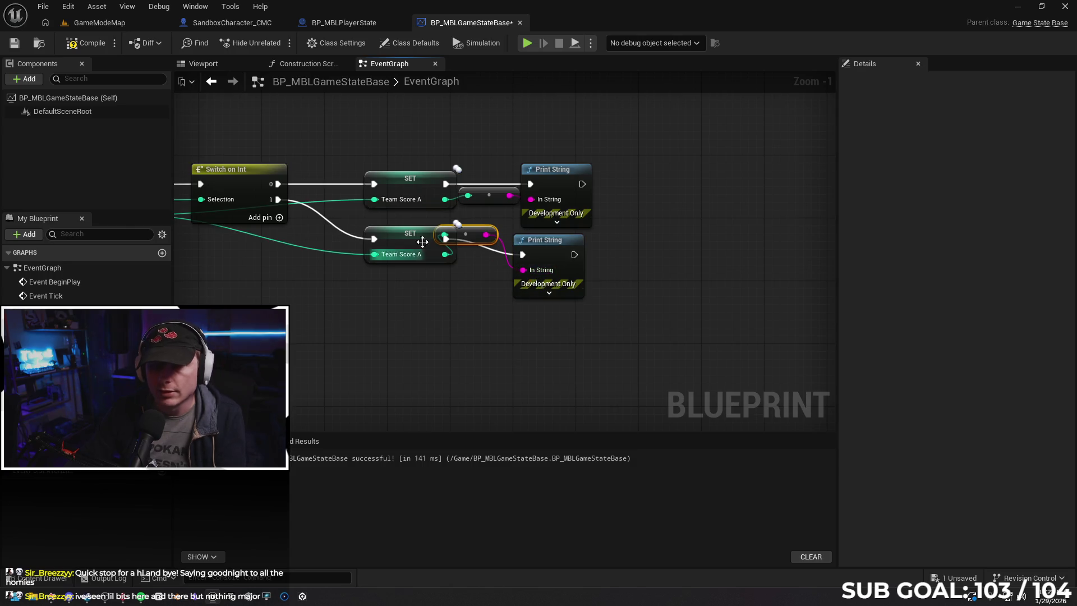
click(75, 45)
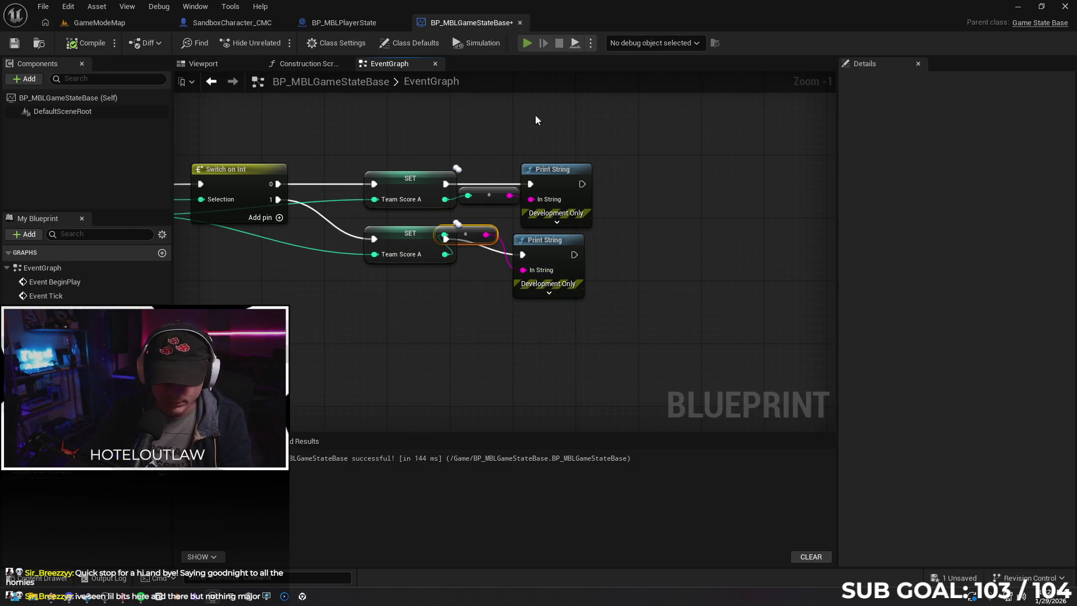
Play-test with two clients, running Client 1 down the street and alley, then stop.
key(alt+p)
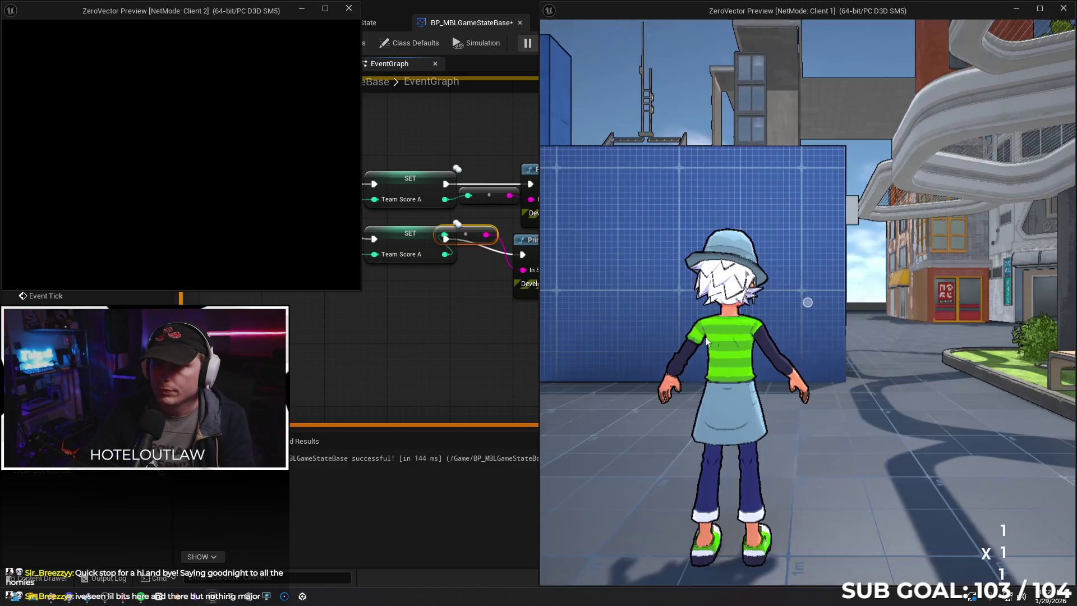
click(714, 328)
key(w)
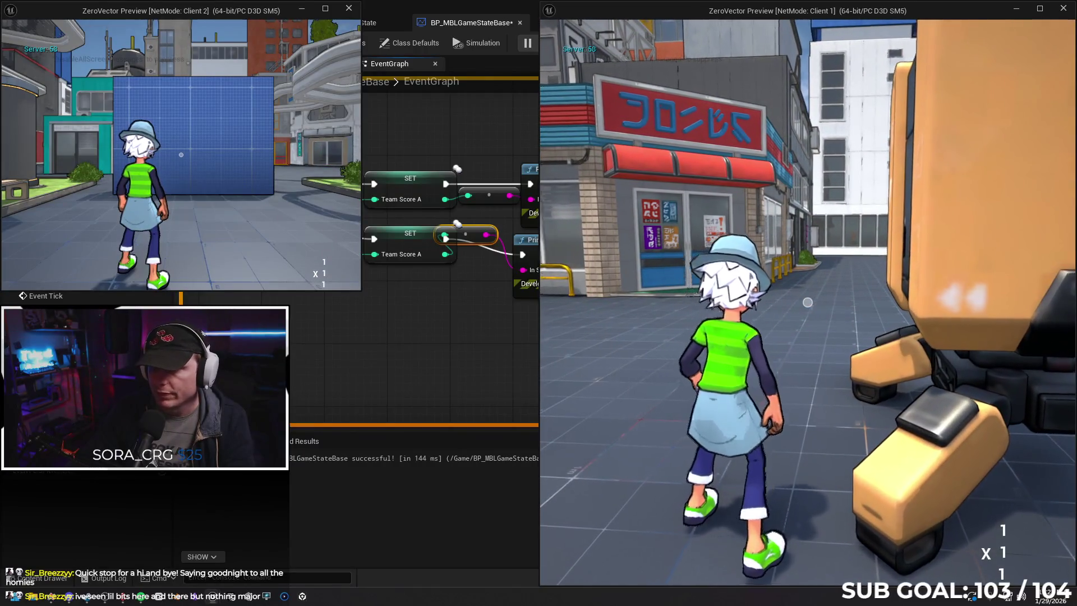
key(space)
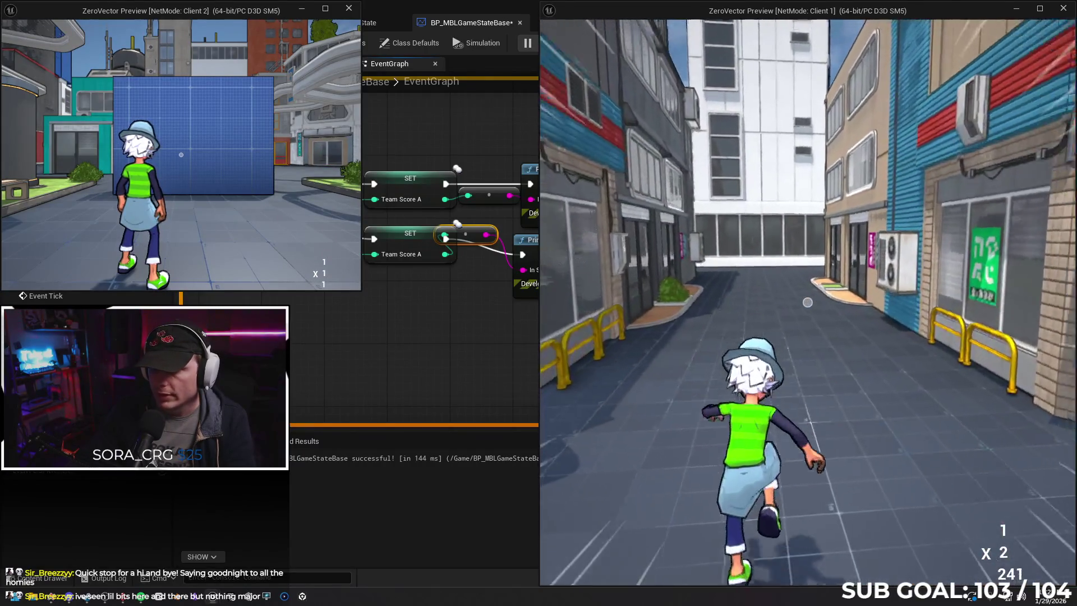
key(w)
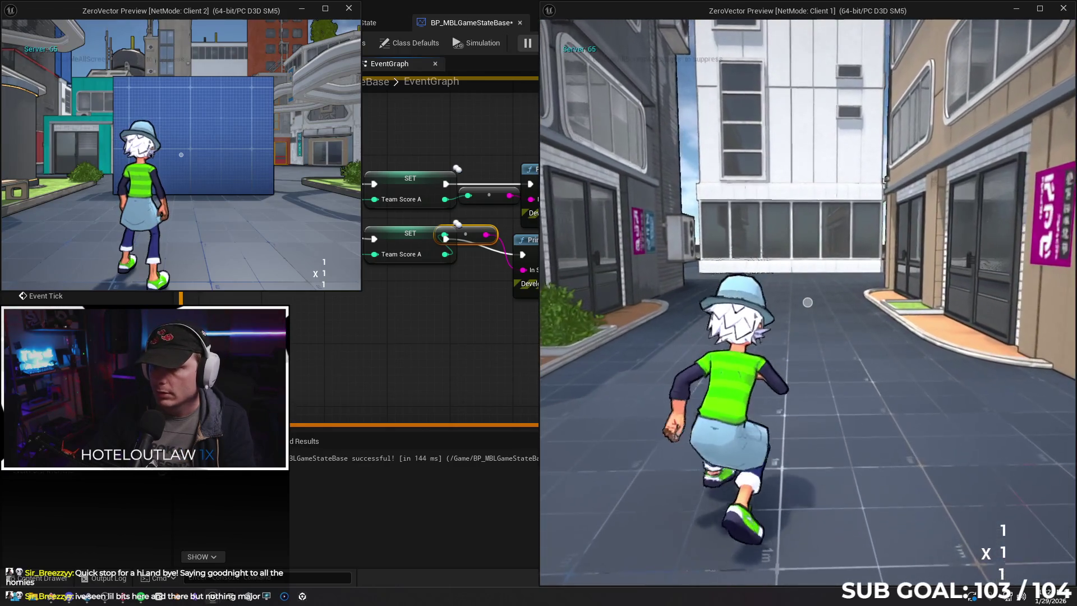
key(s)
key(Escape)
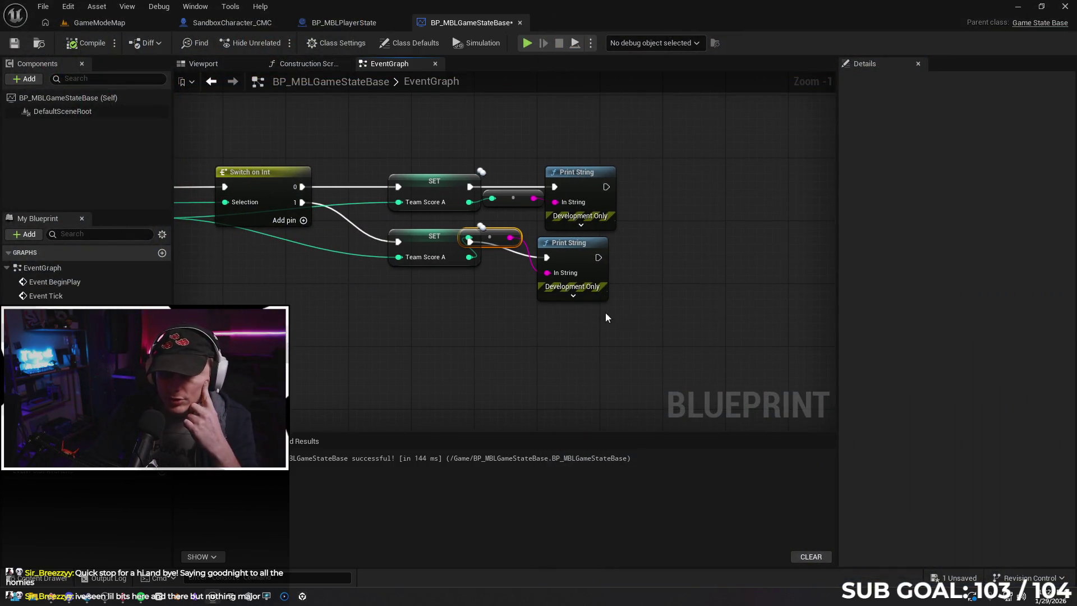
In the AddTeamScore event, add a Team Score A getter feeding a new integer Add node.
mouse_move(579, 306)
mouse_down()
mouse_move(611, 313)
mouse_move(517, 196)
mouse_up()
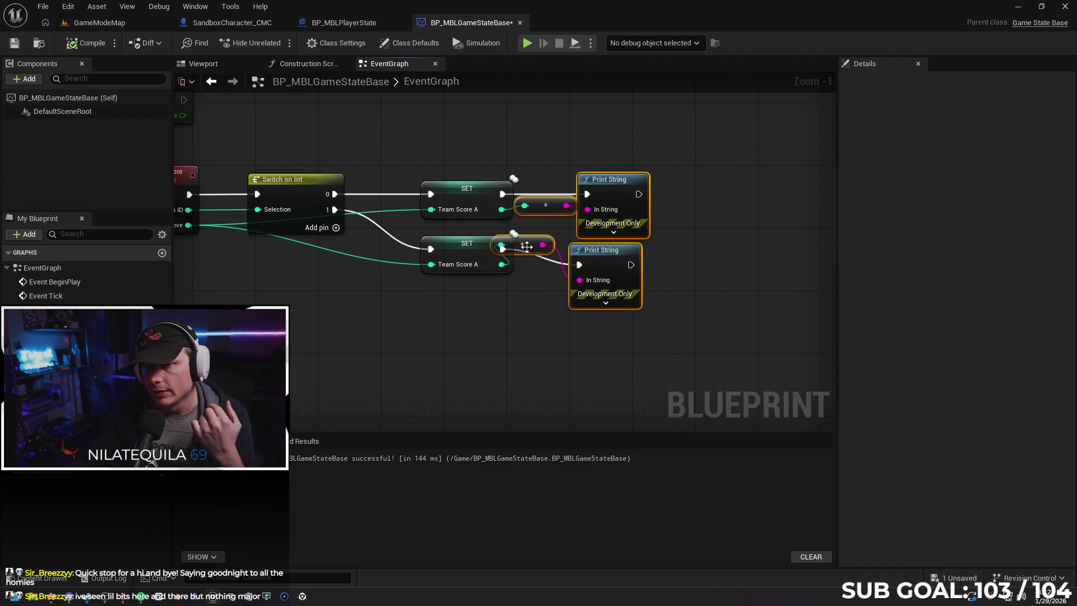
drag(535, 296, 713, 219)
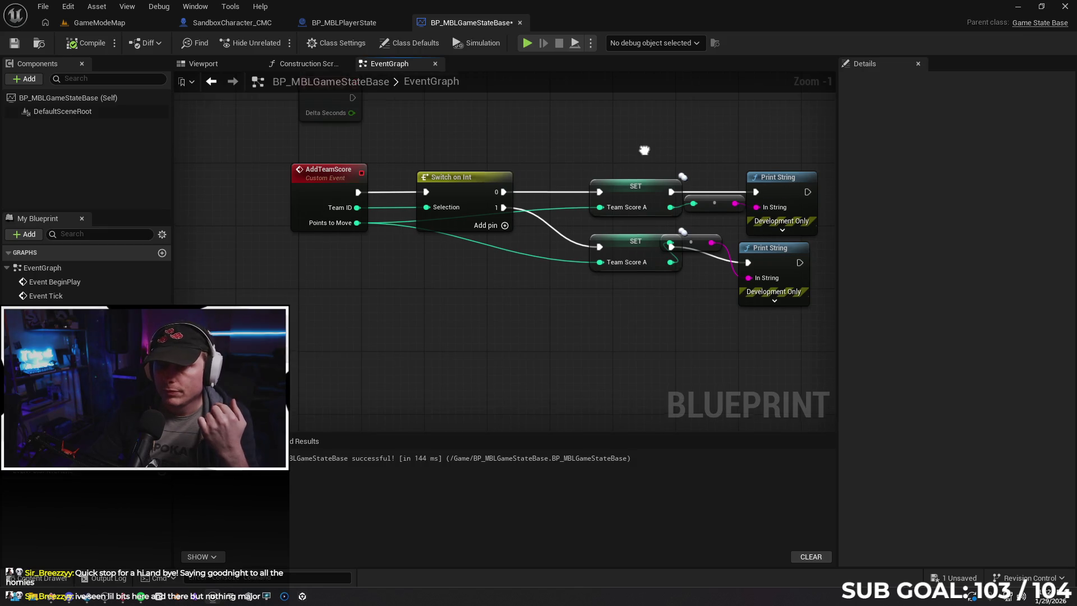
drag(547, 173, 422, 228)
mouse_move(375, 250)
mouse_down()
mouse_move(442, 184)
mouse_move(440, 194)
mouse_up()
key(Escape)
mouse_move(45, 359)
mouse_down()
mouse_move(390, 160)
mouse_move(497, 171)
mouse_up()
click(399, 171)
text(add)
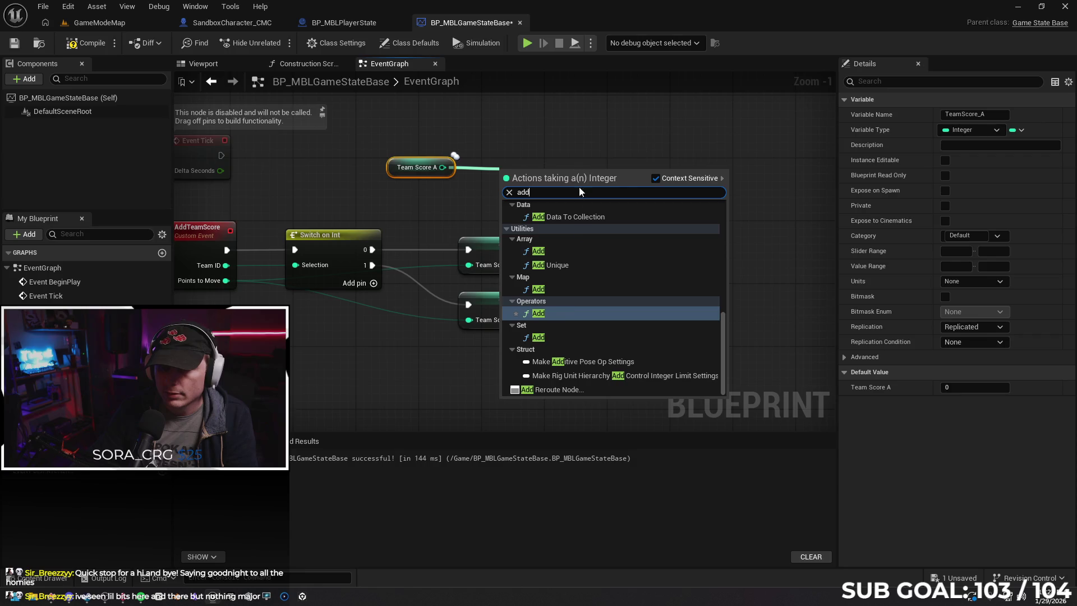
click(563, 313)
drag(516, 164, 513, 162)
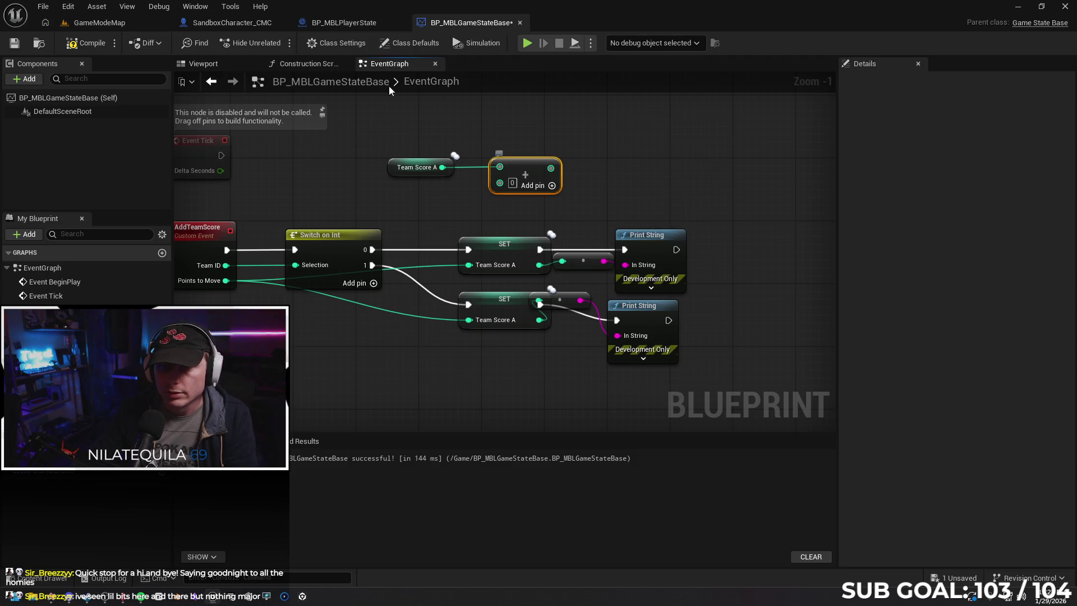
Inspect the player state's CashInPoints and event graphs, then return to BP_MBLGameStateBase.
click(362, 25)
scroll(359, 149, down, 1)
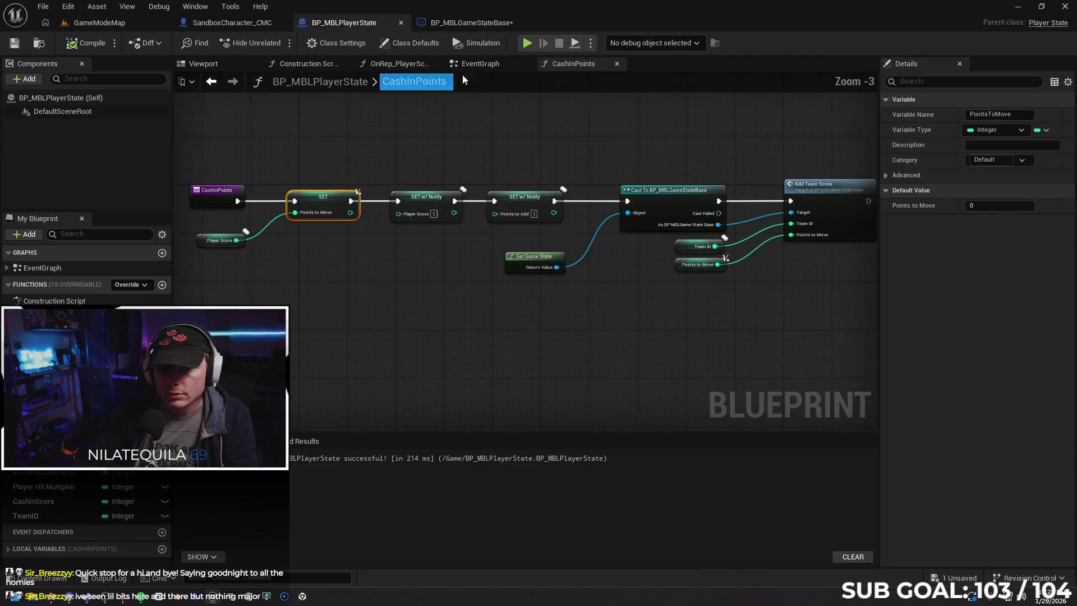
click(483, 66)
mouse_move(580, 278)
mouse_down()
mouse_move(544, 281)
mouse_move(512, 305)
mouse_up()
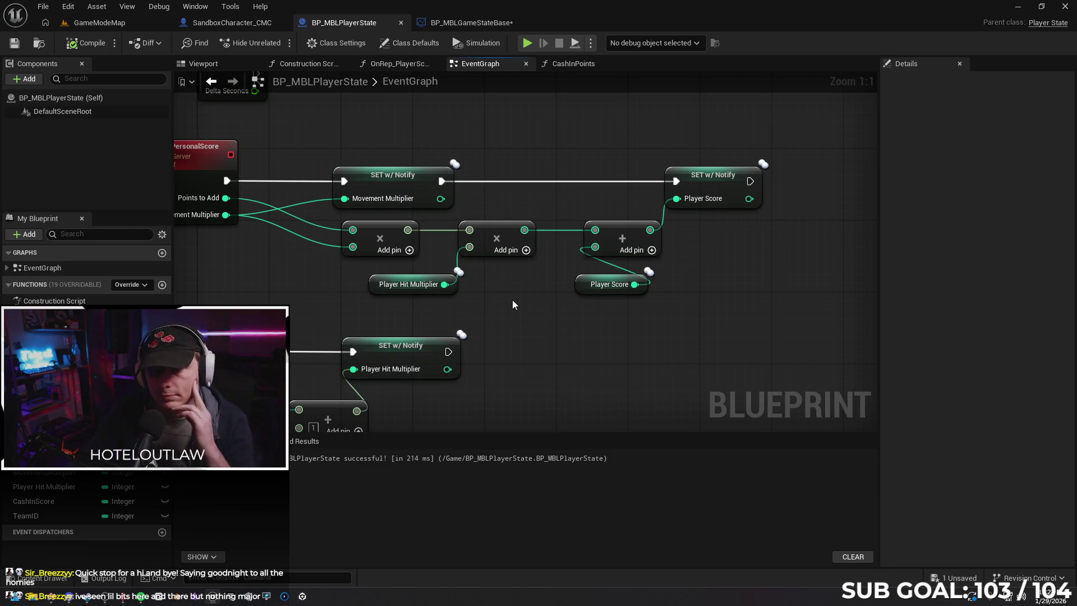
drag(541, 353, 576, 314)
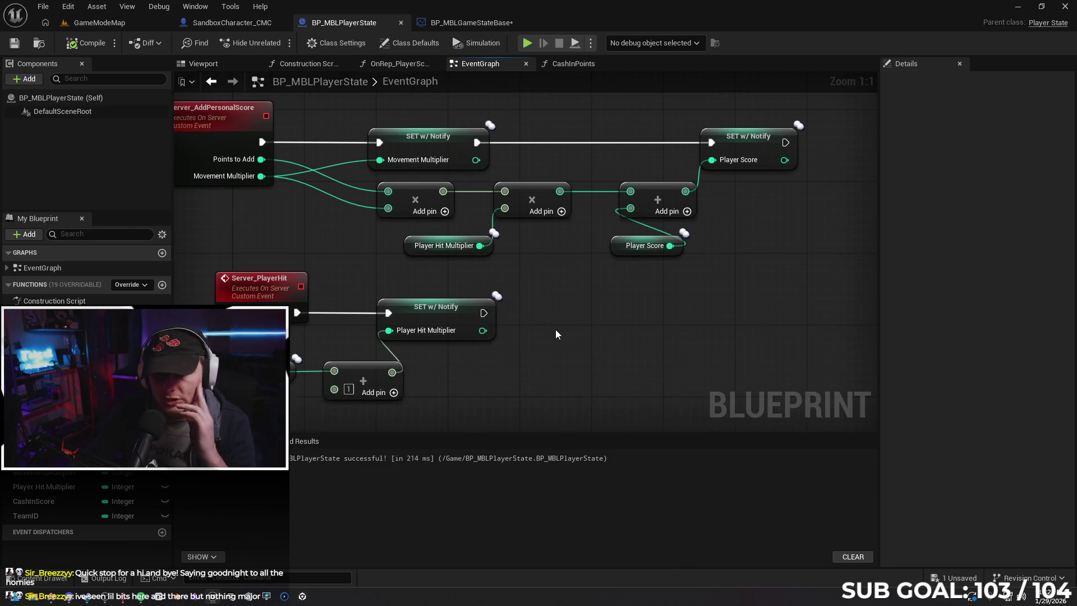
click(452, 23)
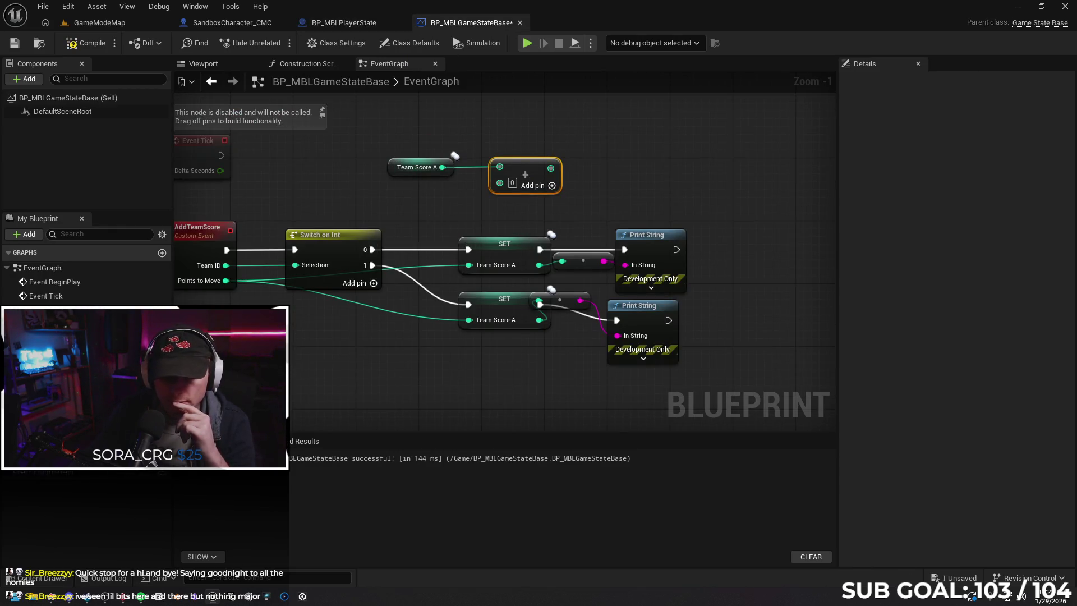
Feed a second Team Score A getter into Add and store the sum in the upper Team Score A SET.
mouse_move(45, 365)
mouse_down()
mouse_move(389, 205)
mouse_move(386, 193)
mouse_move(500, 182)
mouse_up()
click(423, 218)
drag(385, 206, 398, 203)
mouse_move(552, 166)
mouse_down()
mouse_move(482, 258)
mouse_move(496, 271)
mouse_up()
Compile the Blueprint and run a short two-client play test.
click(86, 43)
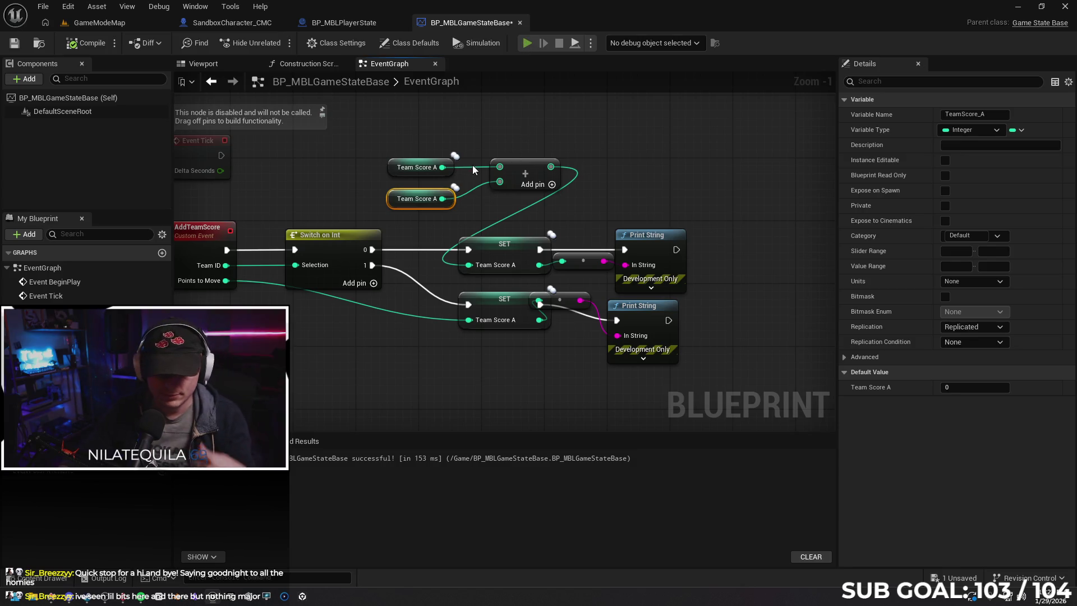
key(alt+p)
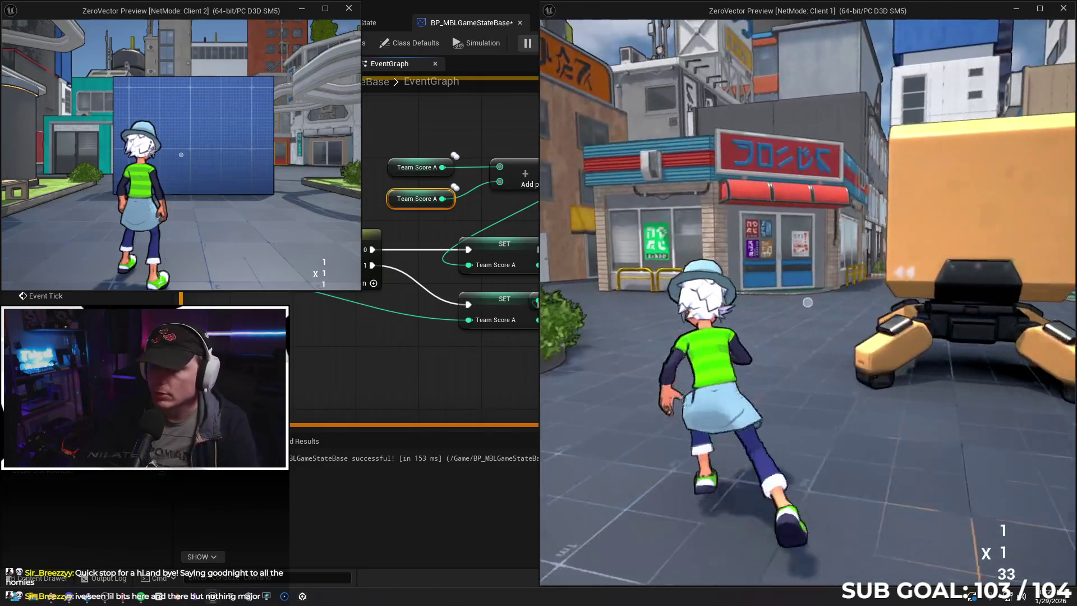
key(w)
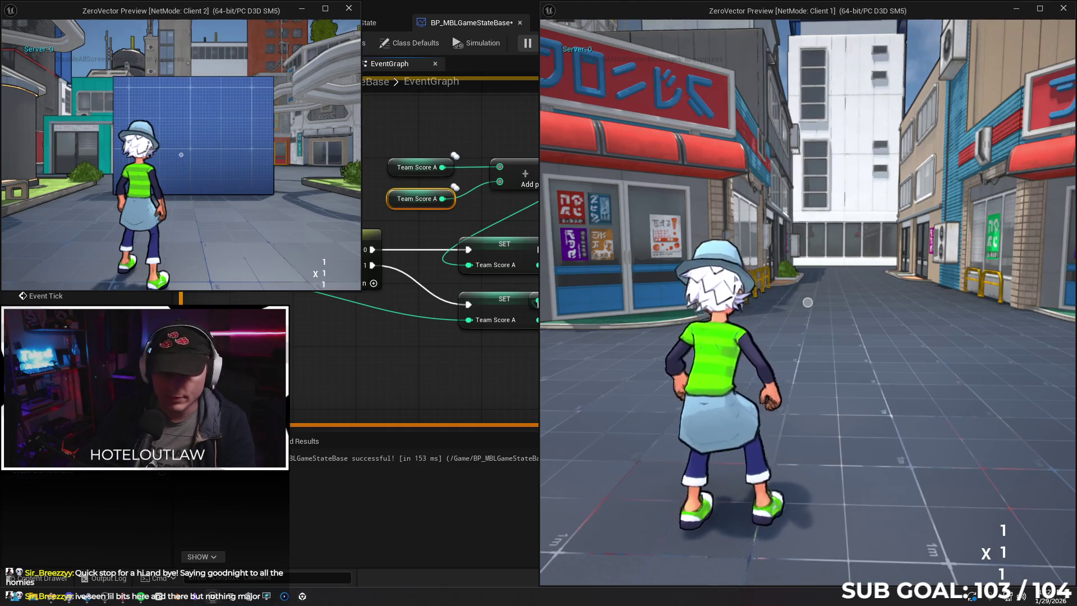
key(Escape)
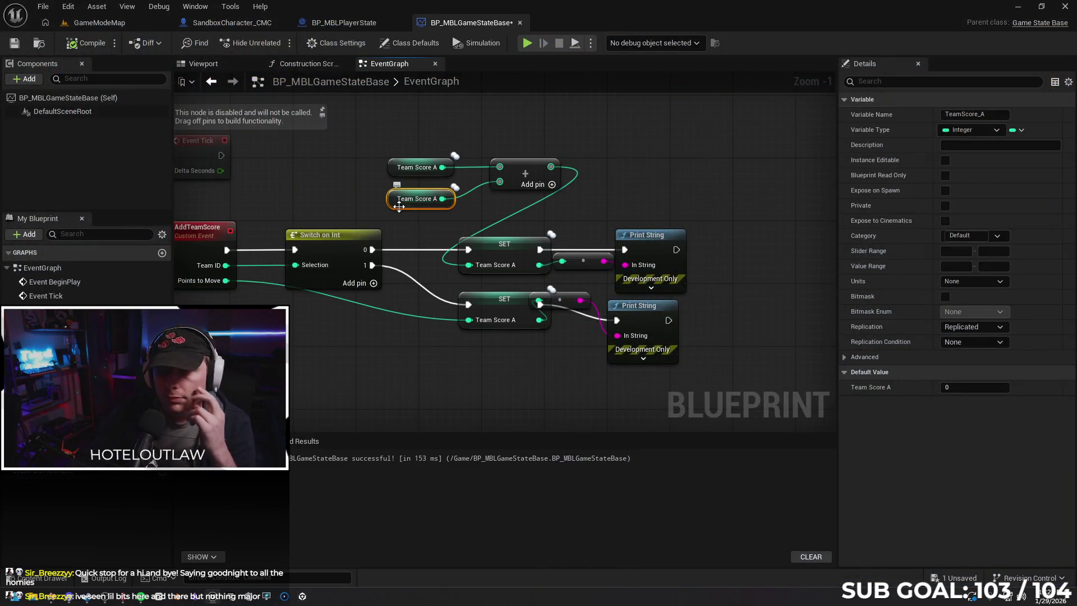
Delete the Add node and extra getter, wiring the remaining Team Score A getter to the upper SET.
drag(360, 188, 408, 193)
drag(536, 206, 525, 204)
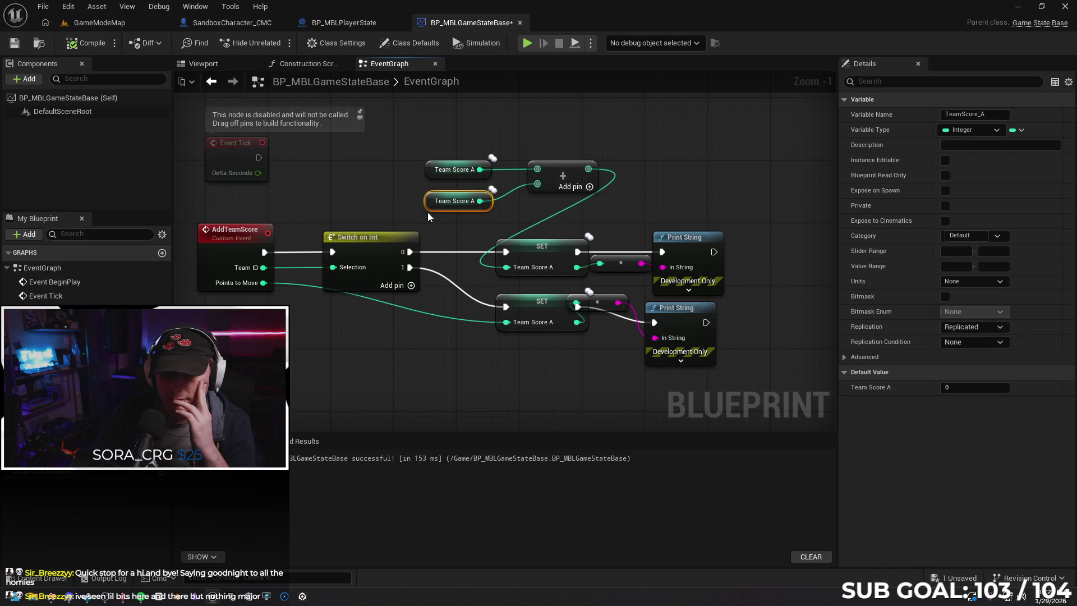
click(531, 176)
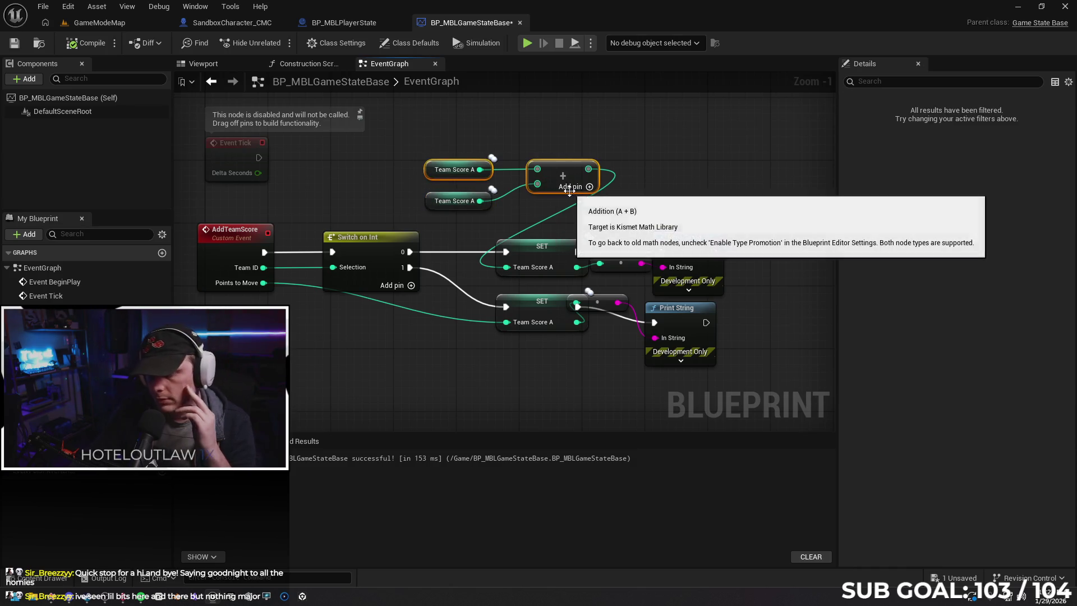
key(Delete)
drag(480, 201, 506, 268)
drag(432, 206, 432, 276)
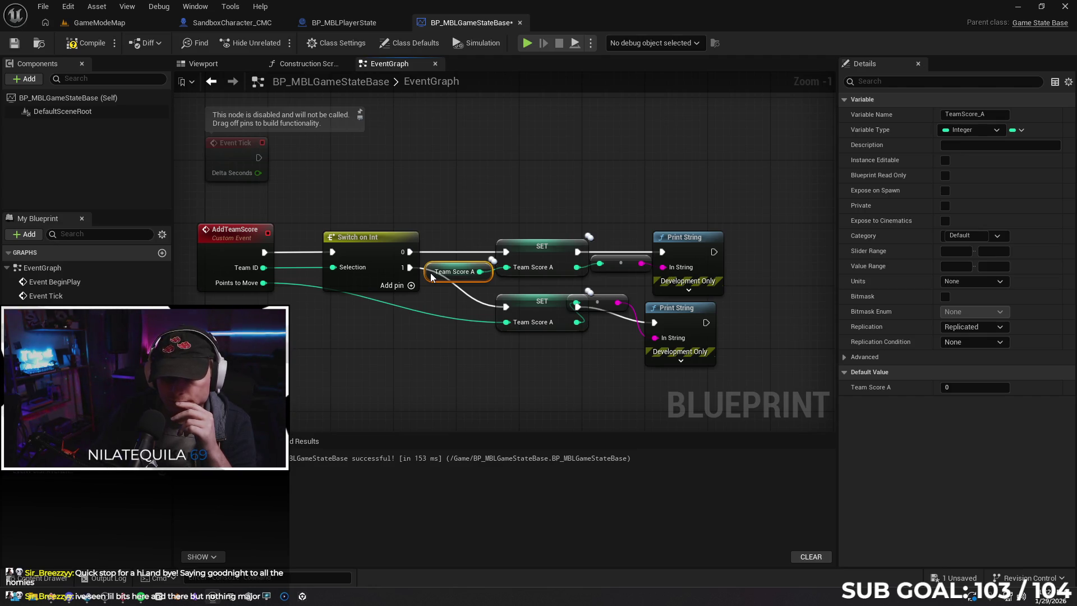
Remove both Print Strings and the getter, feed Points to Move into the first Team Score A SET, and compile.
mouse_move(588, 219)
mouse_down()
mouse_move(724, 367)
mouse_move(681, 361)
mouse_up()
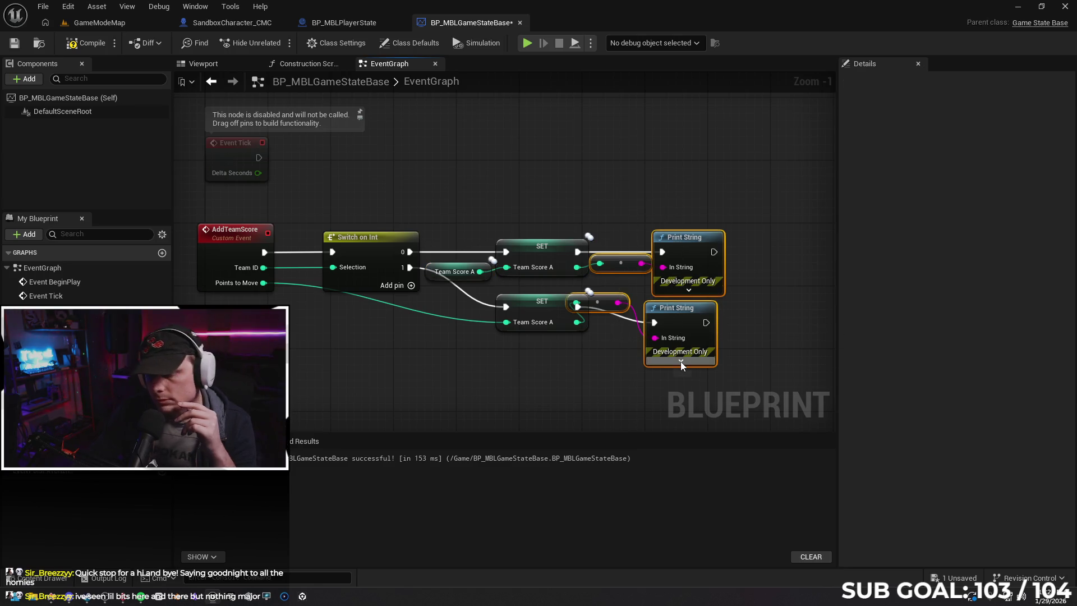
key(Delete)
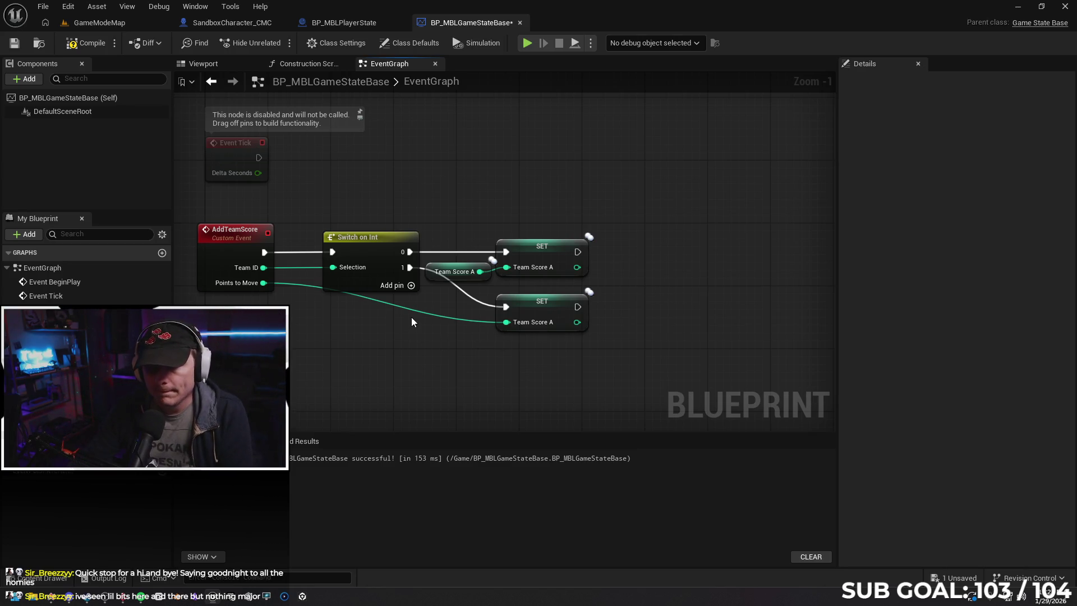
click(459, 270)
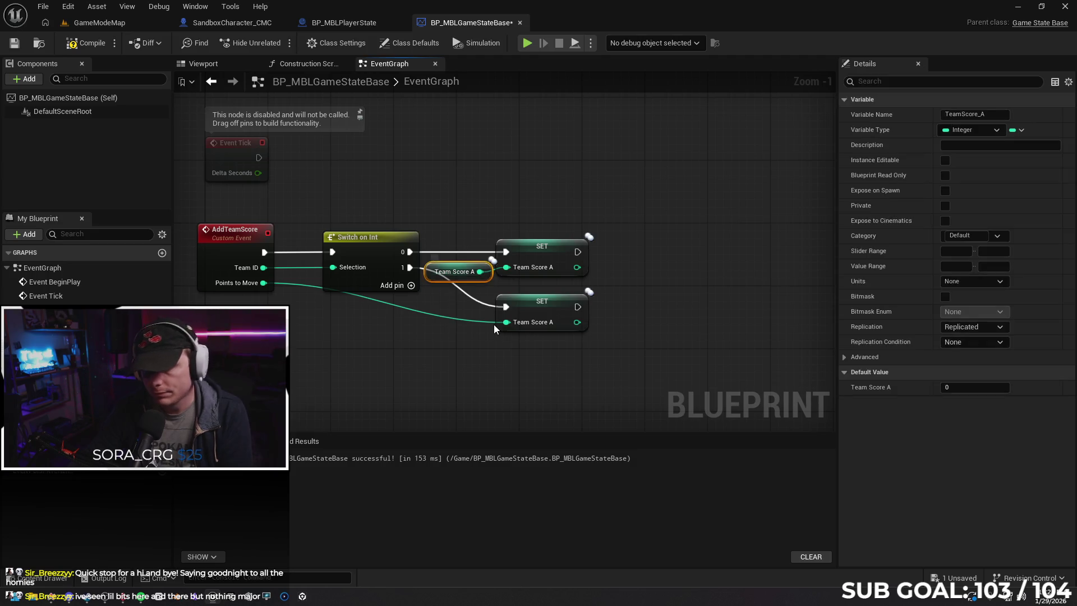
key(Delete)
drag(264, 283, 507, 267)
click(85, 42)
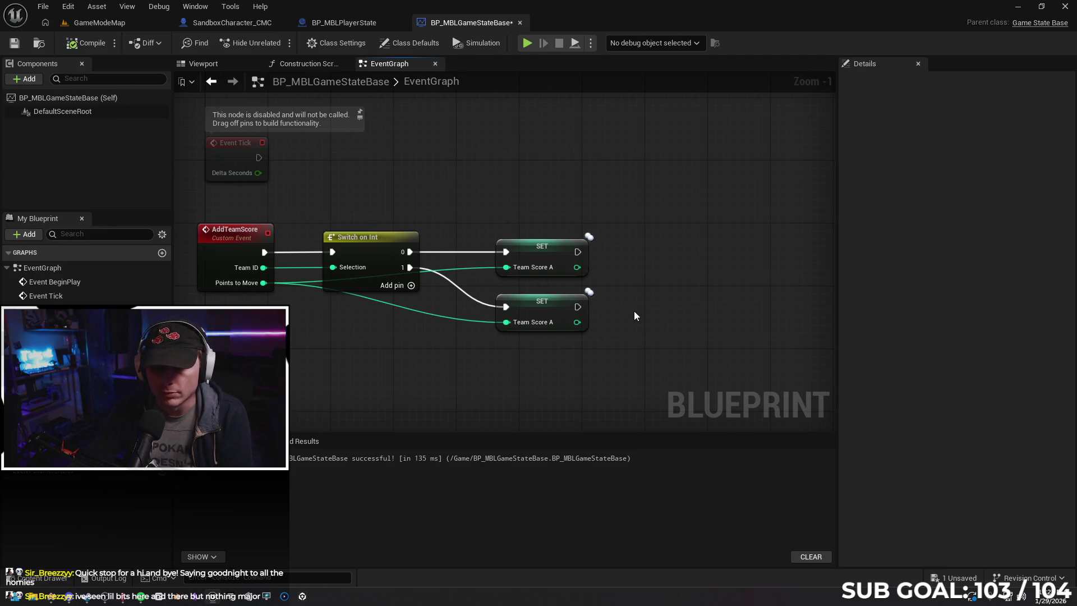
mouse_move(657, 327)
mouse_down()
mouse_move(548, 334)
mouse_move(660, 321)
mouse_up()
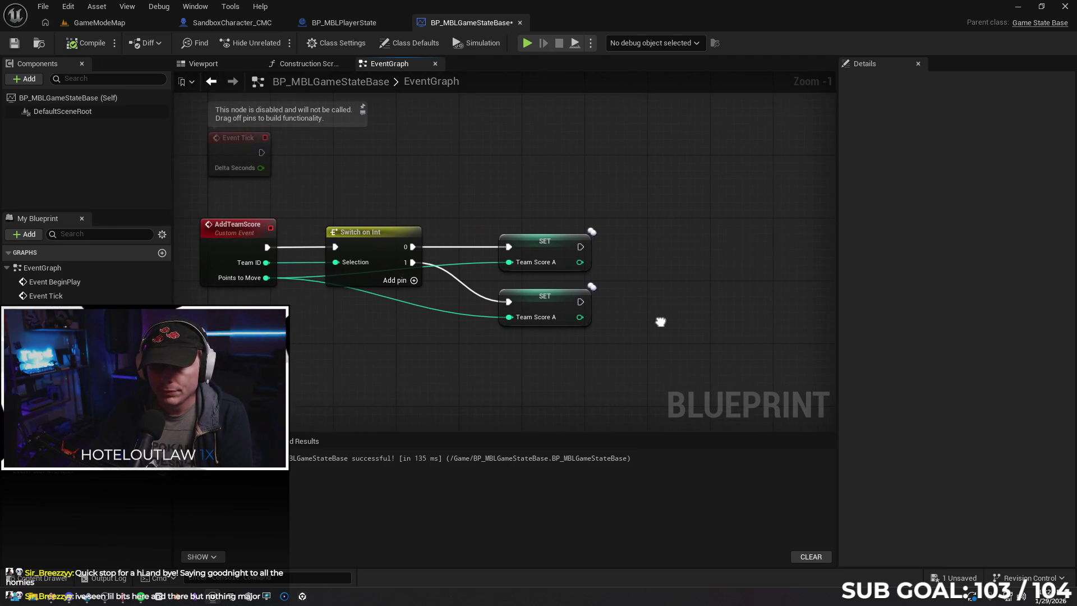
Undo and redo graph edits through the Edit menu until only one Print String remains.
key(ctrl+z)
key(ctrl+z)
key(ctrl+z)
key(ctrl+z)
key(ctrl+z)
key(ctrl+z)
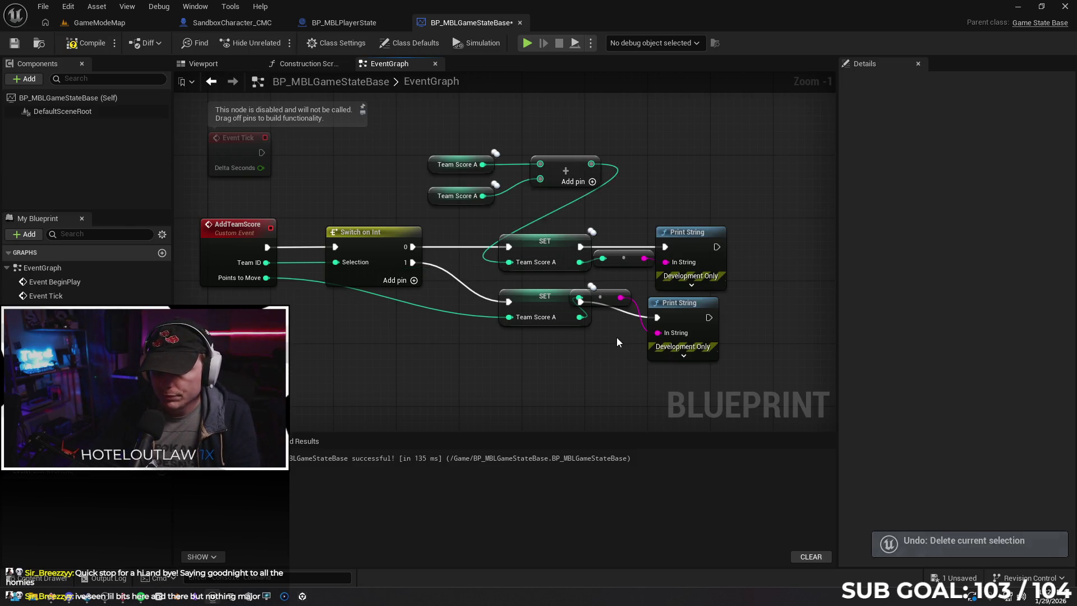
key(ctrl+z)
key(ctrl+z)
key(ctrl+z)
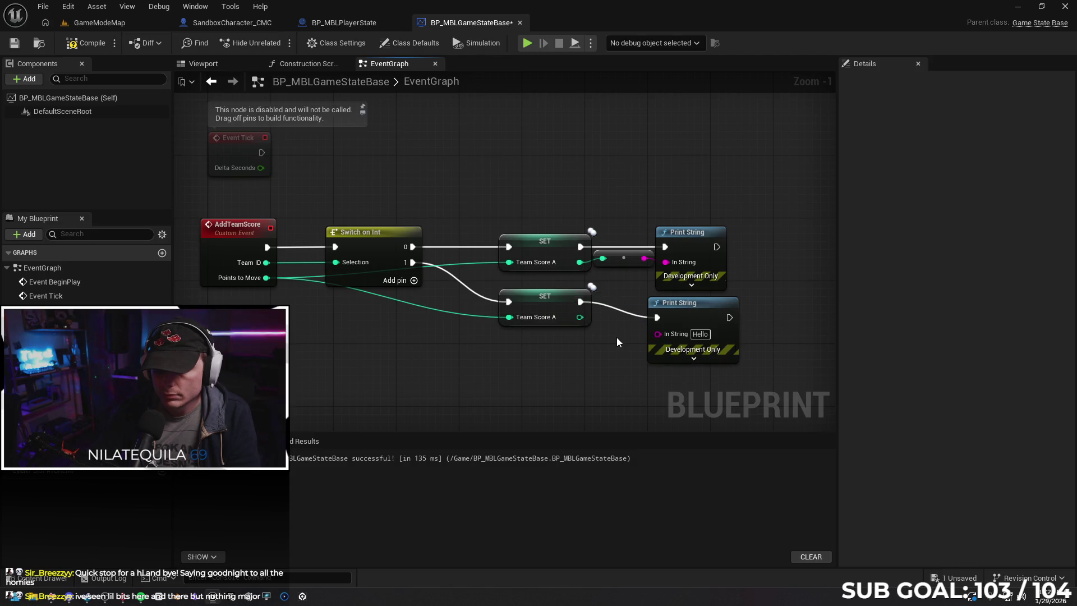
key(ctrl+z)
key(ctrl+z)
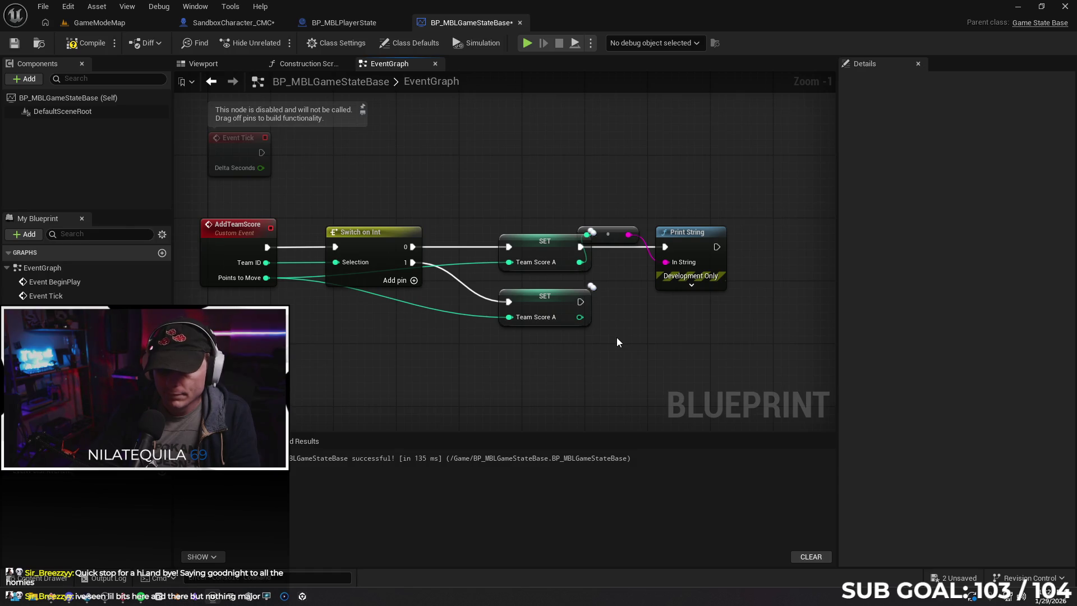
click(68, 6)
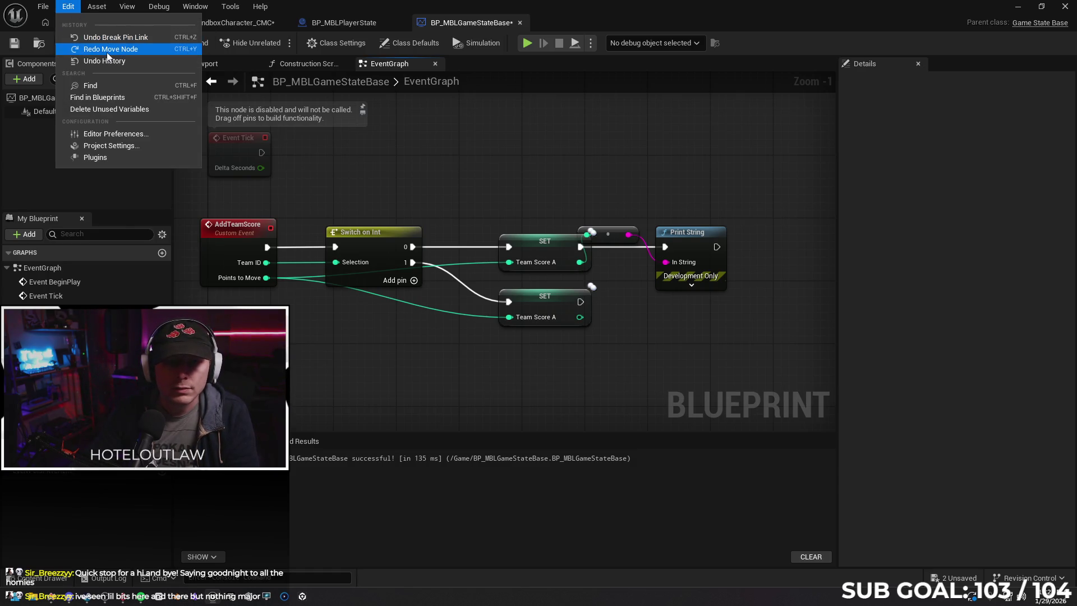
click(104, 50)
click(73, 7)
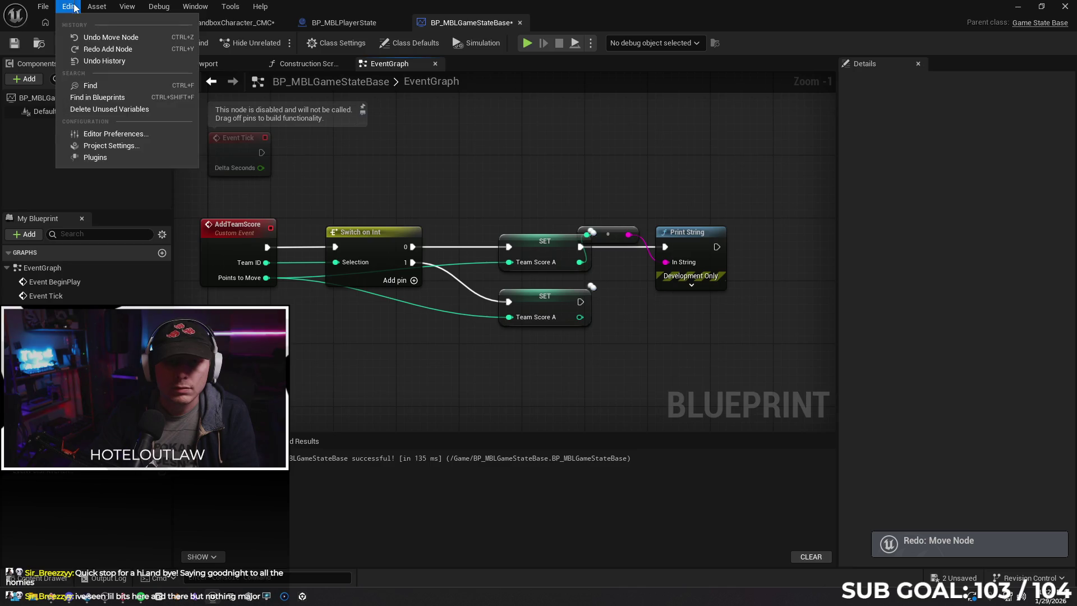
click(113, 50)
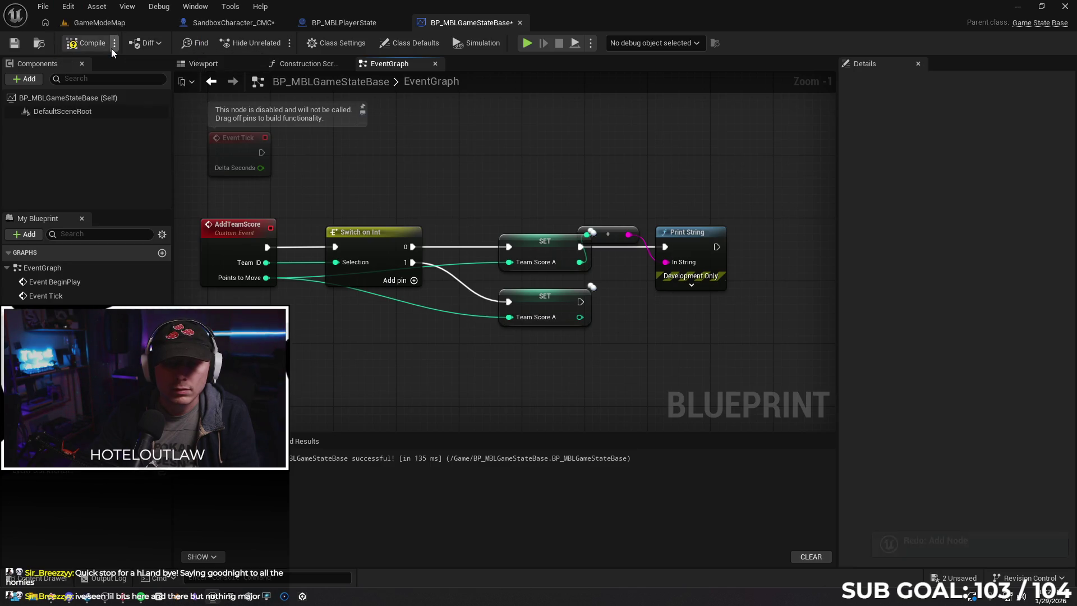
click(67, 6)
click(108, 51)
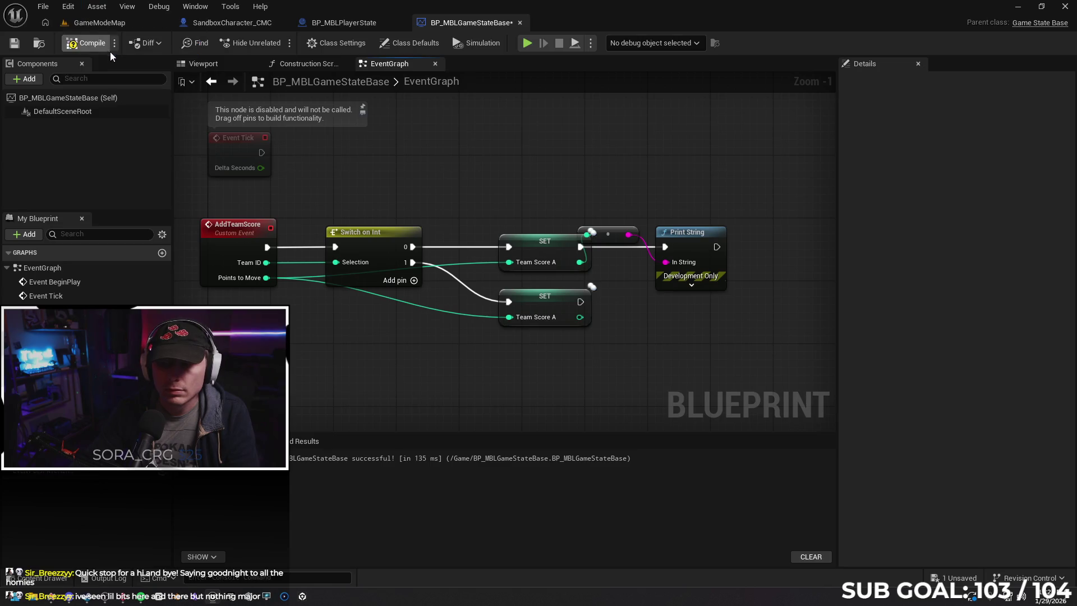
click(69, 7)
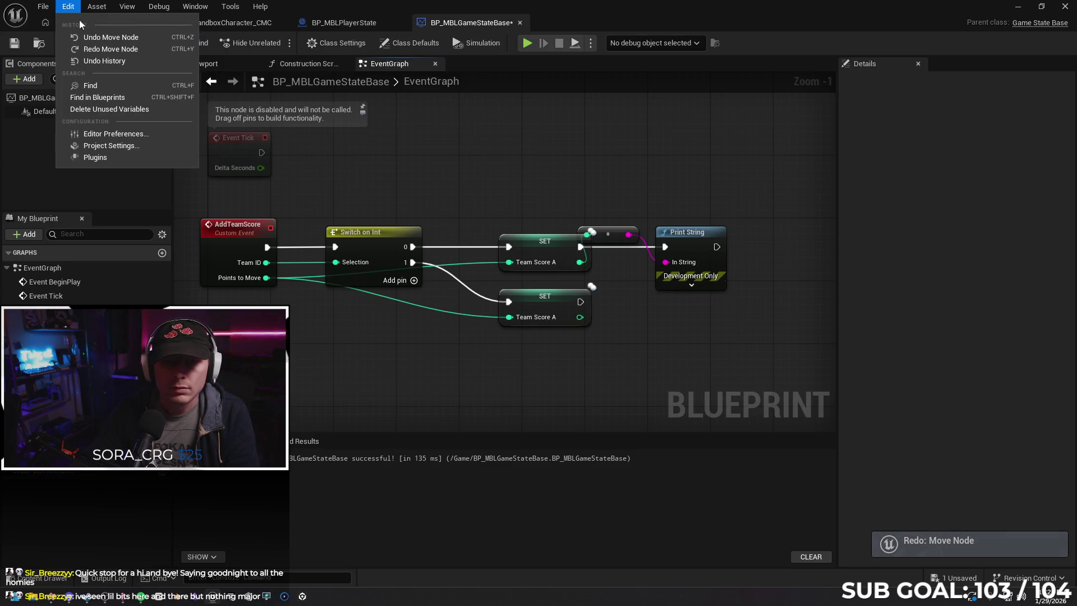
click(95, 49)
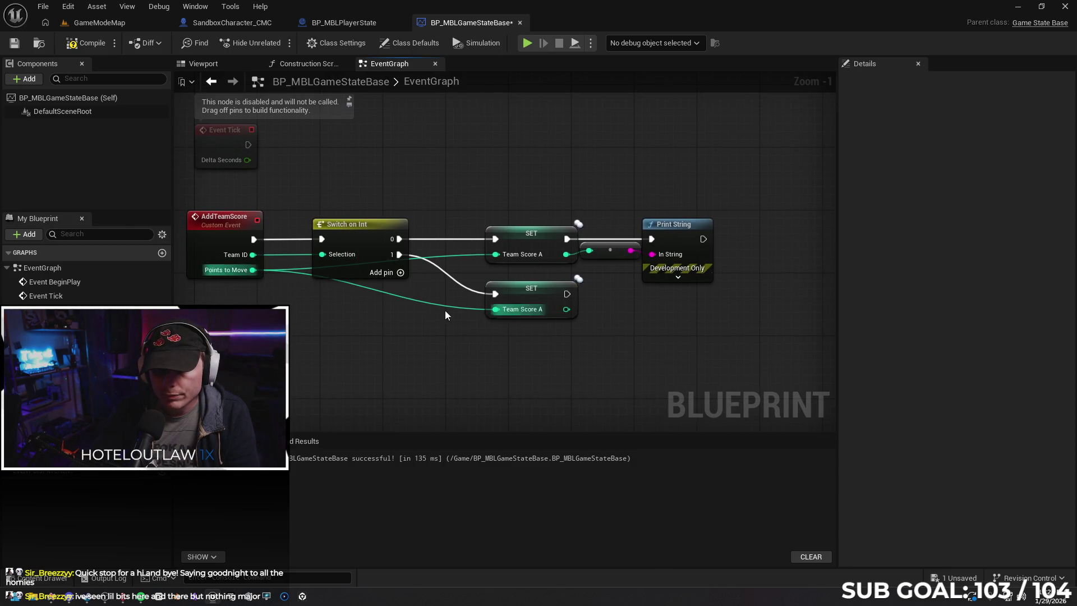
click(543, 296)
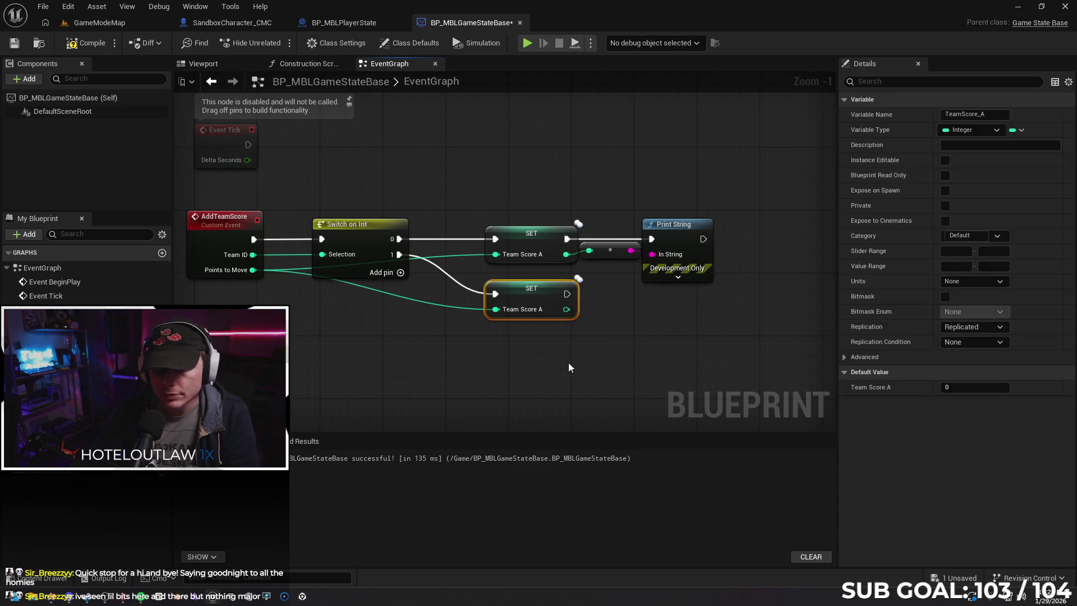
Replace the lower SET with a Team Score B setter fed by Switch case 1 and Points to Move, then compile.
key(Delete)
mouse_move(45, 359)
mouse_down()
mouse_move(507, 307)
mouse_move(516, 290)
mouse_up()
click(538, 343)
mouse_move(399, 254)
mouse_down()
mouse_move(464, 294)
mouse_move(425, 298)
mouse_move(422, 288)
mouse_move(389, 316)
mouse_move(514, 284)
mouse_up()
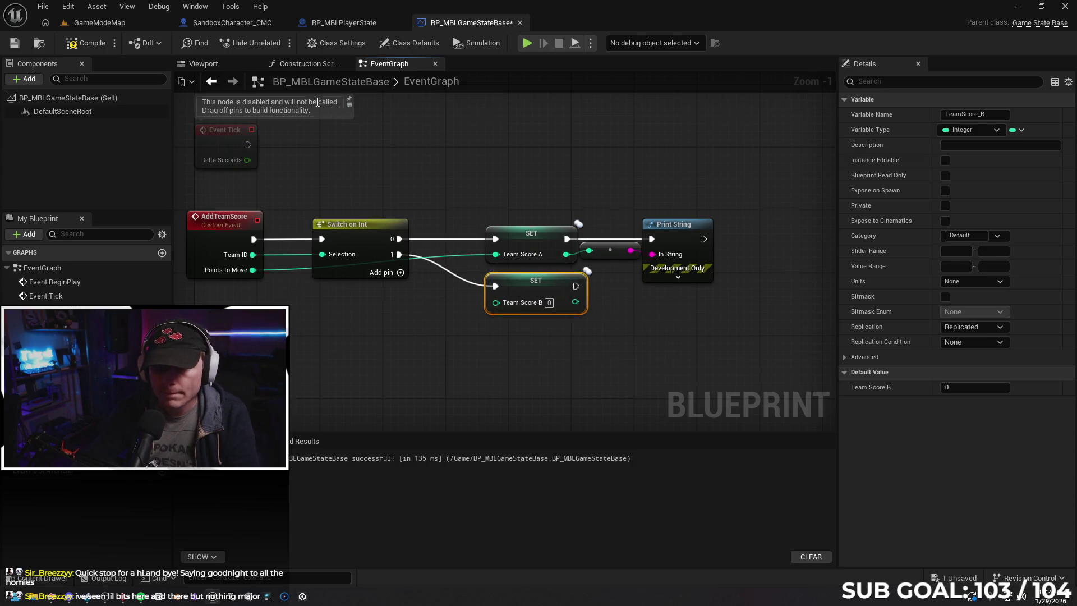
click(303, 64)
click(384, 65)
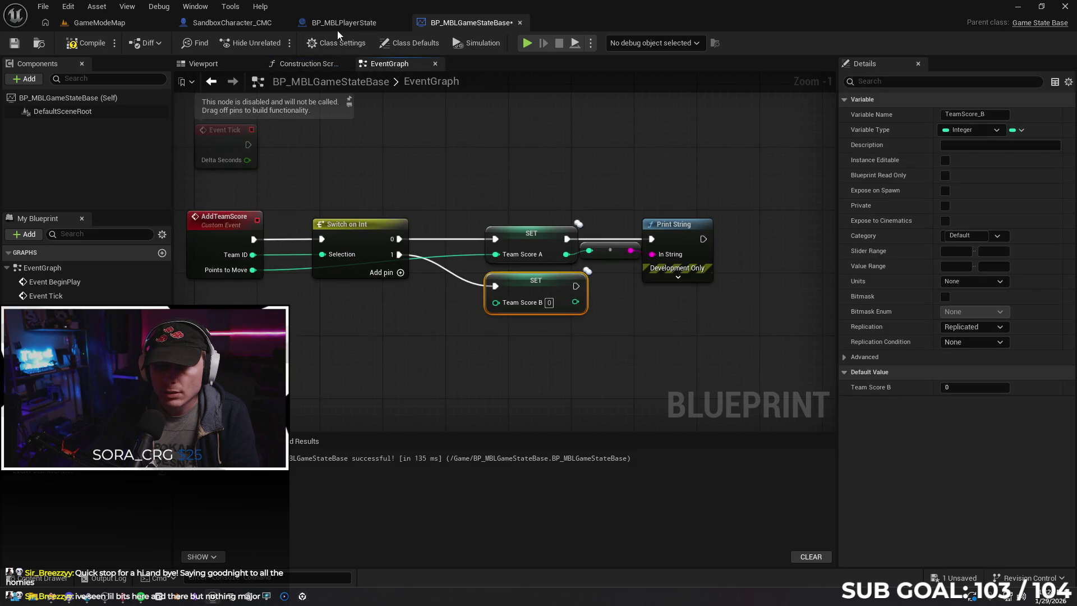
drag(587, 332, 591, 330)
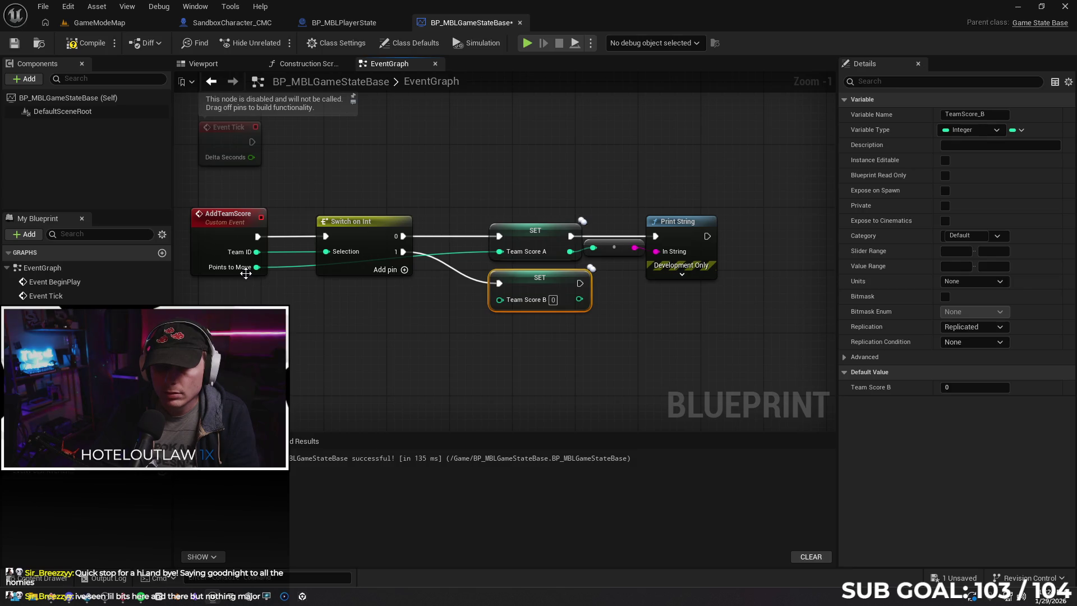
drag(257, 271, 500, 303)
click(86, 45)
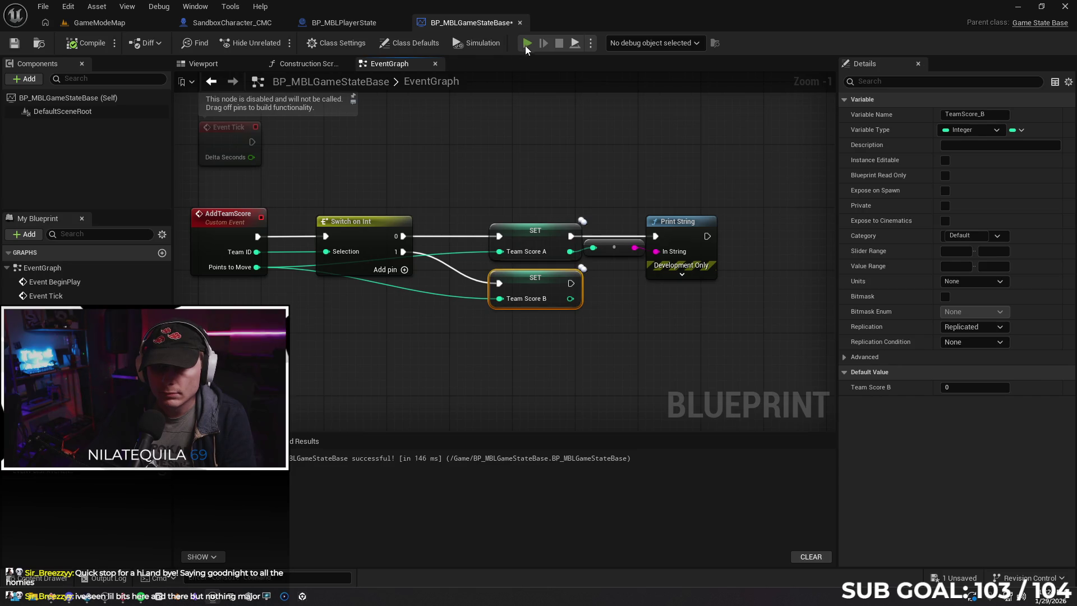
key(alt+p)
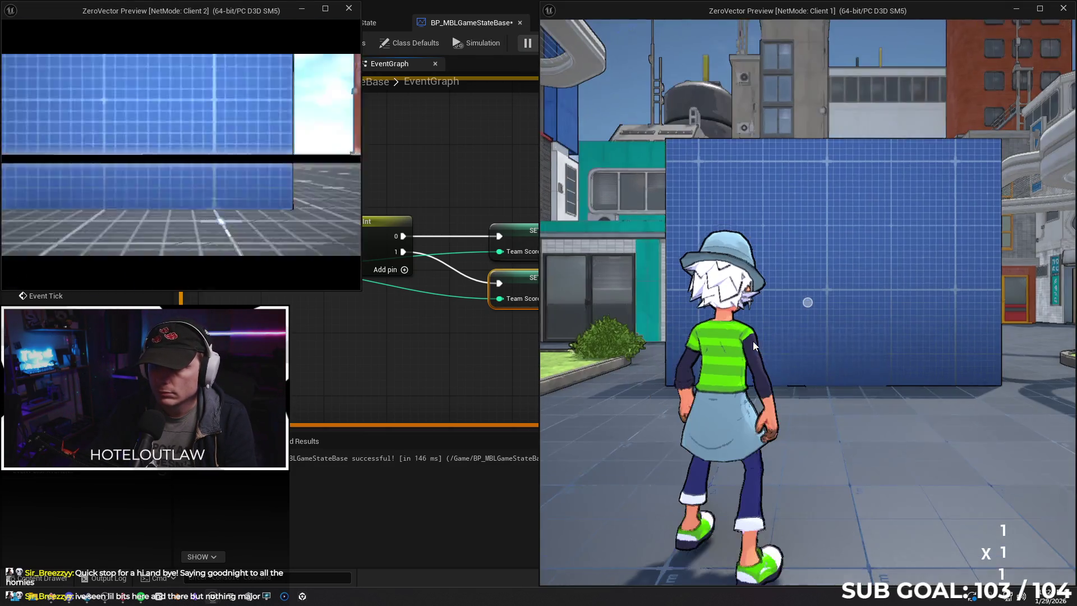
click(752, 341)
key(w)
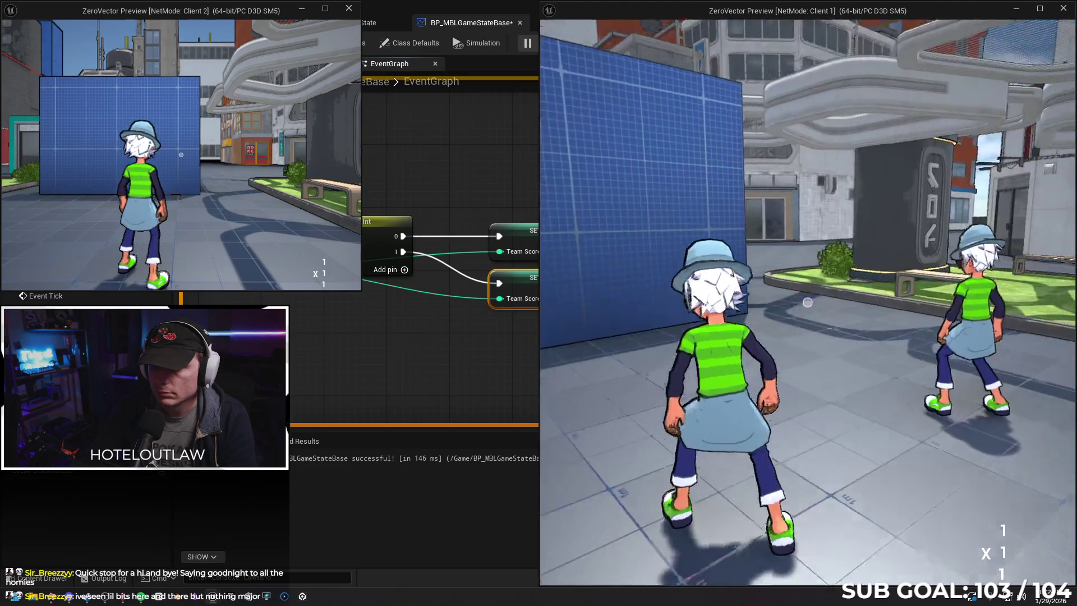
mouse_move(807, 302)
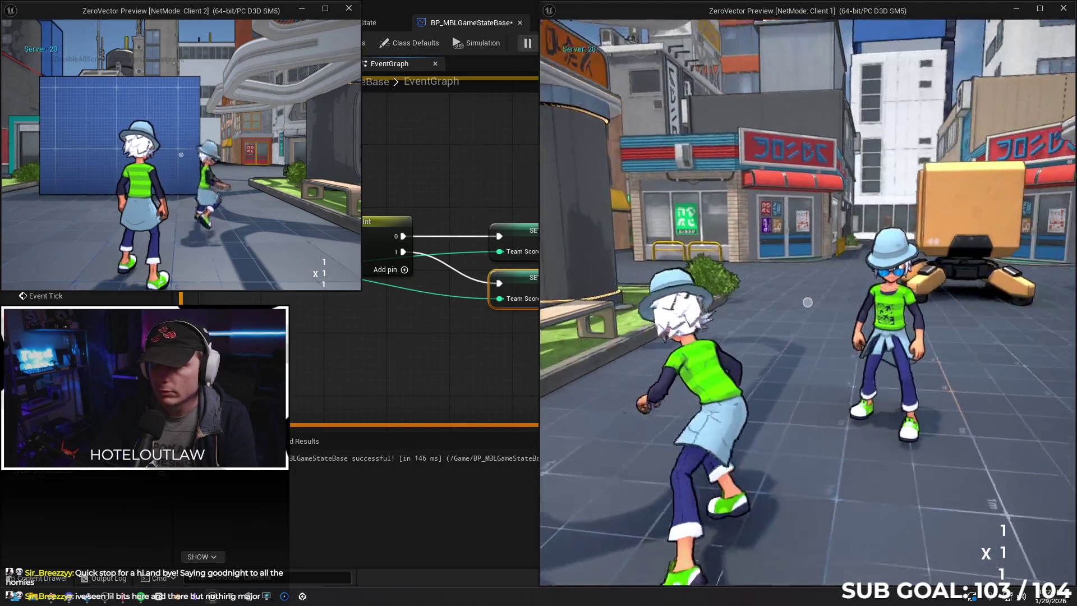
key(w)
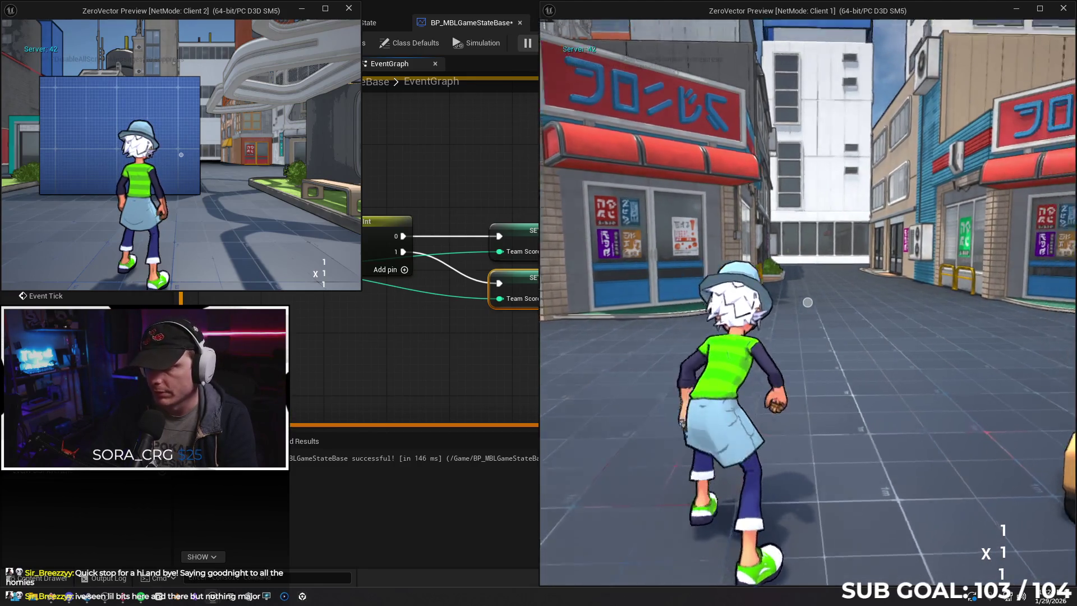
key(w)
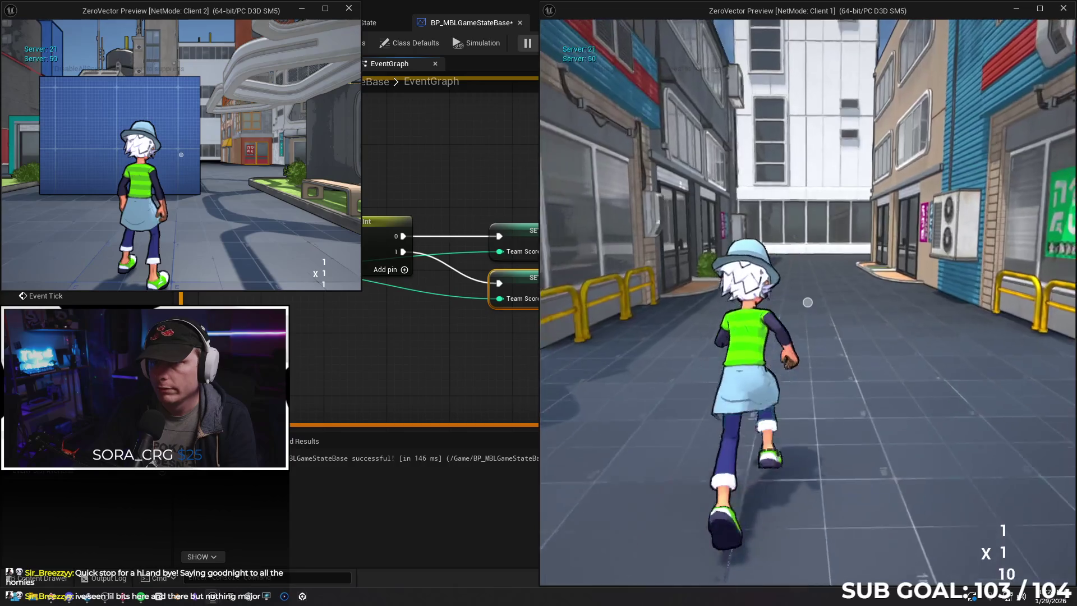
key(w)
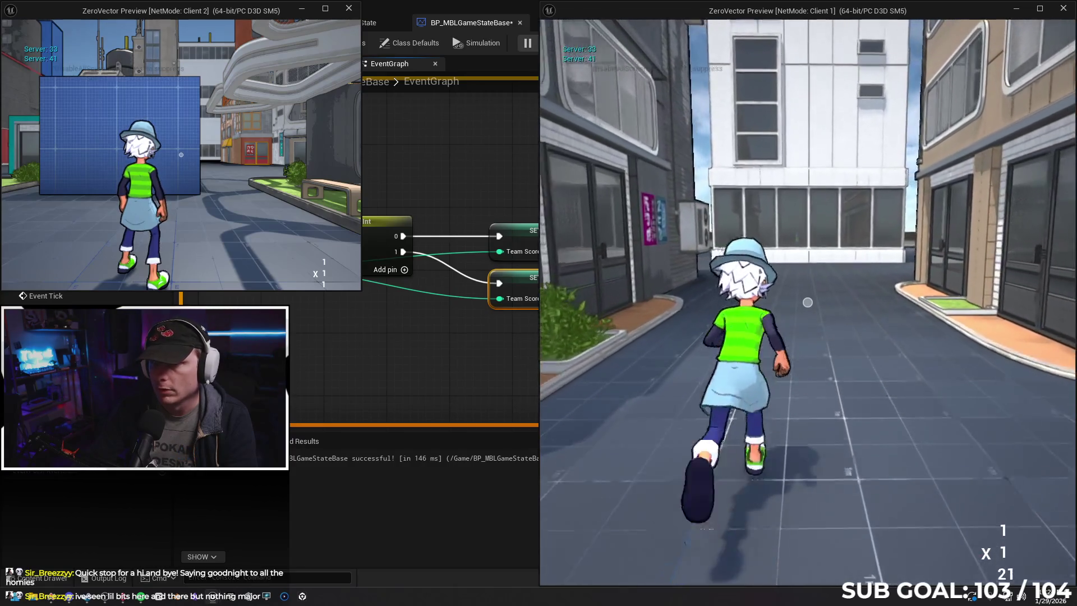
key(s)
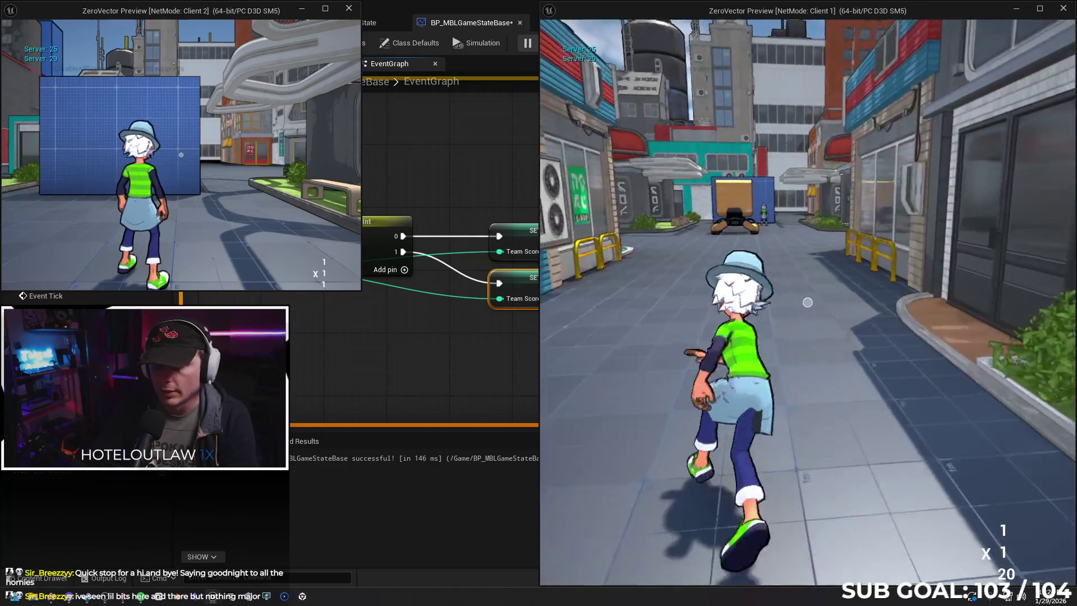
key(super)
click(287, 78)
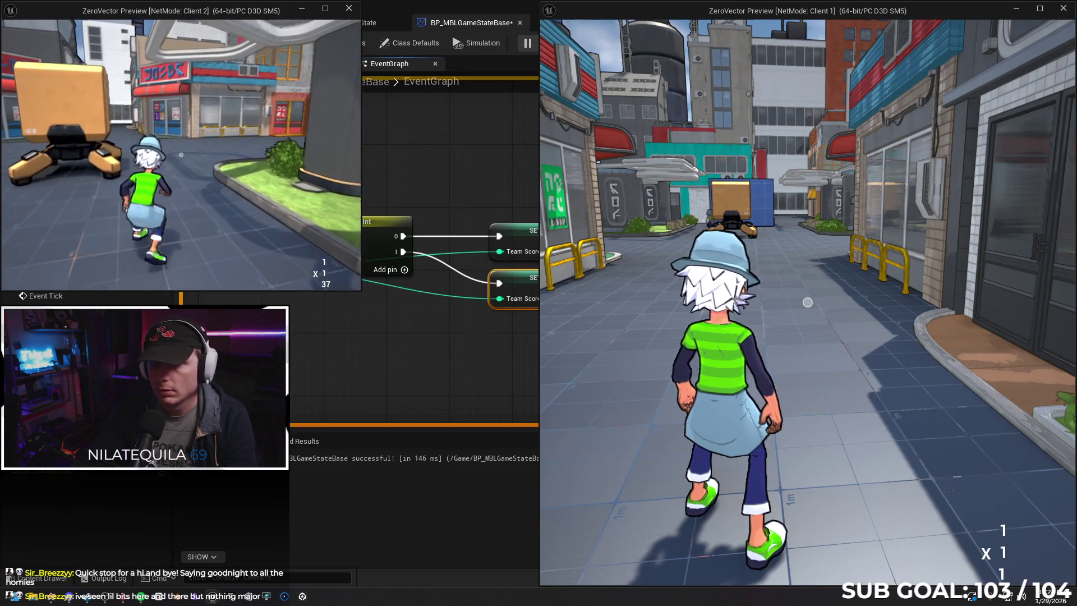
key(w)
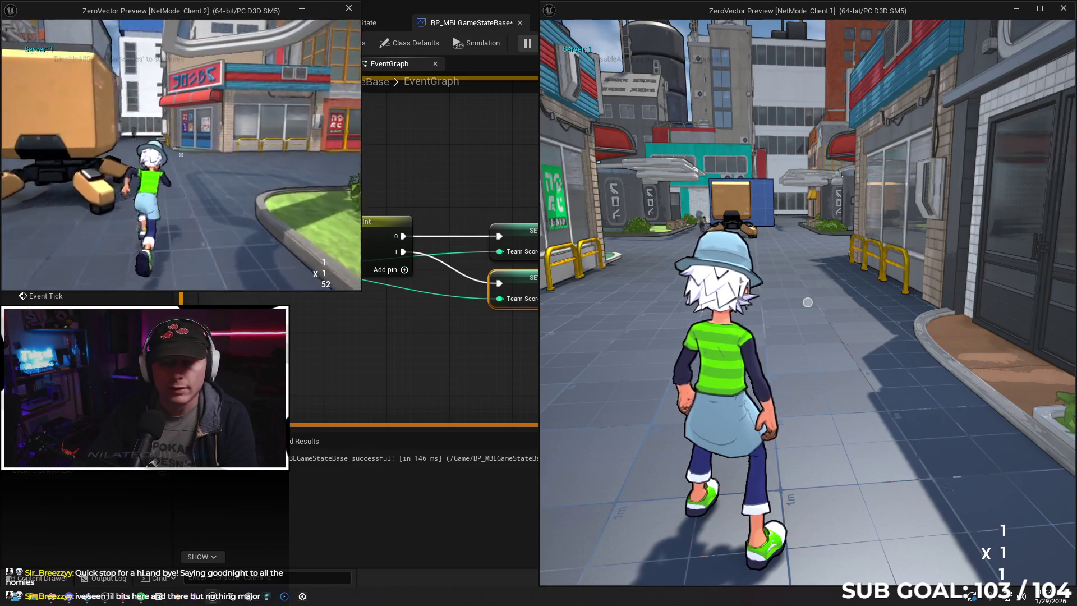
key(Escape)
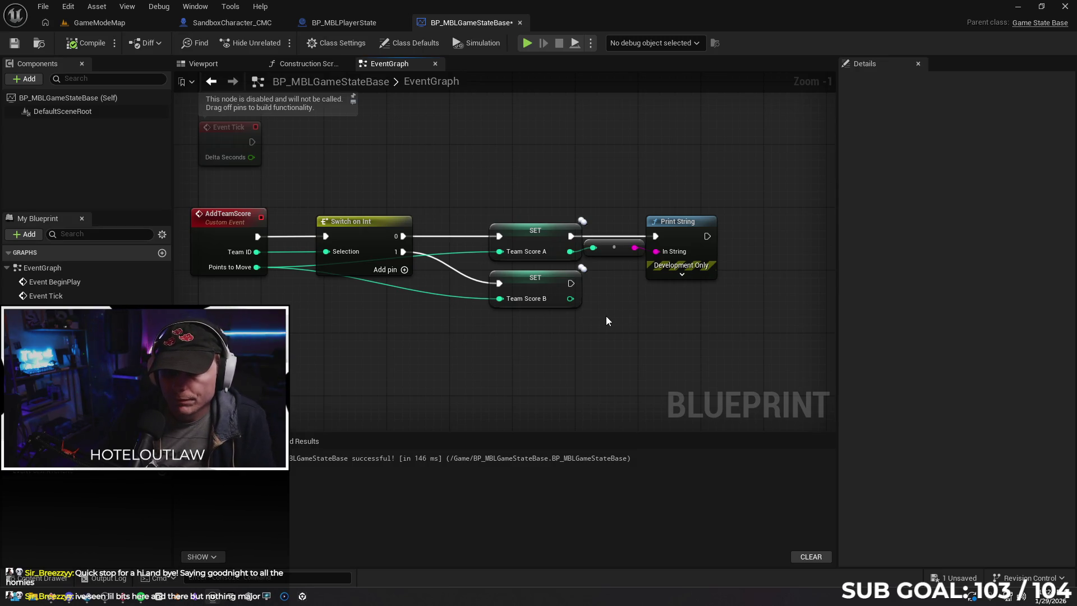
Save the BP_MBLGameStateBase blueprint.
click(602, 254)
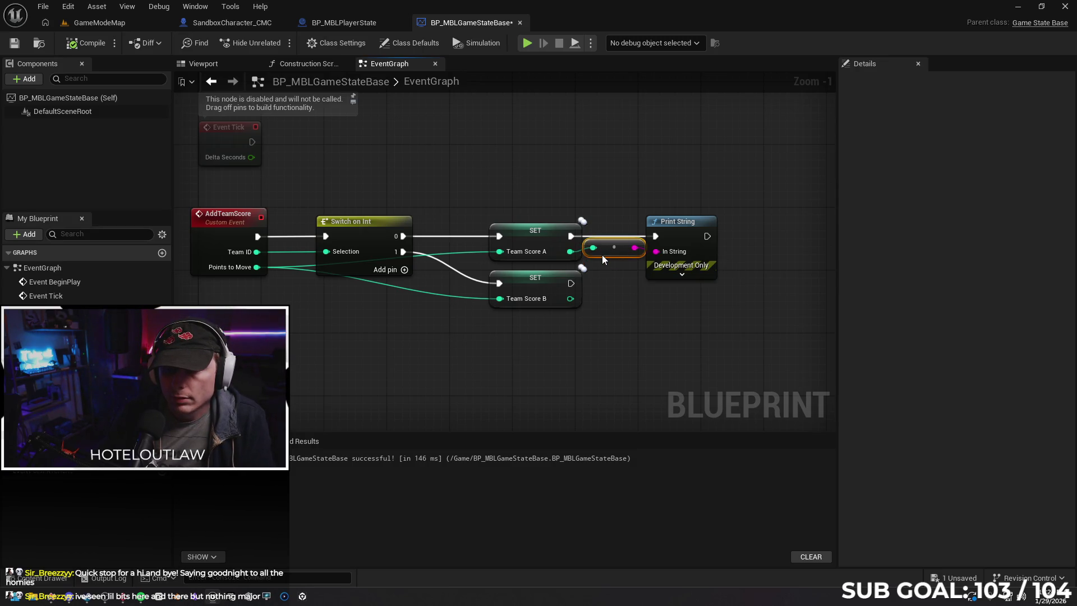
drag(527, 332, 486, 341)
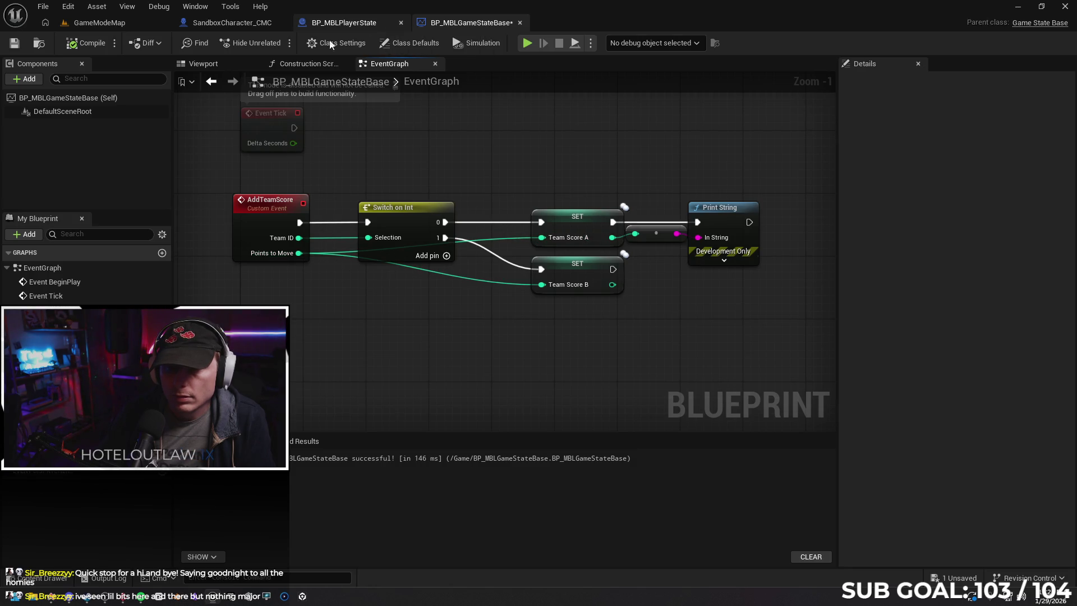
click(14, 48)
Review how BP_MBLPlayerState's CashInPoints casts to the game state and calls Add Team Score.
click(338, 23)
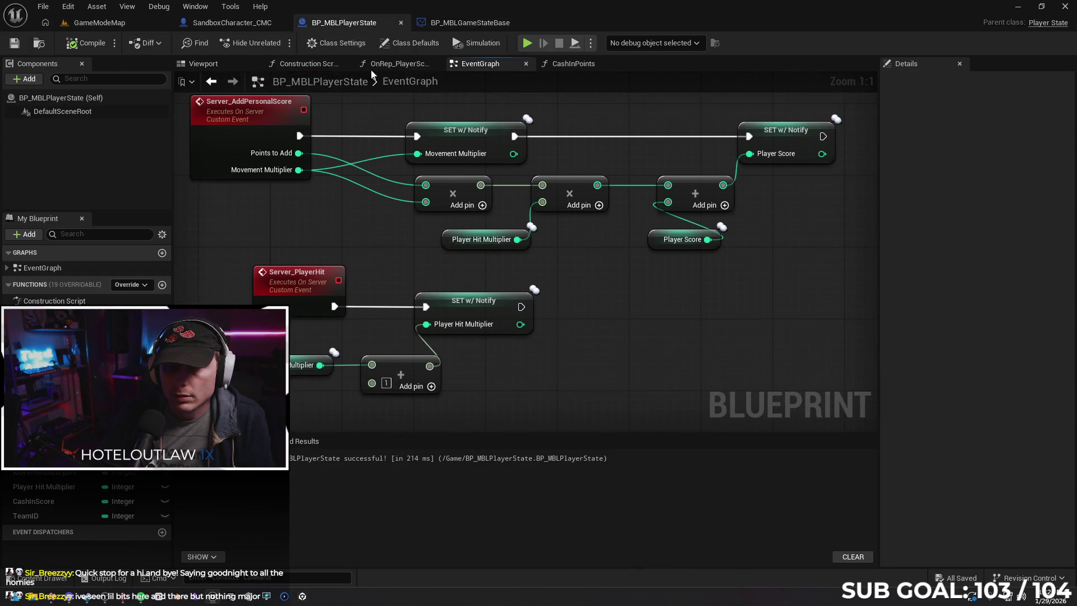
click(329, 66)
click(386, 68)
click(552, 66)
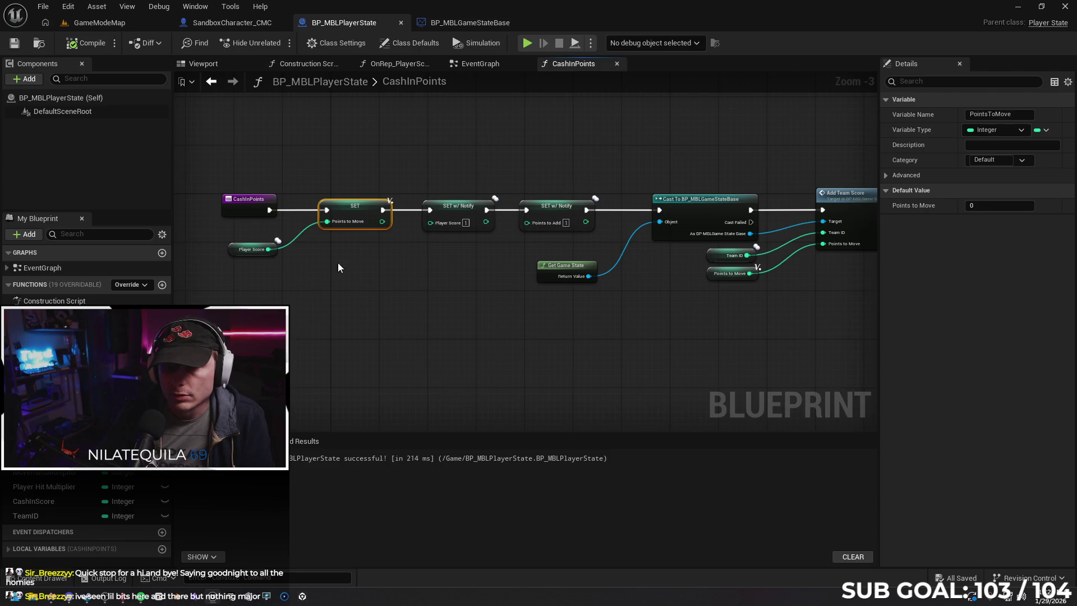
drag(364, 239, 259, 228)
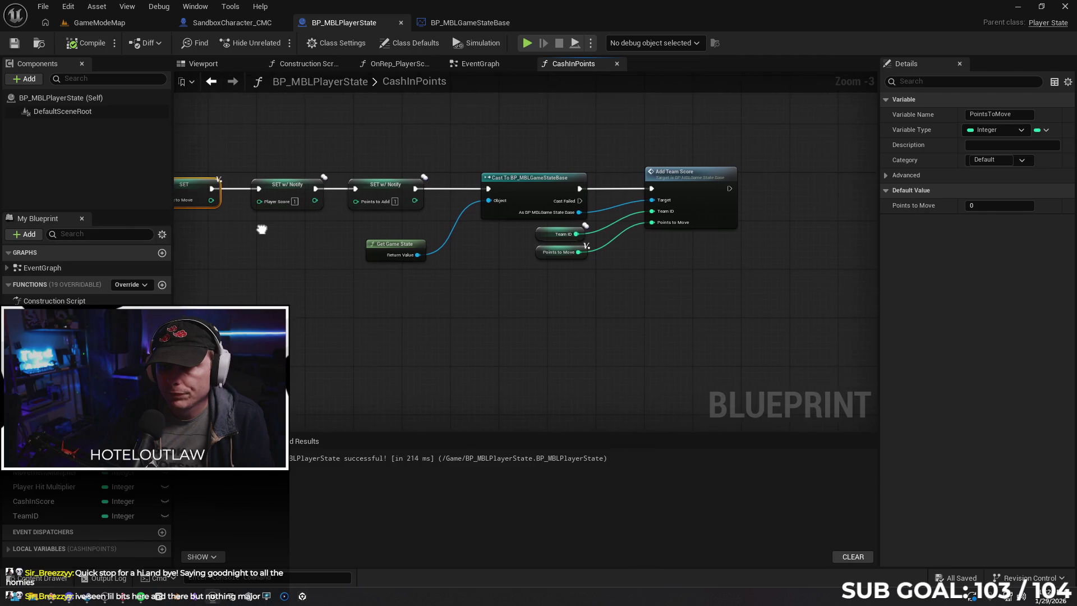
drag(511, 331, 400, 350)
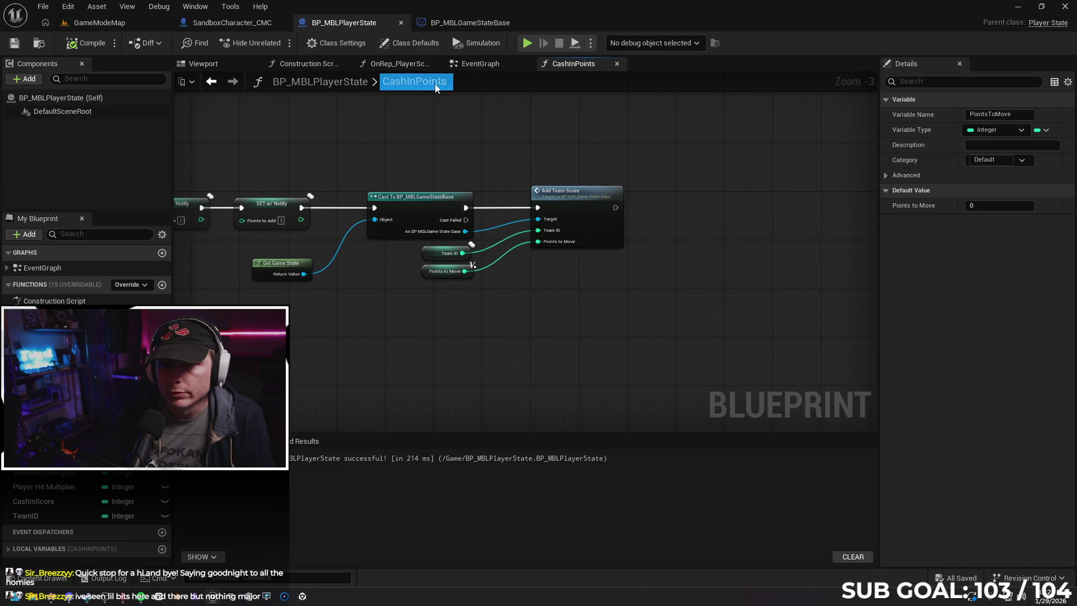
click(456, 25)
drag(428, 298, 393, 297)
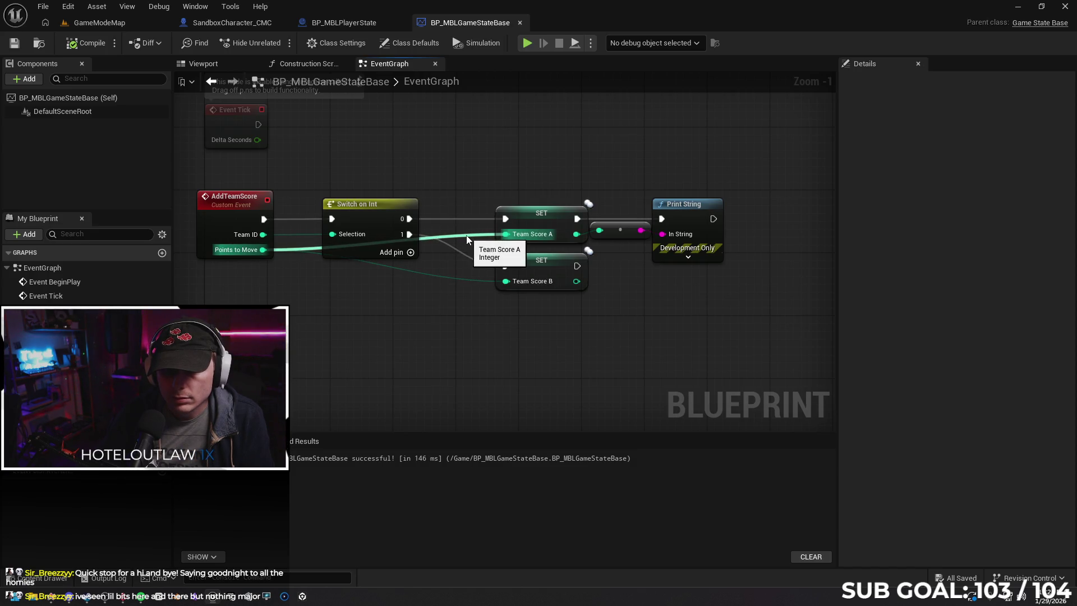
Delete the Print String and its conversion node after Team Score A.
drag(612, 182, 698, 262)
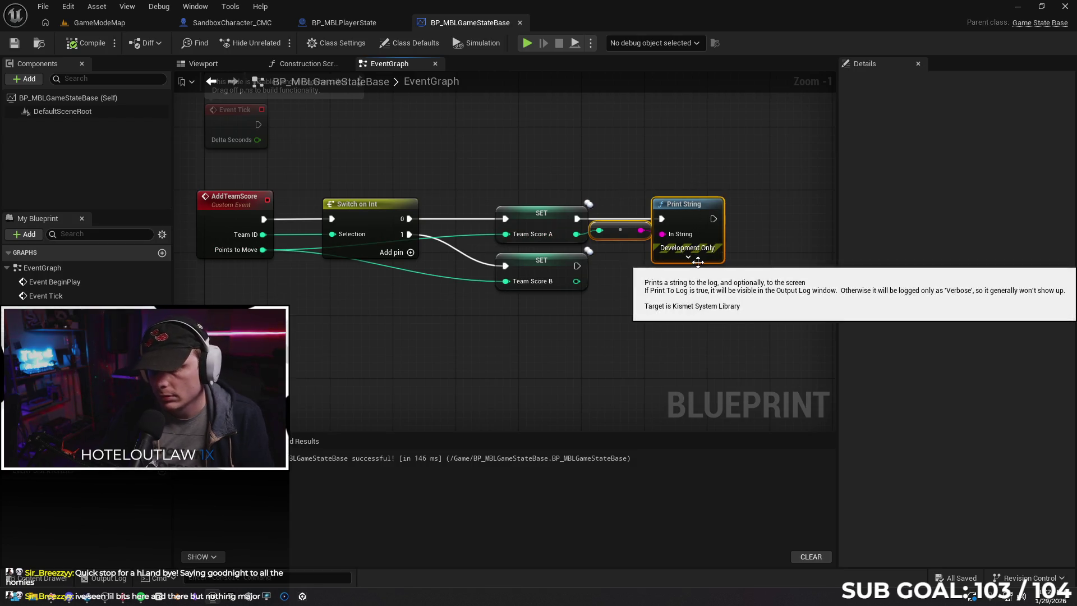
key(Delete)
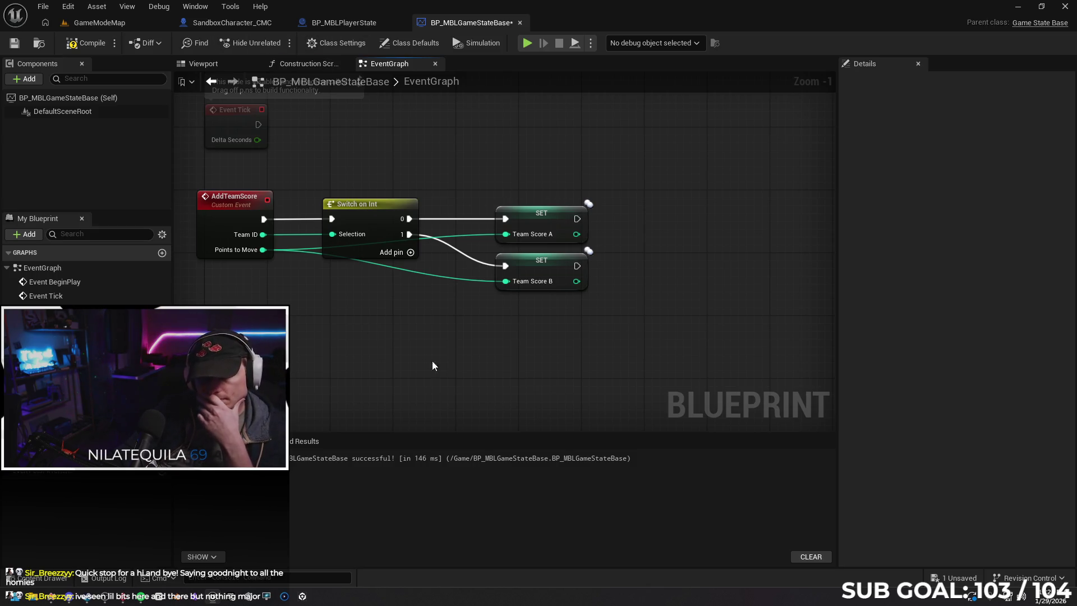
mouse_move(449, 337)
mouse_down()
mouse_move(440, 353)
mouse_move(476, 318)
mouse_move(486, 328)
mouse_move(456, 329)
mouse_up()
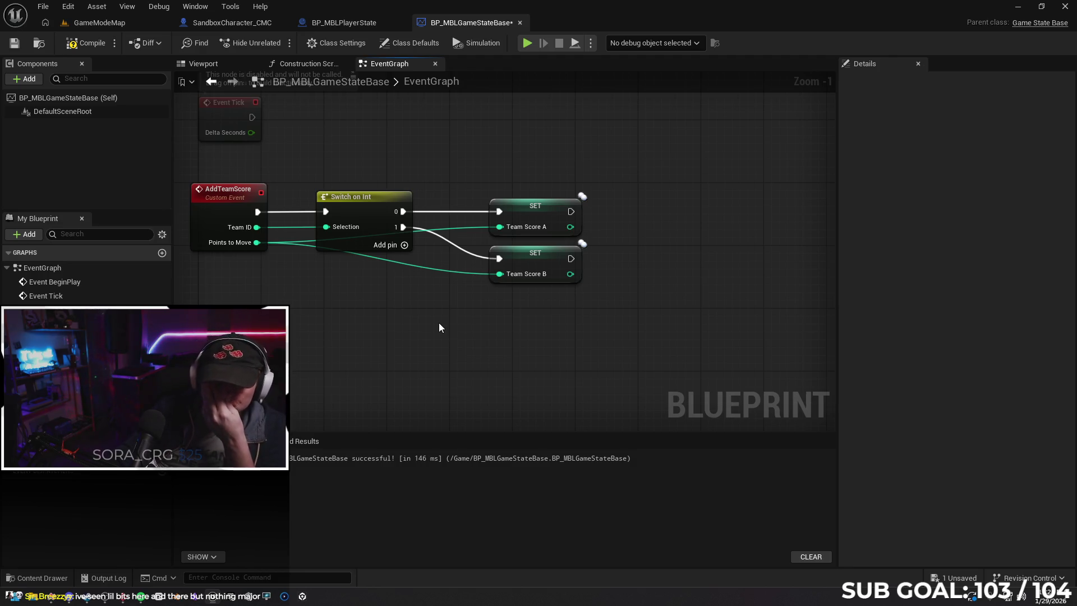
Look over the whole PlayerState CashInPoints graph, then return to the GameStateBase event graph.
click(333, 23)
mouse_move(354, 162)
mouse_down()
mouse_move(548, 125)
mouse_move(632, 135)
mouse_up()
scroll(486, 268, down, 1)
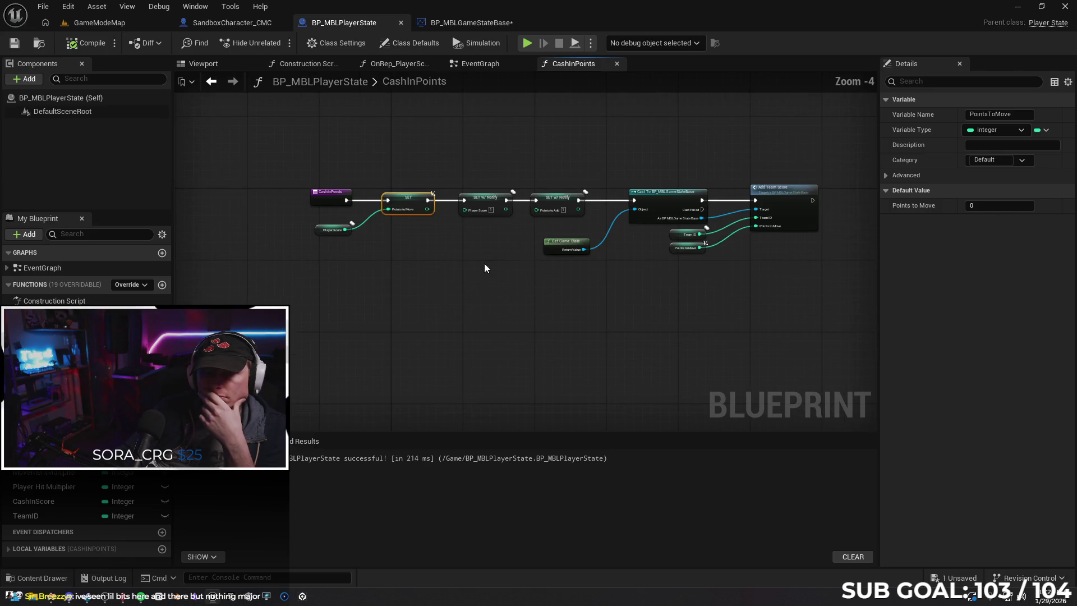
drag(483, 263, 418, 259)
click(455, 32)
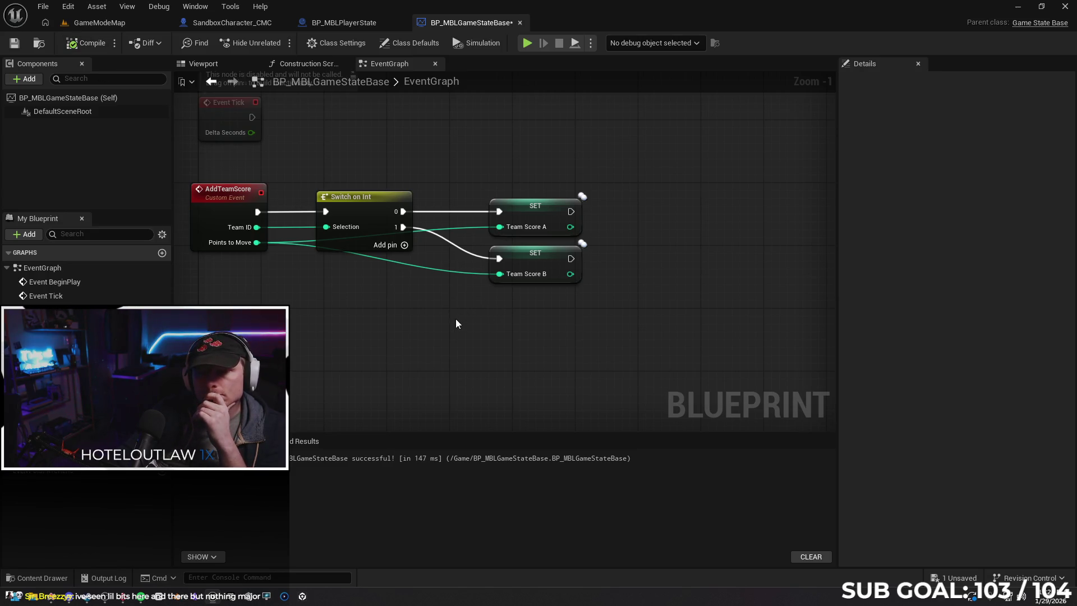
Open the BP_MBLPlayerController blueprint from the Content Drawer.
click(51, 577)
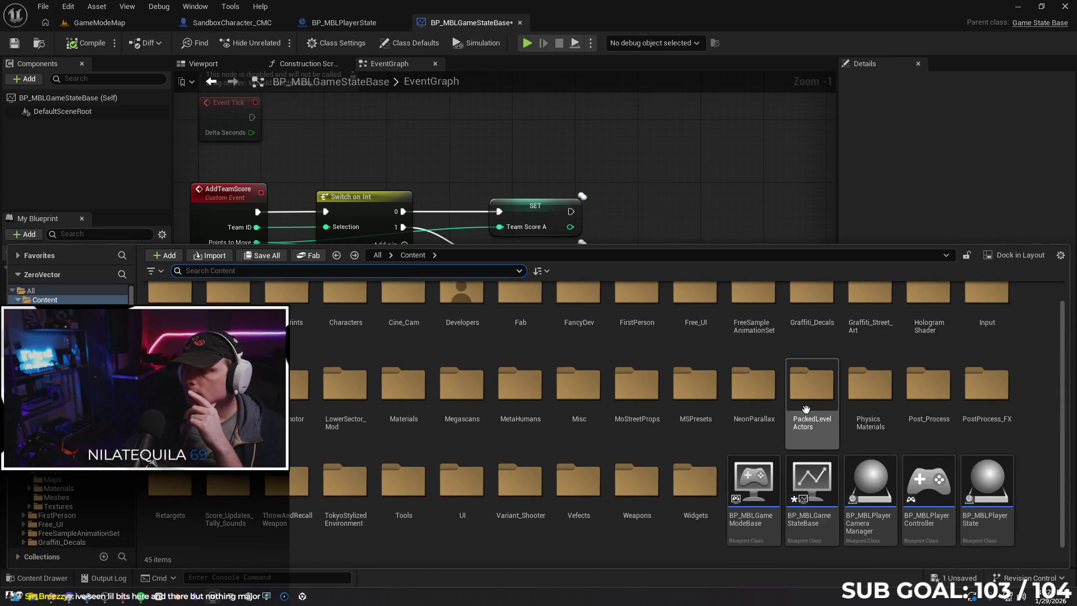
click(919, 481)
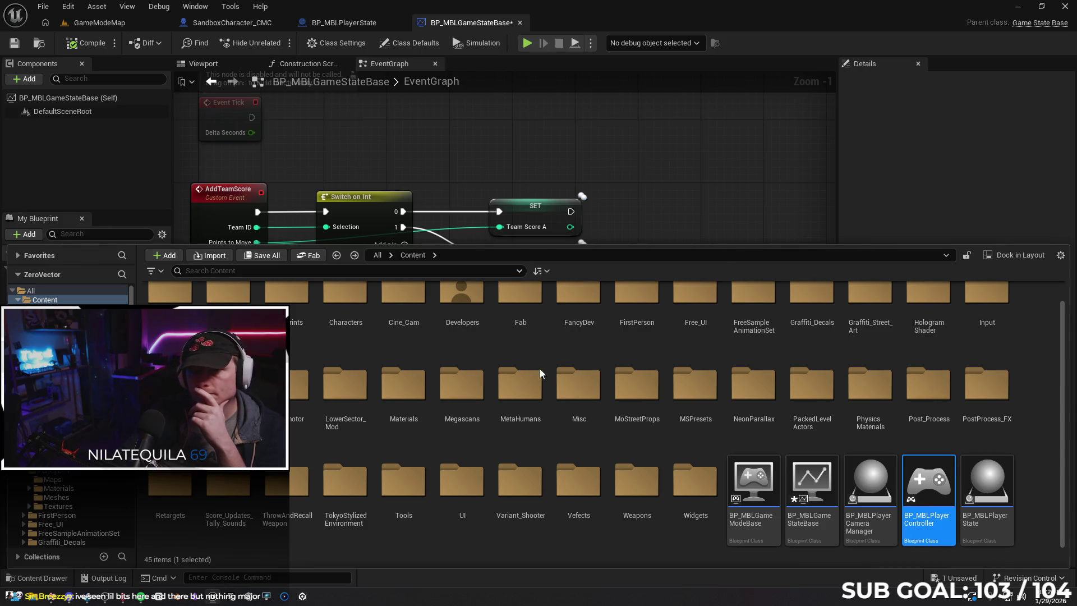
key(Return)
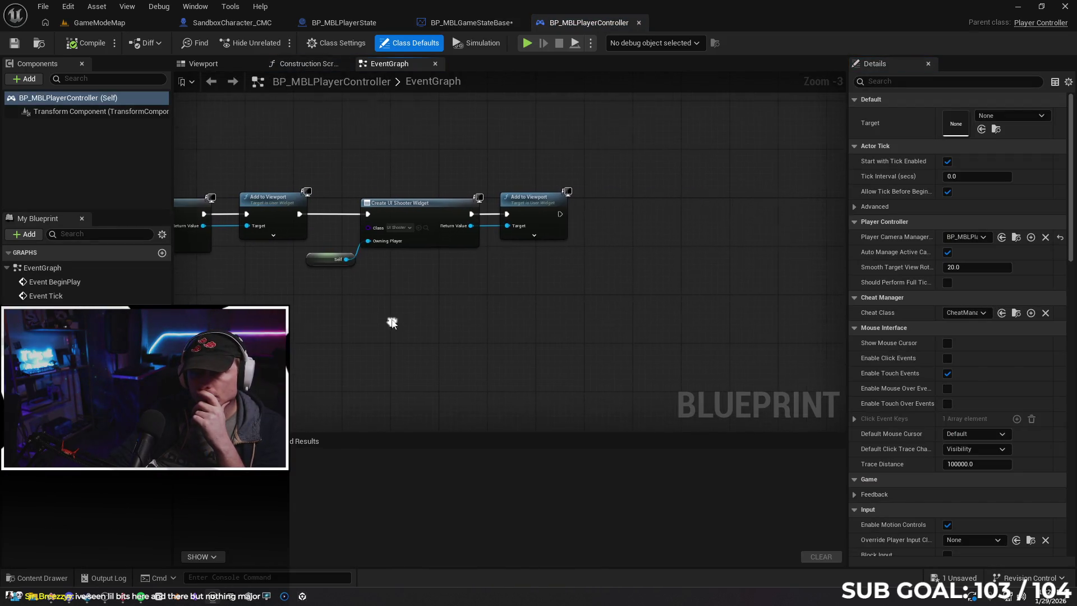
Move Add to Viewport right and wire a Print String after it.
drag(561, 214, 612, 214)
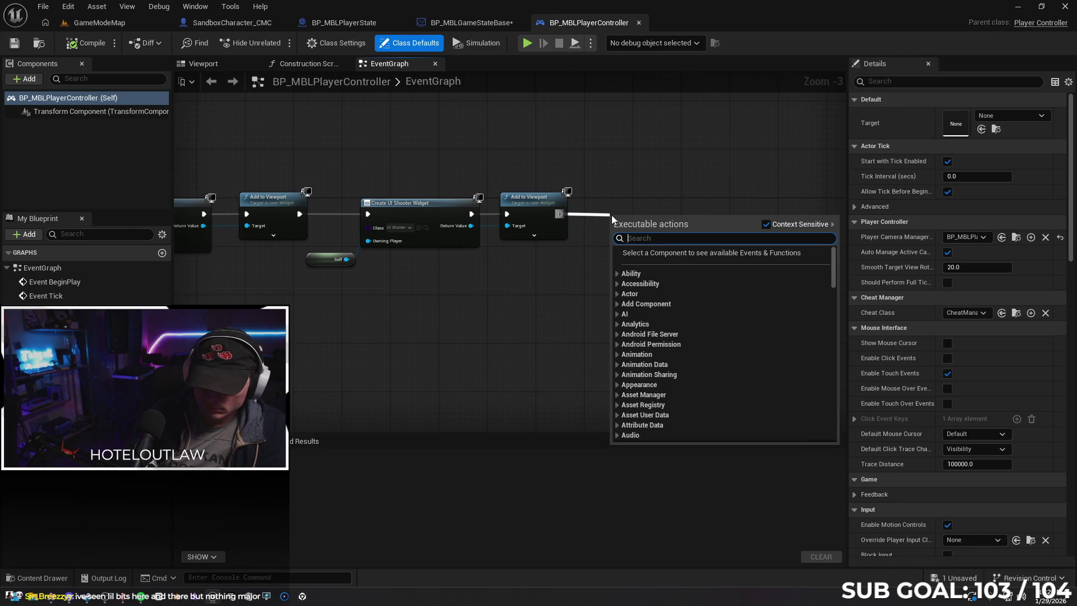
click(615, 183)
drag(567, 211, 671, 214)
text(print)
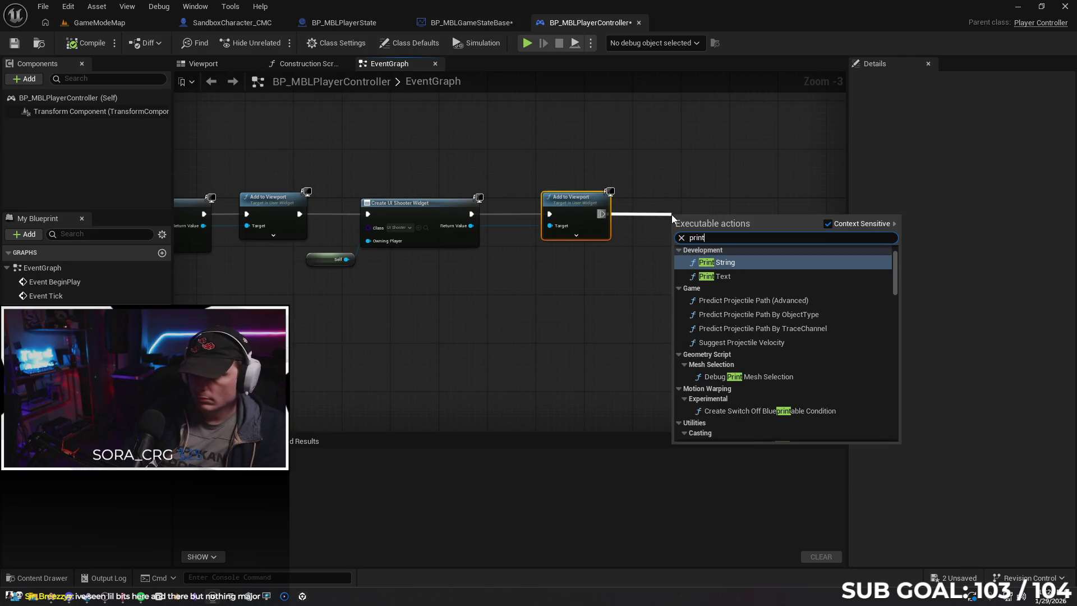
key(Return)
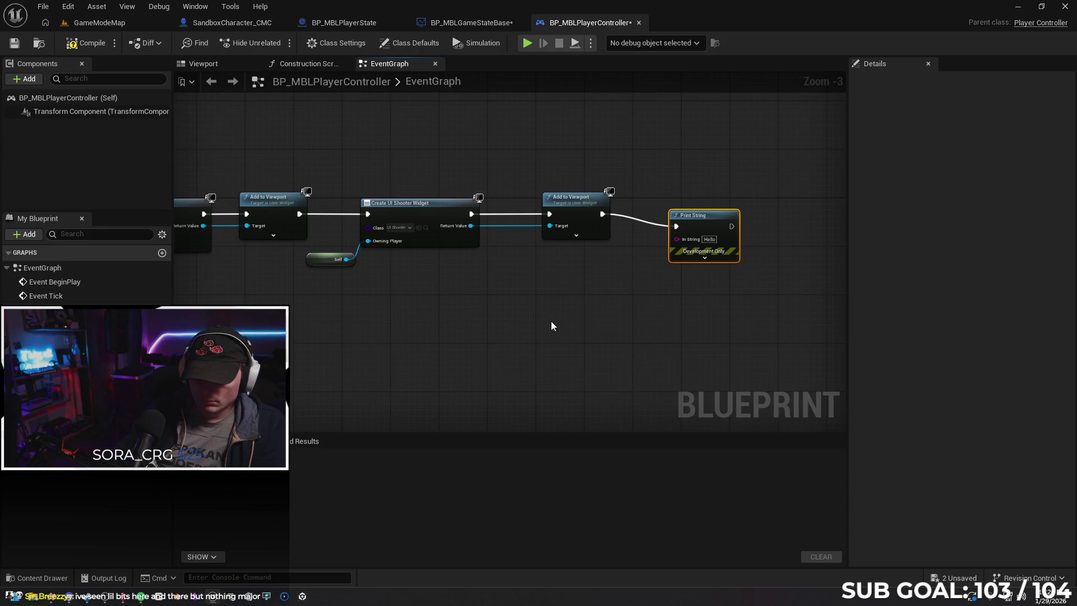
Search actions for 'team id' without adding anything, delete the trial Print String, and open BP_MBLPlayerState.
right_click(550, 323)
text(team)
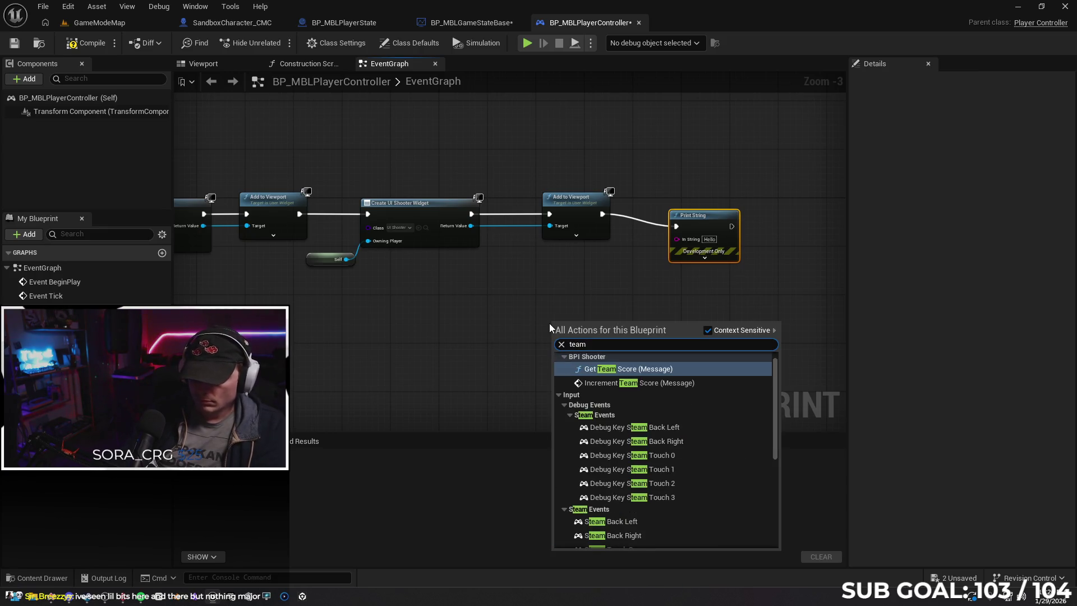
text( id)
key(Down)
key(Down)
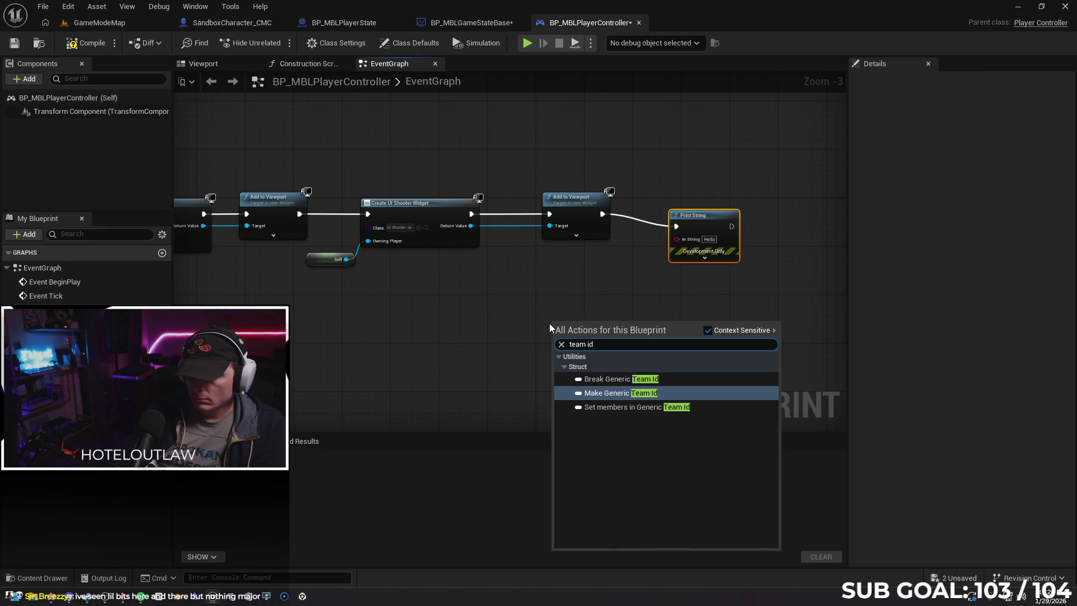
key(Up)
key(Up)
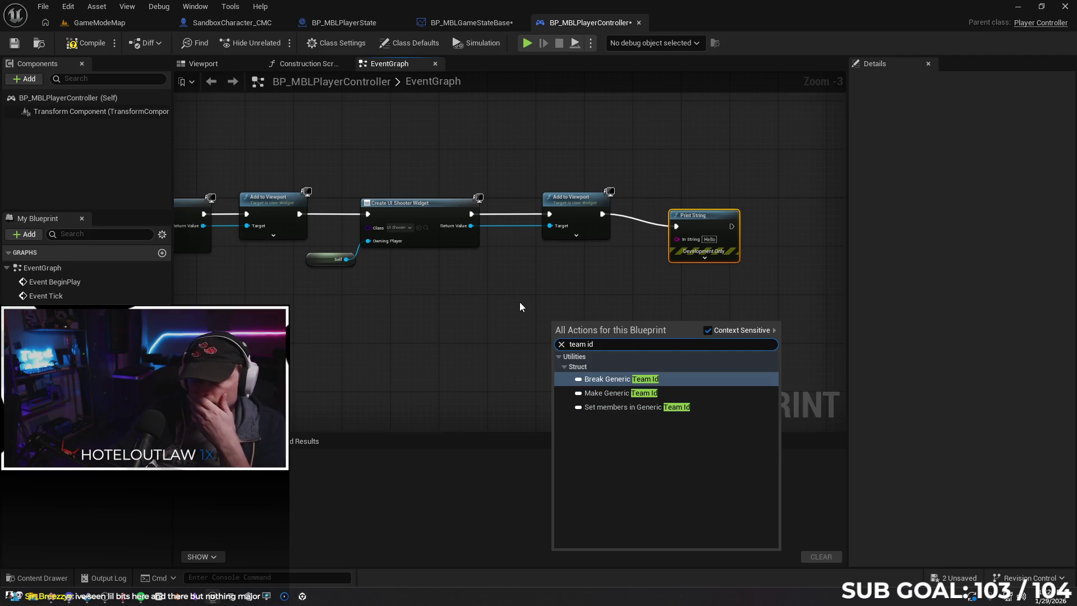
key(Escape)
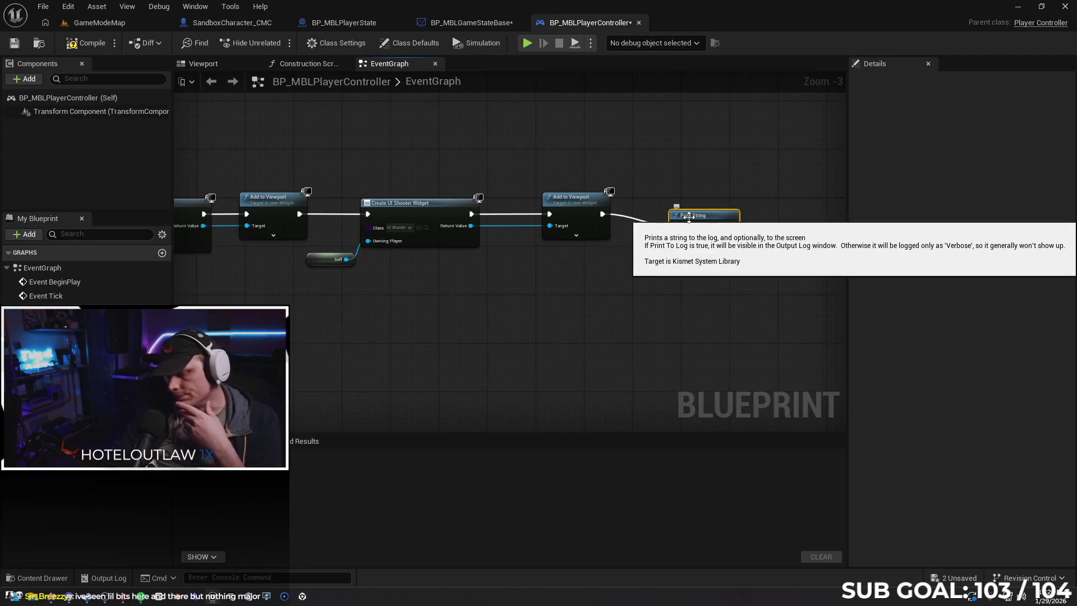
key(Delete)
click(56, 571)
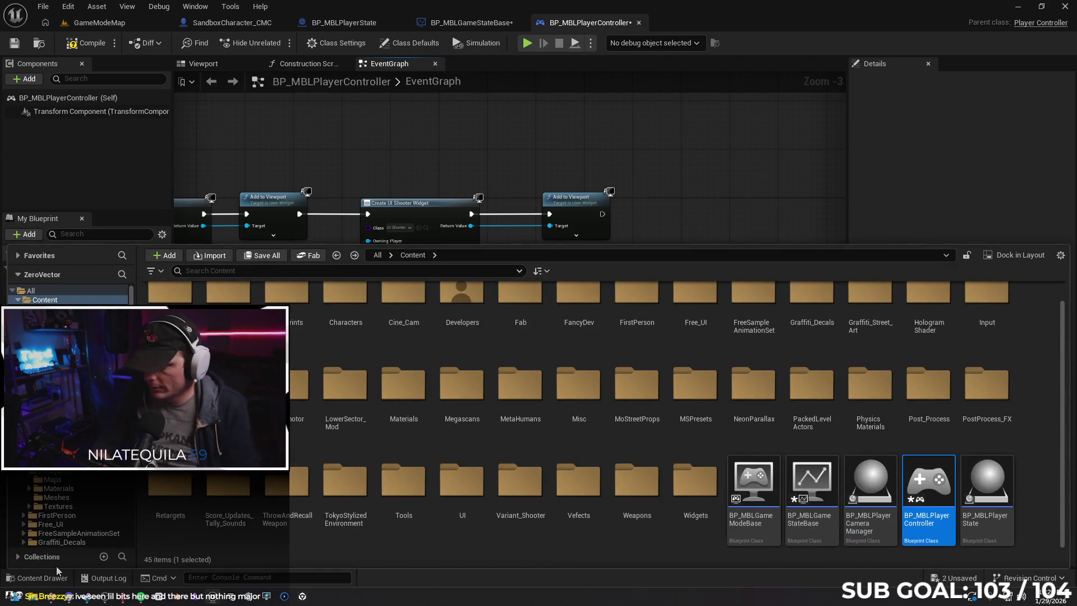
double_click(988, 484)
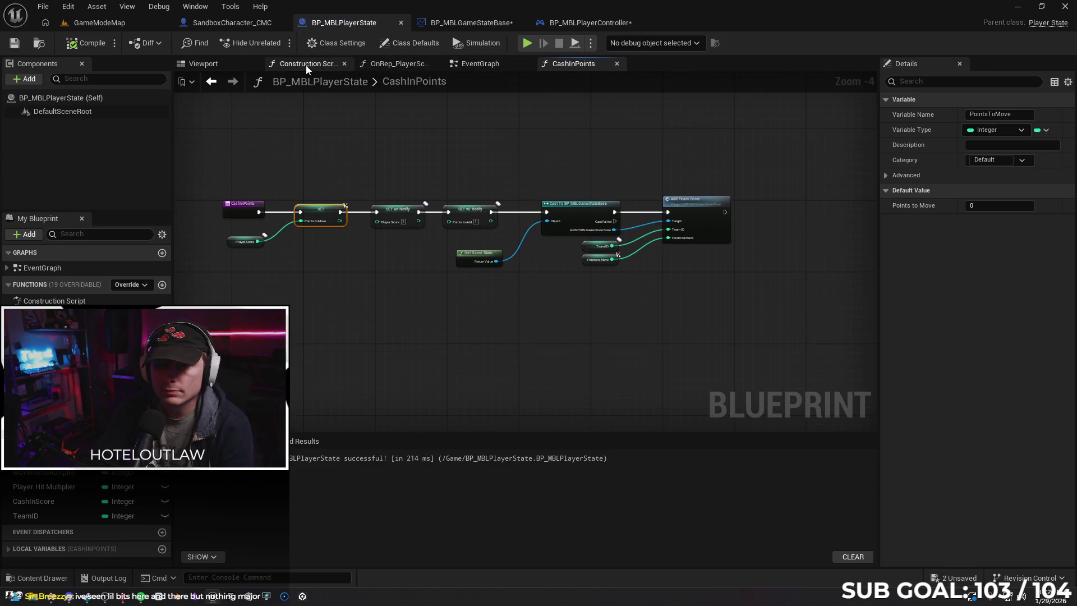
In the PlayerState EventGraph, print the Team ID getter through a Print String fired by Event Tick.
click(482, 65)
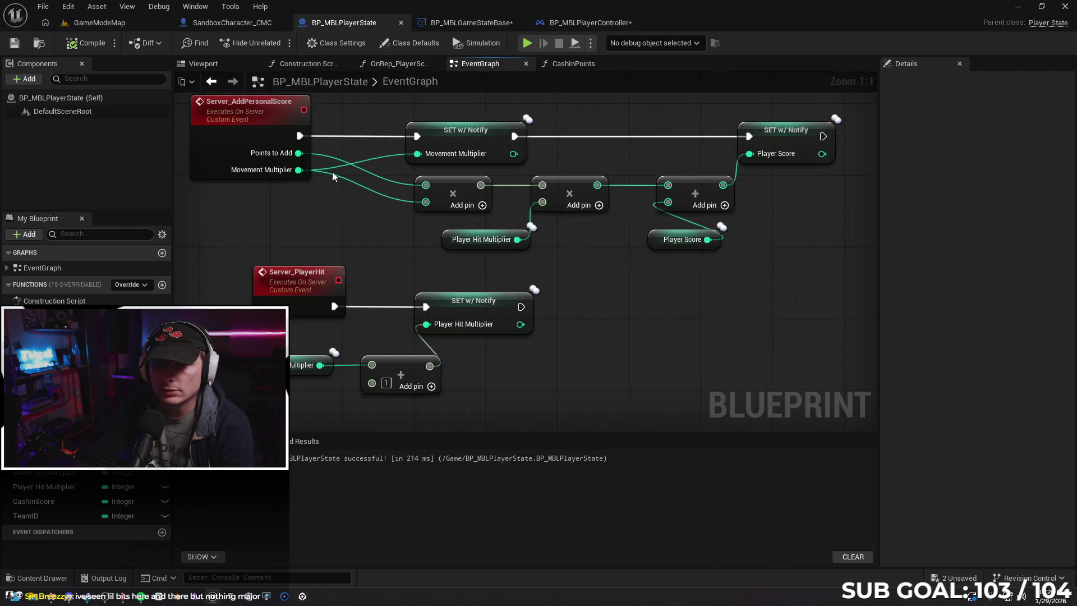
right_click(498, 245)
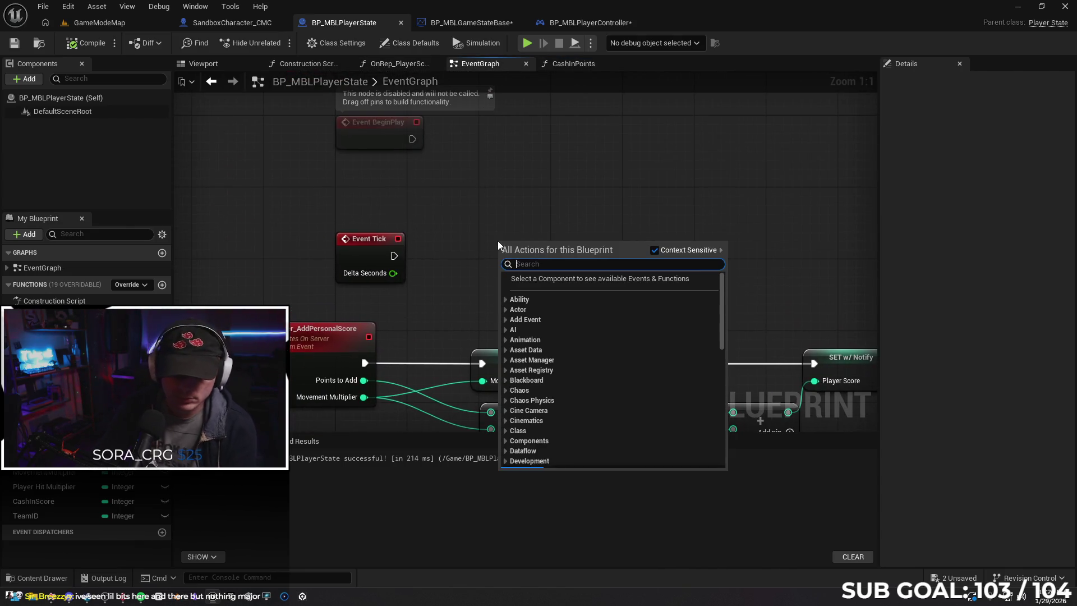
text(team)
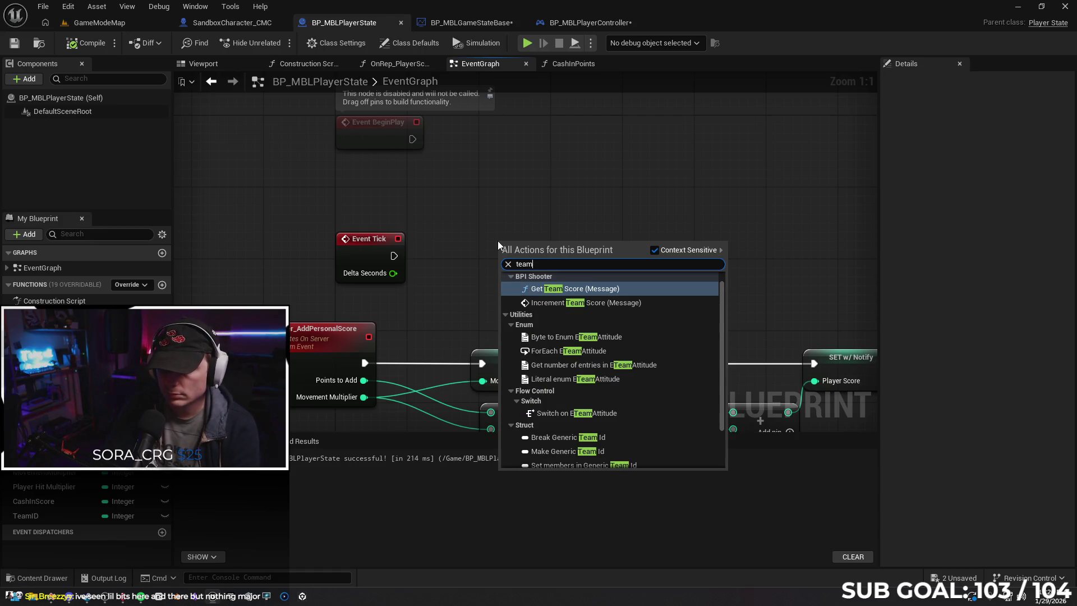
text( id)
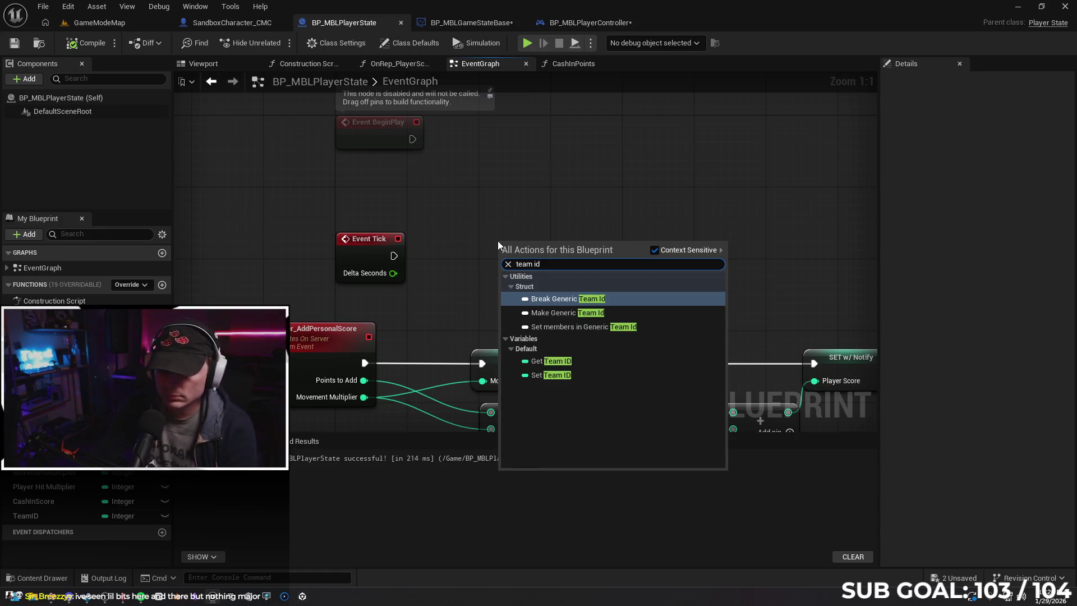
click(576, 364)
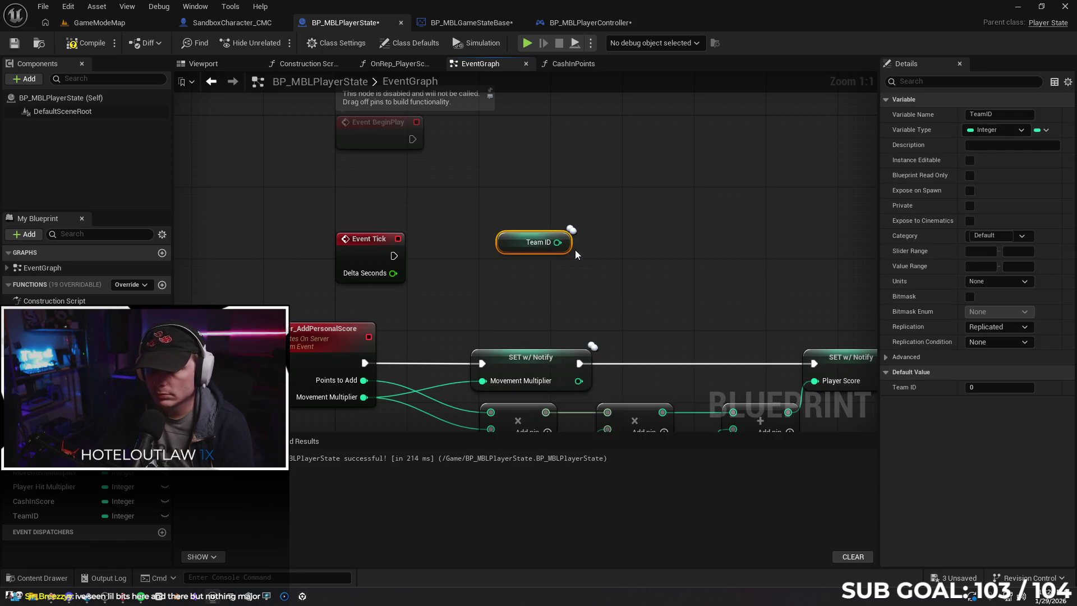
drag(507, 248, 444, 302)
drag(393, 255, 585, 236)
text(int)
key(Return)
drag(494, 296, 571, 274)
Compile BP_MBLPlayerState, briefly run the two-client test, stop it, and clear the node selection.
click(90, 48)
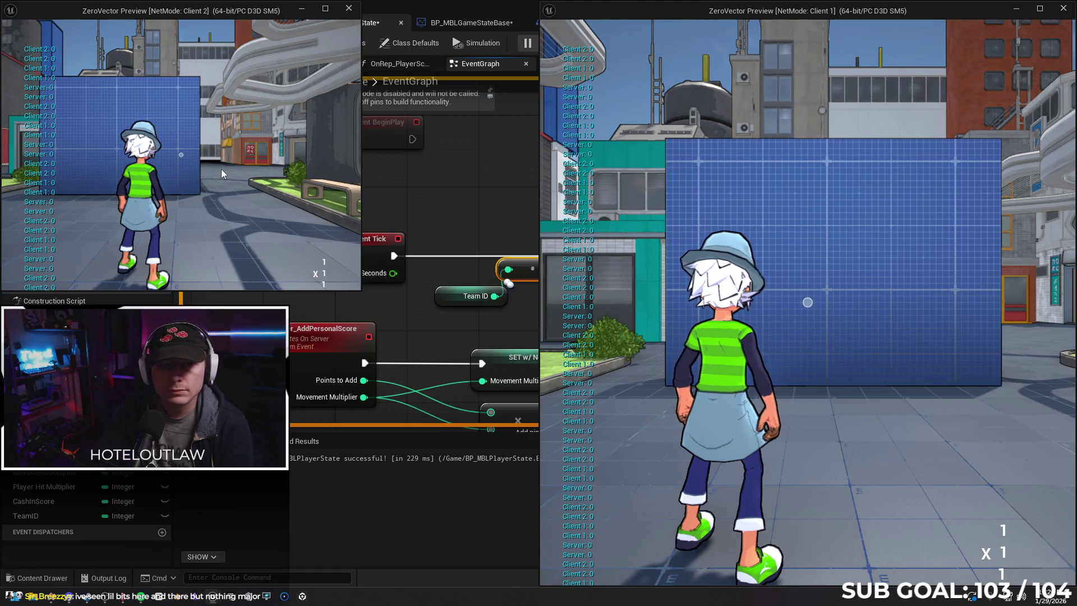
key(d)
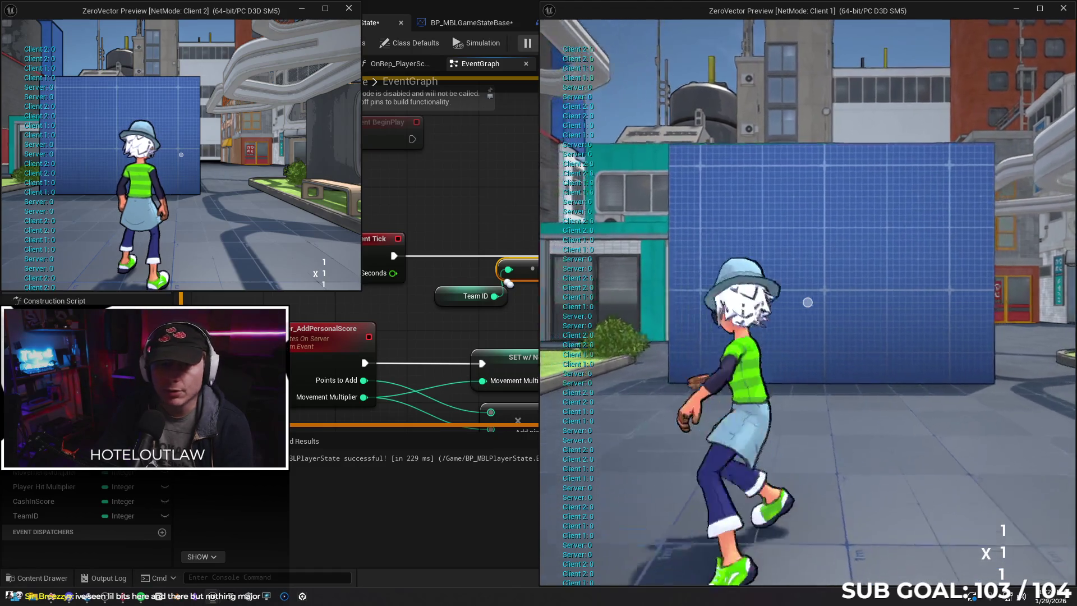
key(Escape)
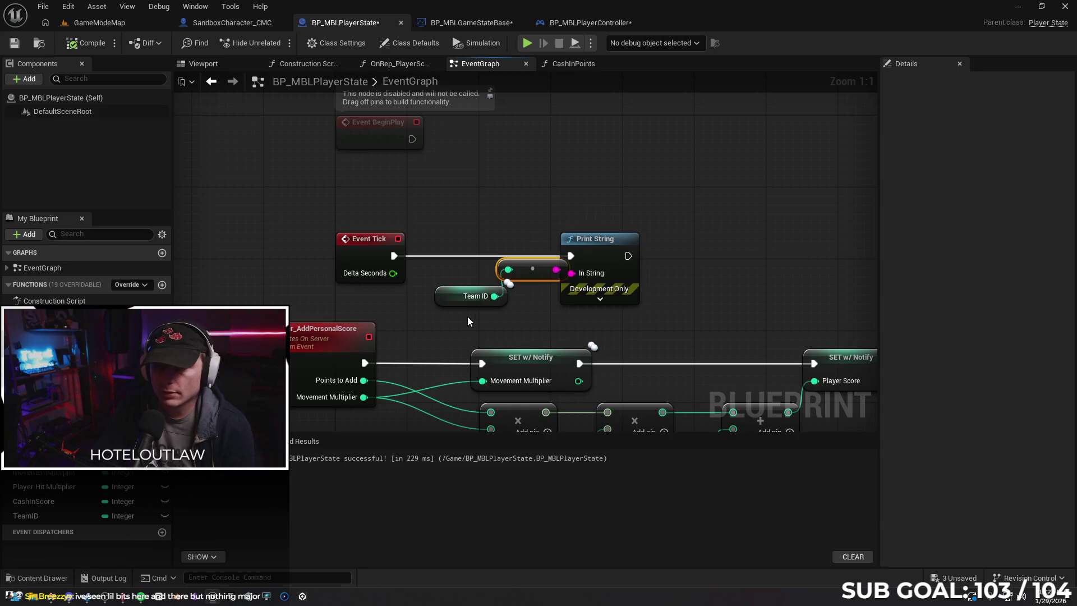
drag(547, 320, 465, 277)
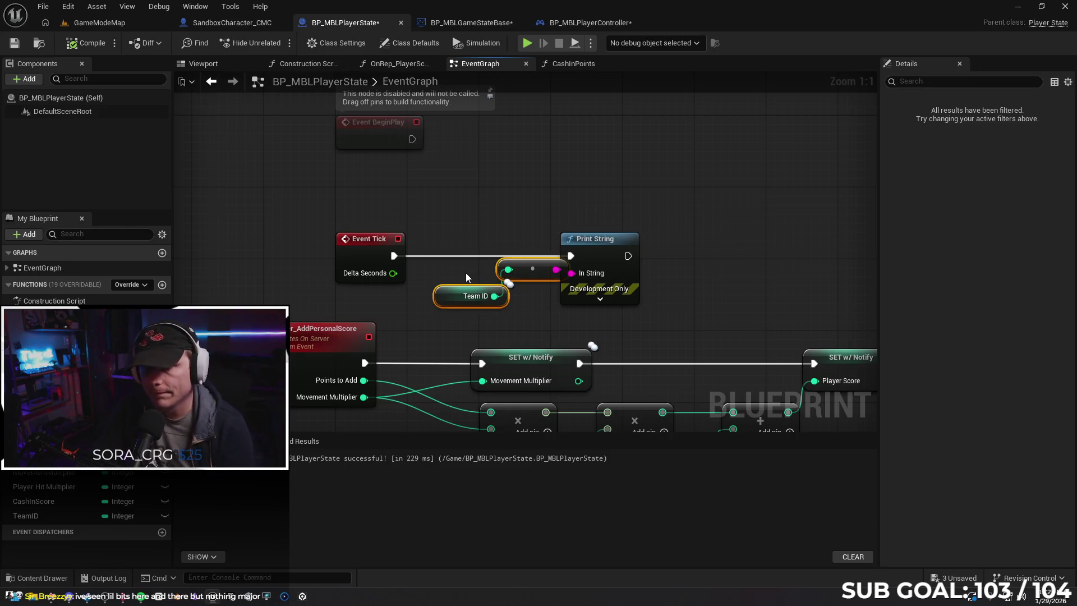
click(553, 166)
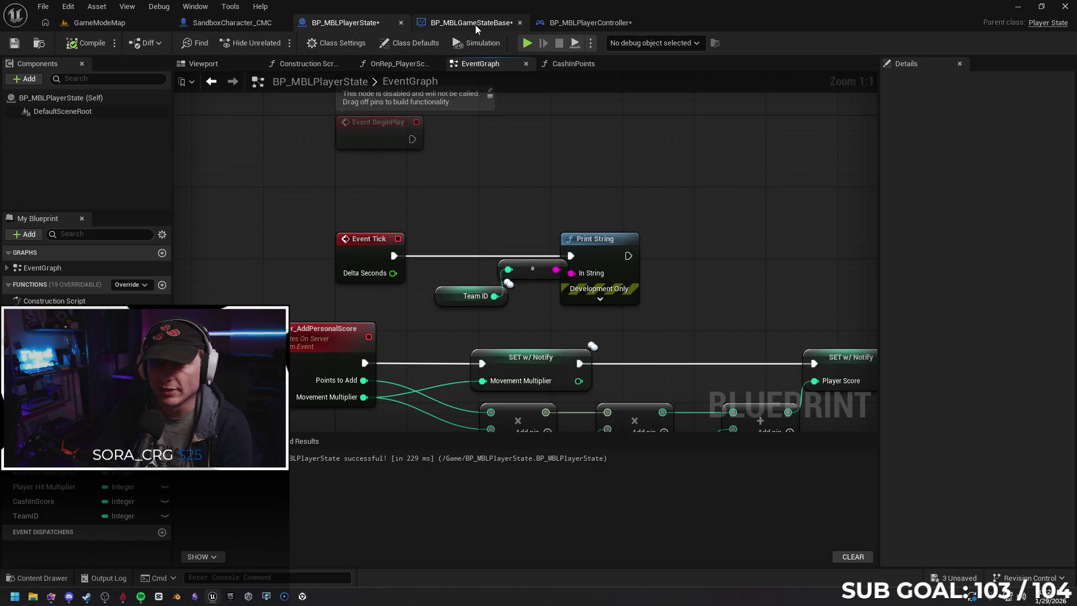
Close the BP_MBLPlayerController blueprint tab and return to BP_MBLPlayerState.
click(476, 24)
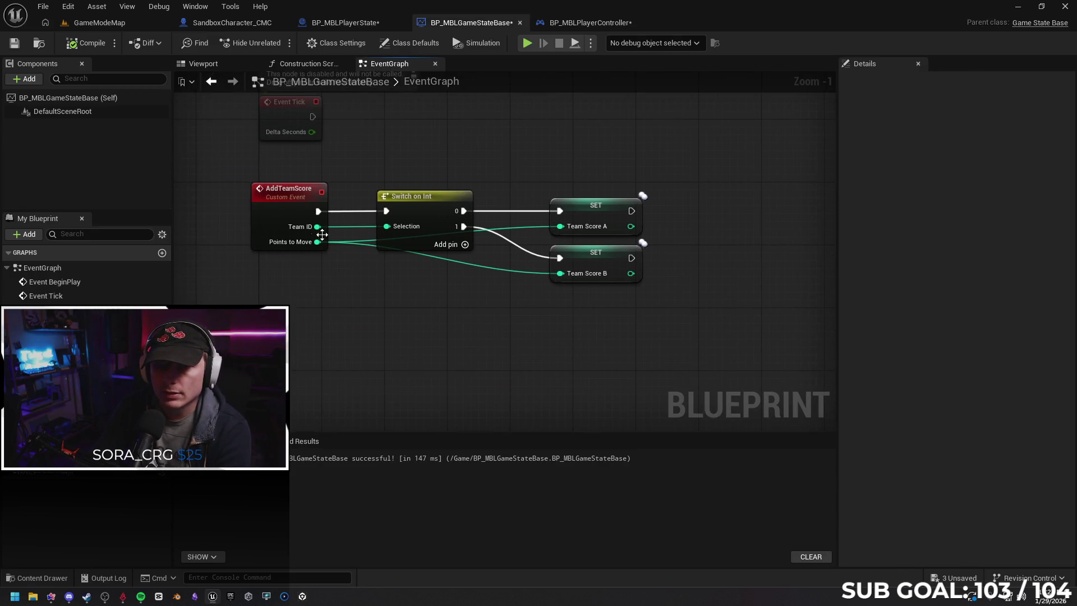
click(577, 24)
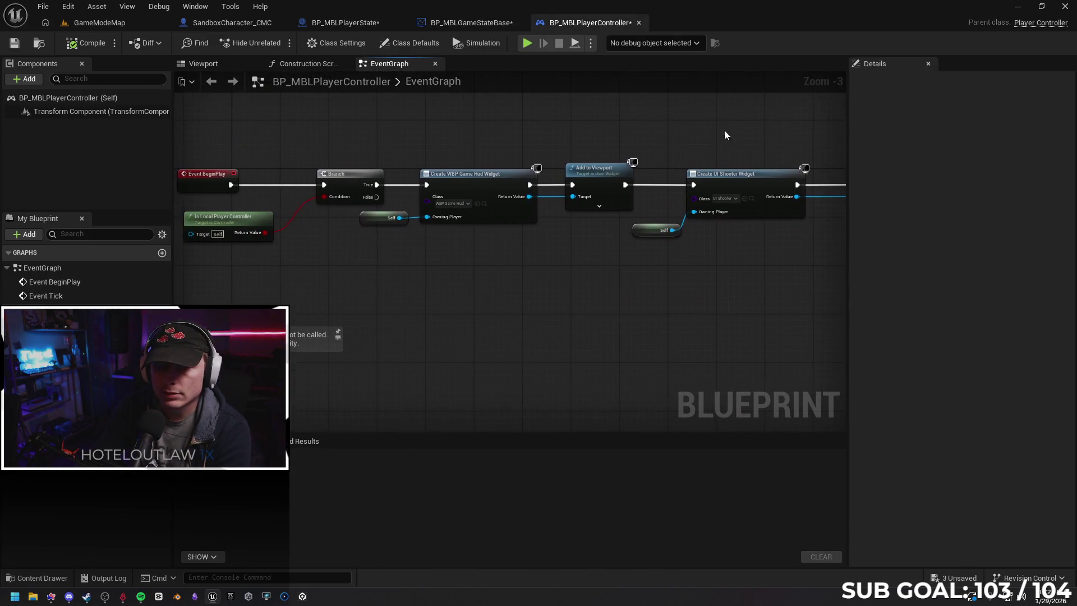
drag(452, 269, 519, 260)
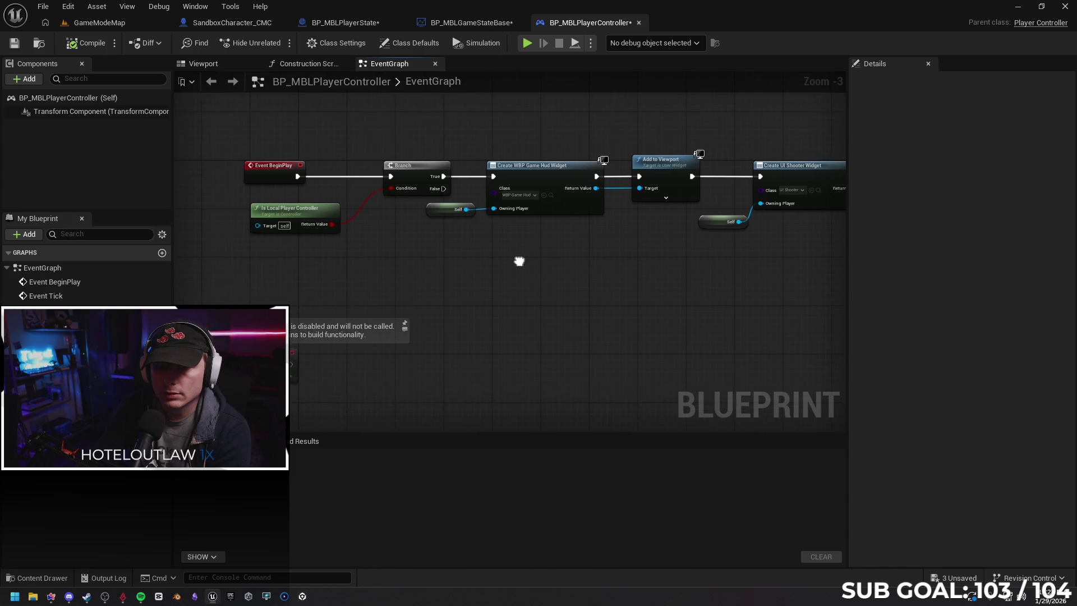
click(638, 23)
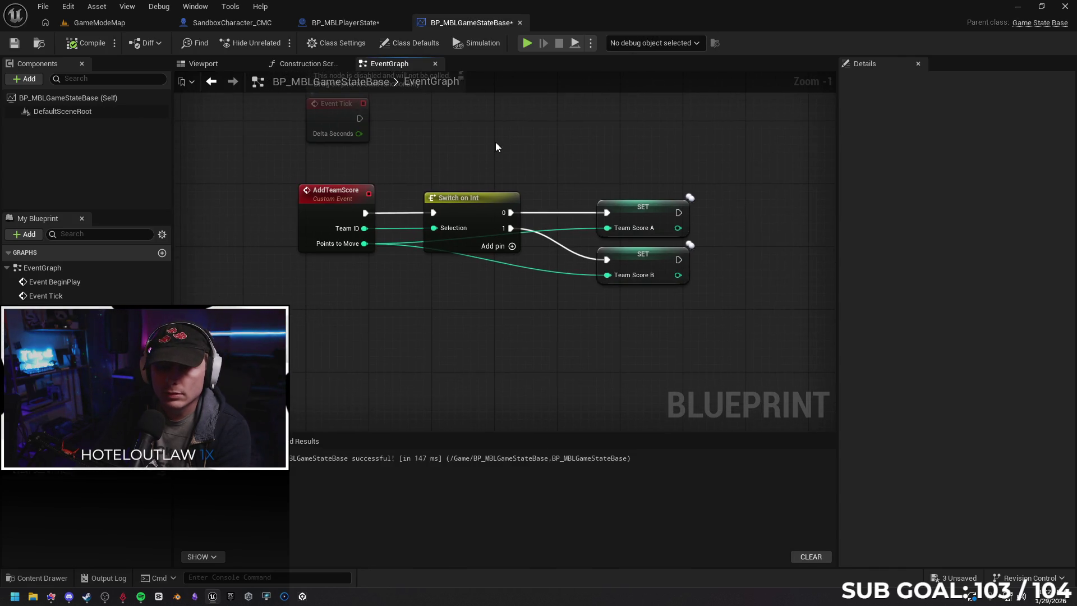
click(346, 22)
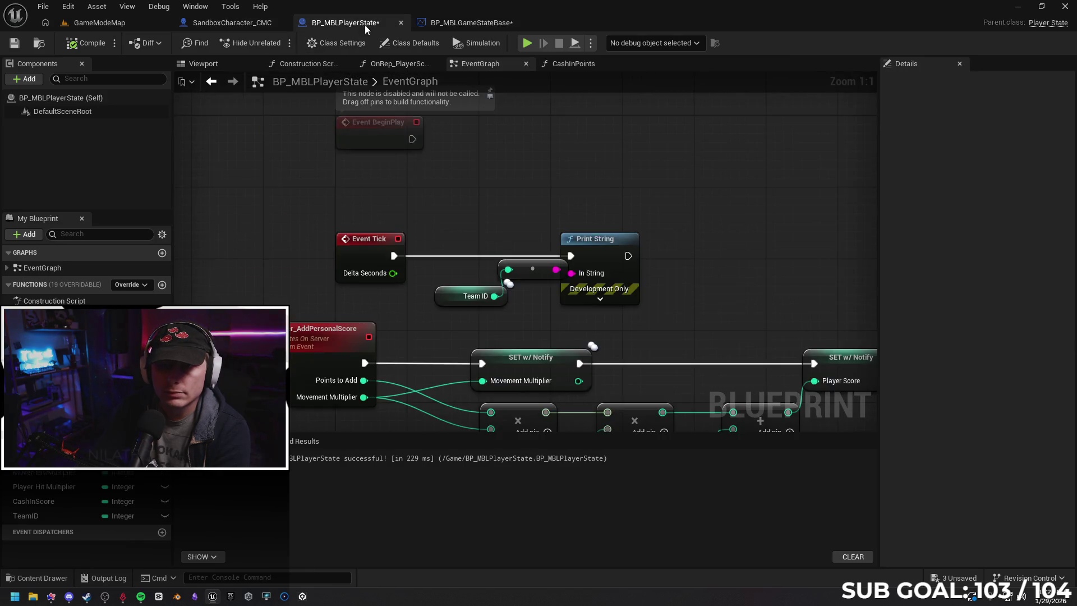
Open BP_MBLGameModeBase from the project's Content folder.
click(37, 577)
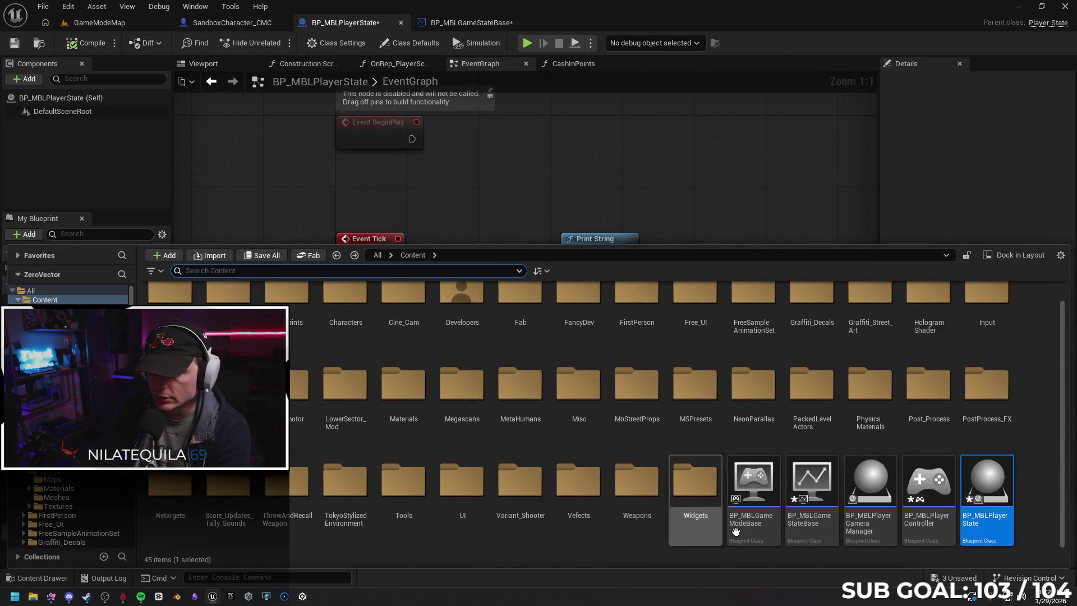
click(671, 537)
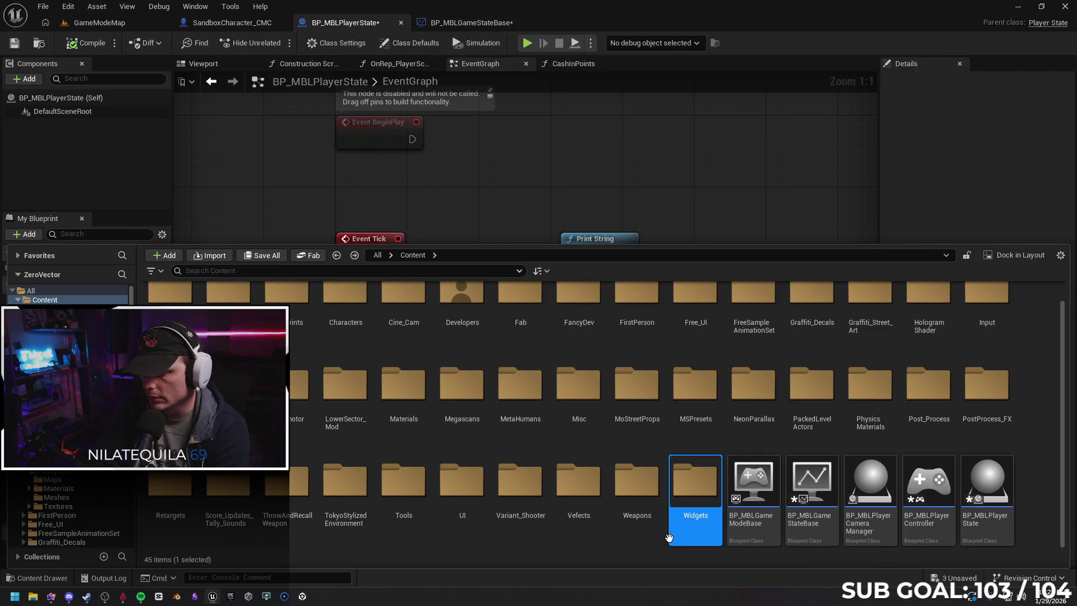
double_click(749, 481)
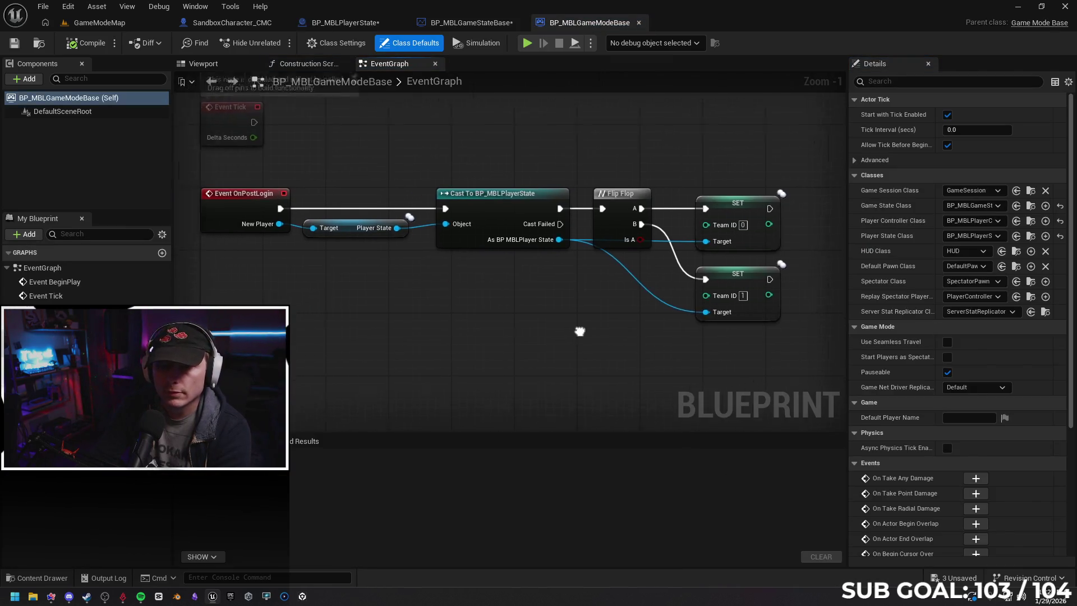
Review OnPostLogin's cast, Flip Flop and both SET Team ID 0/1 nodes, then bring up Gemini.
mouse_move(579, 331)
mouse_down()
mouse_move(630, 314)
mouse_move(608, 325)
mouse_move(478, 313)
mouse_up()
drag(527, 358, 433, 370)
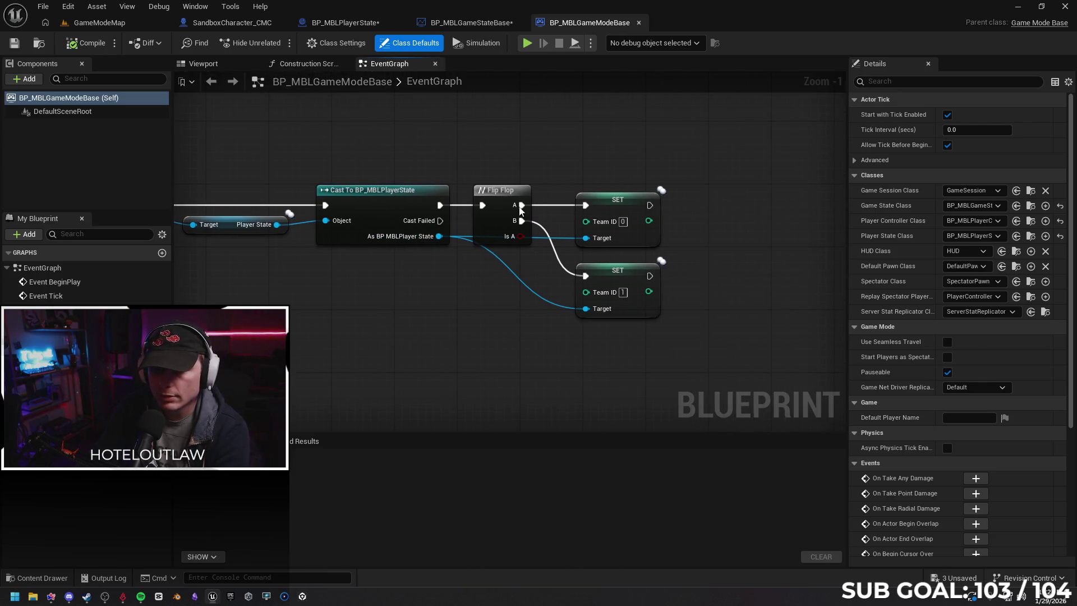
mouse_move(435, 314)
mouse_down()
mouse_move(427, 283)
mouse_move(466, 264)
mouse_move(461, 234)
mouse_move(433, 278)
mouse_up()
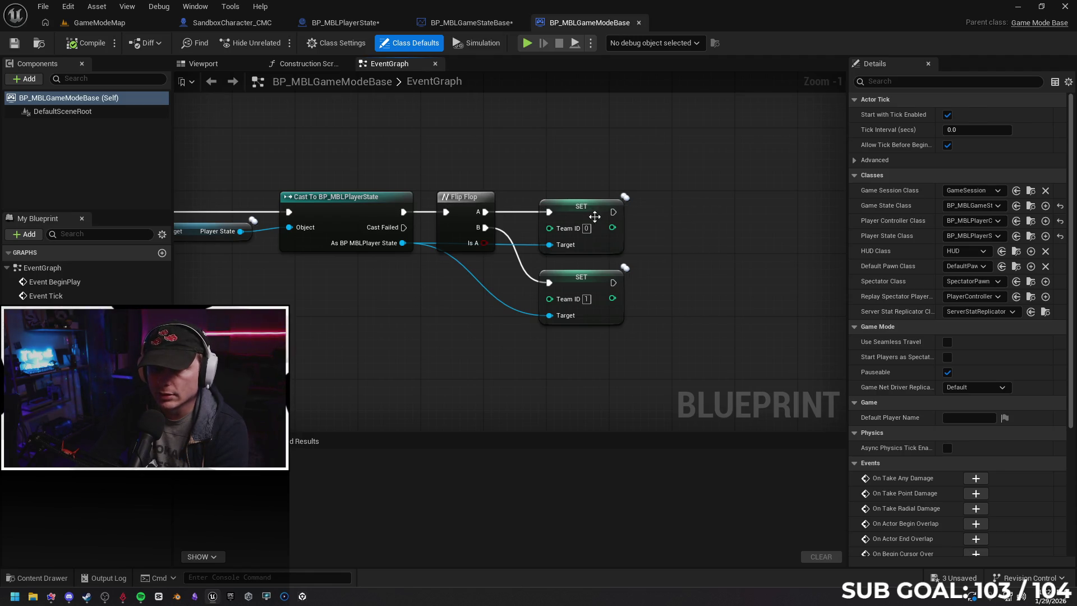
mouse_move(439, 333)
mouse_down()
mouse_move(493, 308)
mouse_move(578, 309)
mouse_move(598, 322)
mouse_move(527, 310)
mouse_move(572, 309)
mouse_up()
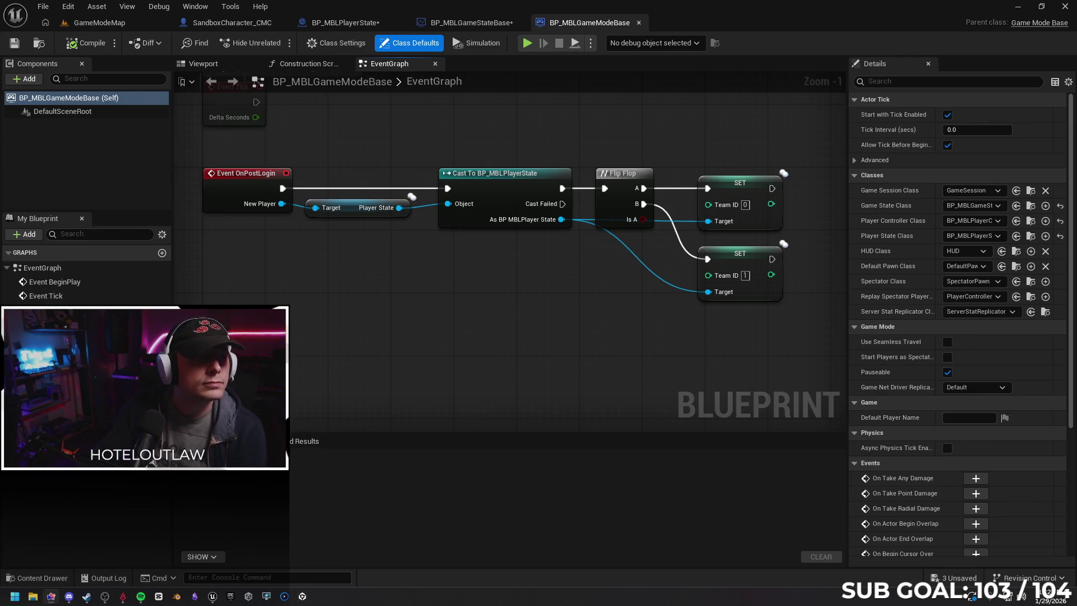
click(51, 596)
Tell Gemini the Team ID print string shows both clients as 0, then go back to the editor.
text(logic is all fucked up, on)
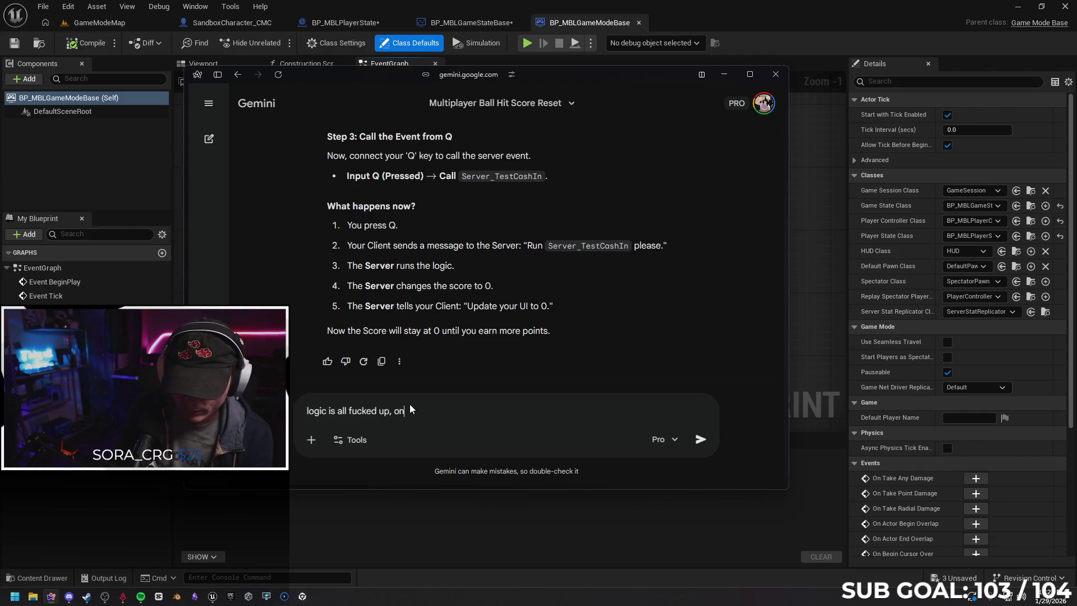
key(BackSpace)
key(BackSpace)
text(ran a print string for )
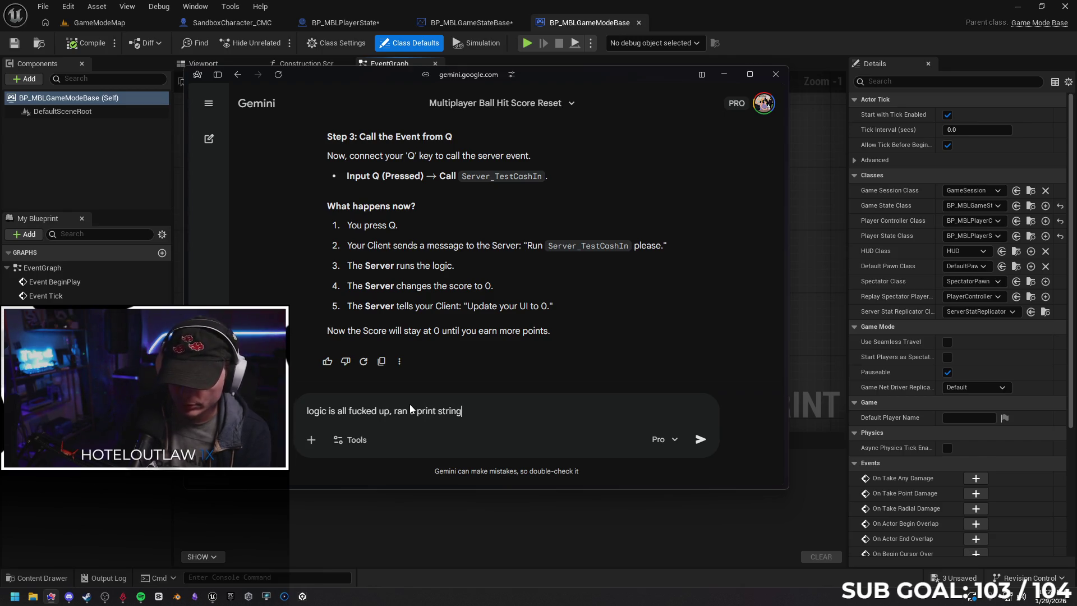
text(teae)
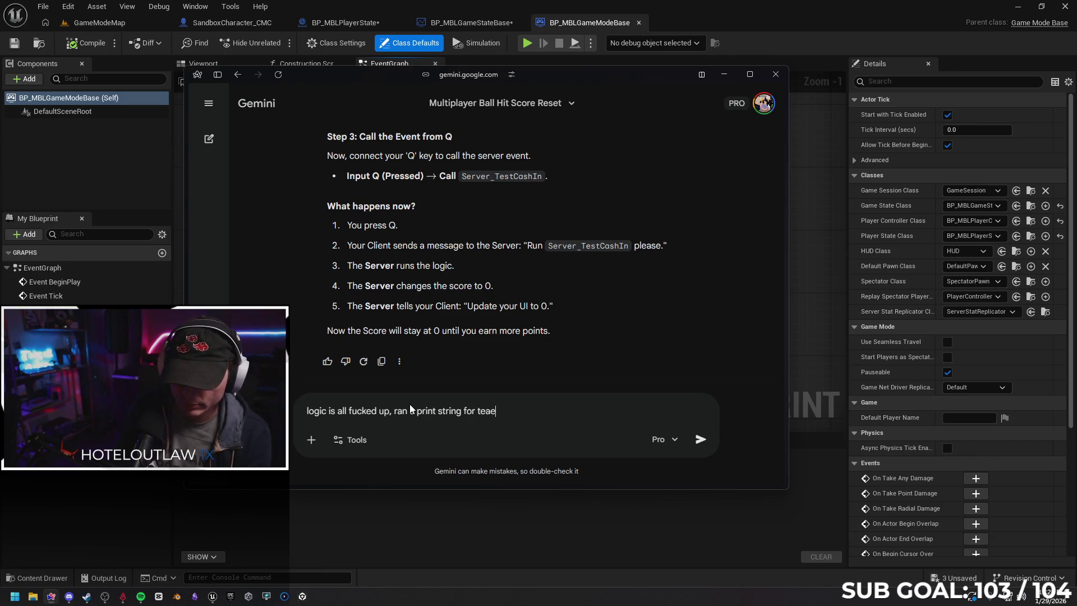
key(BackSpace)
text(m ID a)
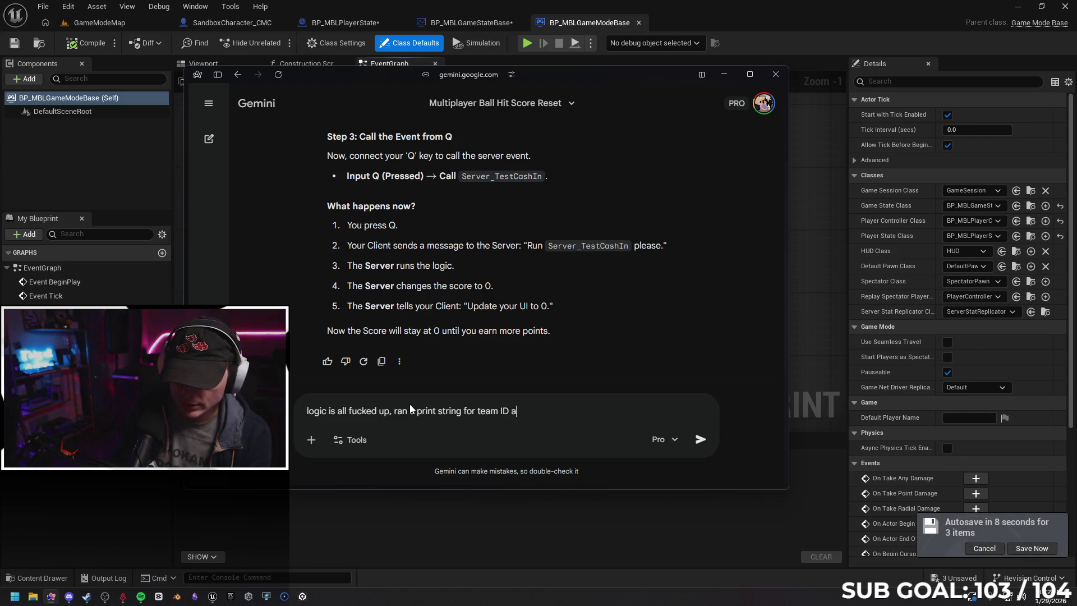
text(nd its showing )
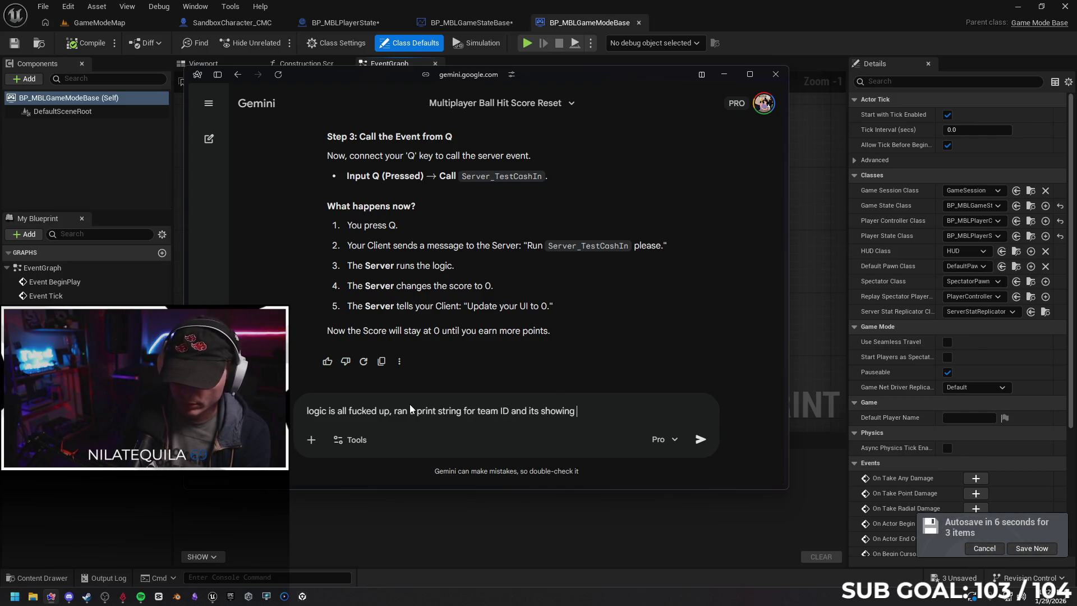
text(both clients as 0)
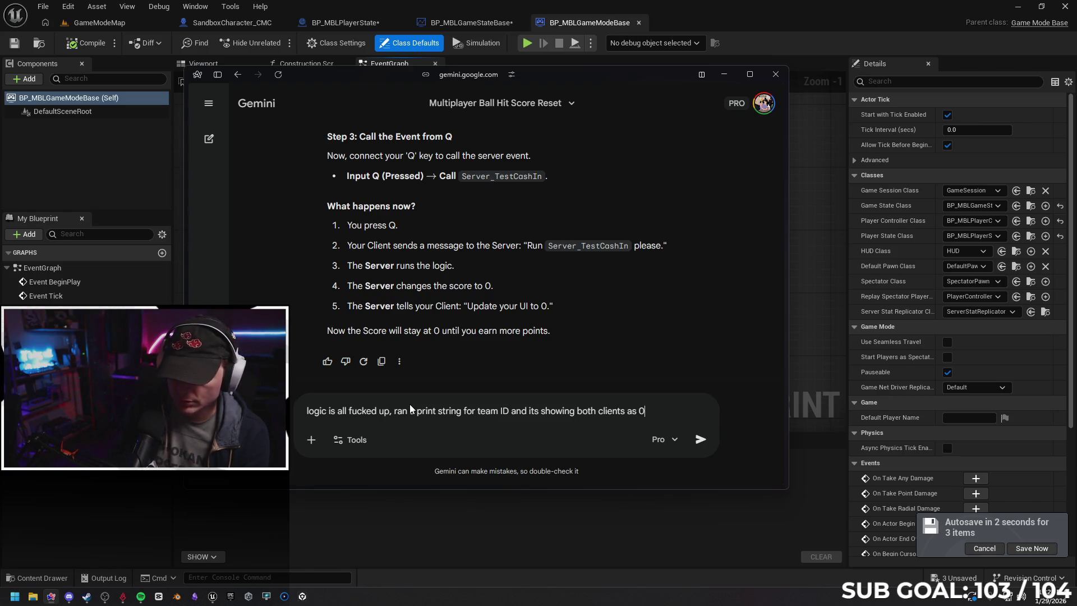
key(Return)
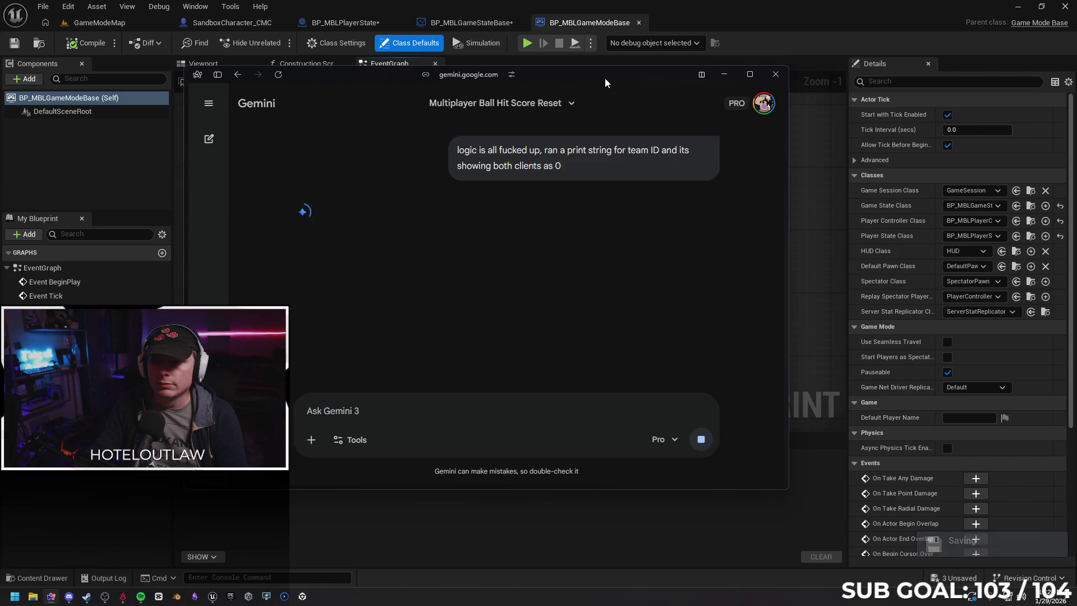
key(alt+Tab)
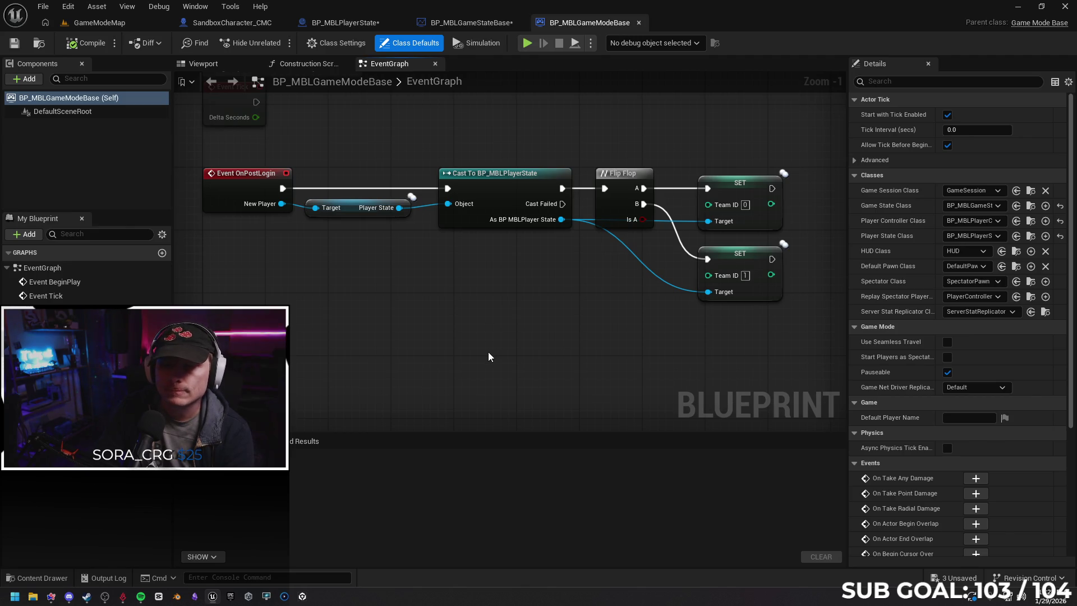
Inspect the TeamID variable's details via the upper and lower SET Team ID nodes in OnPostLogin.
click(715, 194)
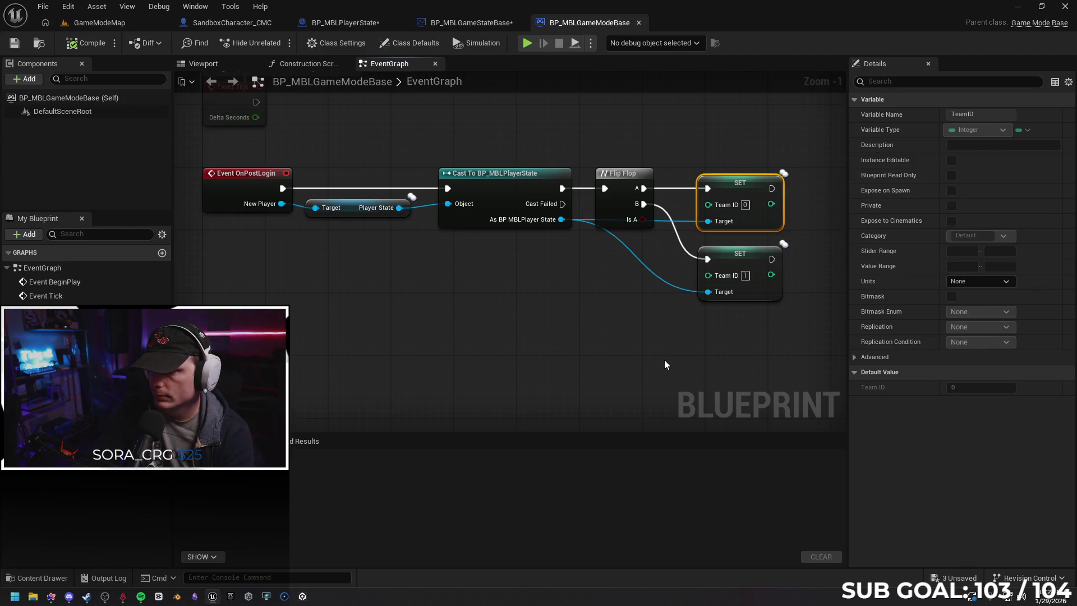
drag(668, 322, 535, 331)
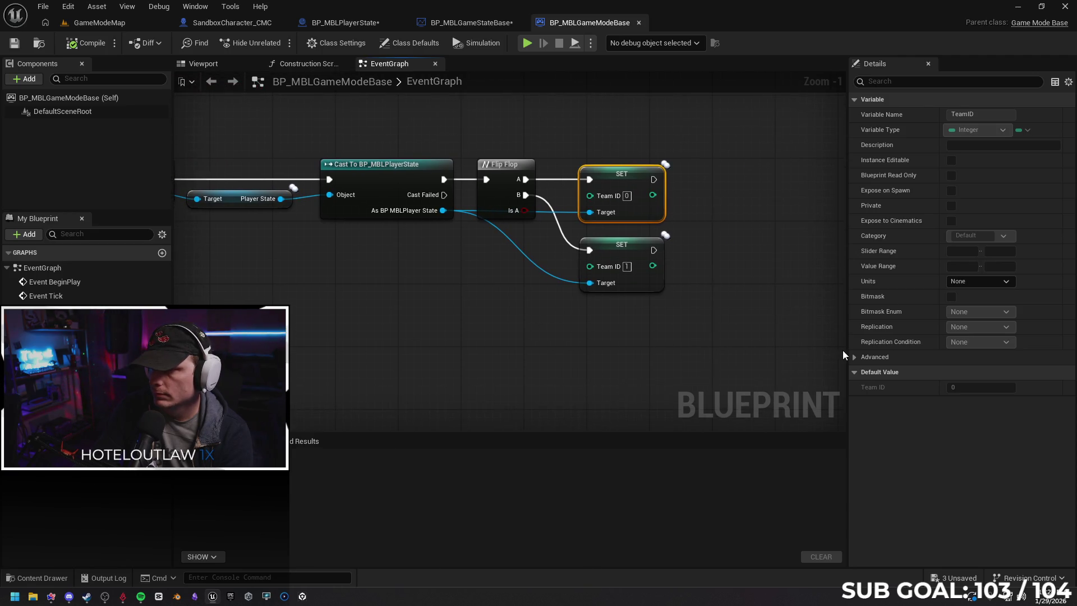
click(855, 357)
click(850, 356)
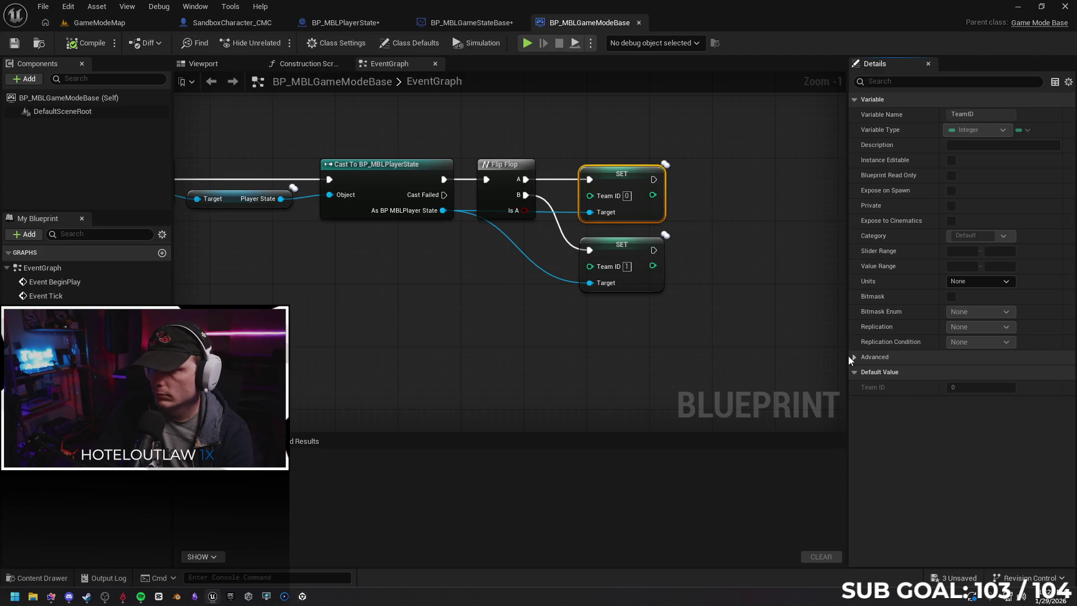
click(618, 250)
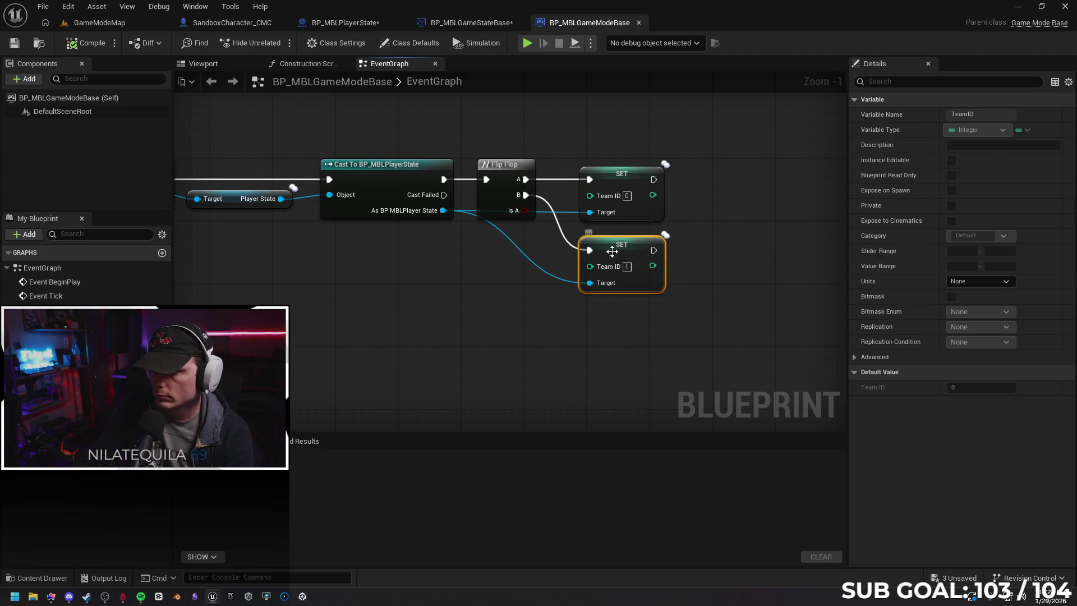
click(601, 174)
drag(394, 305, 571, 295)
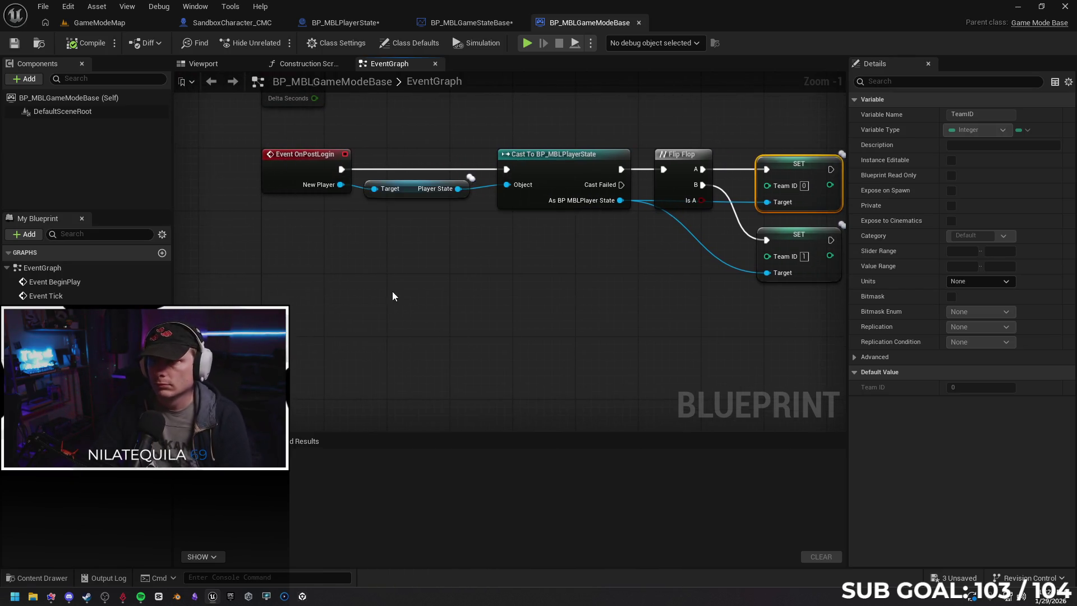
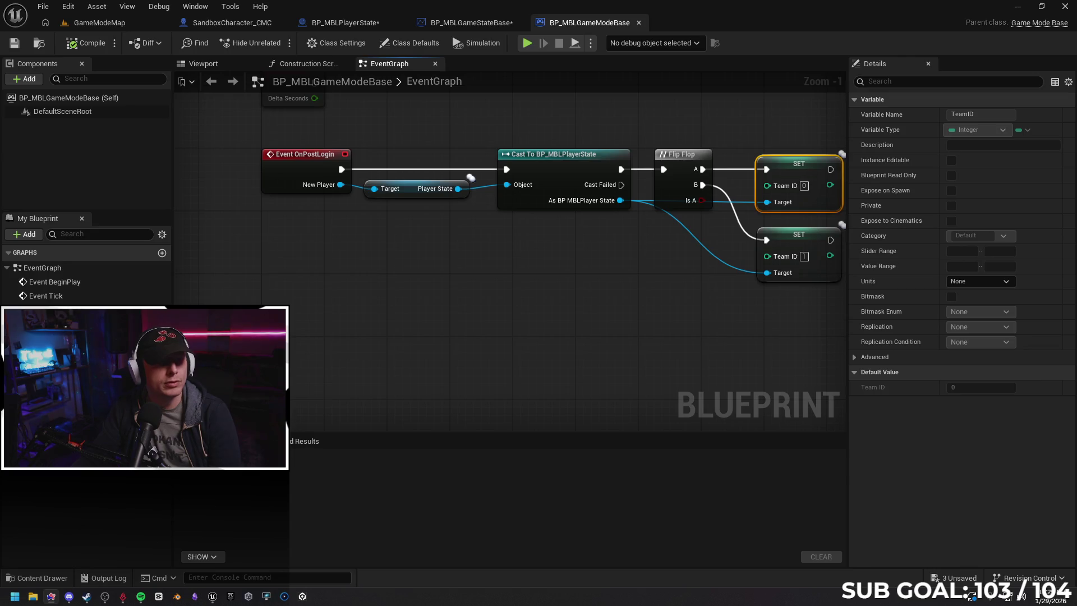
Pan to the disabled Event Tick in BP_MBLGameModeBase, then view BP_MBLPlayerState's Team ID print.
drag(281, 233, 276, 333)
mouse_move(207, 190)
mouse_down()
mouse_move(221, 210)
mouse_move(224, 175)
mouse_up()
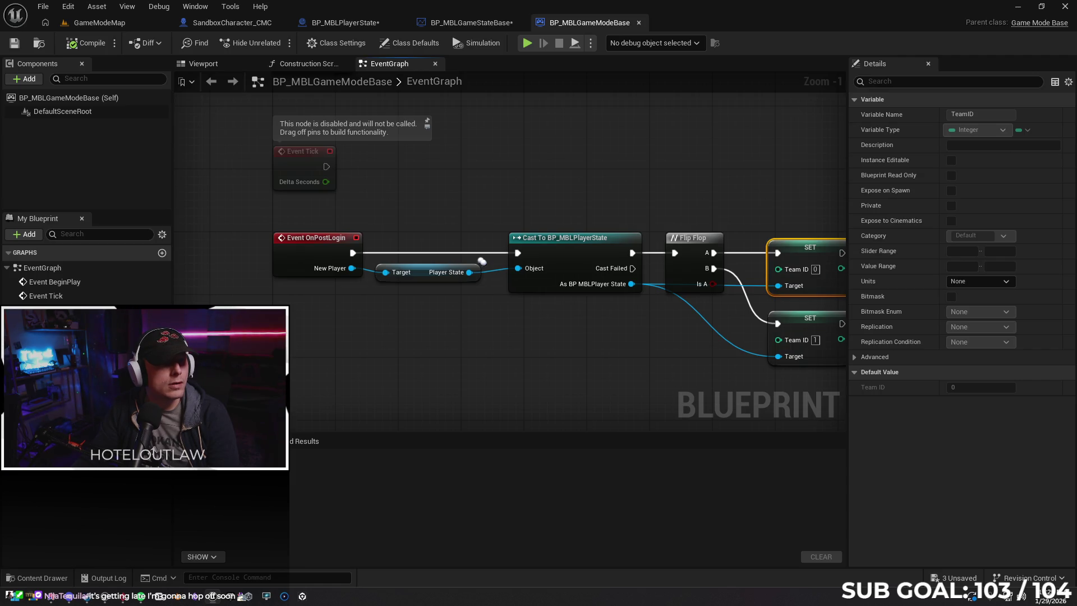
key(ctrl+Tab)
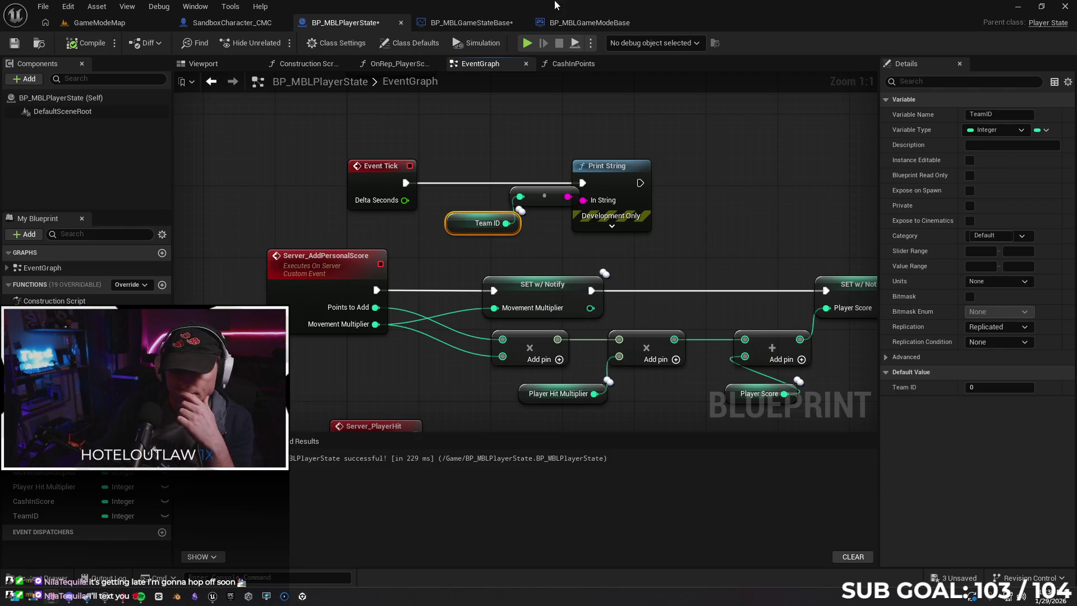
Delete the Team ID, append and Print String nodes from Event Tick, then compile.
click(480, 154)
click(612, 225)
drag(623, 235, 474, 150)
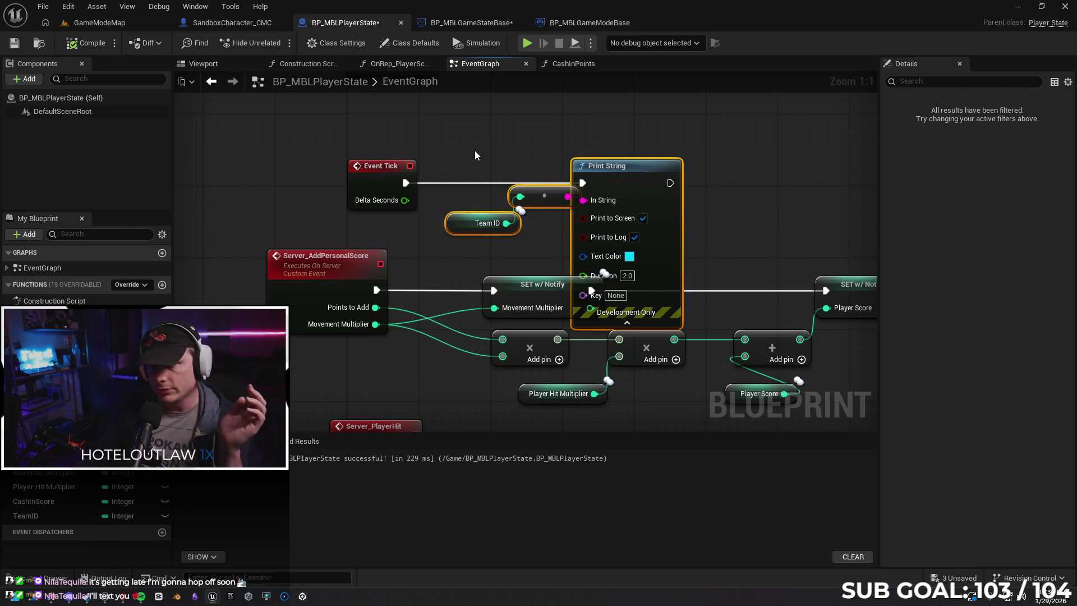
key(Delete)
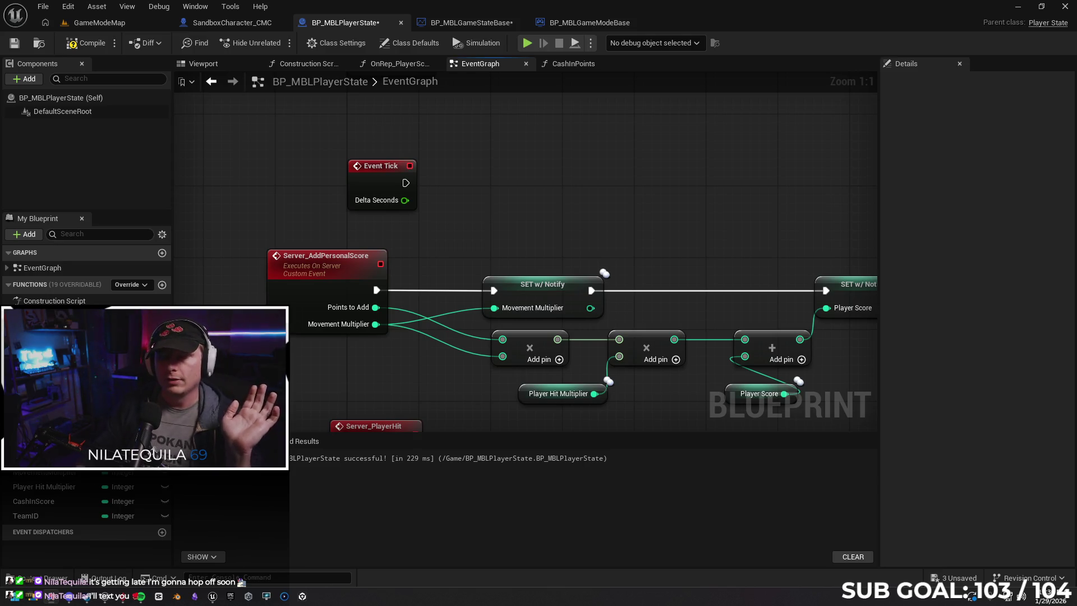
click(79, 43)
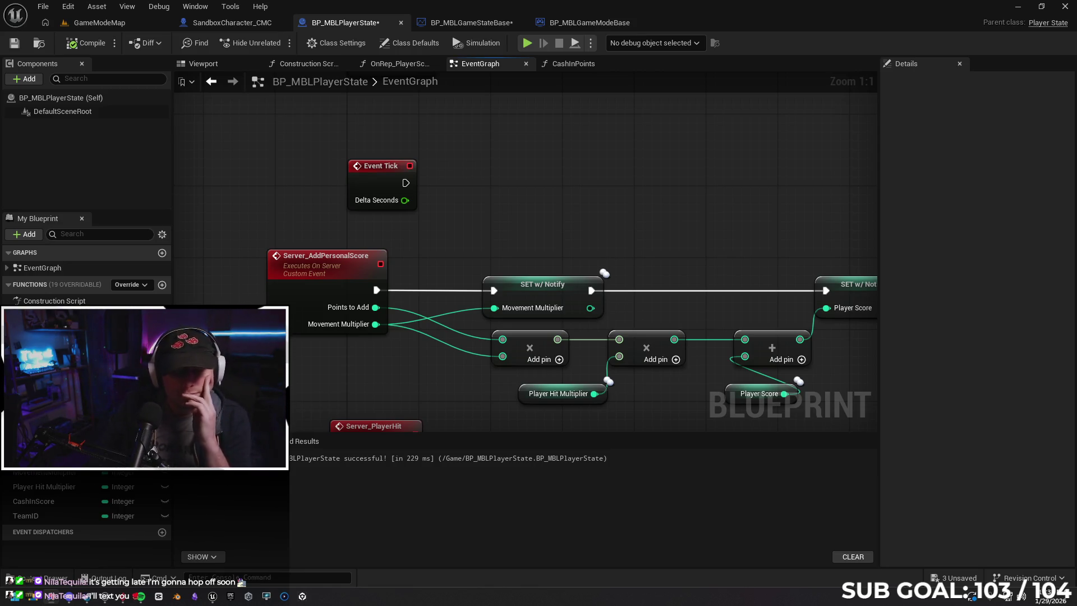
Play Groove District from Spotify's Groove District Radio playlist, then return to the game mode graph.
click(140, 596)
click(699, 242)
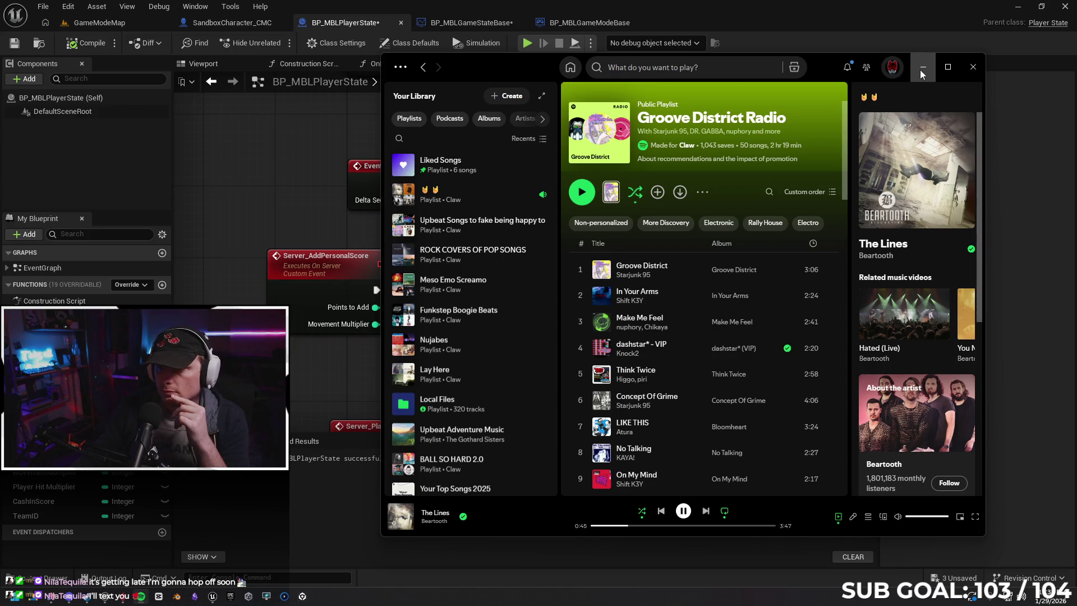
click(582, 192)
click(222, 261)
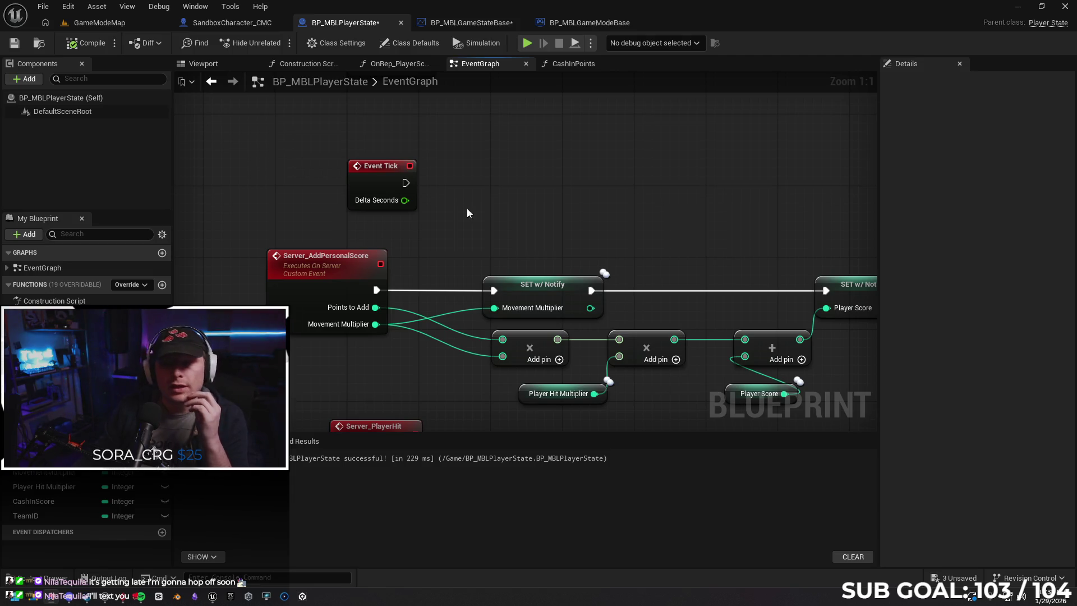
drag(514, 206, 466, 174)
click(583, 22)
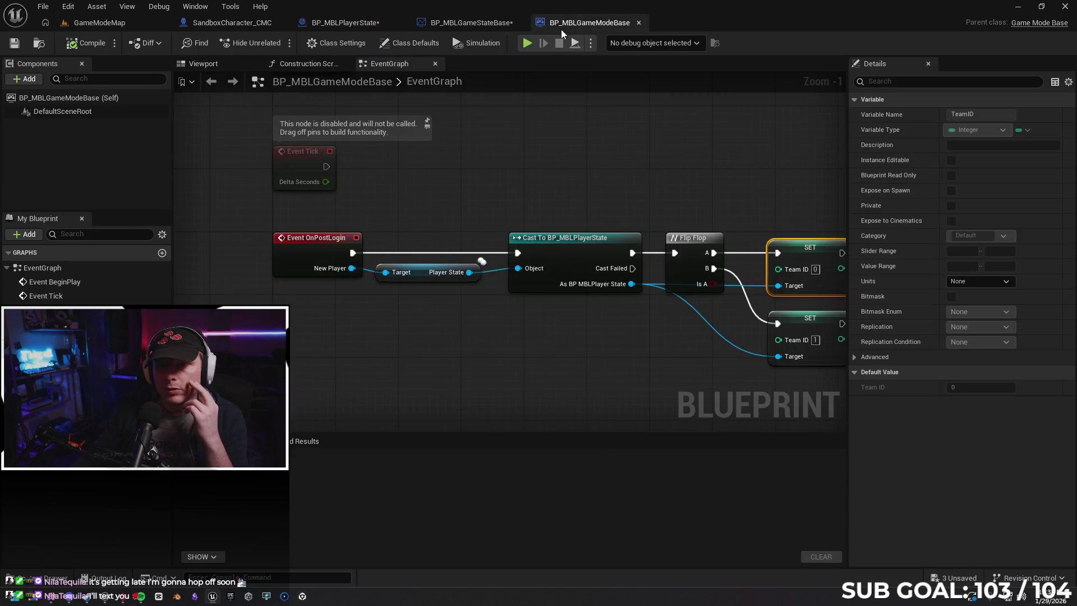
Add a Print String node to the player-state cast's Cast Failed pin.
mouse_move(572, 161)
mouse_down()
mouse_move(475, 156)
mouse_move(478, 135)
mouse_up()
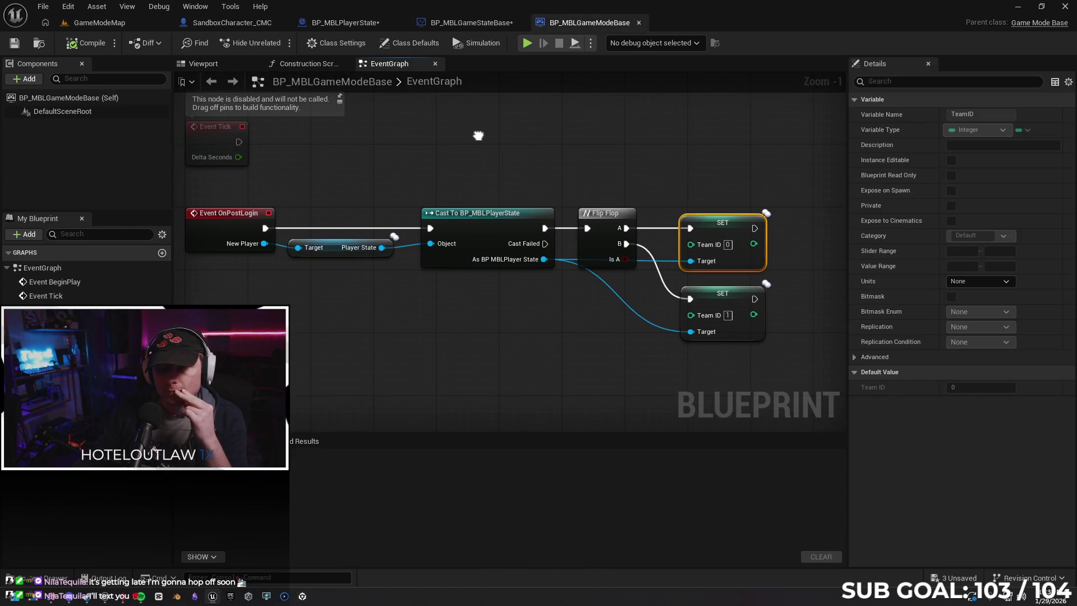
drag(526, 352, 456, 320)
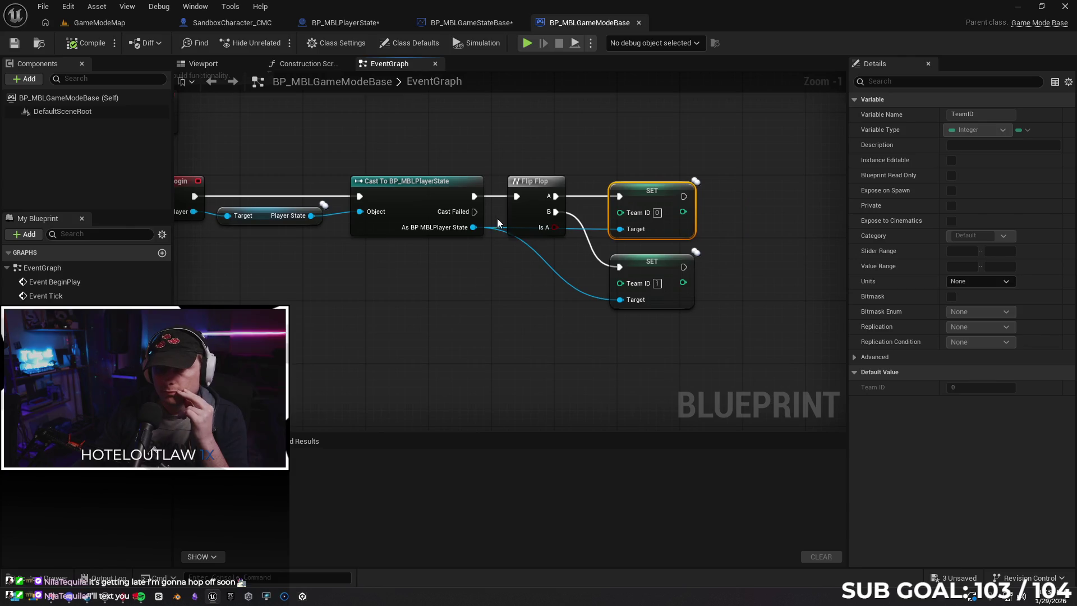
mouse_move(475, 211)
mouse_down()
mouse_move(495, 364)
mouse_move(601, 329)
mouse_up()
text(print)
key(Return)
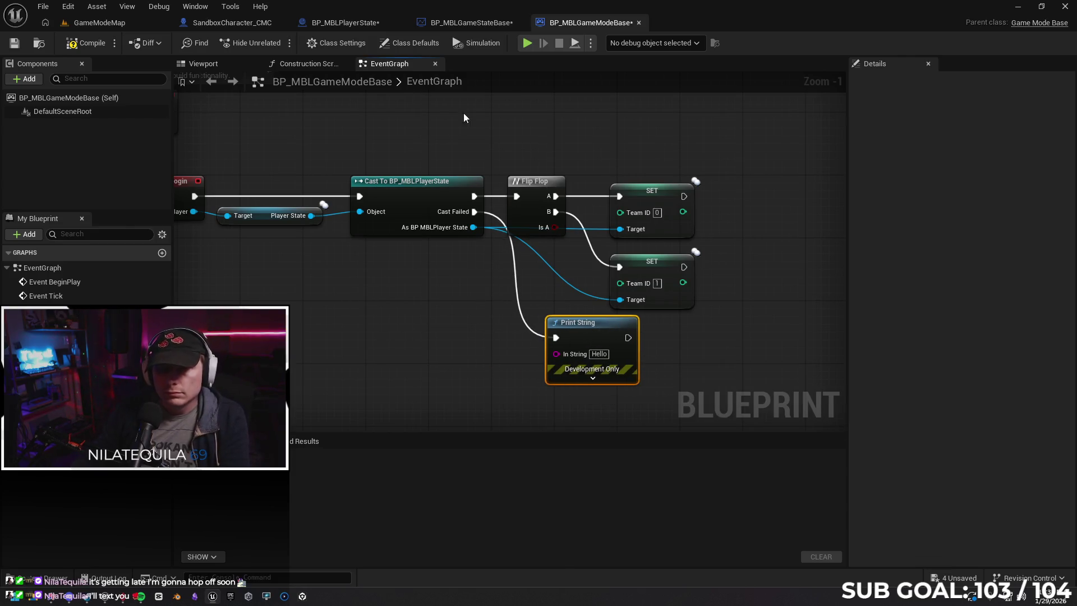
Review the other Blueprint tabs, run a two-client play test, then show the class defaults.
click(478, 25)
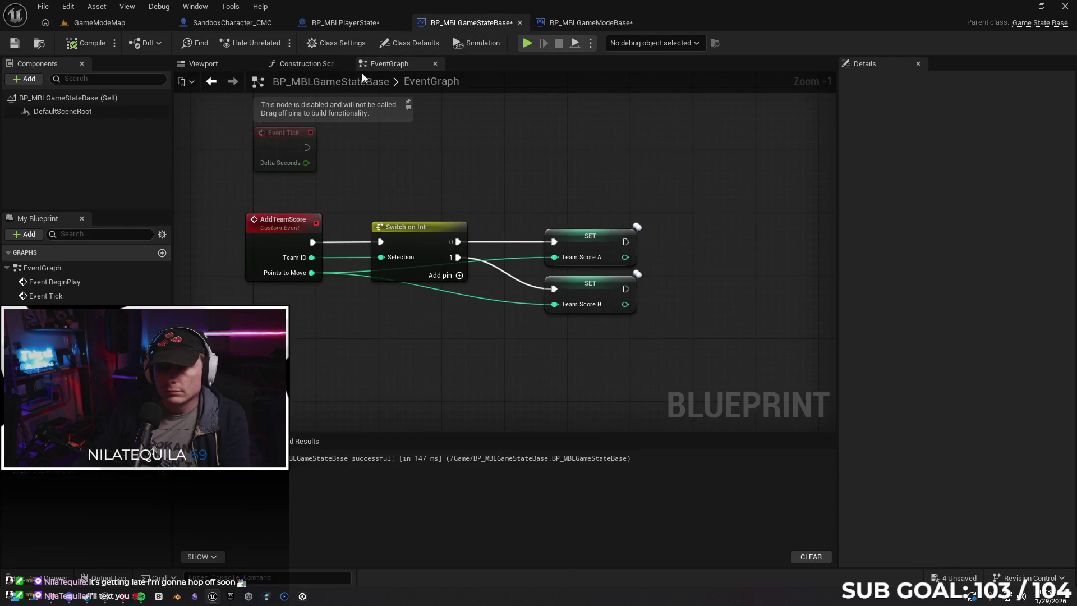
click(344, 22)
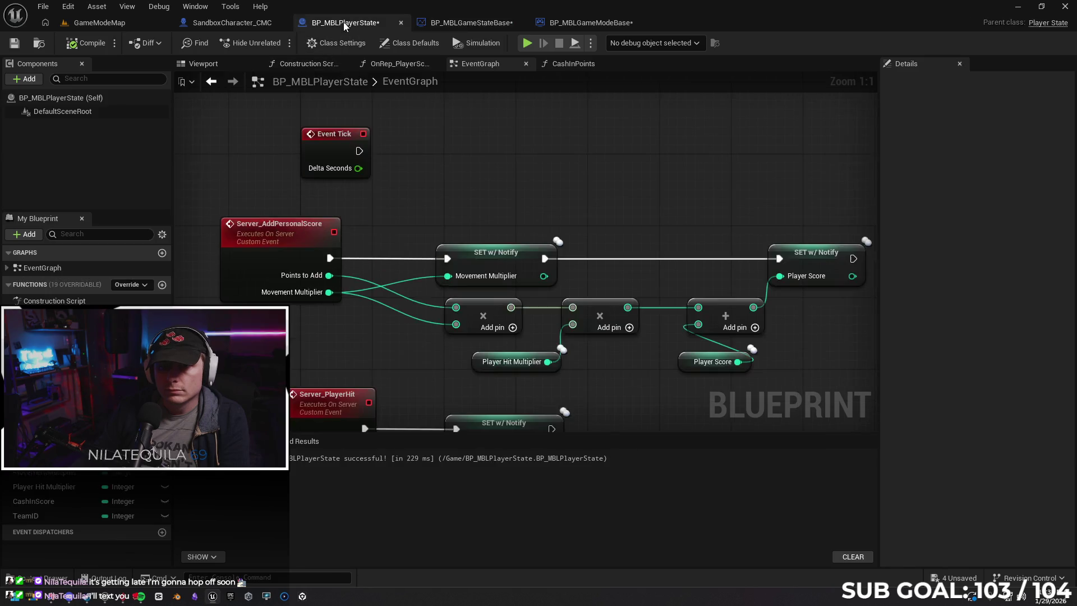
click(251, 24)
click(571, 25)
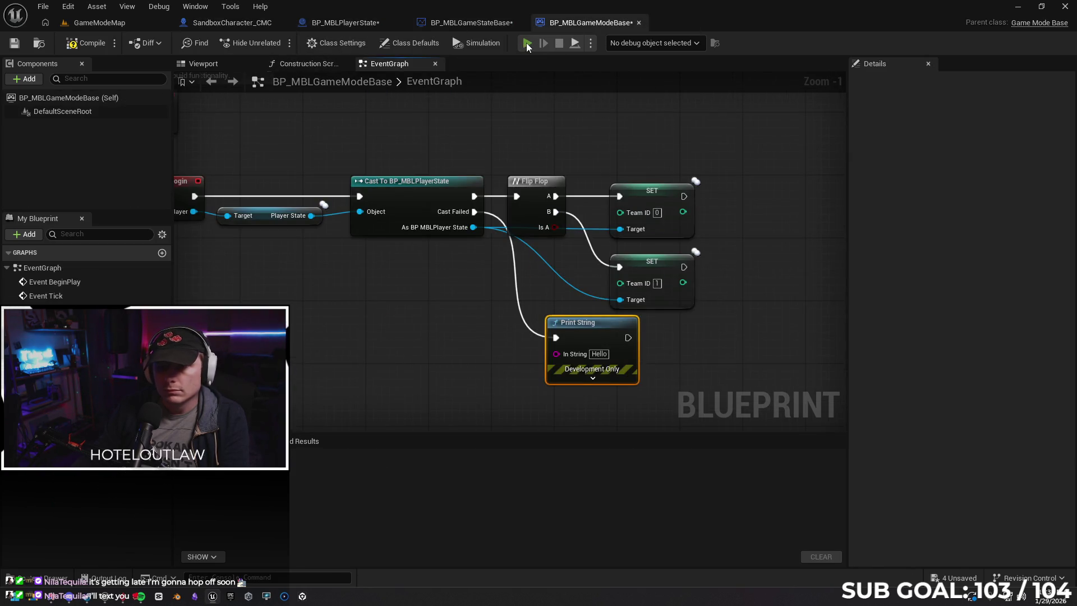
key(alt+p)
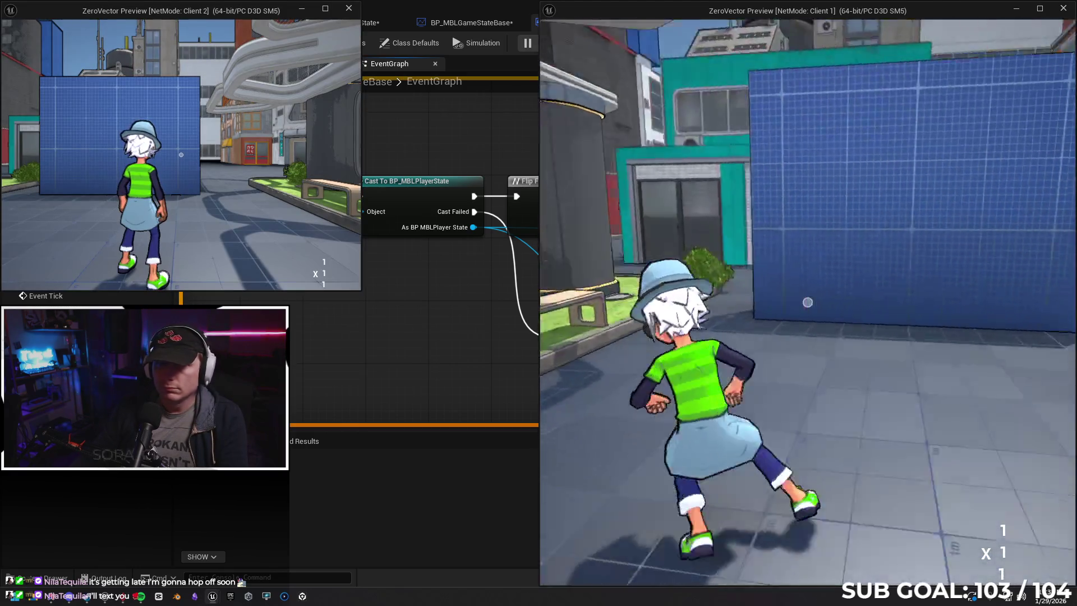
key(alt+Tab)
key(Escape)
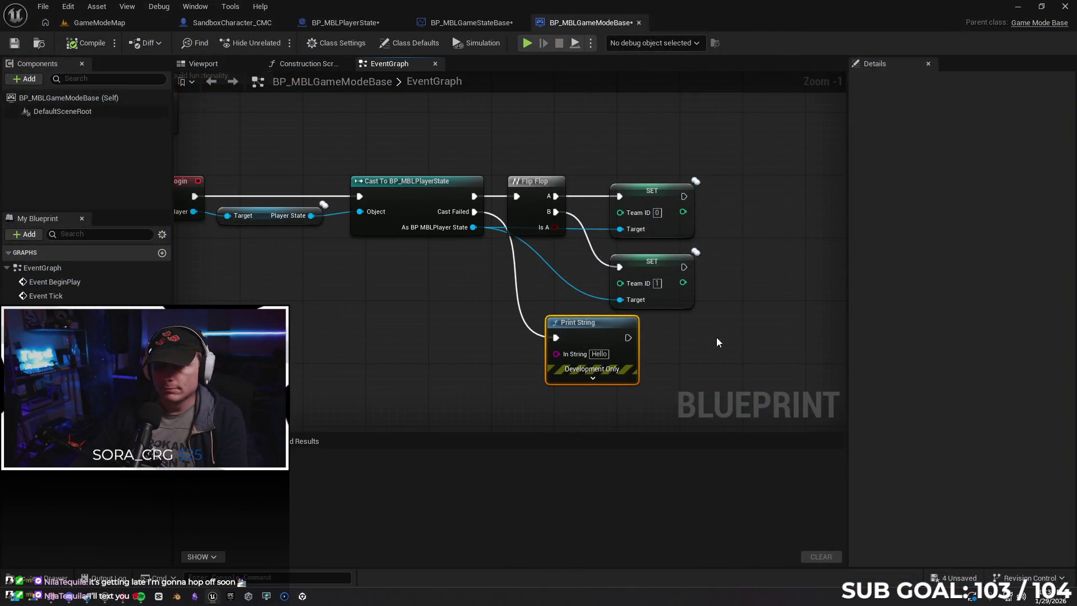
drag(369, 314, 445, 312)
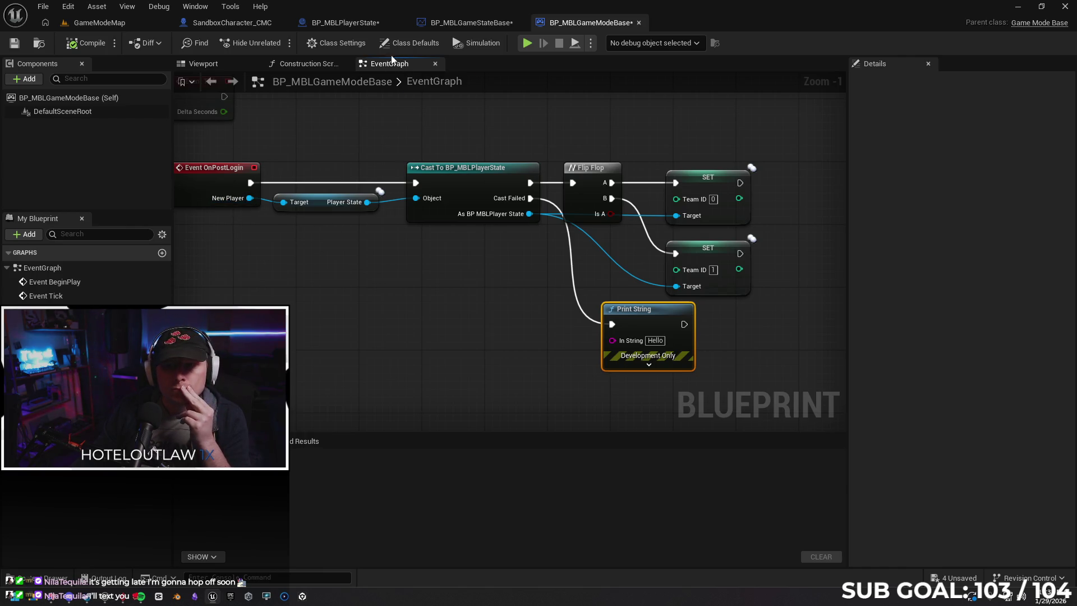
click(416, 46)
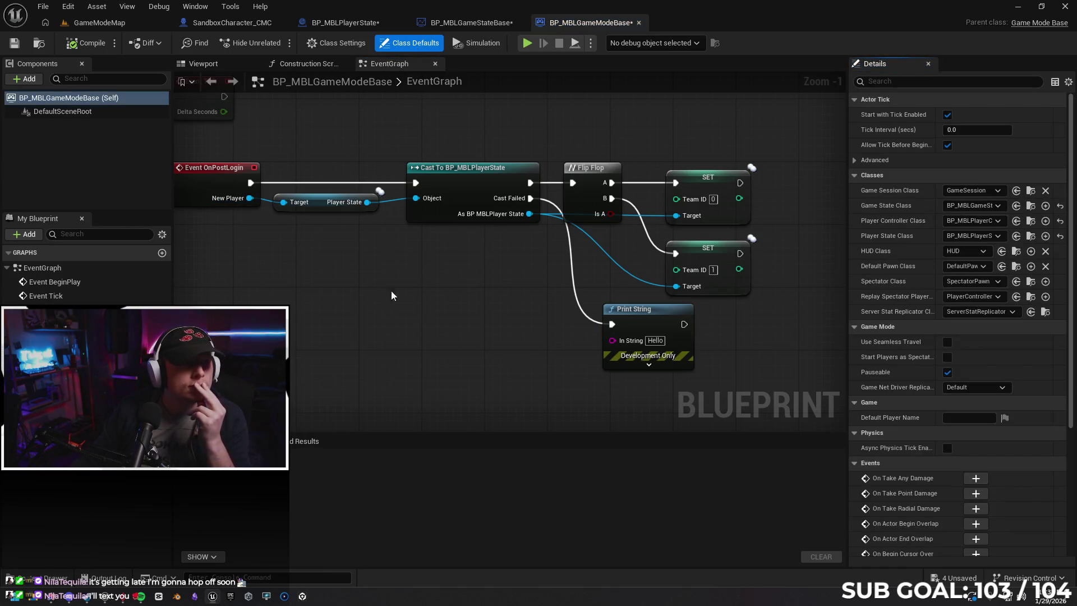
Widen the Details panel so BP_MBLGameStateBase and BP_MBLPlayerState class names are fully readable.
mouse_move(903, 196)
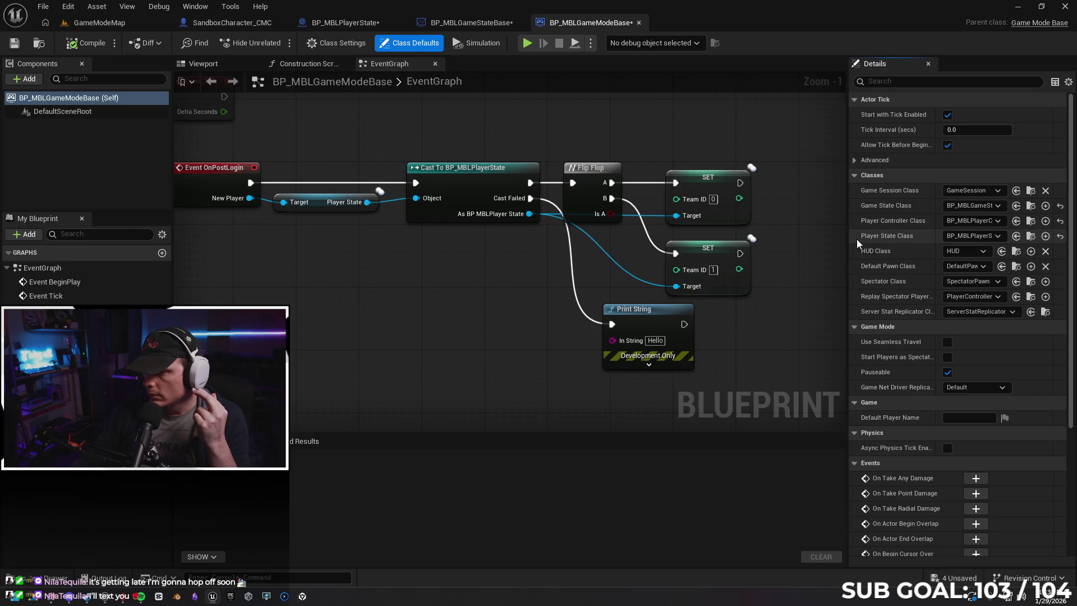
drag(848, 239, 799, 244)
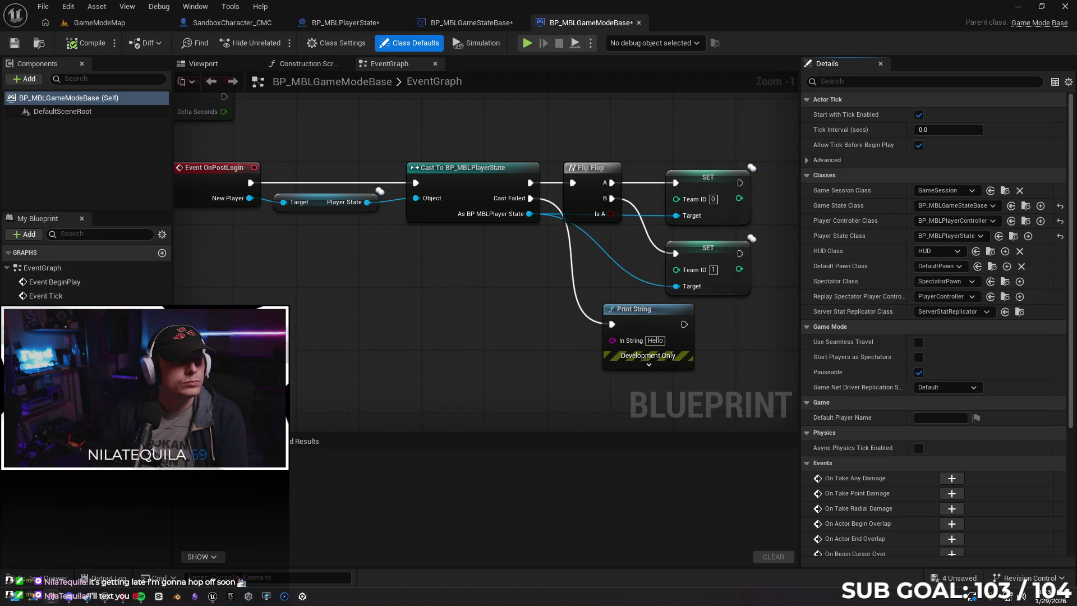
drag(259, 276, 225, 209)
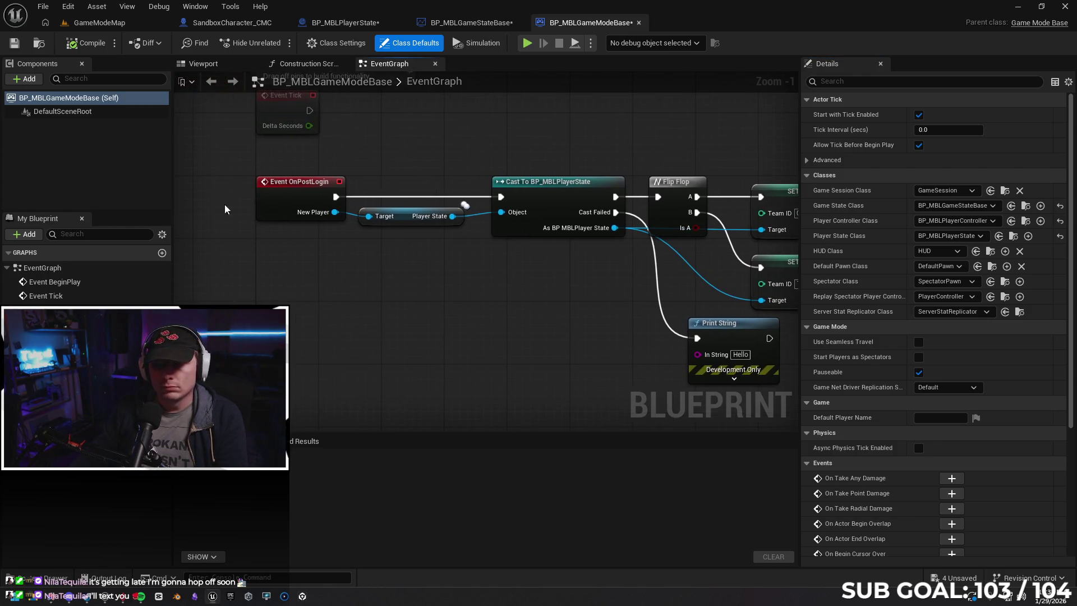
Add a Print String with text 'login' right after Event OnPostLogin.
mouse_move(289, 177)
mouse_down()
mouse_move(206, 177)
mouse_move(274, 172)
mouse_up()
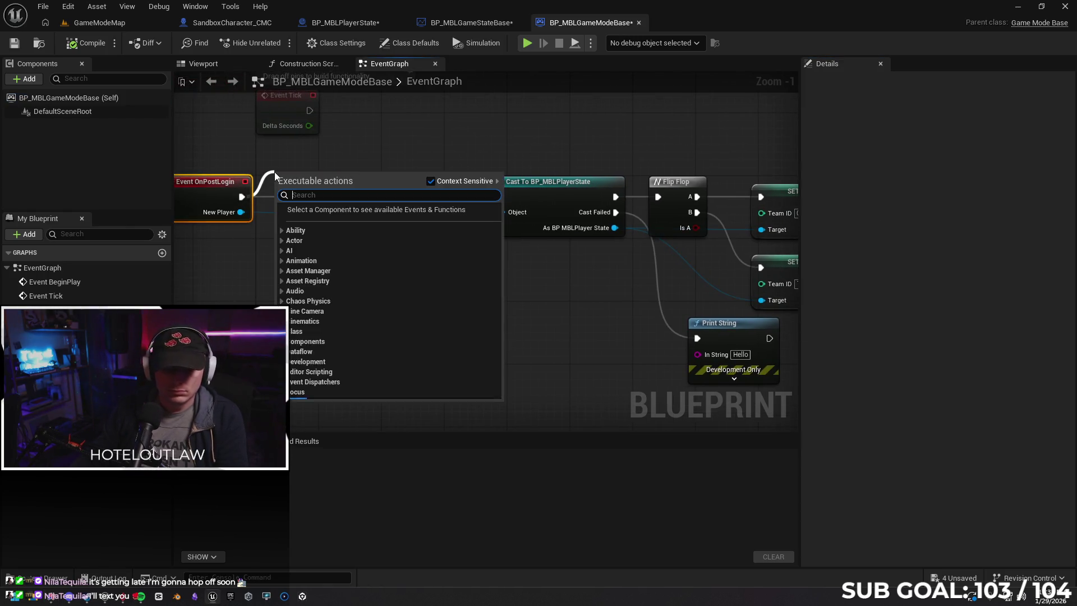
text(print)
key(Return)
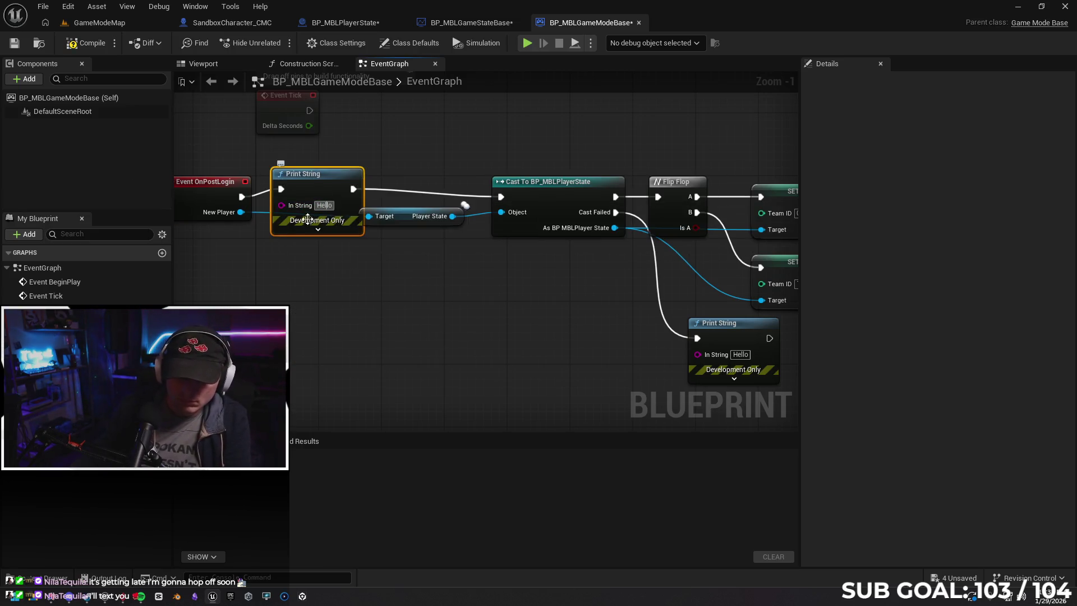
double_click(332, 205)
text(login)
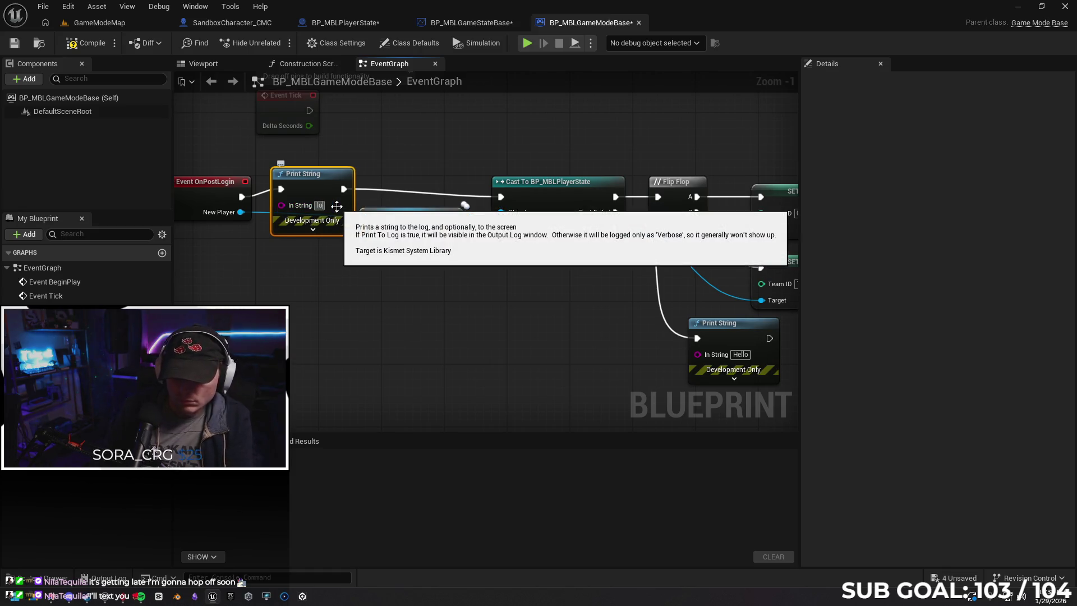
key(Return)
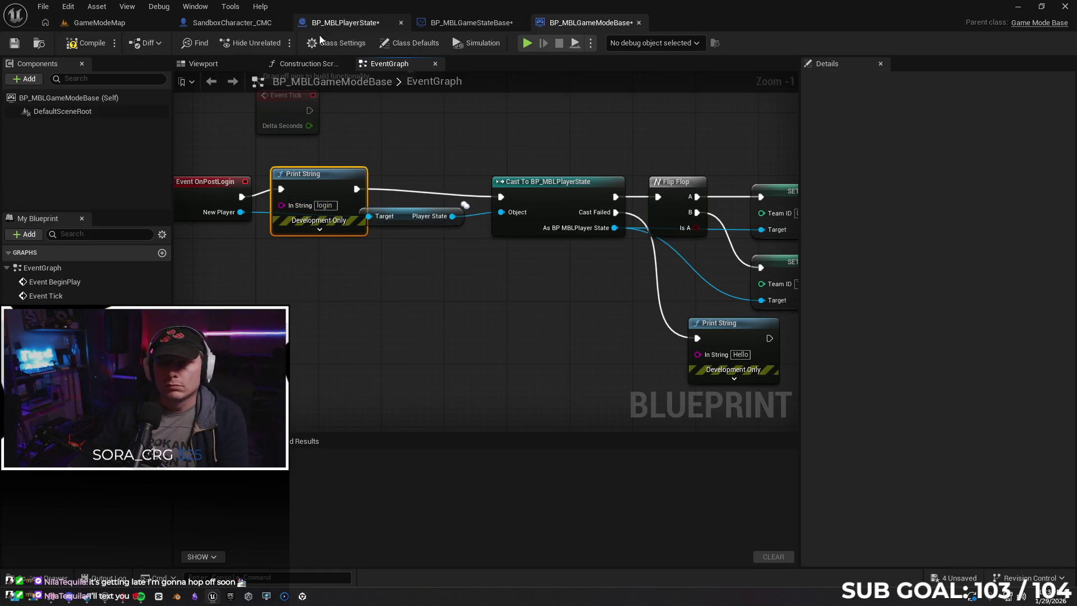
Play-test the login print, try removing it, undo that, and open the play options.
key(alt+p)
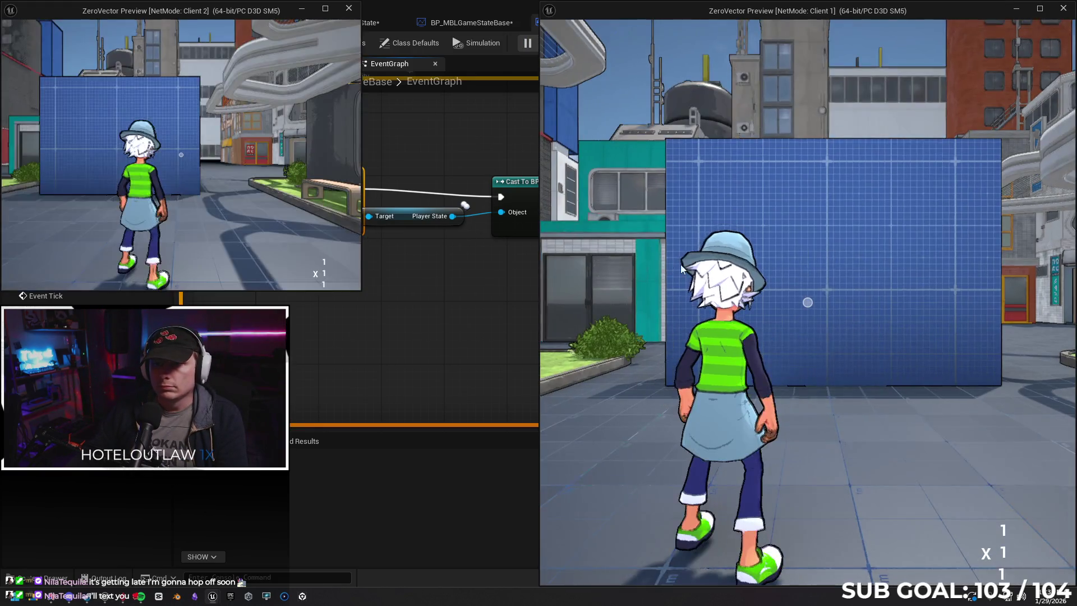
click(681, 264)
key(Escape)
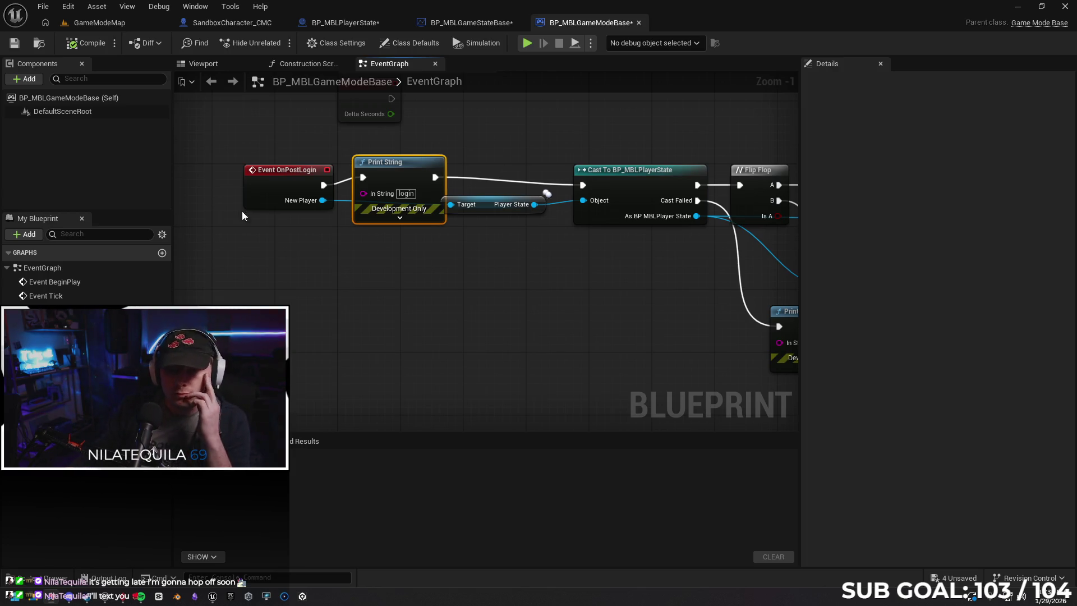
key(Delete)
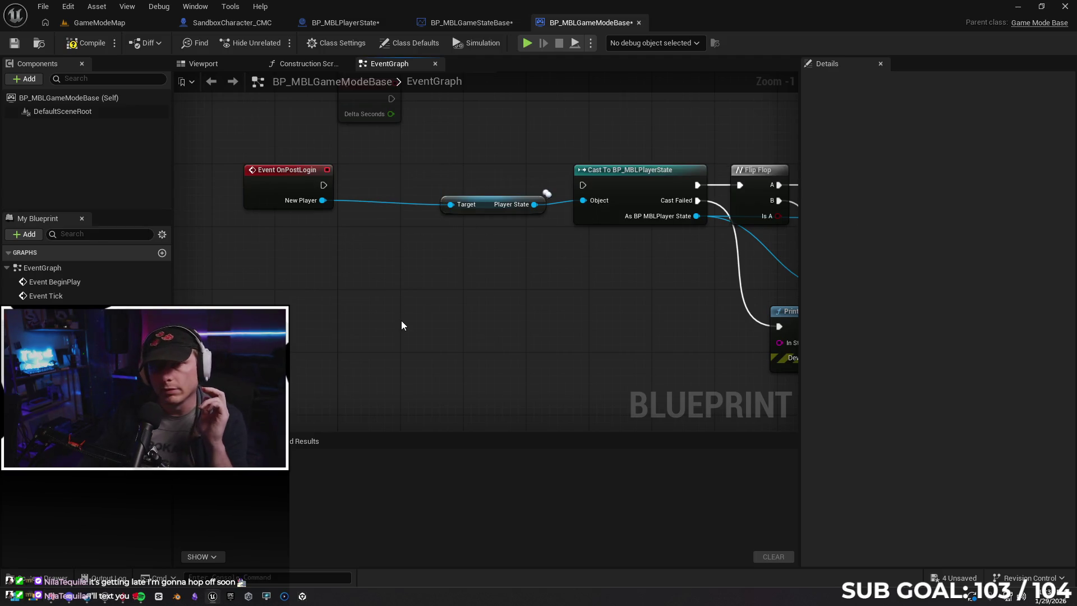
drag(323, 185, 582, 185)
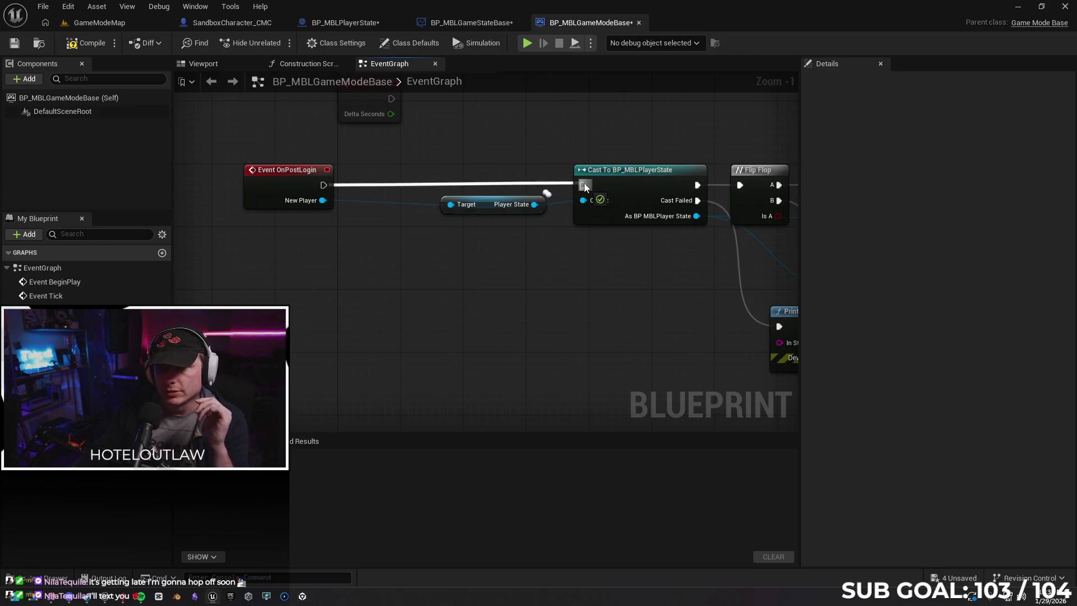
key(ctrl+z)
key(ctrl+z)
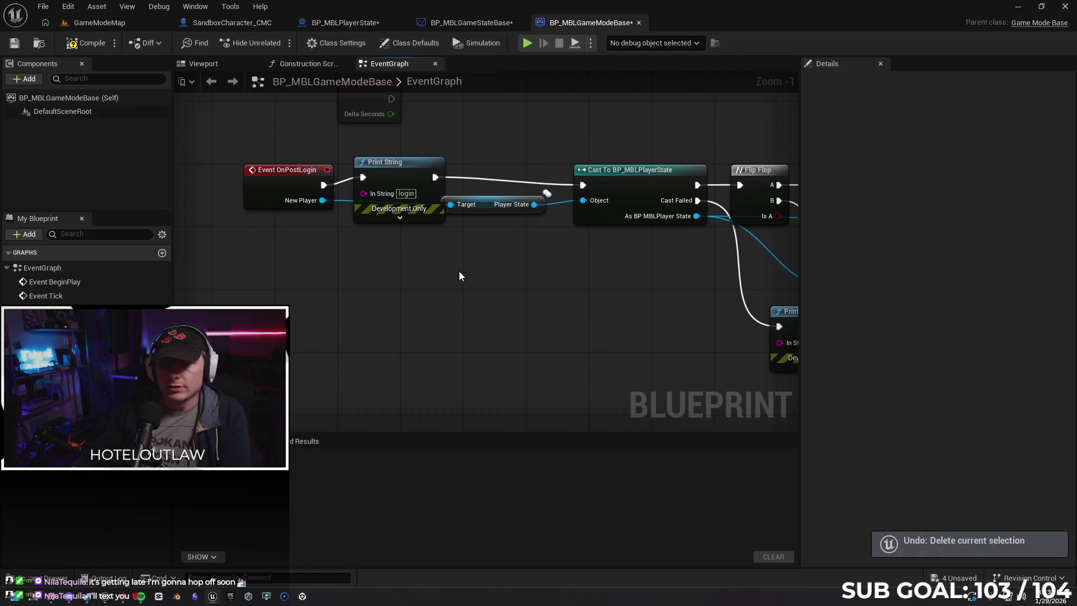
click(591, 43)
Pick a play net mode, stop the session, then wire OnPostLogin straight to the BP_MBLPlayerState cast.
mouse_move(645, 272)
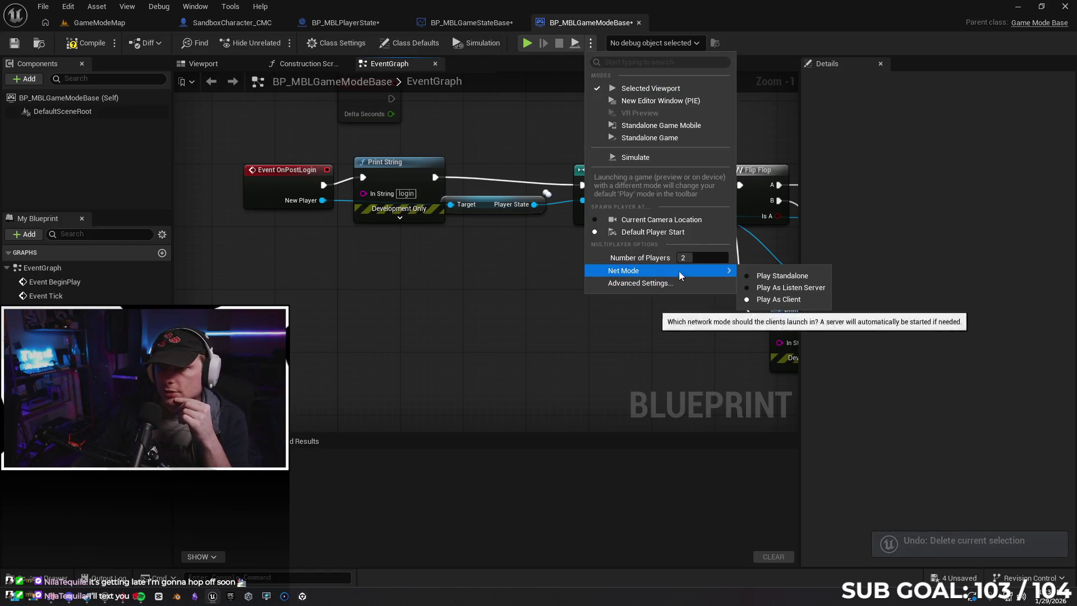
click(785, 287)
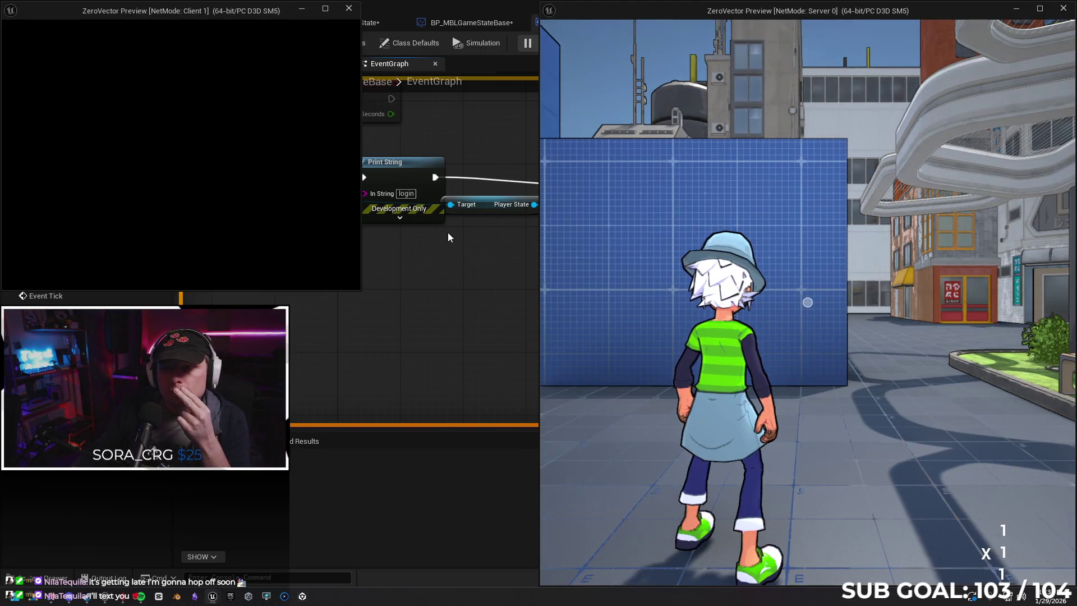
click(285, 196)
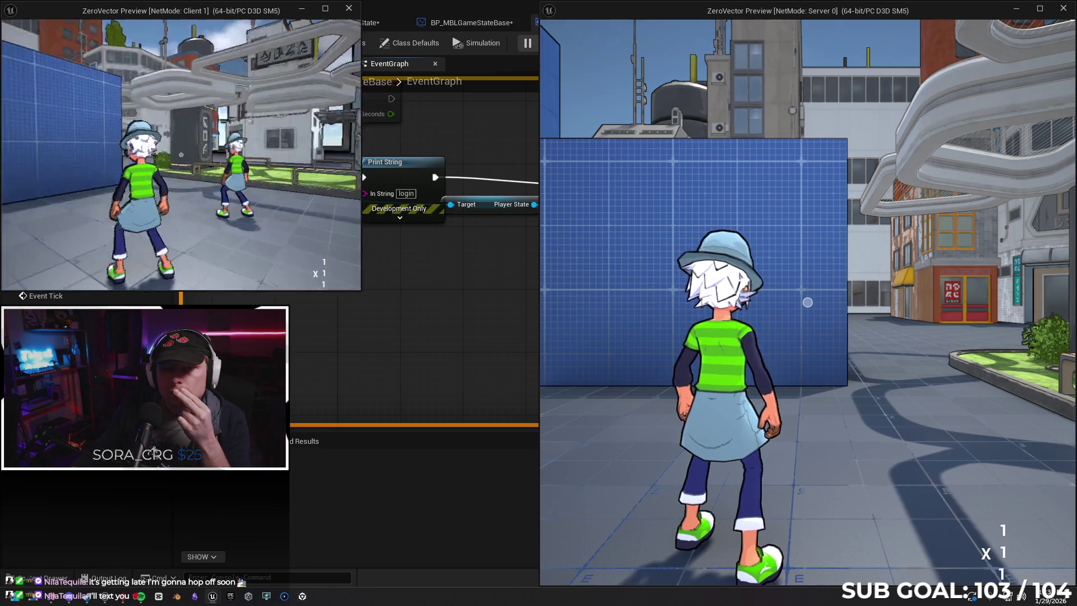
key(Escape)
click(372, 156)
key(Delete)
drag(324, 185, 583, 185)
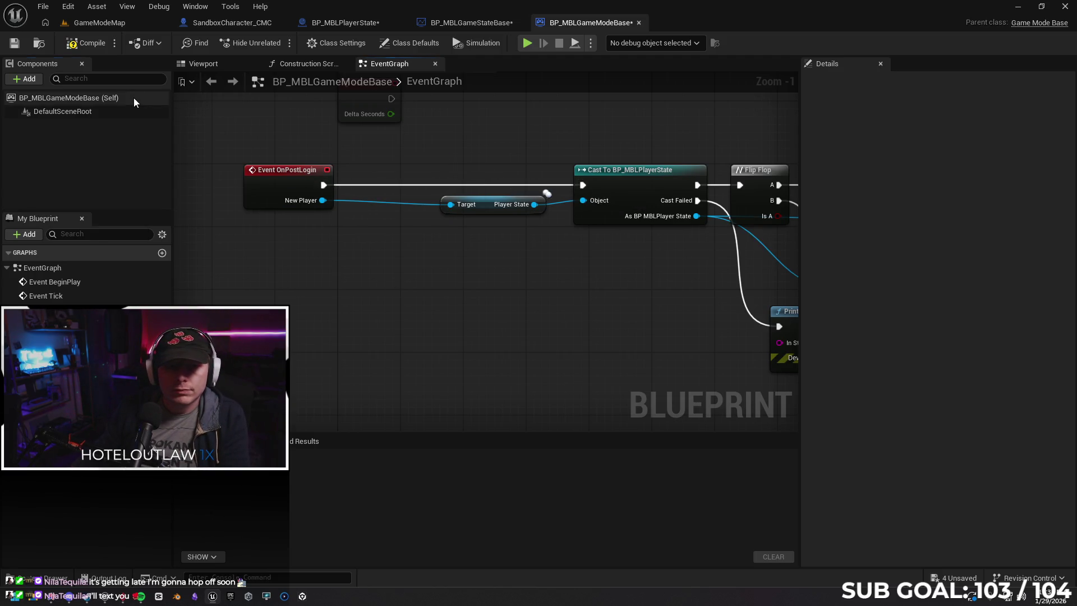
Inspect the class defaults' replication and replay spectator settings without changing them.
click(133, 98)
click(848, 81)
text(rep)
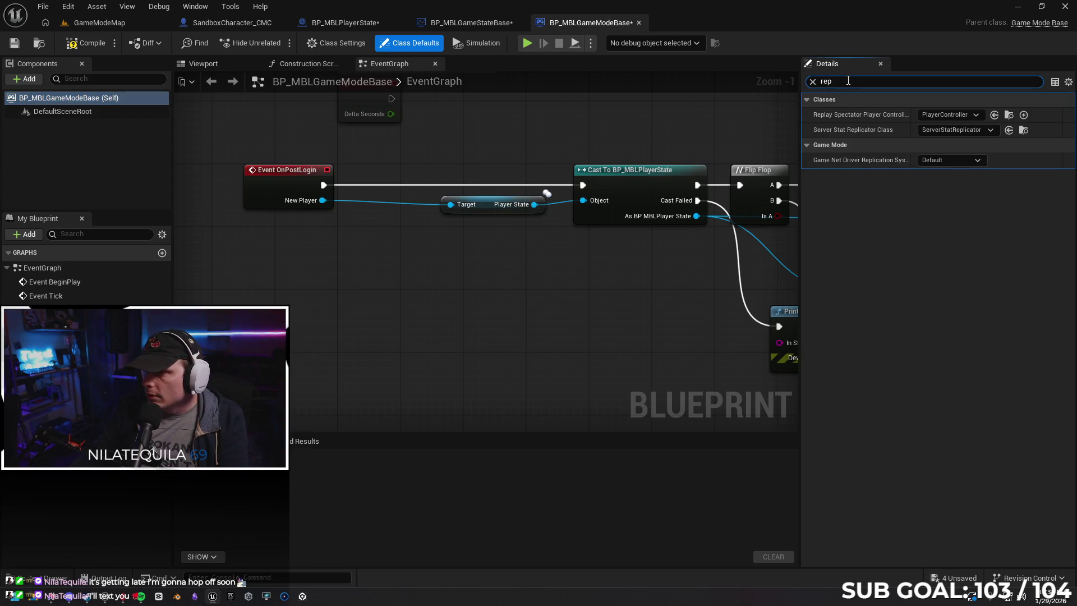
click(962, 160)
click(940, 169)
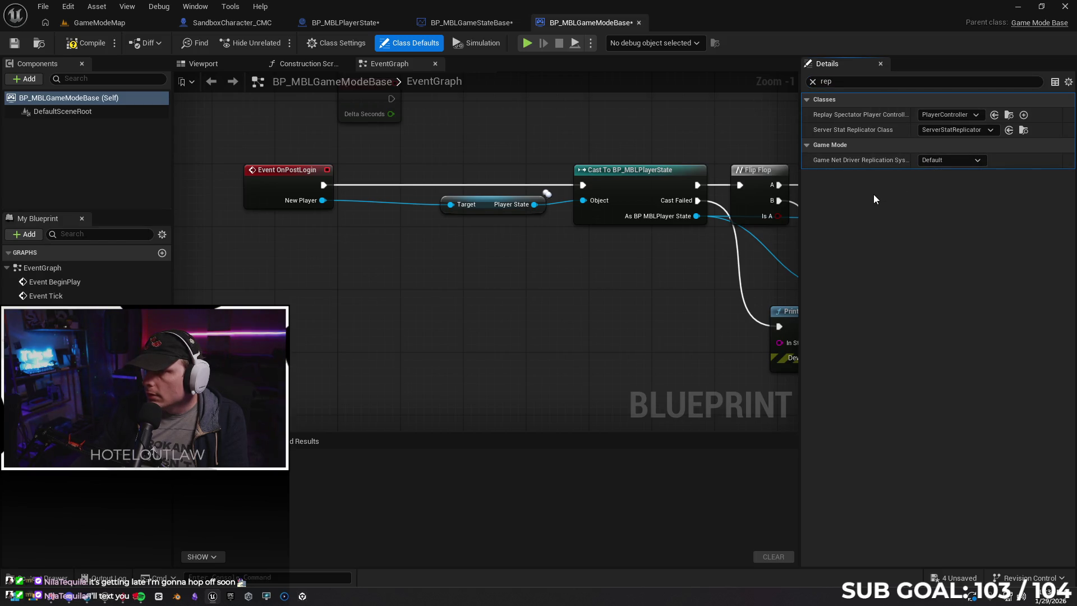
click(974, 115)
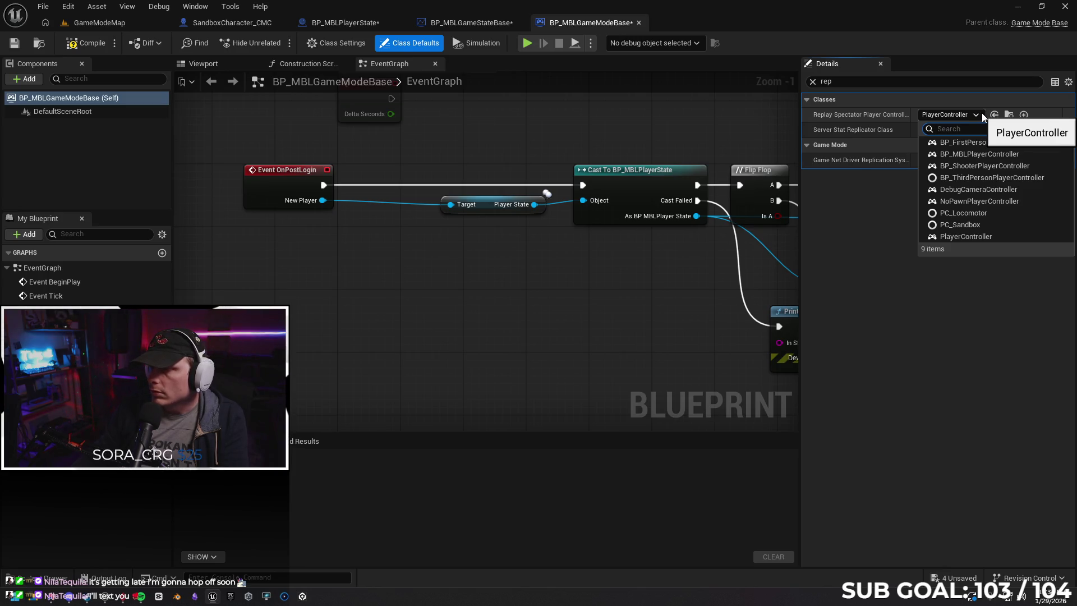
click(981, 113)
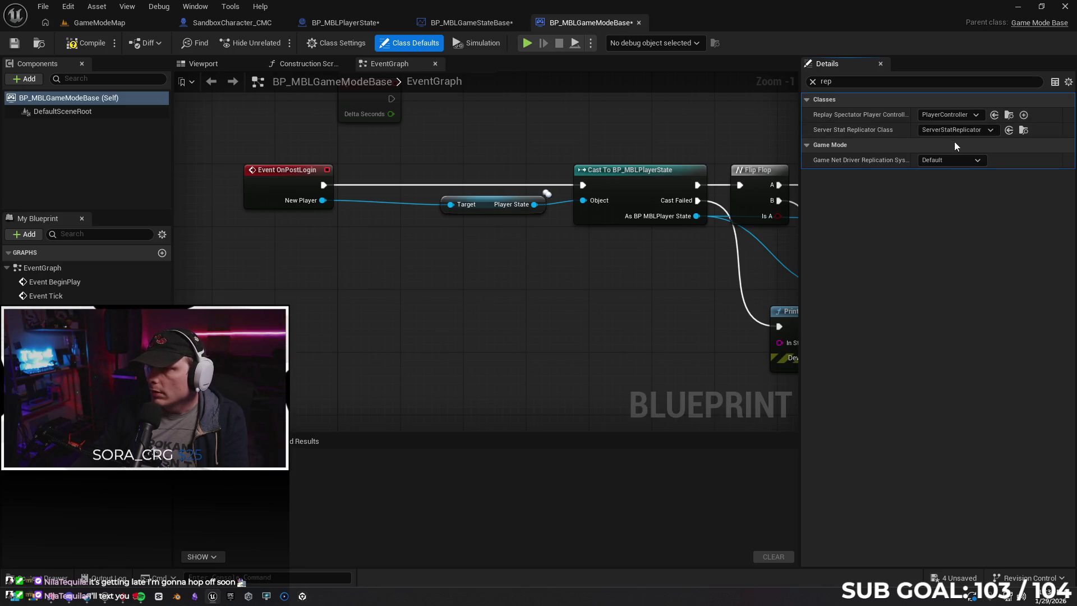
click(813, 81)
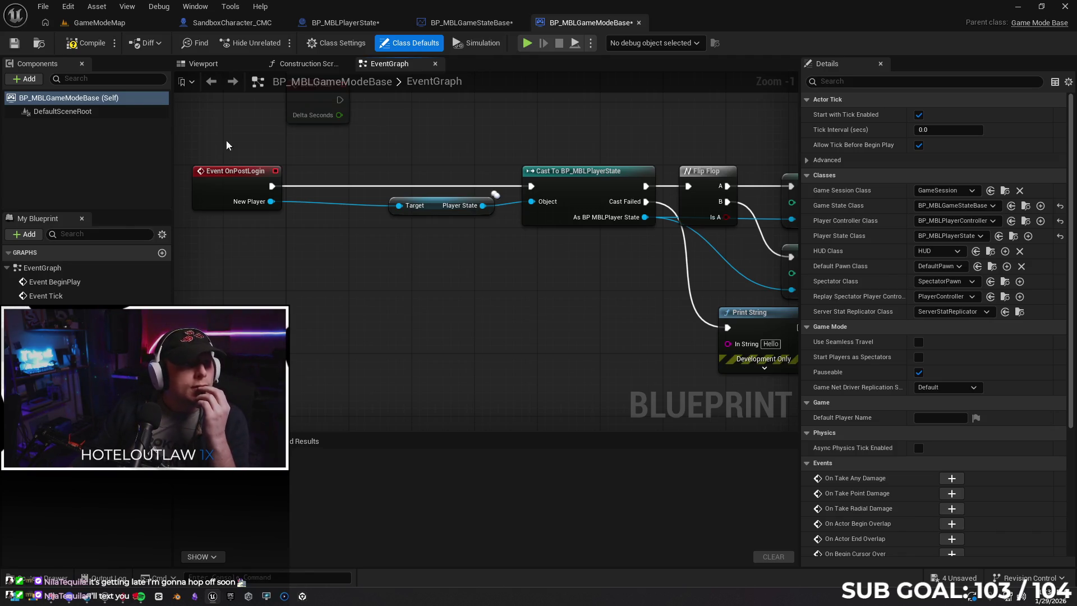
click(112, 22)
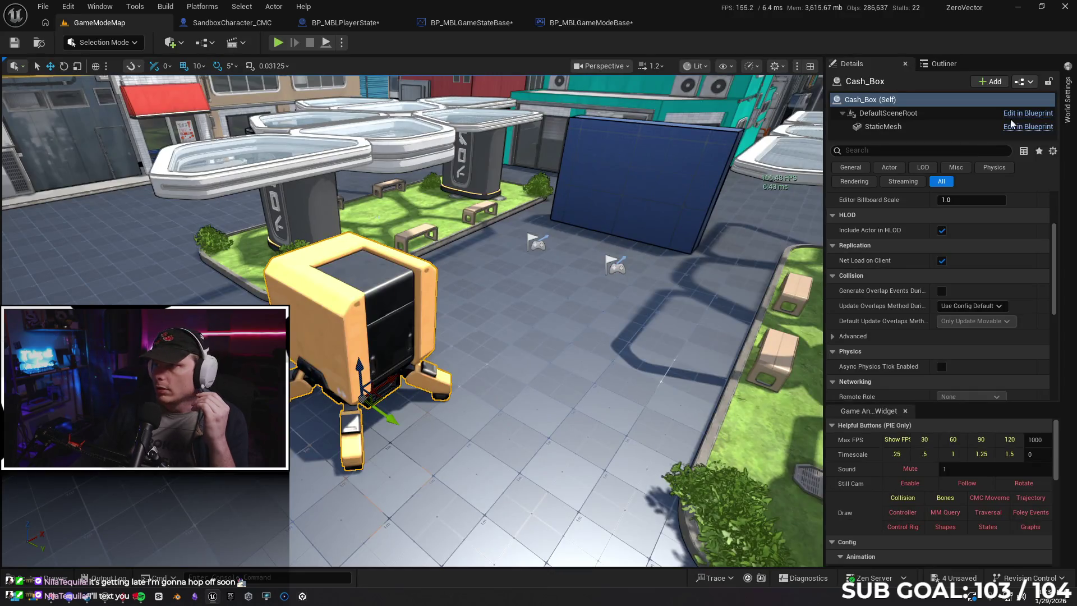
Set GameModeMap's GameMode Override to BP_MBLGameModeBase in World Settings.
click(1065, 105)
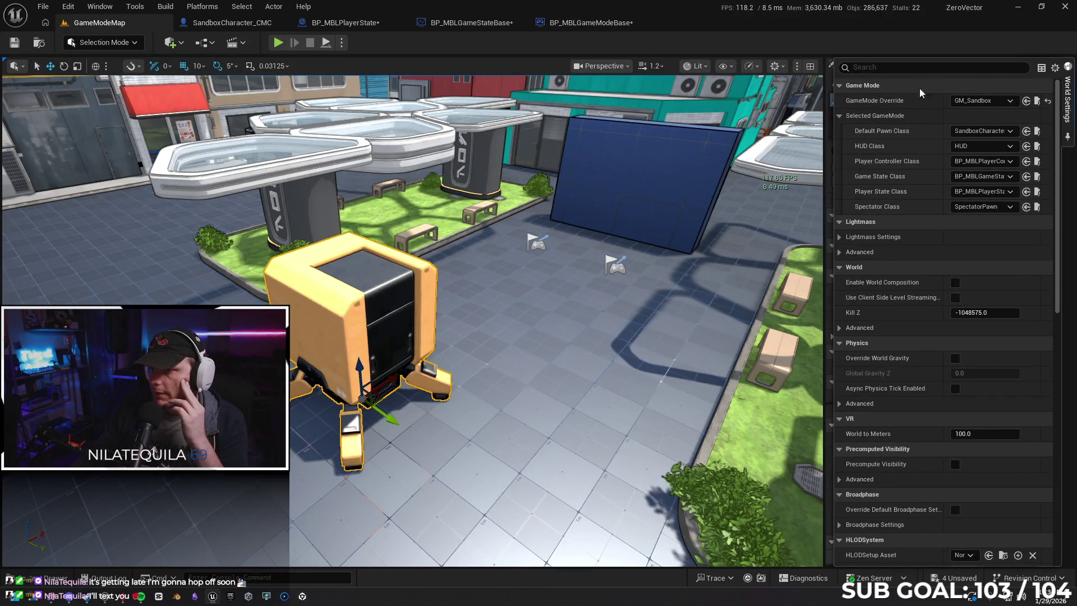
click(992, 102)
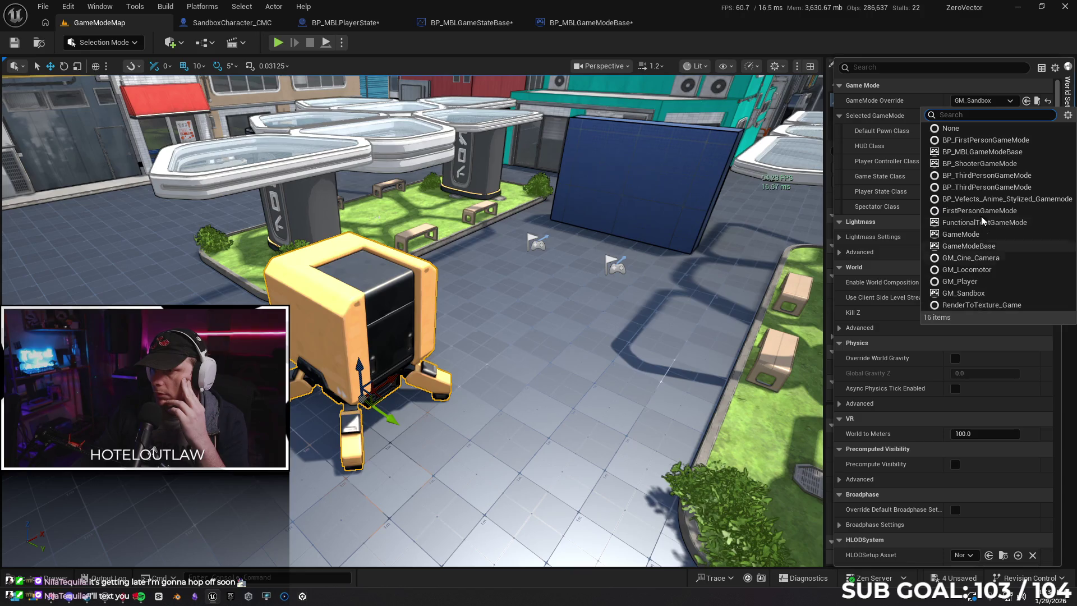
click(982, 152)
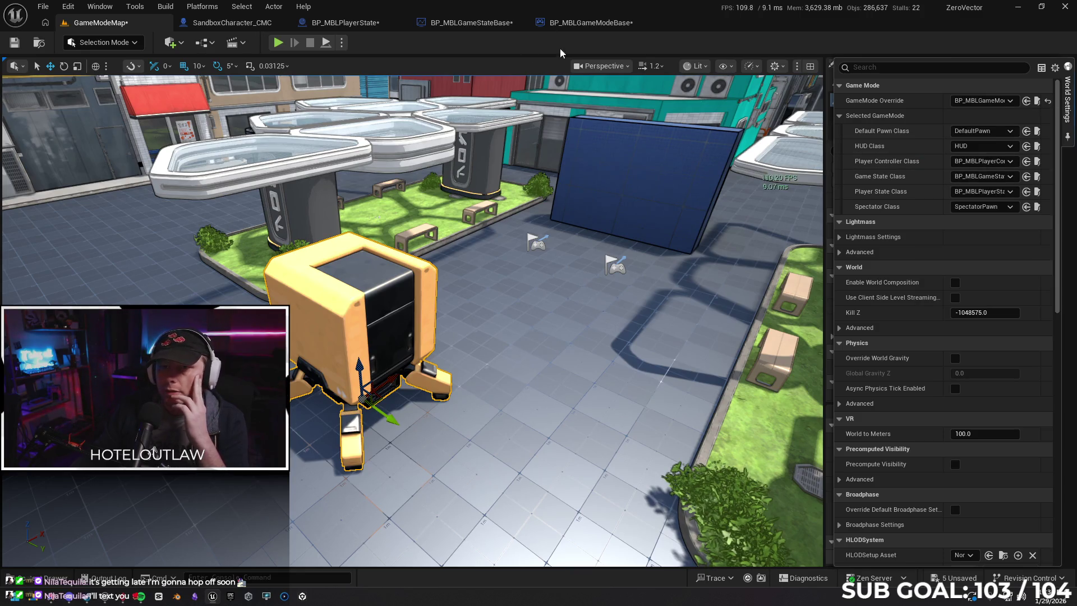
Run and stop a play test, then return to the BP_MBLGameModeBase graph.
key(alt+p)
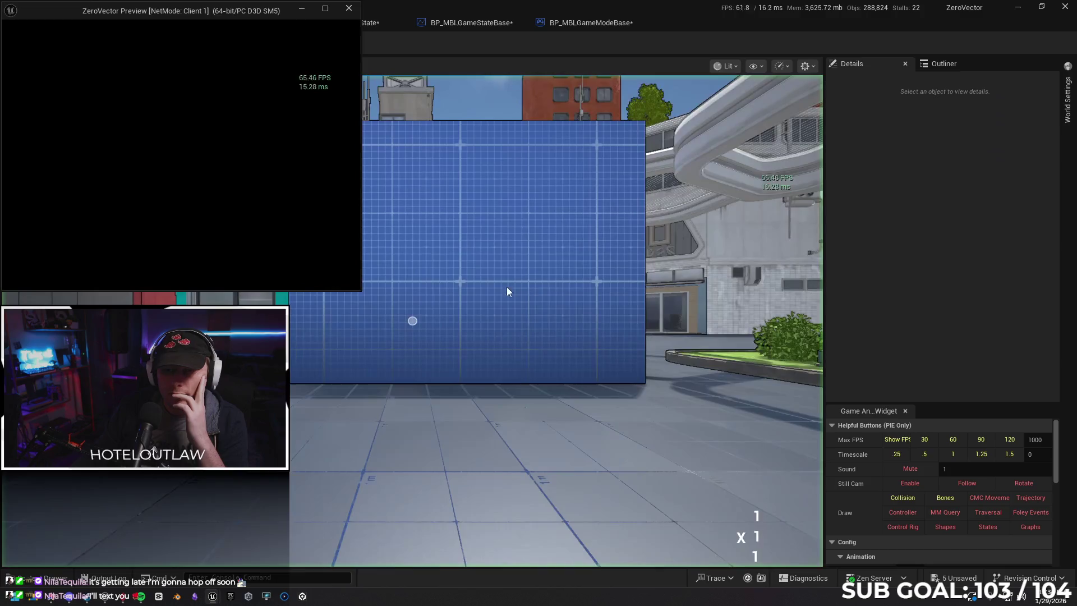
key(Escape)
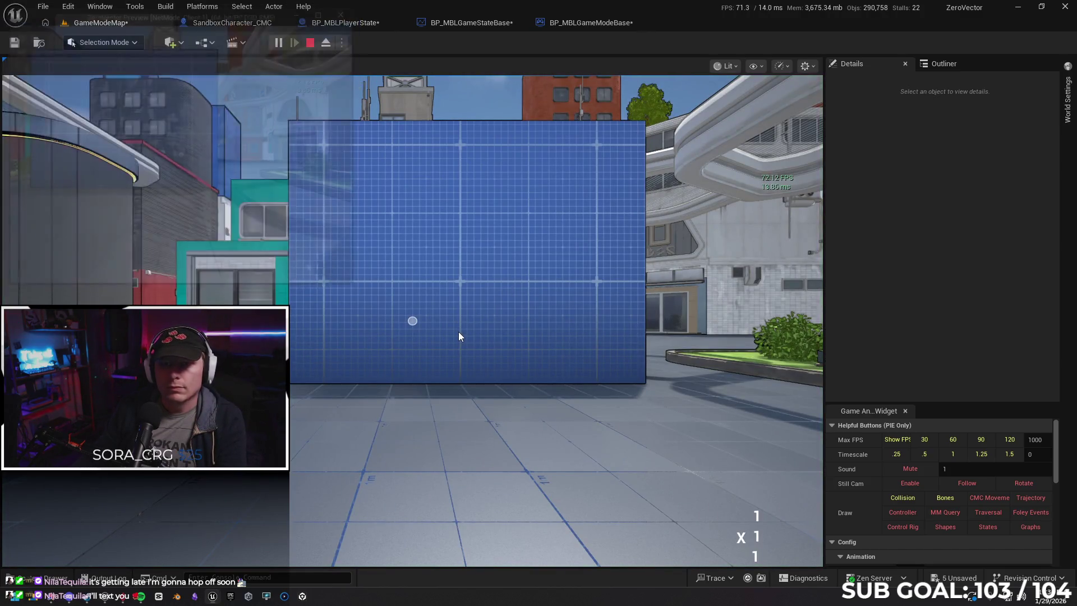
click(462, 23)
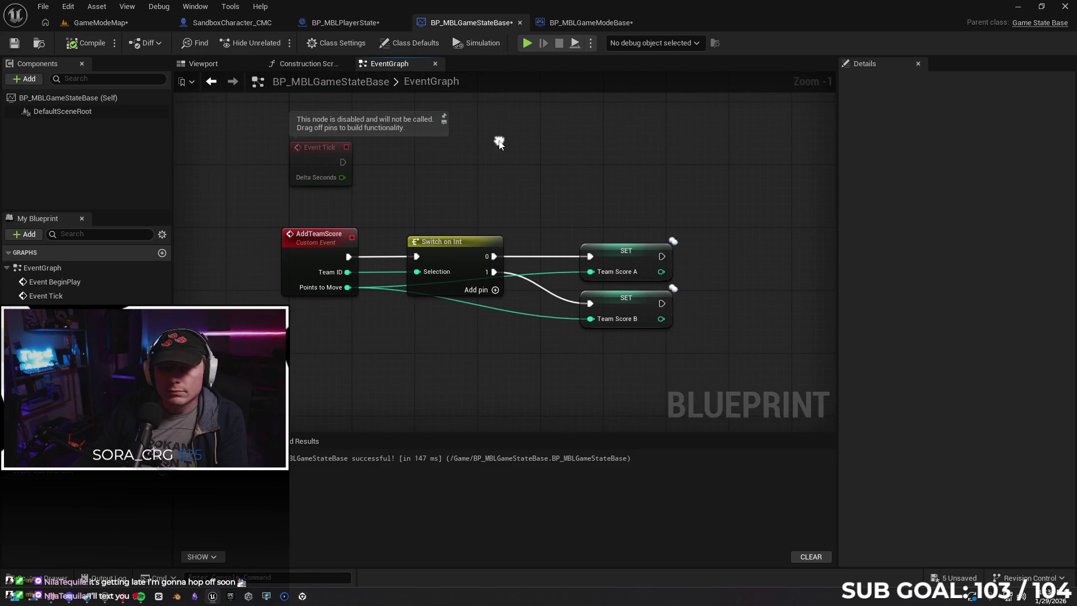
click(586, 23)
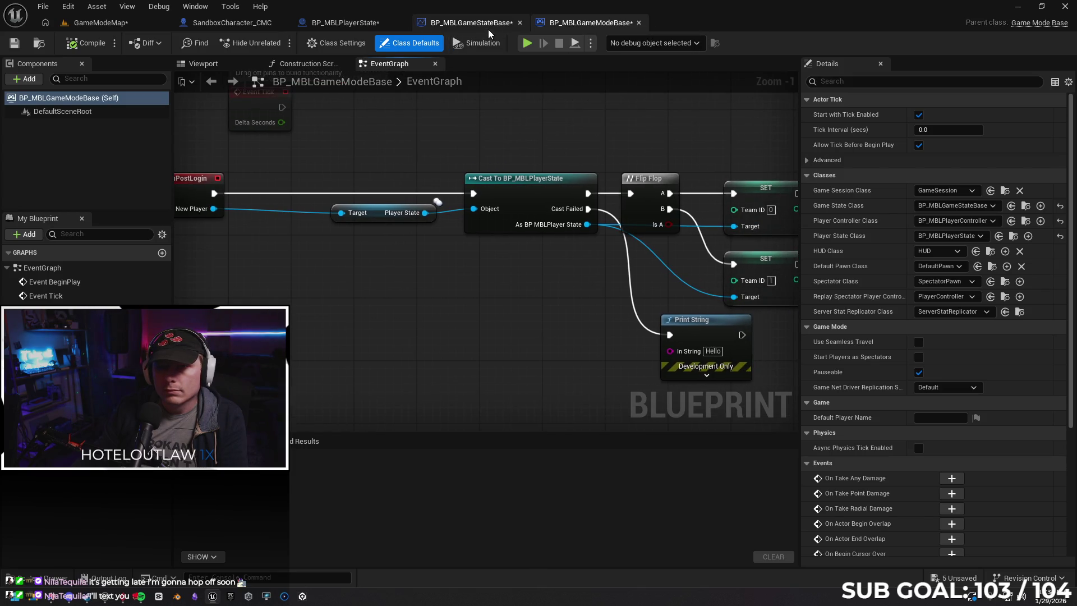
mouse_move(211, 188)
mouse_down()
mouse_move(314, 183)
mouse_move(266, 188)
mouse_move(342, 149)
mouse_up()
Add a Print String reading 'login' after OnPostLogin, ahead of the player-state cast.
text(print)
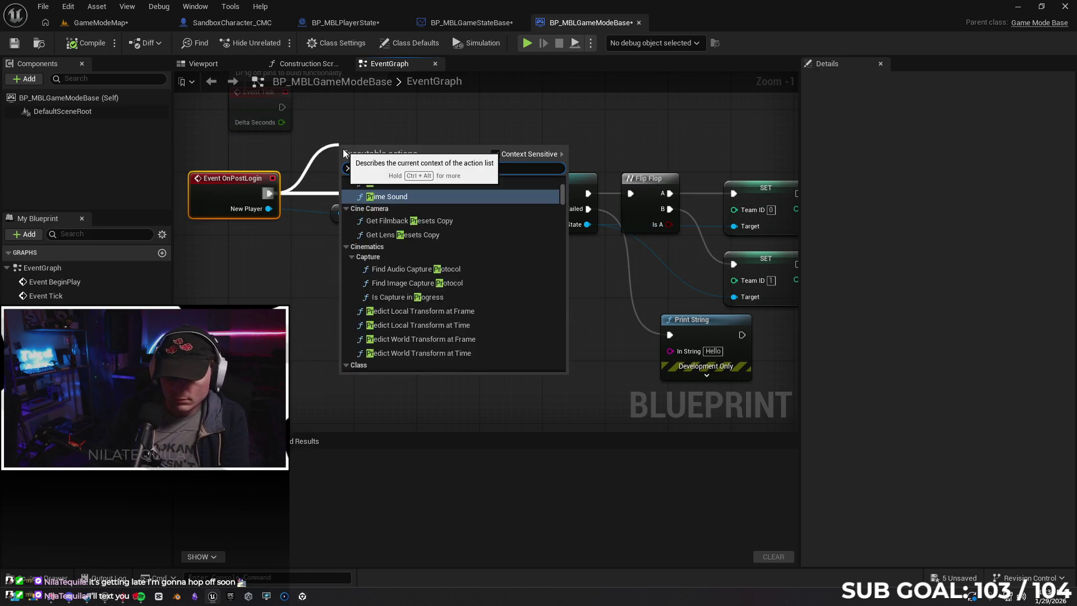
key(Return)
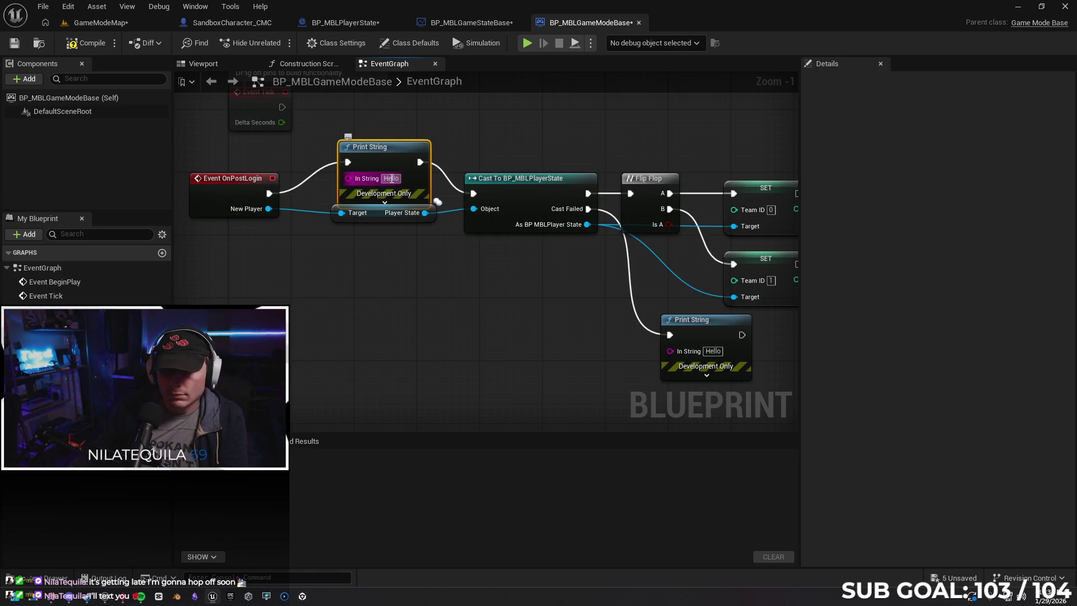
click(394, 178)
text(login)
key(Return)
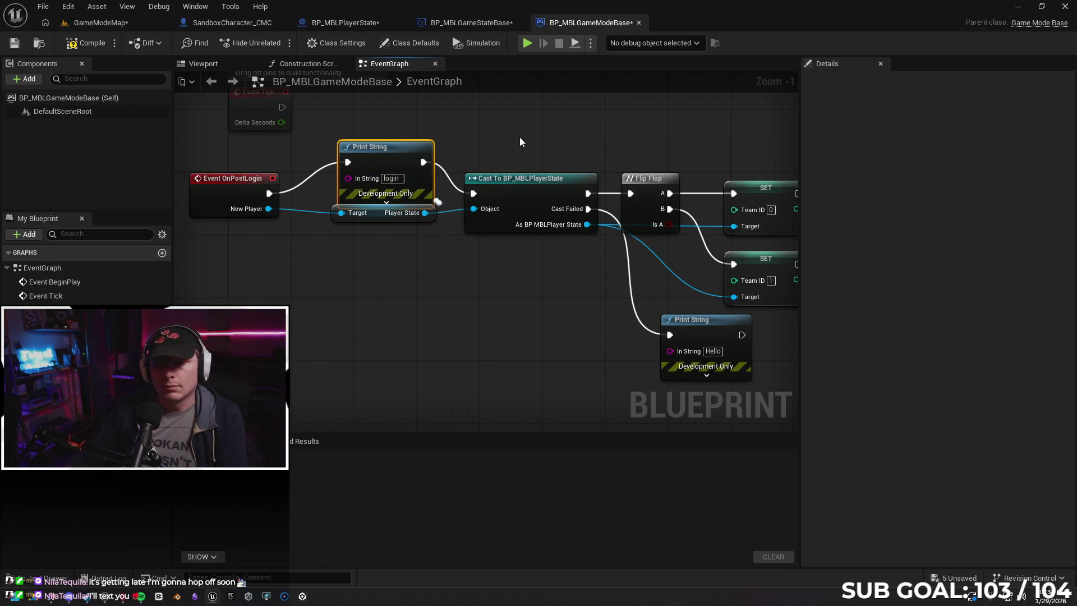
drag(411, 158, 411, 150)
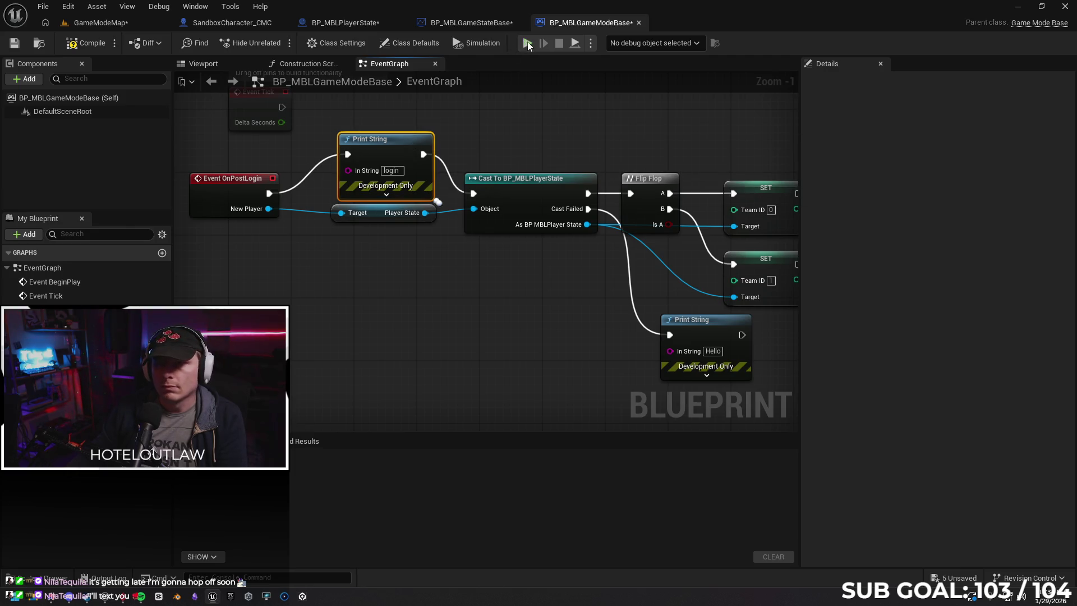
Play-test the login print, then go back to GameModeMap's World Settings.
key(alt+p)
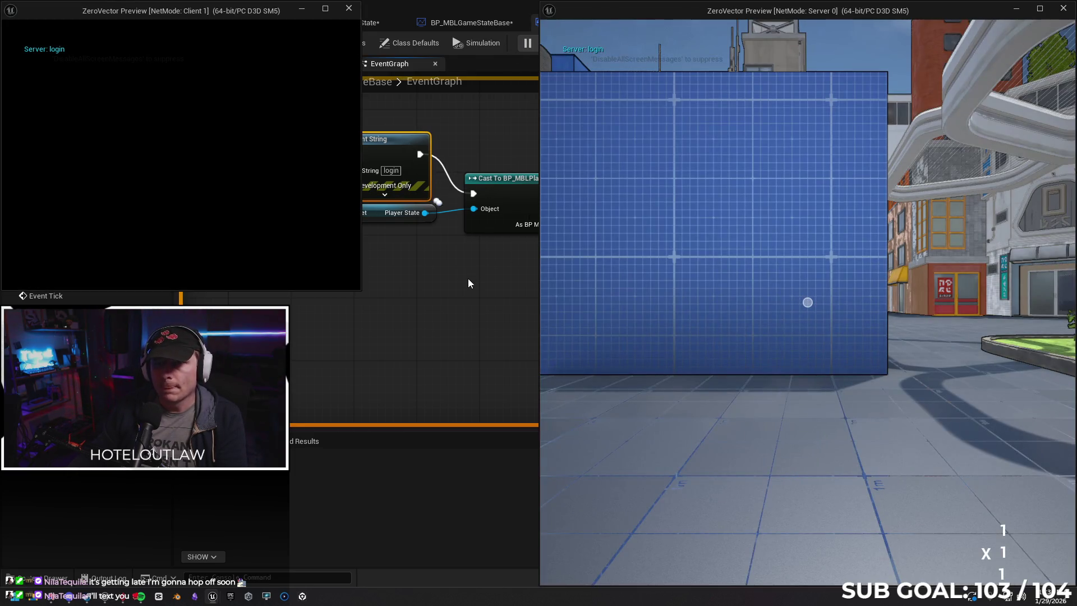
key(Escape)
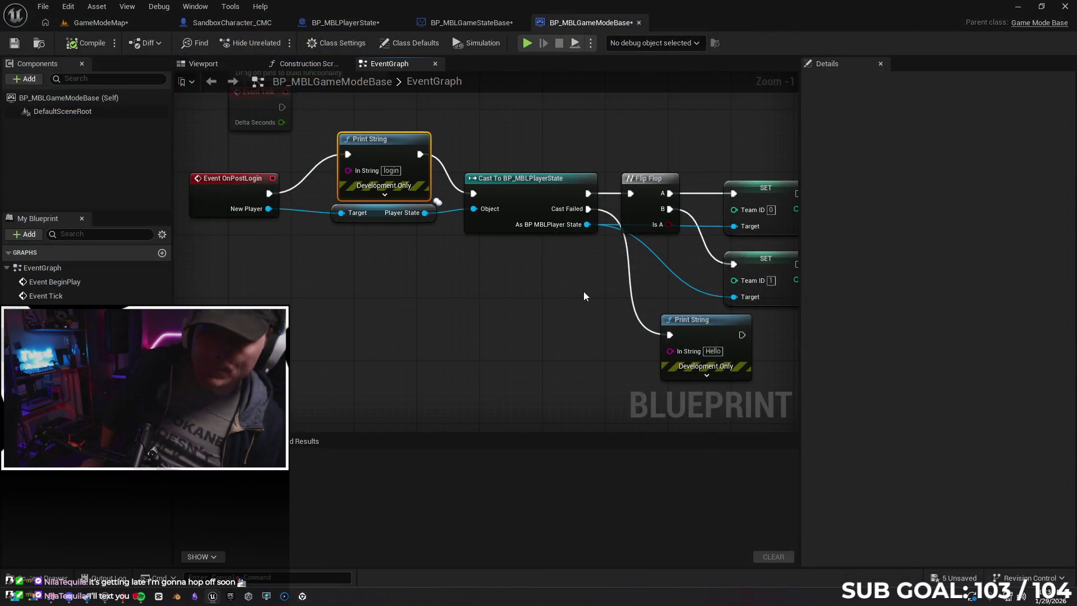
scroll(452, 221, down, 3)
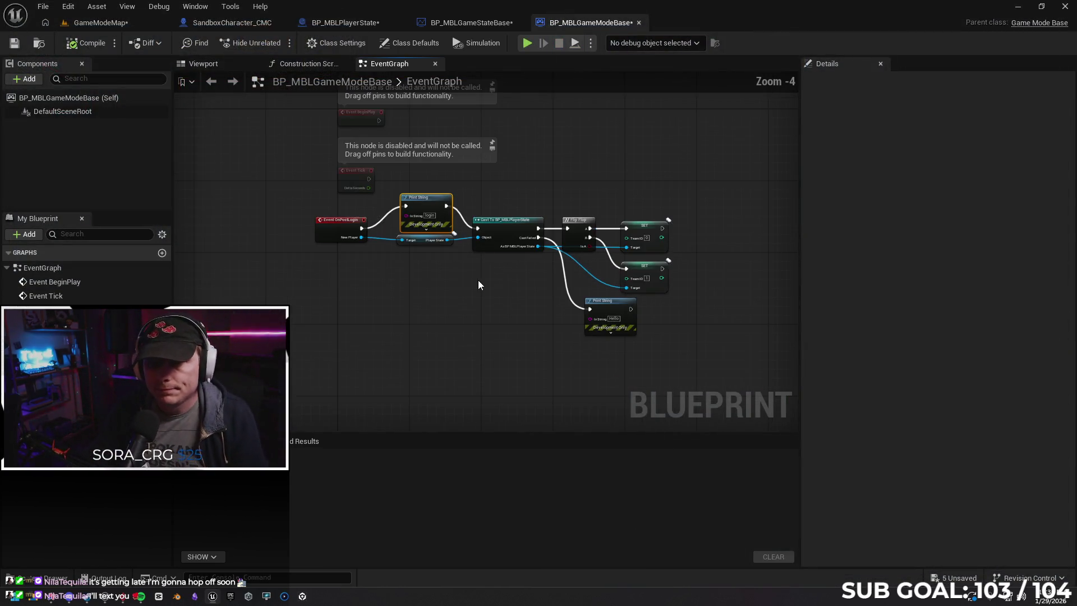
scroll(438, 294, up, 2)
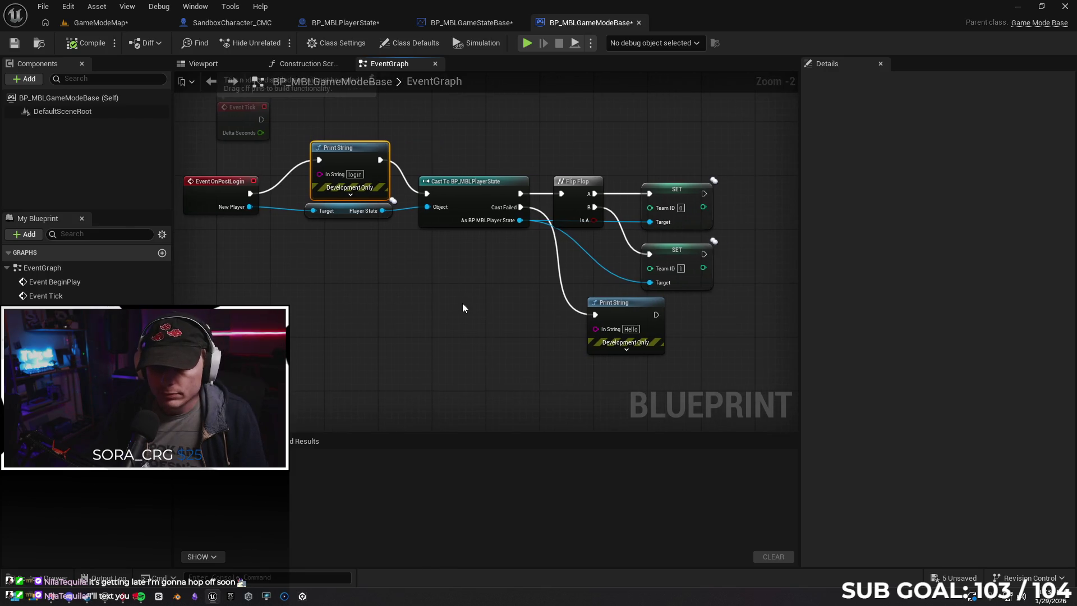
click(55, 576)
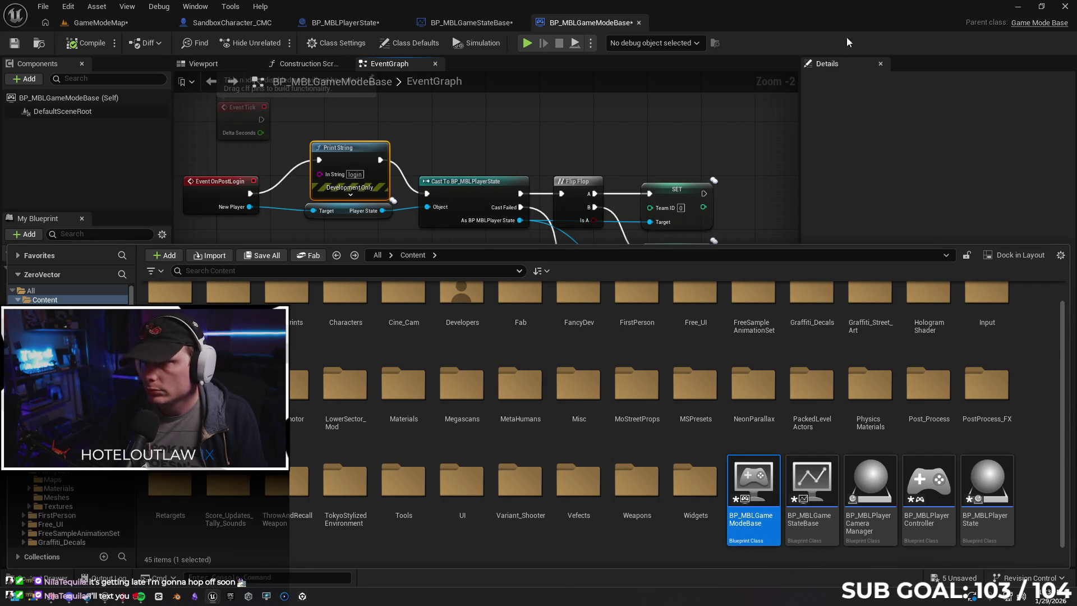
click(438, 21)
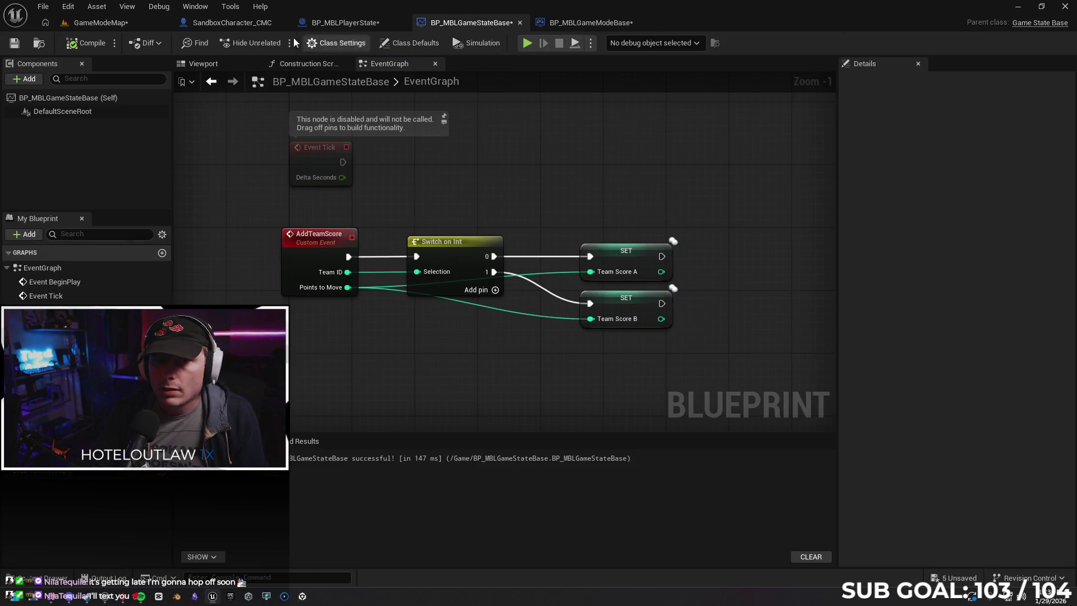
click(117, 21)
click(1068, 99)
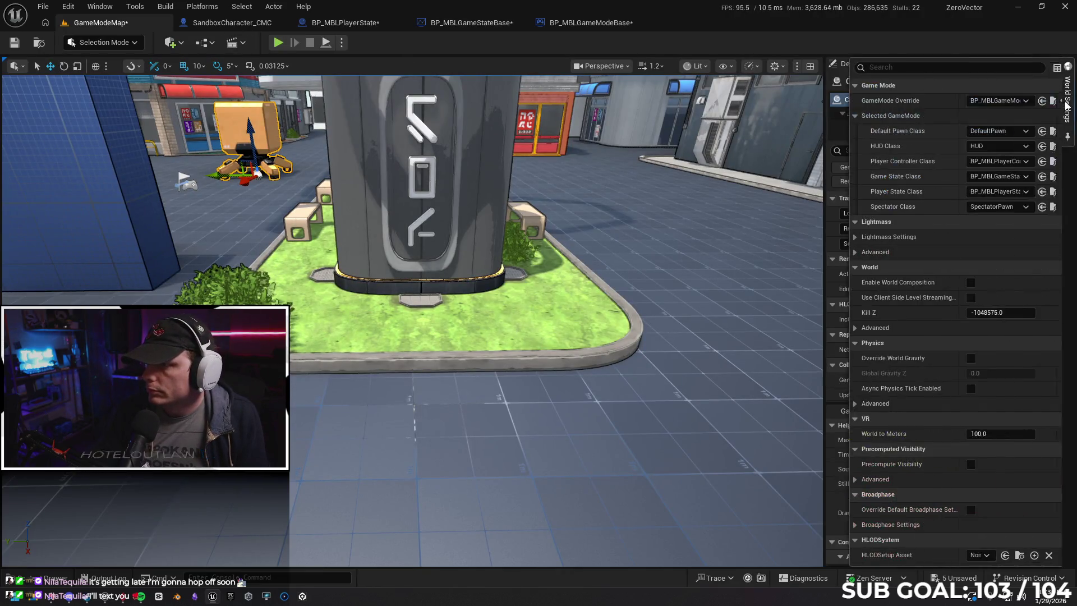
Check the GameMode Override list without changing the selection.
click(983, 100)
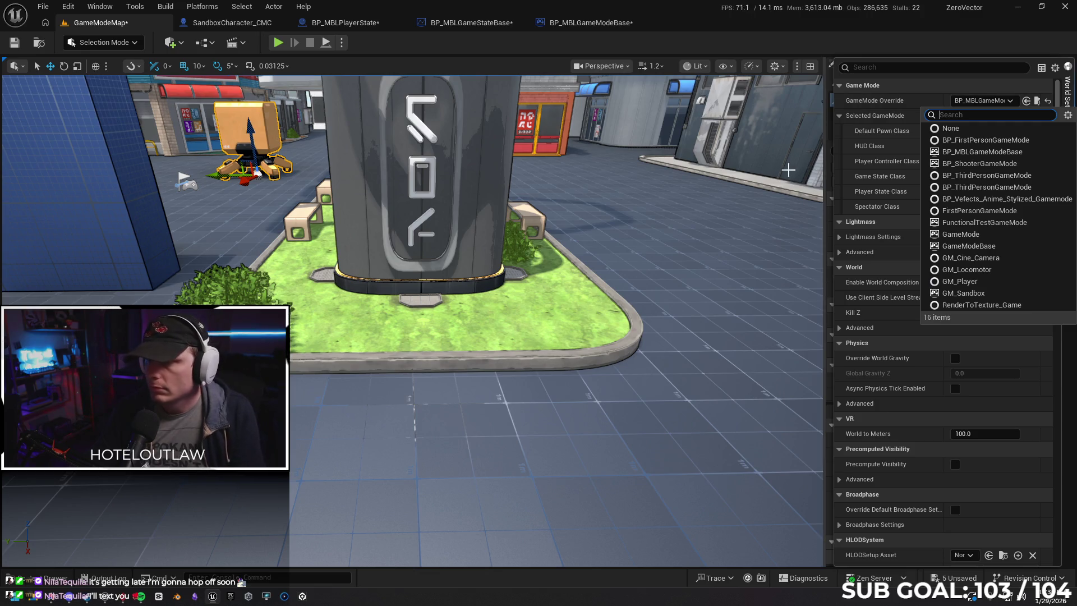
click(1068, 96)
click(1070, 96)
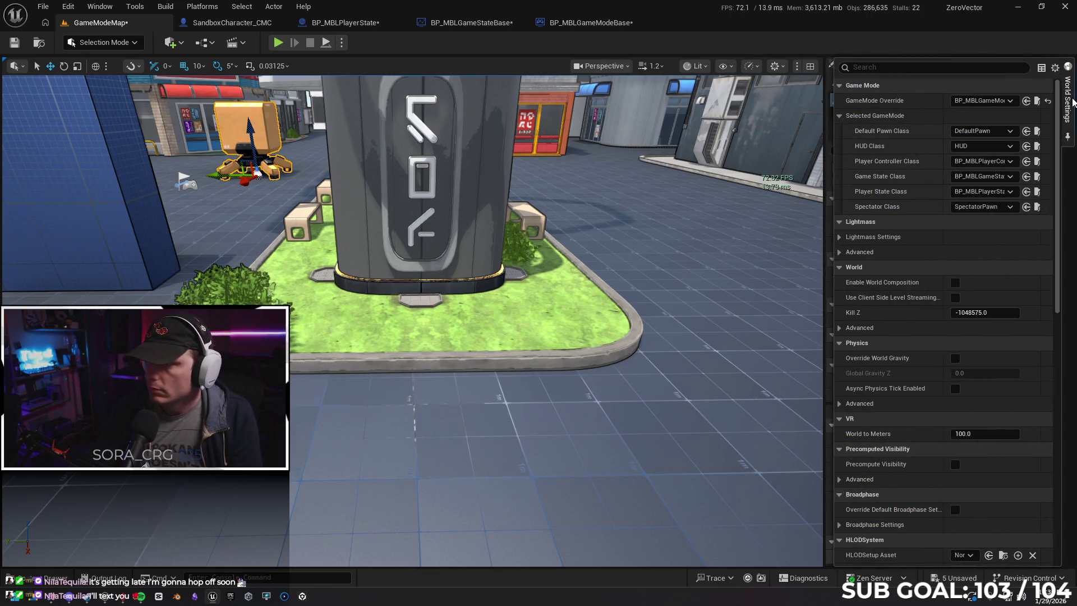
Undo the login print node edits and restore GM_Sandbox as the game mode override.
key(ctrl+z)
key(ctrl+z)
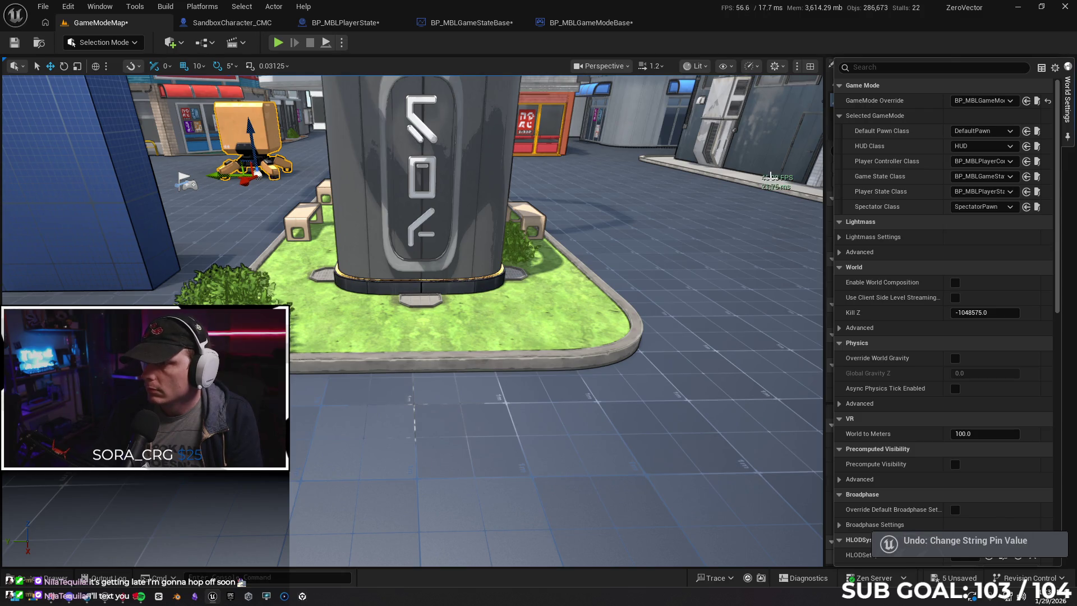
key(ctrl+z)
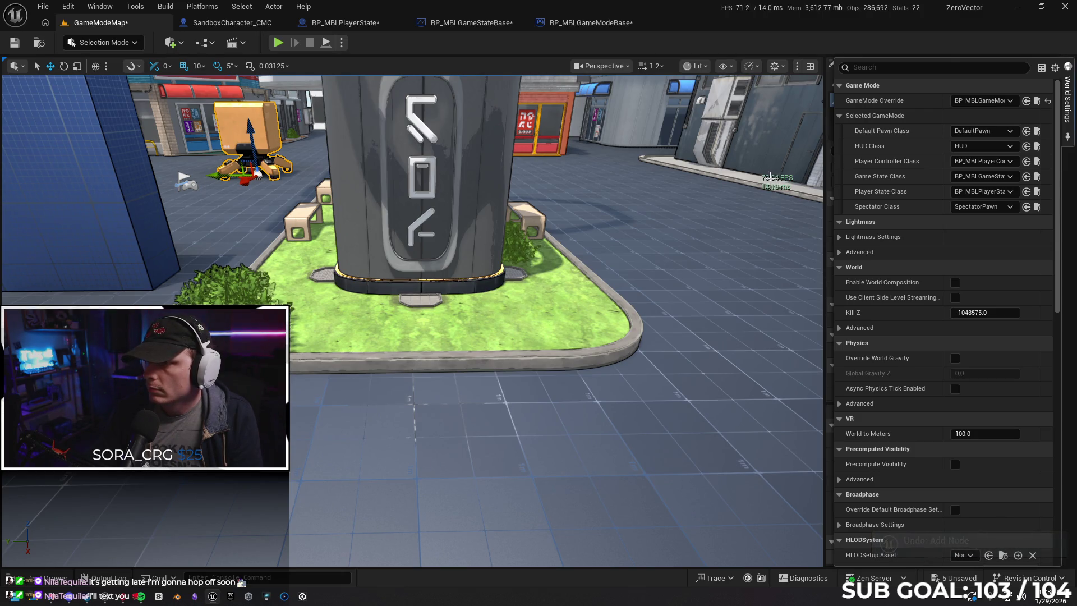
key(ctrl+z)
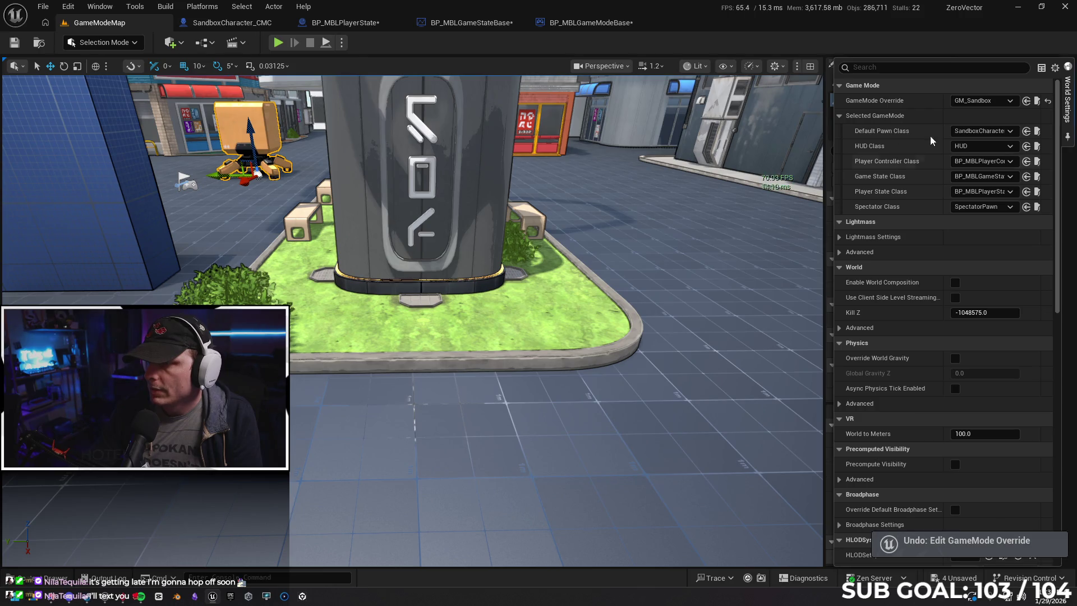
click(1037, 101)
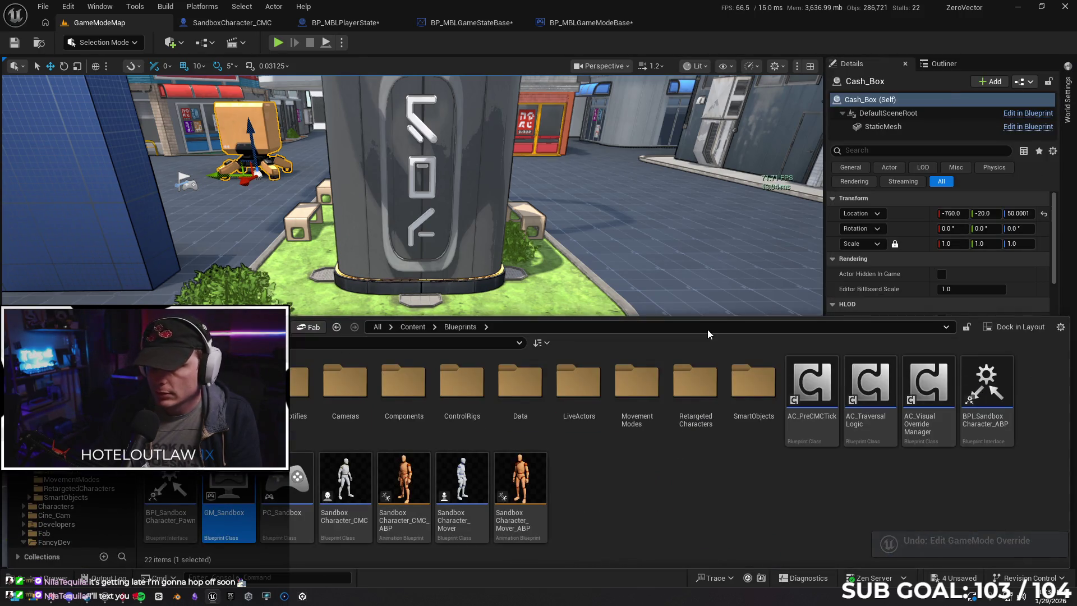
Duplicate GM_Sandbox as a new blueprint named GM_MBLGameMode and open it.
right_click(215, 495)
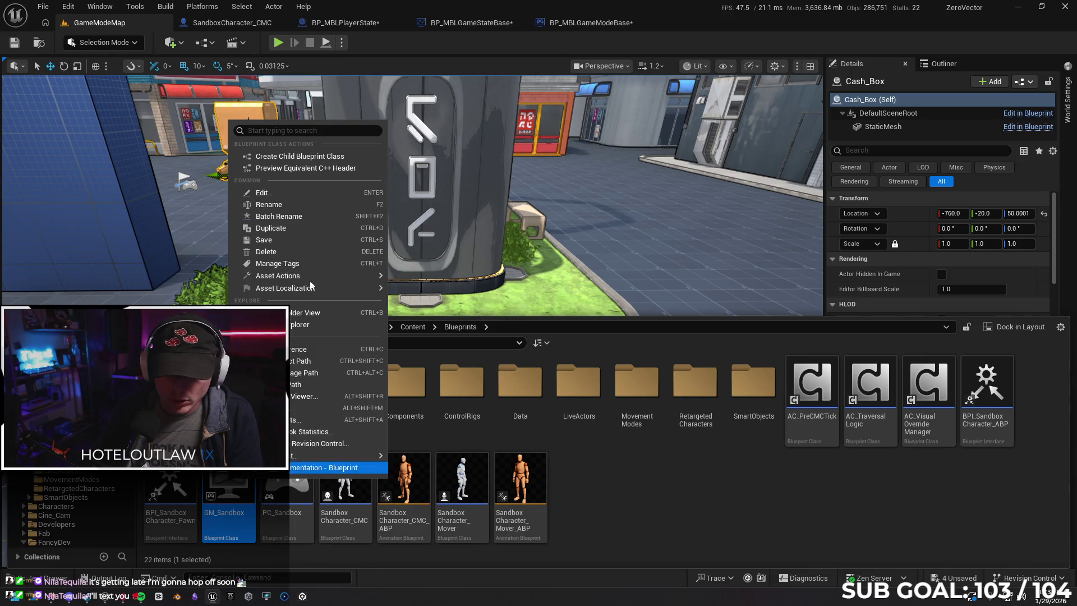
click(269, 229)
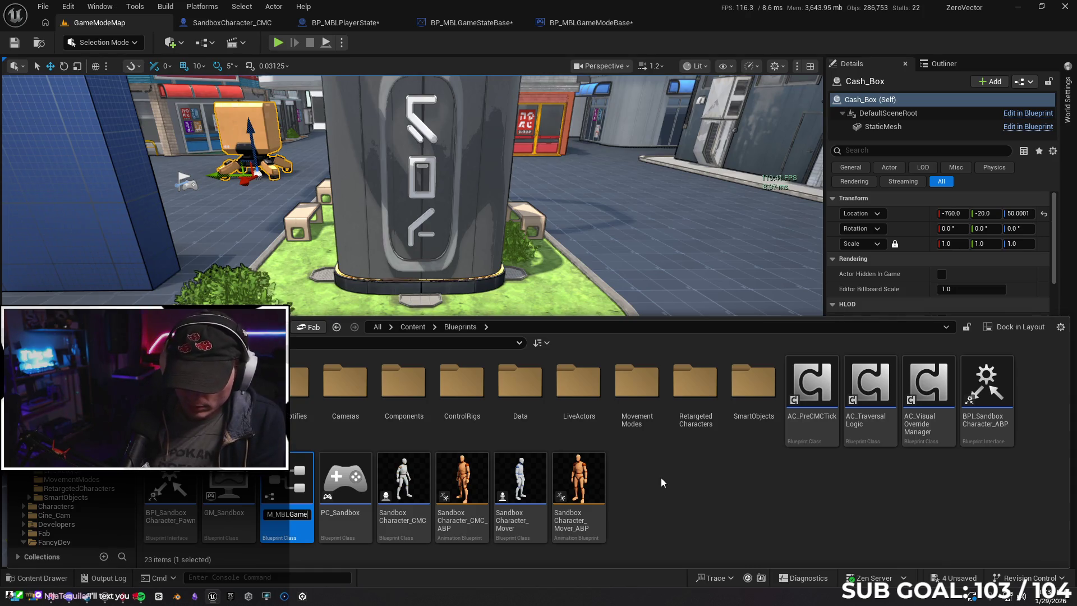
key(Return)
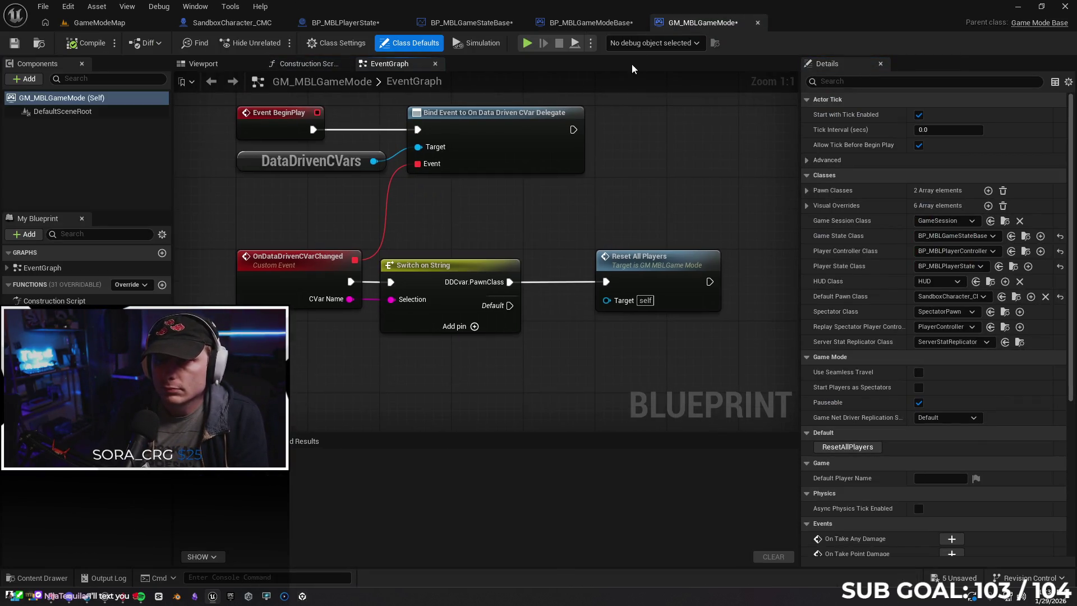
Copy BP_MBLGameModeBase's OnPostLogin team-assignment nodes into GM_MBLGameMode and compile.
click(597, 28)
drag(264, 171, 329, 171)
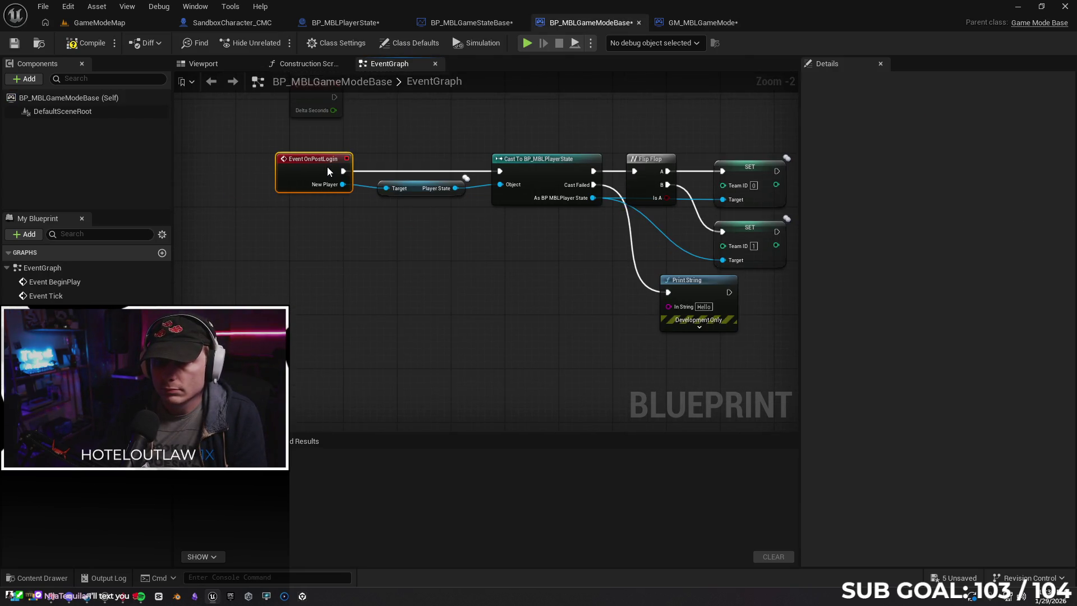
drag(235, 133, 752, 337)
key(ctrl+c)
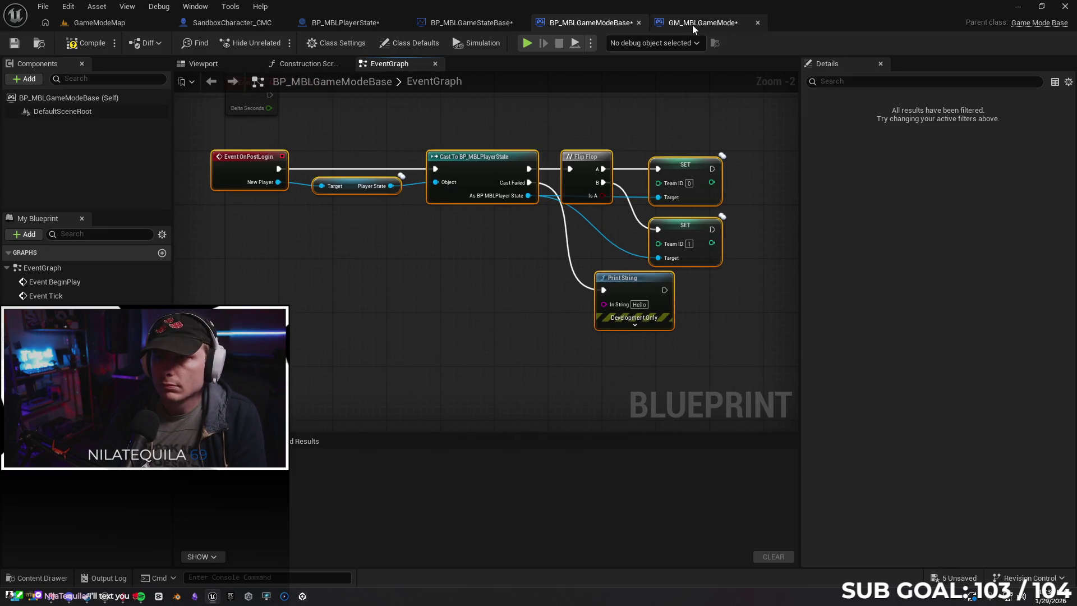
click(692, 24)
key(ctrl+v)
key(Home)
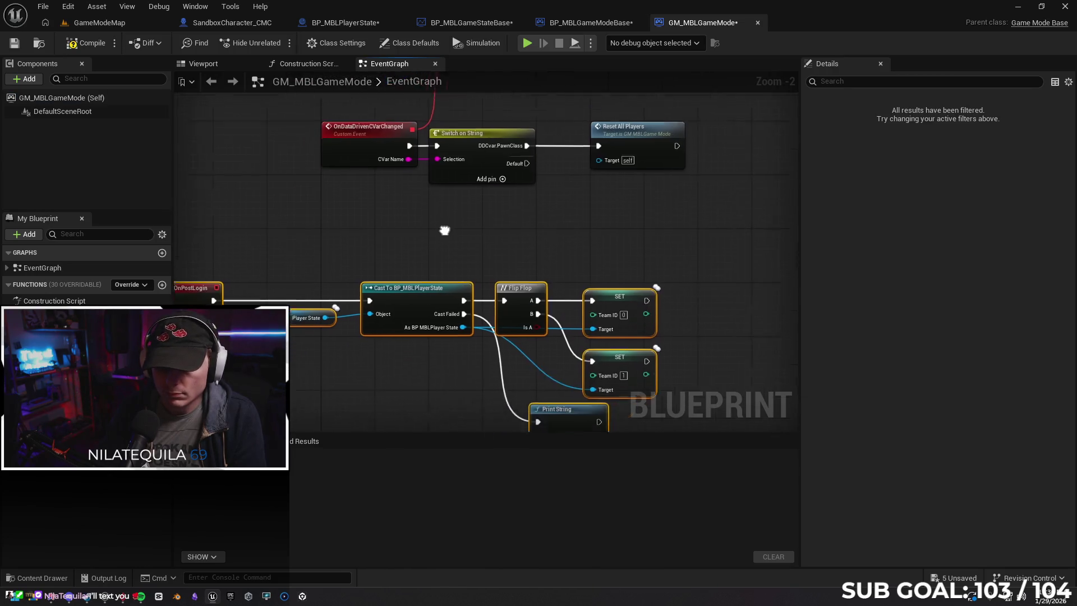
click(85, 42)
Insert a Print String reading 'login' right after Event OnPostLogin.
drag(551, 299, 418, 292)
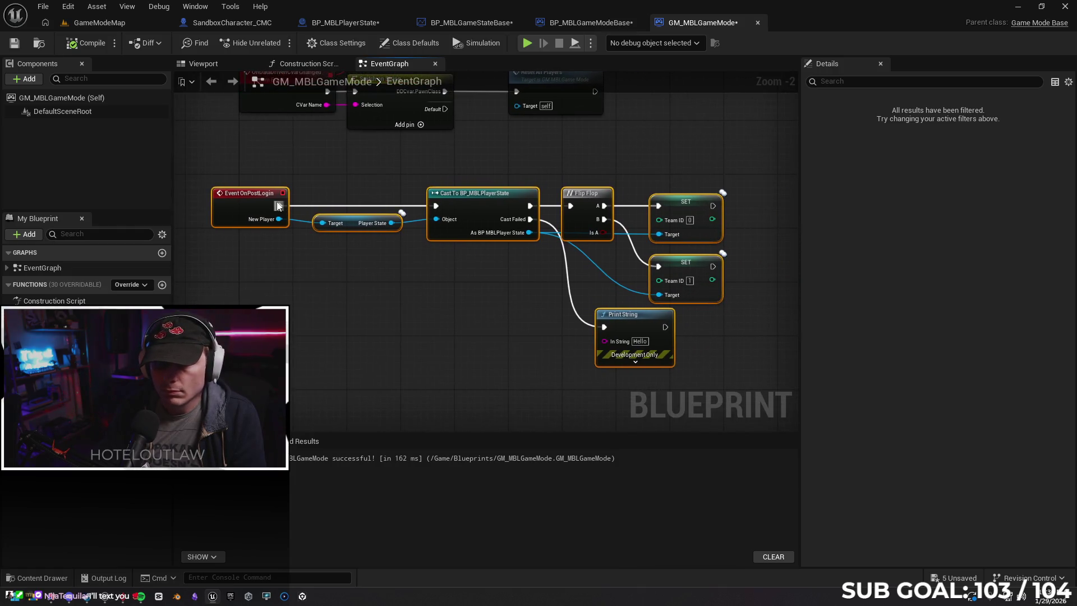
drag(278, 206, 323, 173)
text(print)
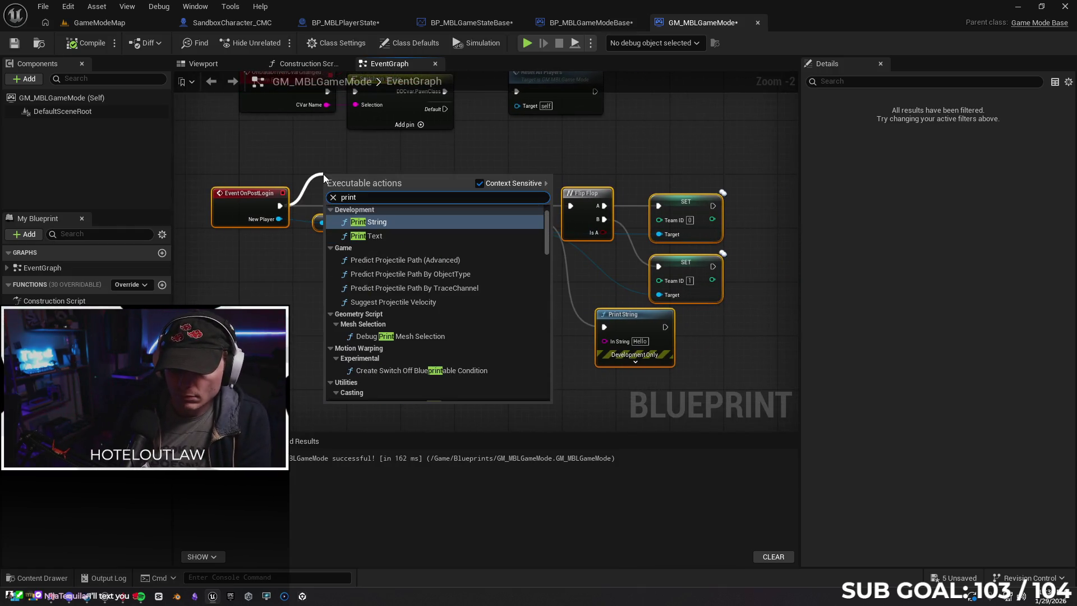
key(Return)
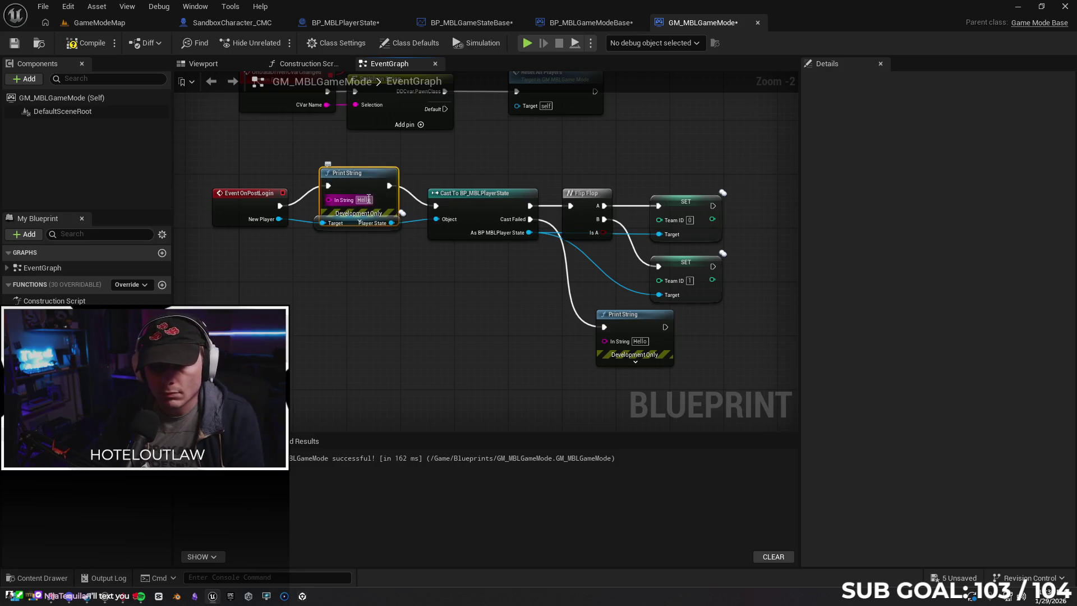
text(login)
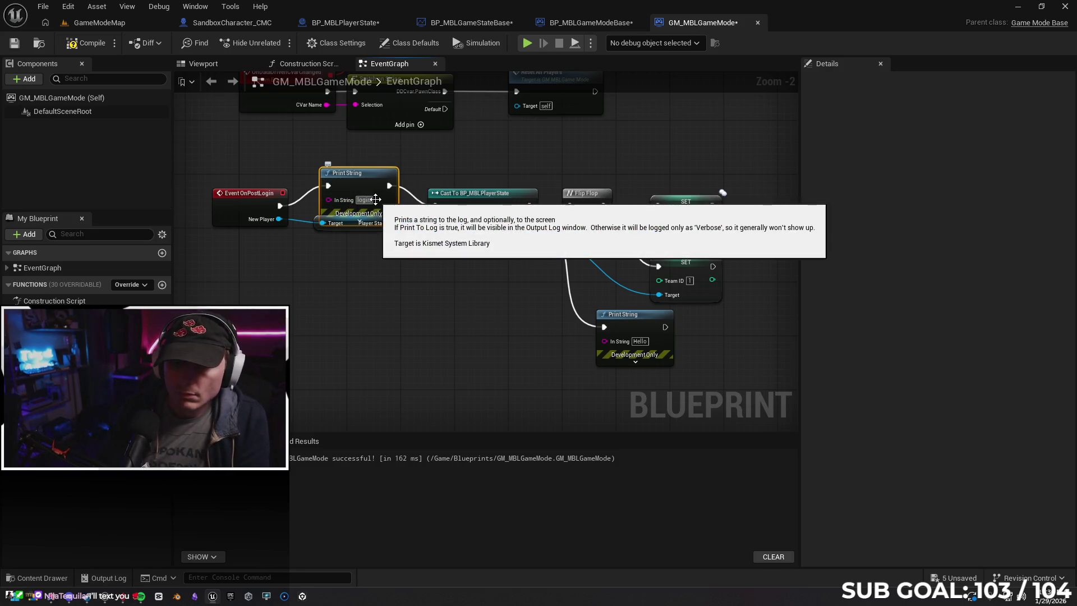
key(Return)
Remove the original OnPostLogin team-assignment nodes from BP_MBLGameModeBase.
click(582, 22)
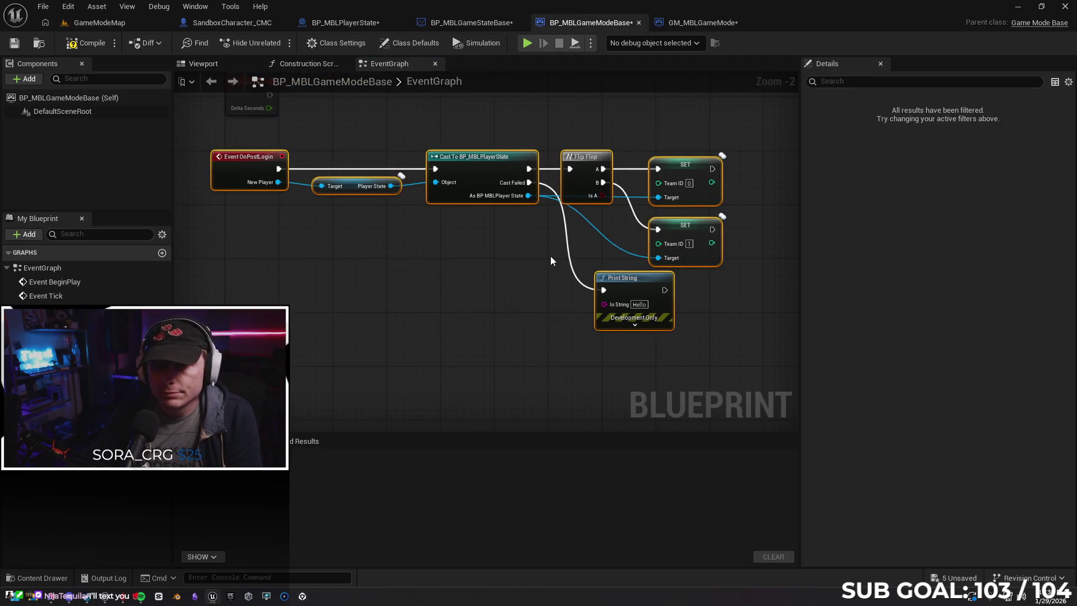
click(442, 260)
mouse_move(235, 149)
mouse_down()
mouse_move(742, 346)
mouse_move(733, 339)
mouse_up()
key(ctrl+x)
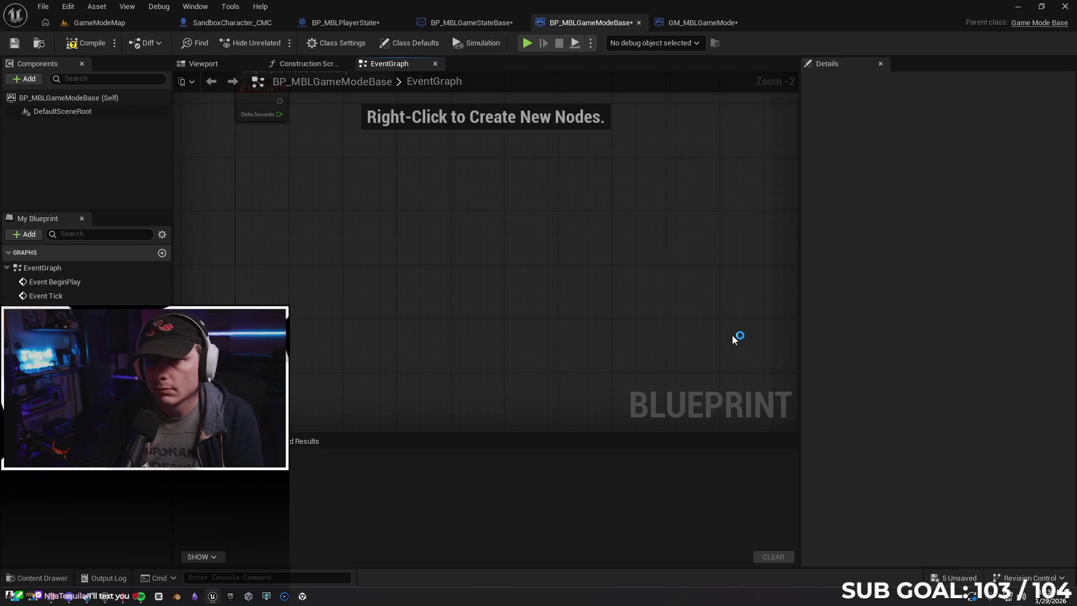
Compile and save BP_MBLGameModeBase, then return to the GameModeMap level.
click(84, 42)
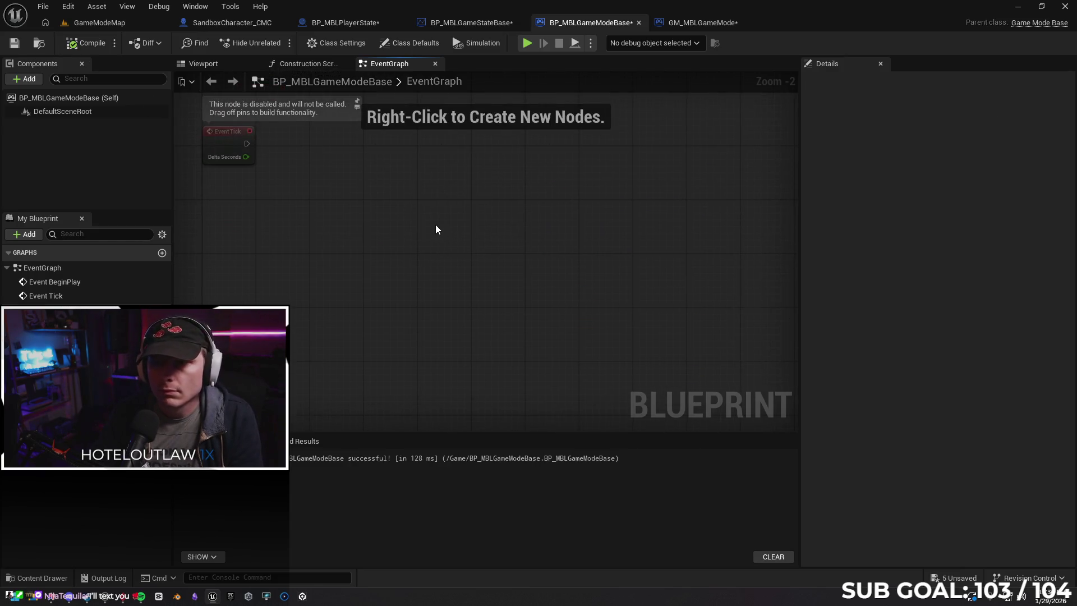
click(14, 43)
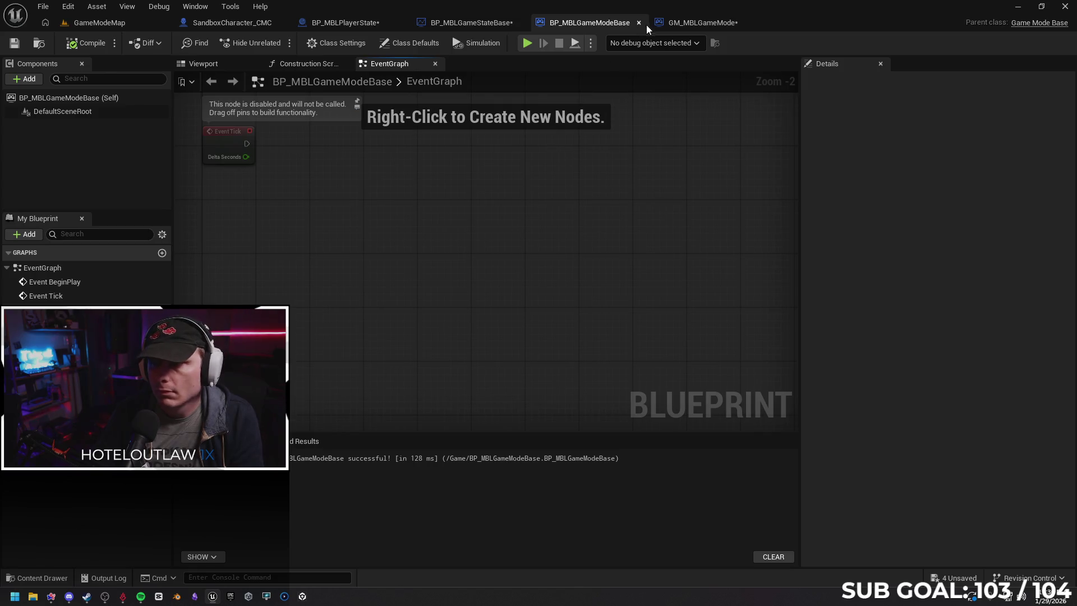
click(96, 23)
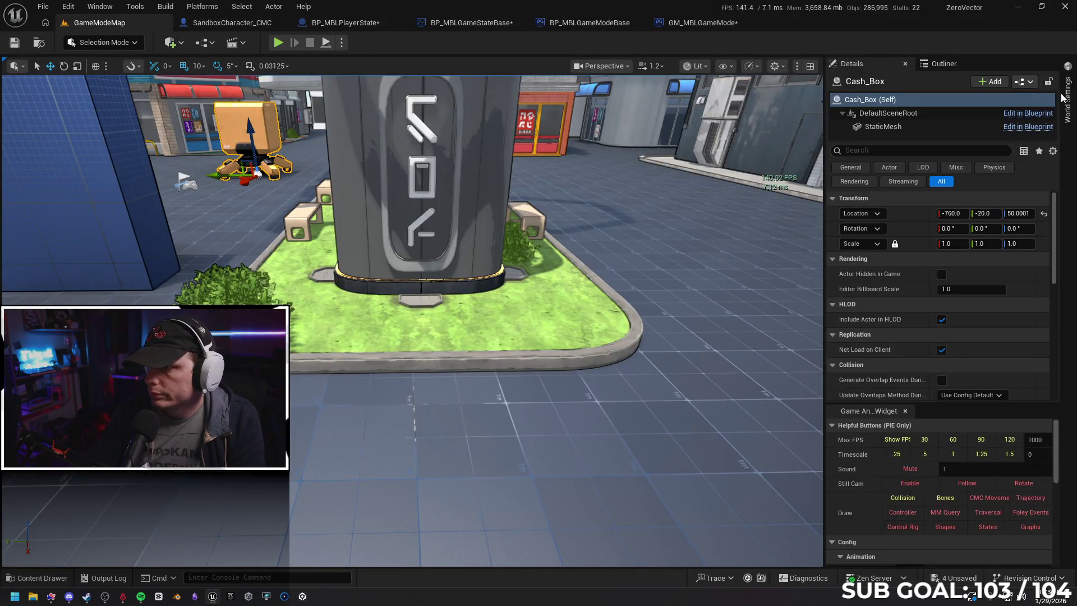
Choose GM_MBLGameMode as the level's GameMode Override in World Settings.
click(1064, 98)
click(987, 101)
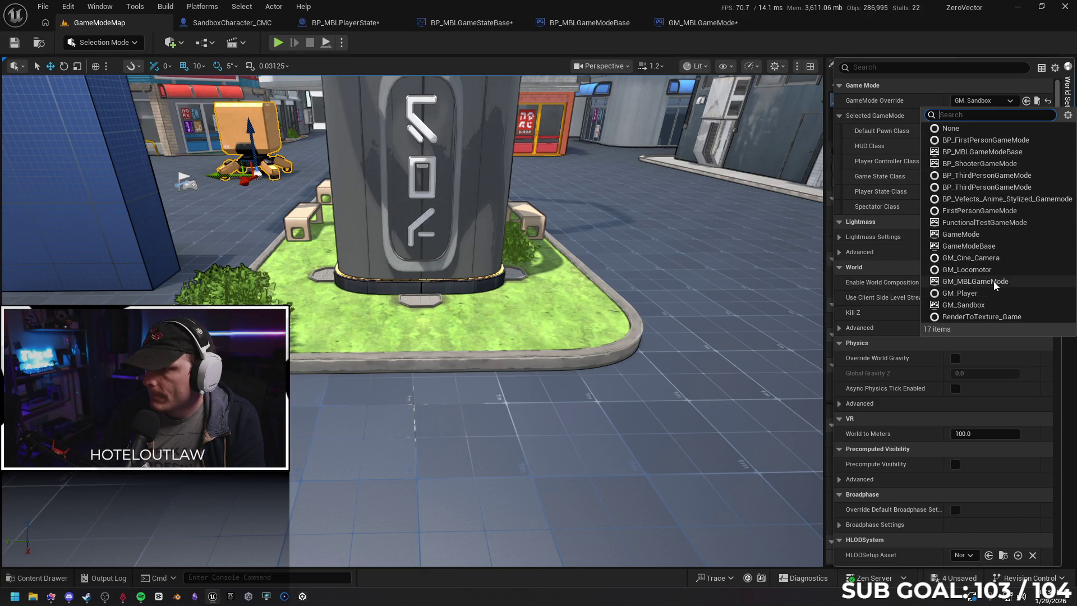
click(976, 281)
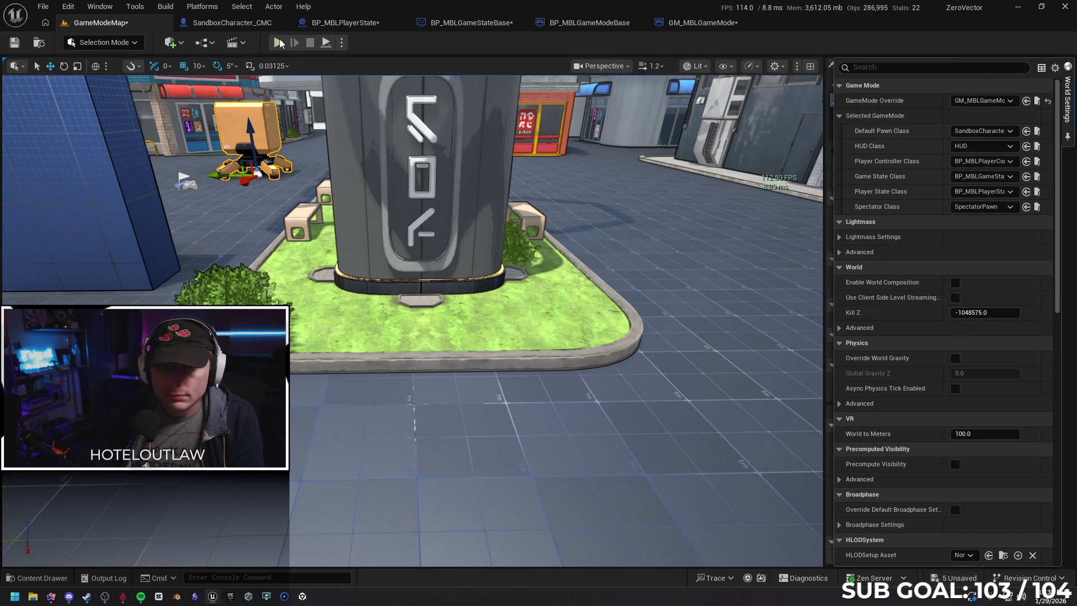
Play-test with a client, running the character forward to confirm the server prints login, then stop.
click(279, 43)
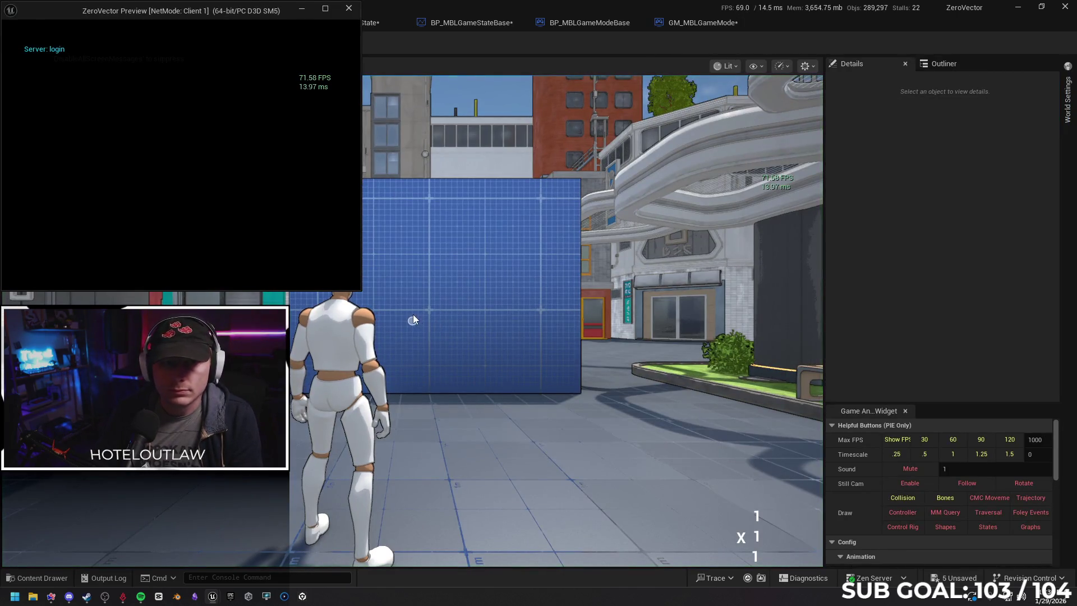
mouse_move(216, 16)
mouse_down()
mouse_move(290, 197)
mouse_move(319, 163)
mouse_move(400, 138)
mouse_up()
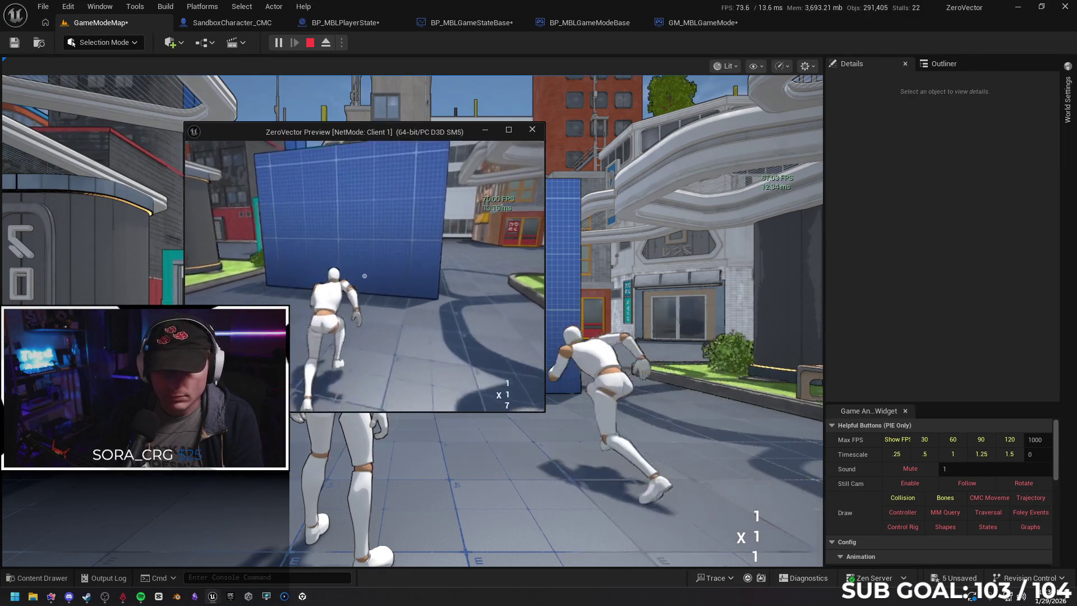
key(w)
key(w)
key(w)
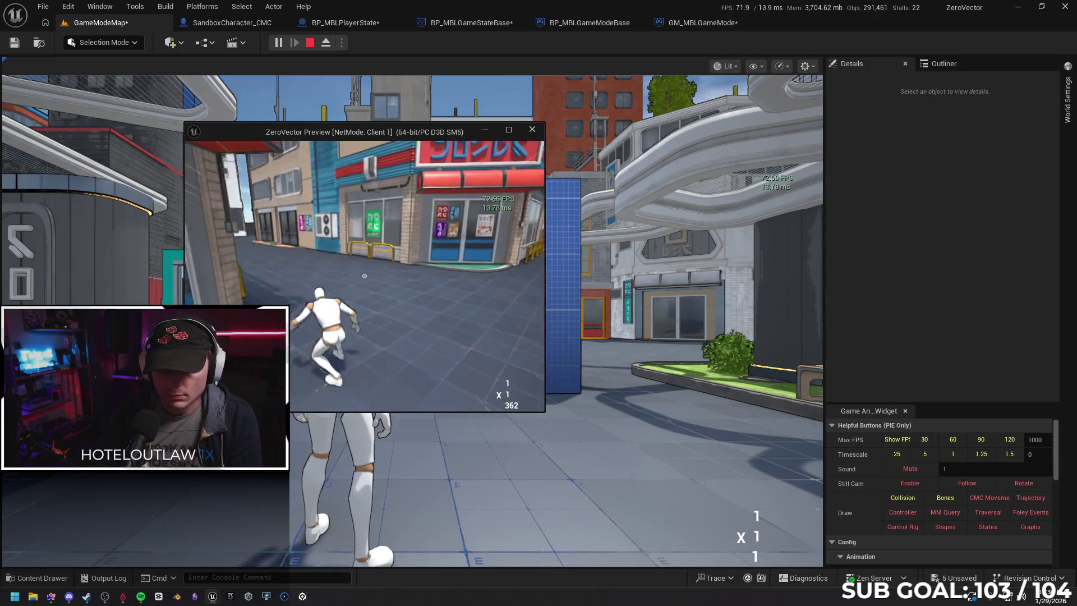
key(w)
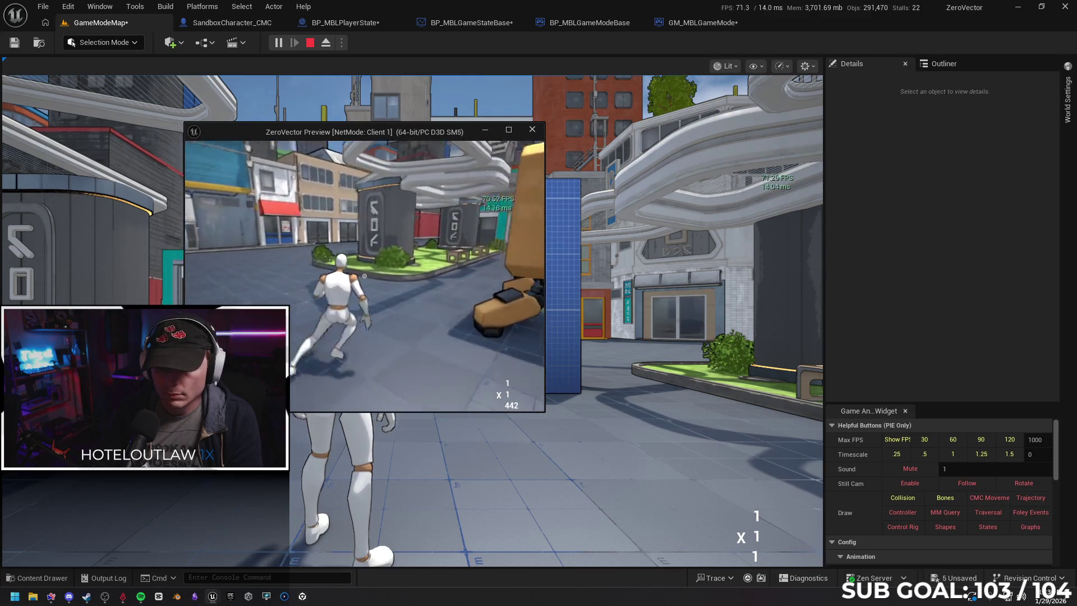
key(Escape)
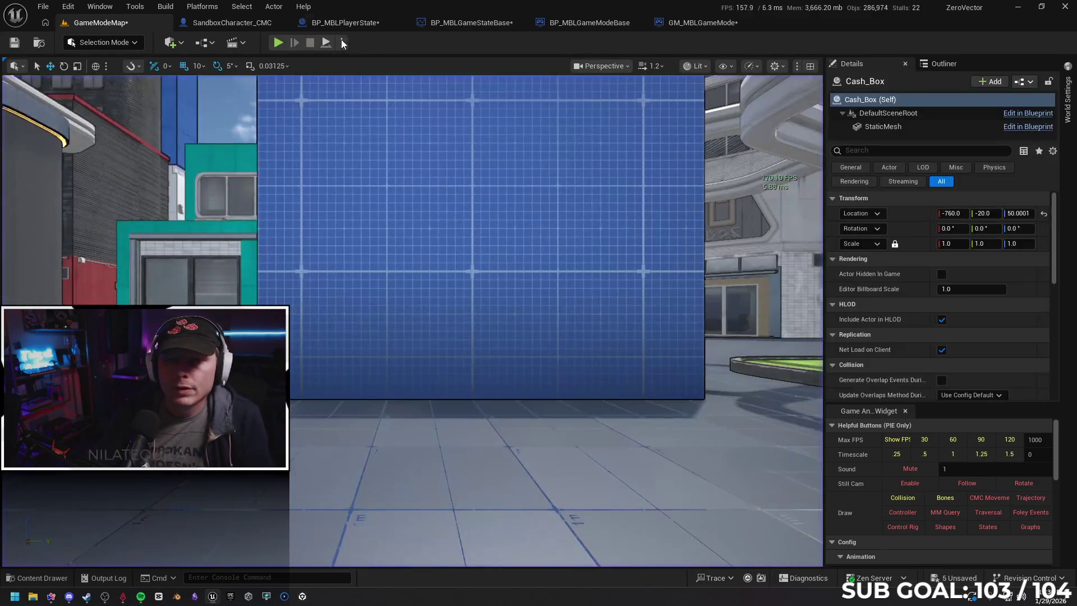
Set the play options Net Mode to Play As Client.
click(341, 42)
mouse_move(478, 270)
click(529, 298)
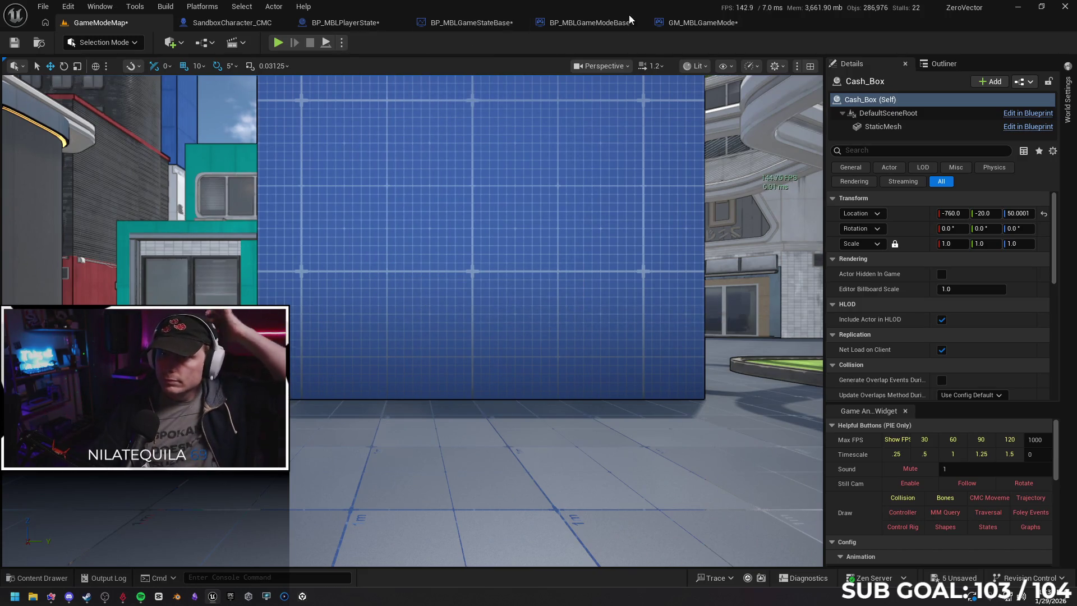
Close BP_MBLGameModeBase and force-delete it from the Content folder.
click(600, 22)
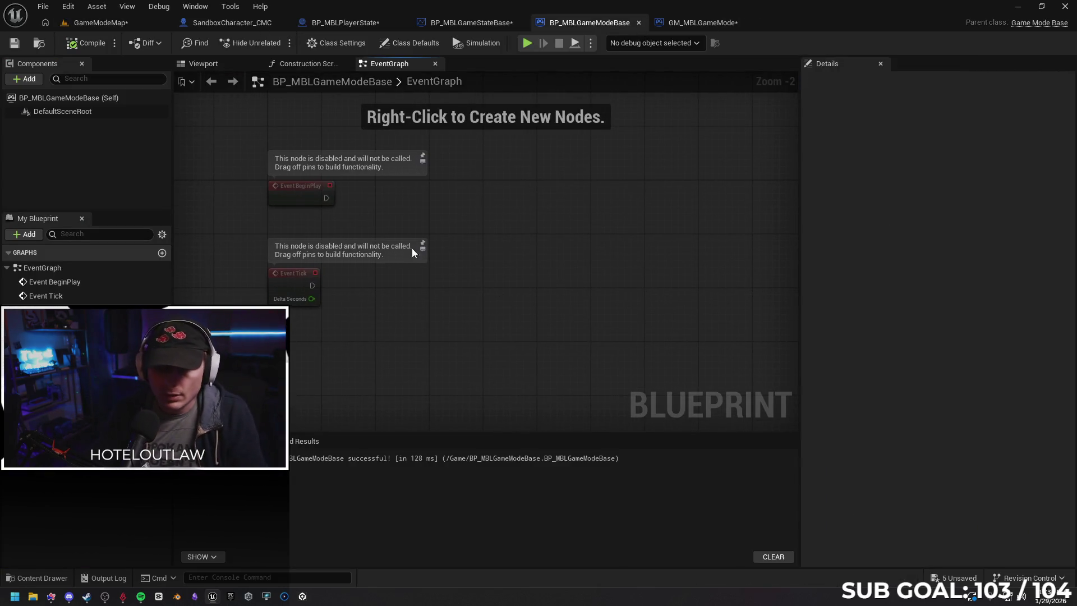
click(638, 22)
click(39, 577)
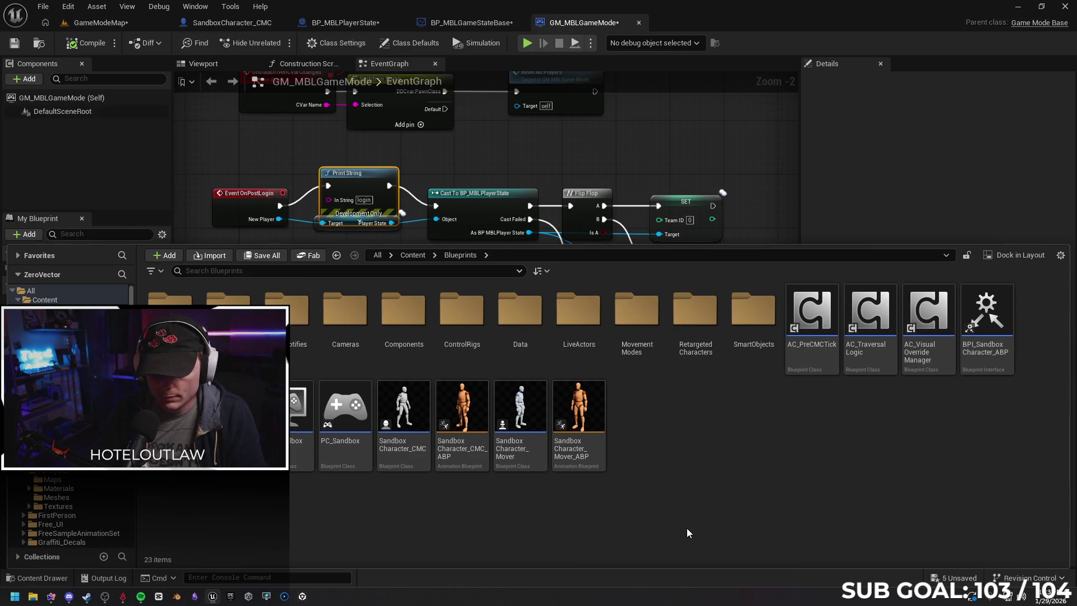
key(alt+Left)
click(761, 478)
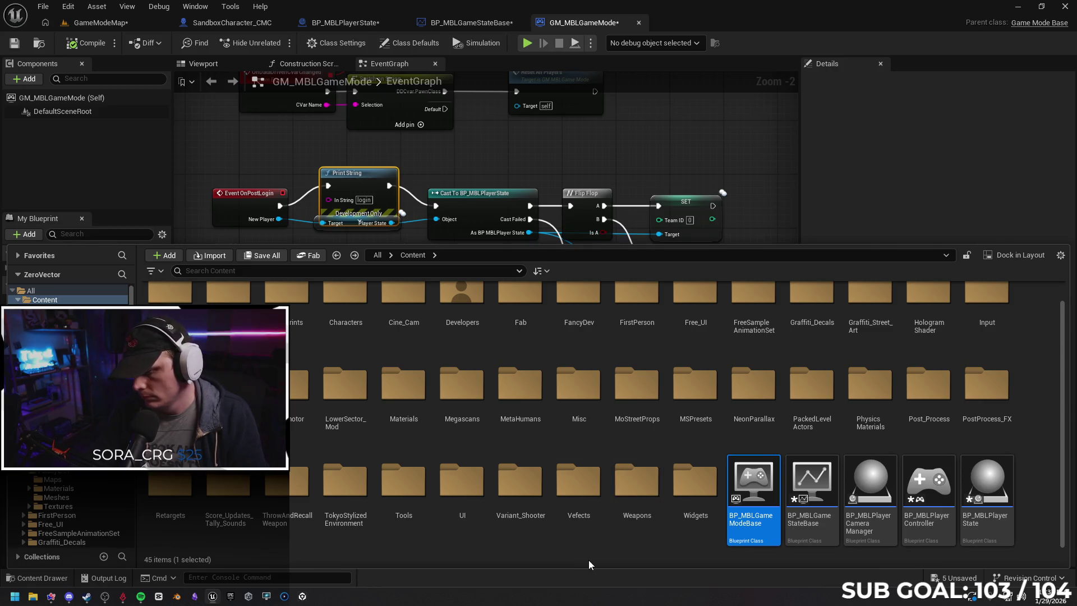
key(Delete)
click(439, 483)
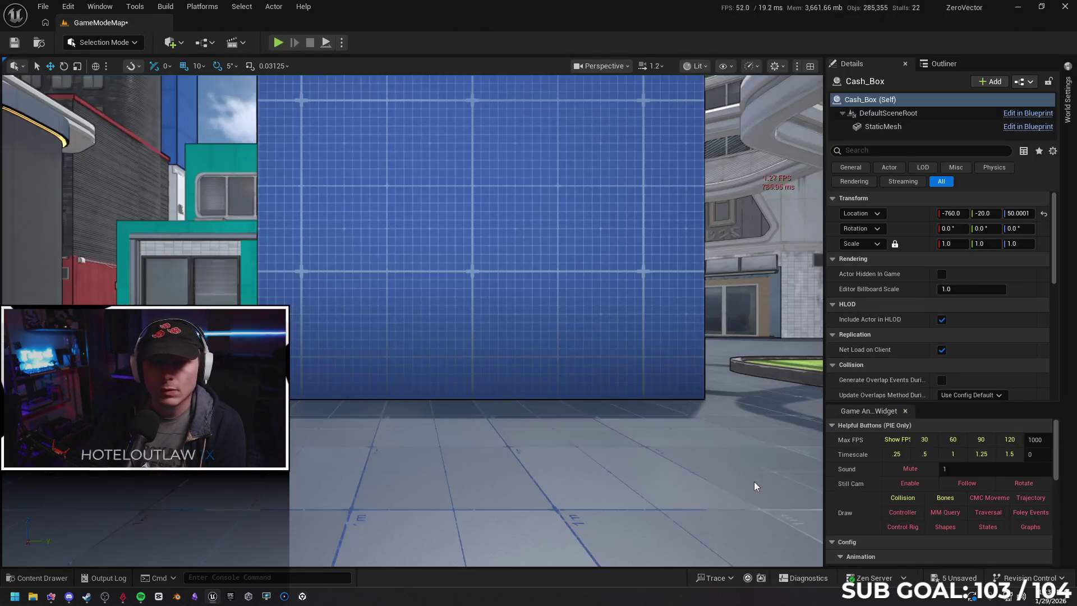
Save the GameModeMap level and open BP_MBLGameStateBase from the Content Drawer.
click(17, 42)
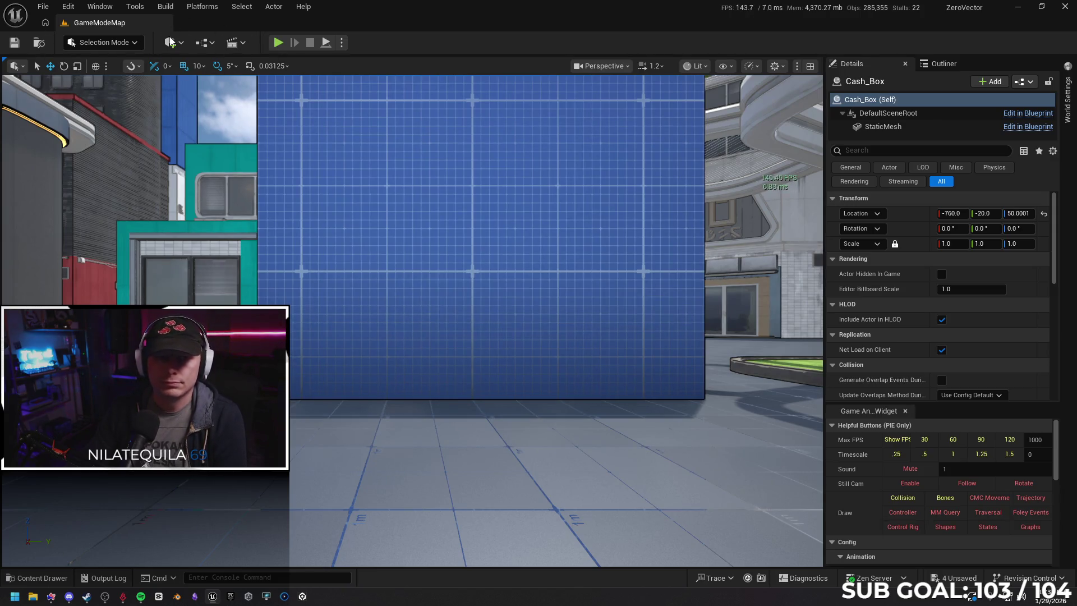
click(17, 576)
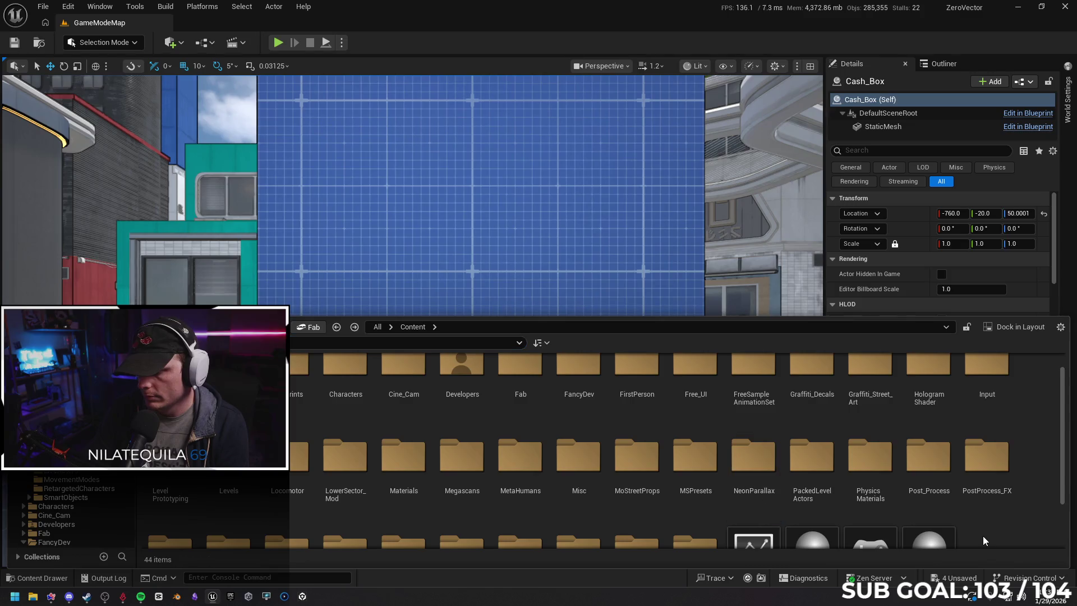
click(753, 483)
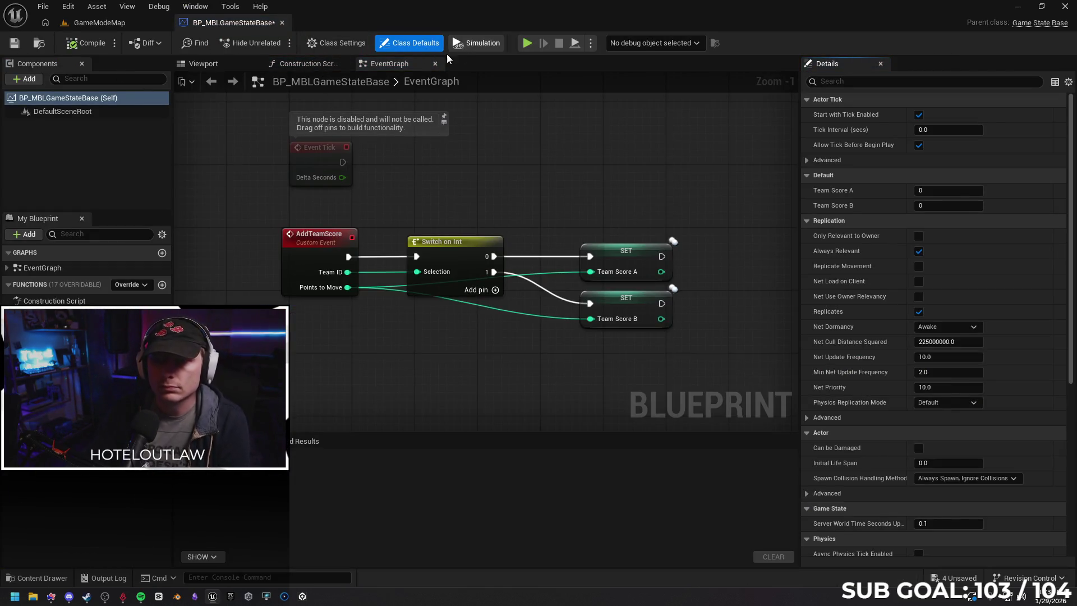
click(100, 22)
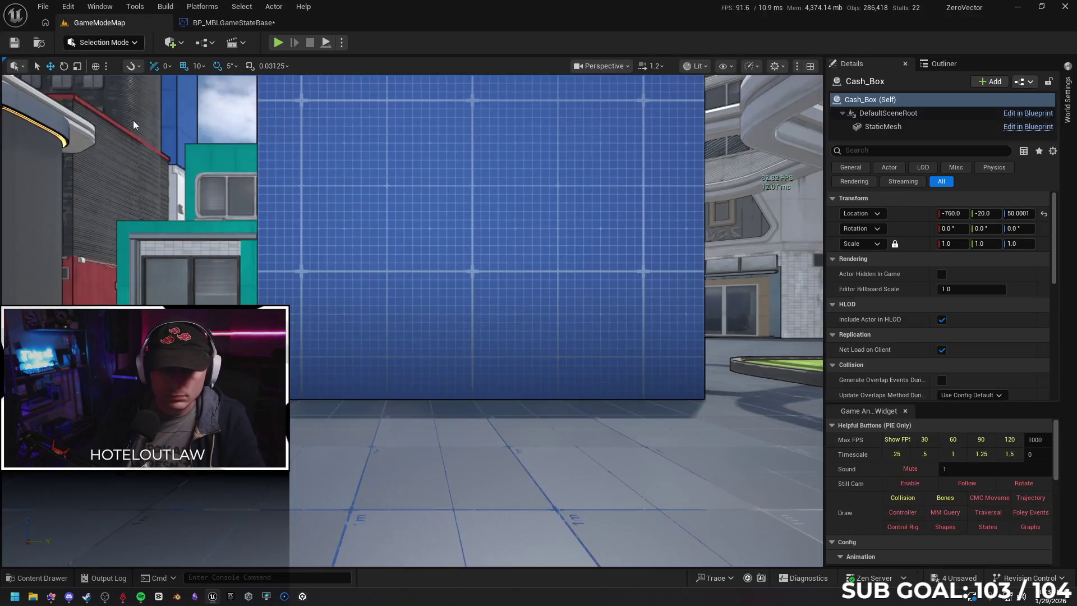
click(50, 579)
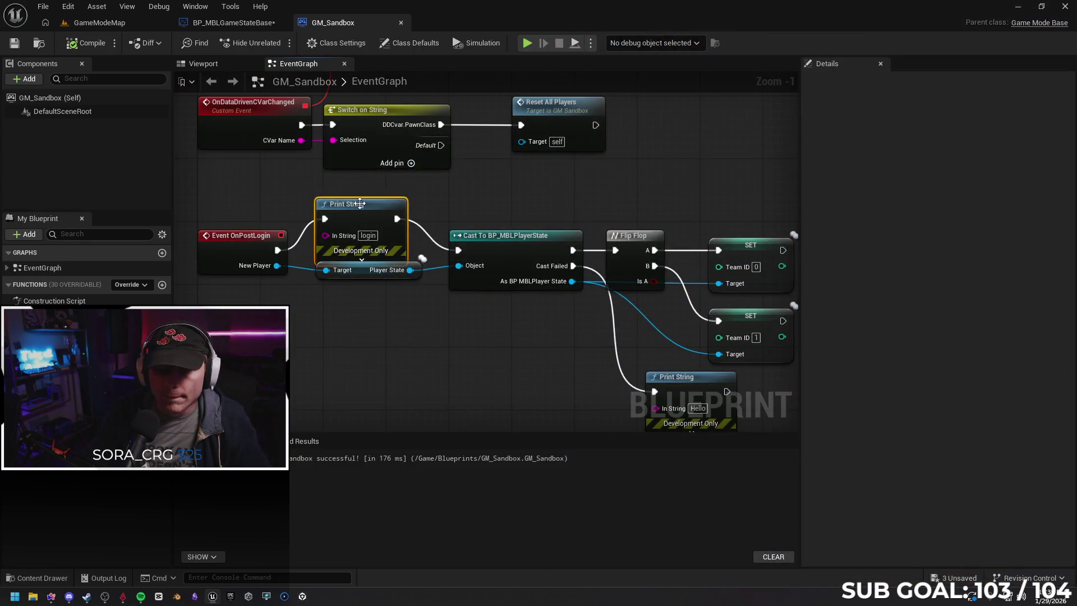
Delete the 'login' and 'Hello' Print String nodes from GM_Sandbox's login logic.
drag(432, 258, 458, 250)
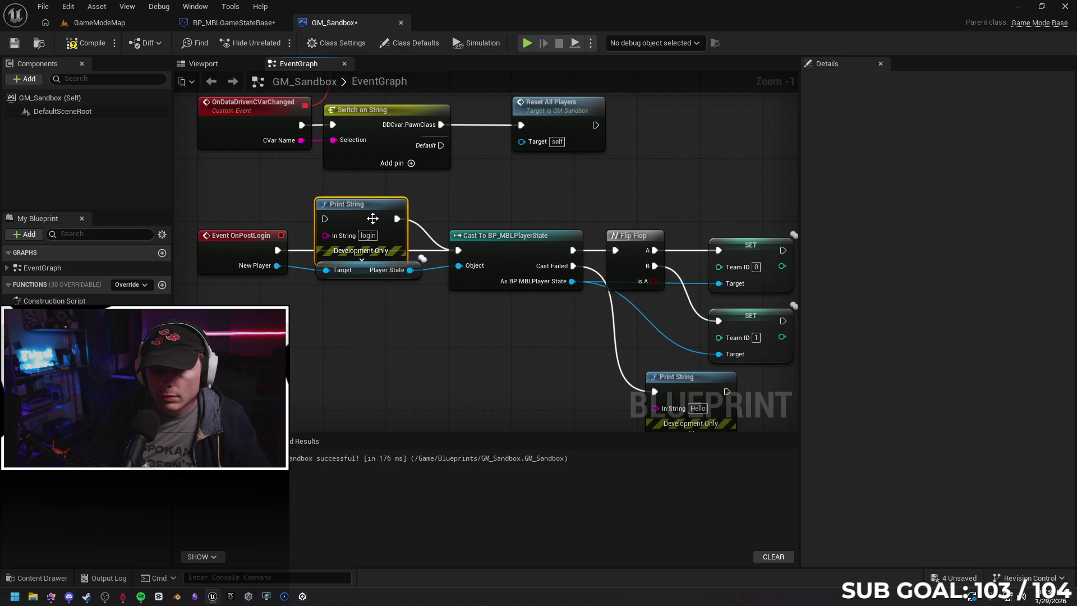
key(Delete)
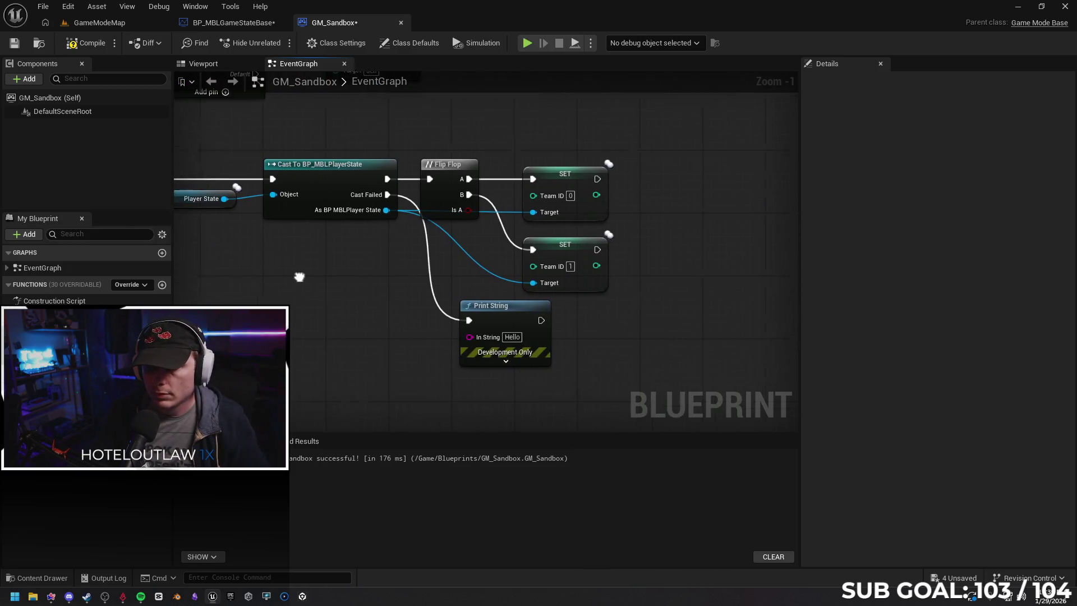
click(487, 317)
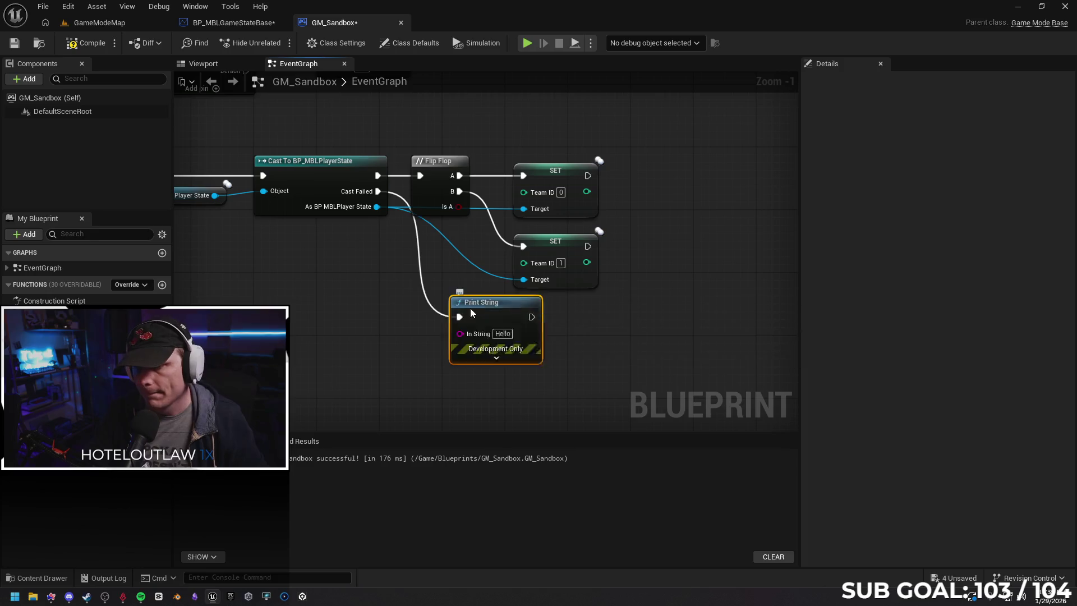
key(Delete)
Save BP_MBLGameStateBase, then compile and save GM_Sandbox.
click(85, 43)
click(229, 22)
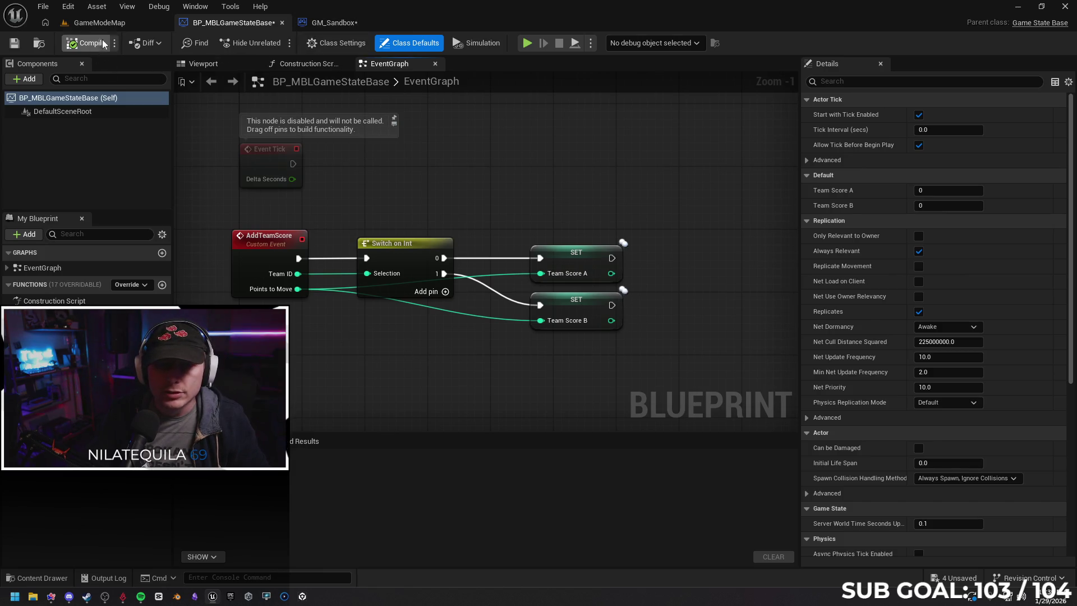
click(14, 42)
click(331, 23)
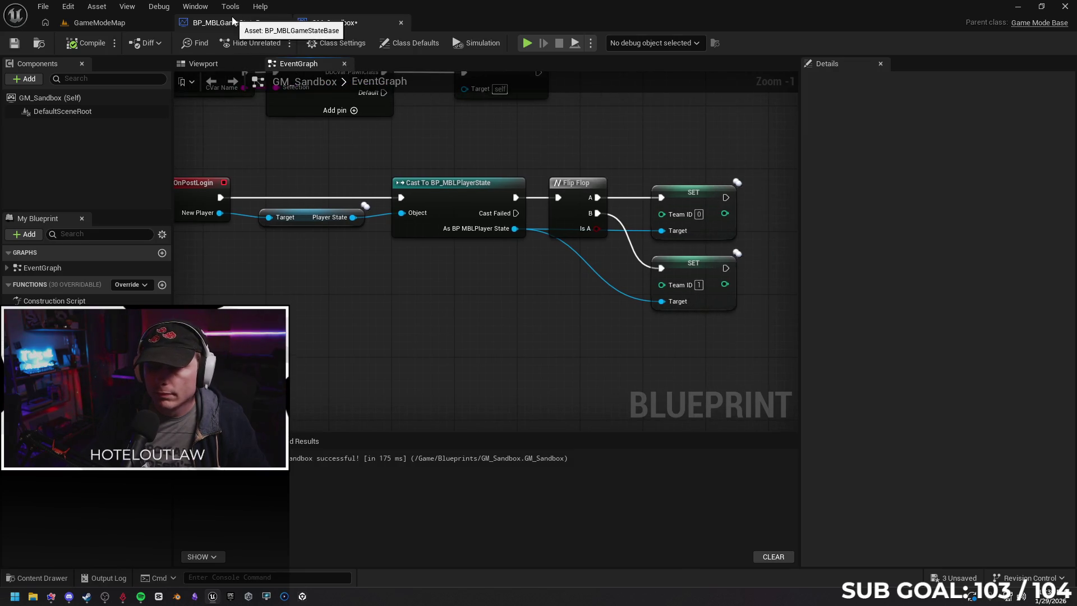
drag(463, 320, 572, 322)
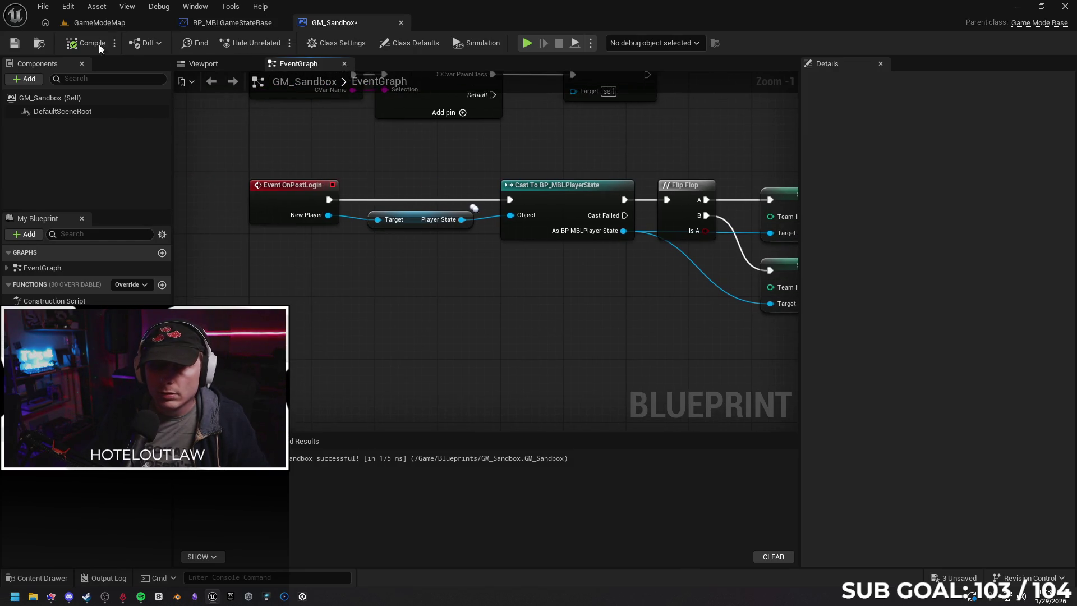
click(13, 43)
scroll(389, 271, down, 2)
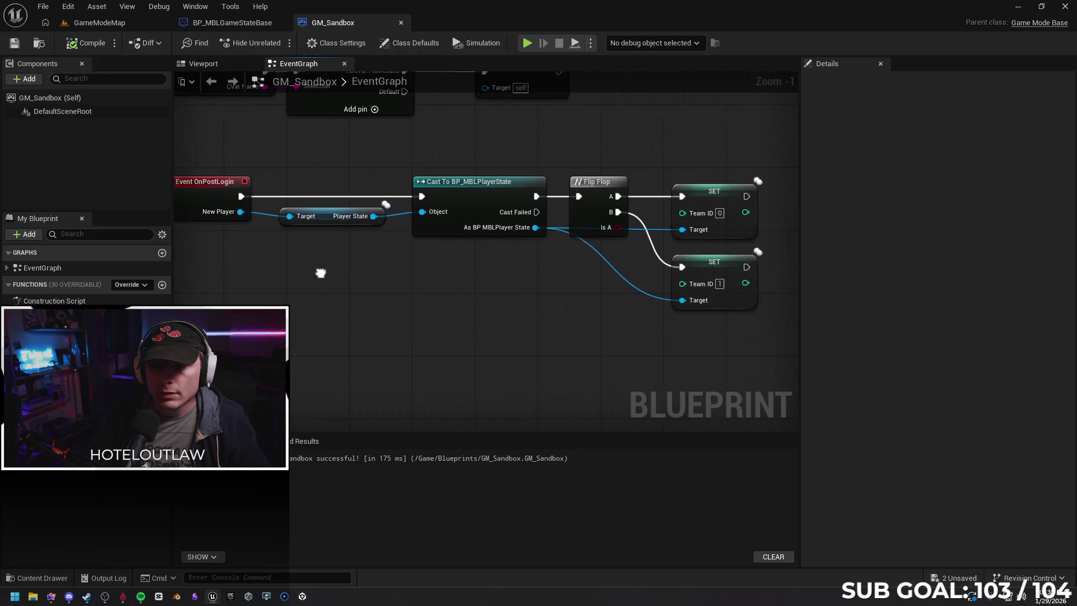
scroll(302, 279, down, 1)
scroll(362, 298, up, 2)
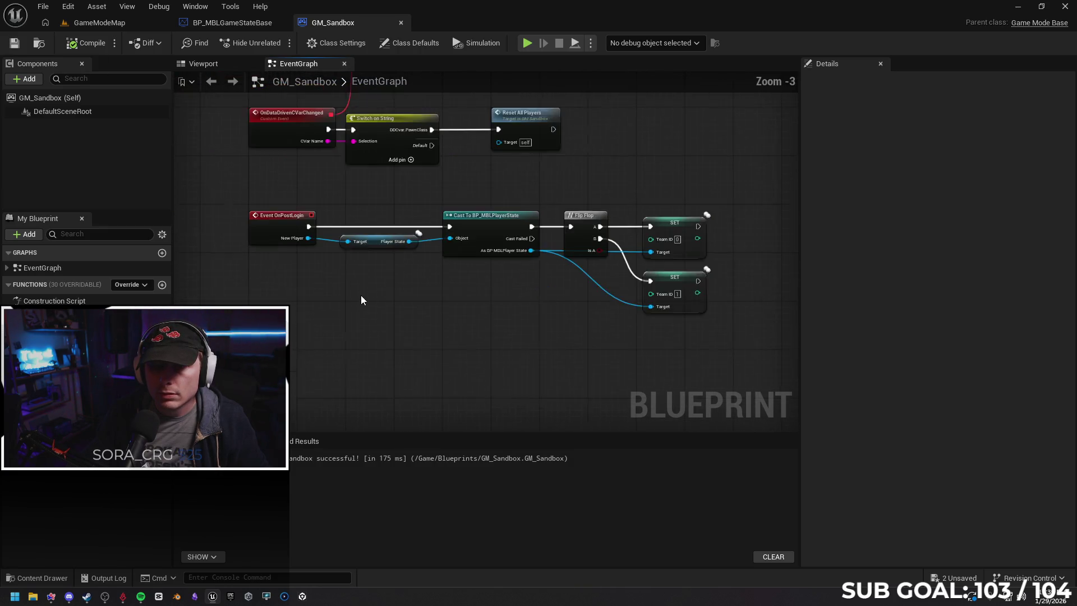
Add a Print String after the Team Score A setter that prints Team Score A.
click(229, 22)
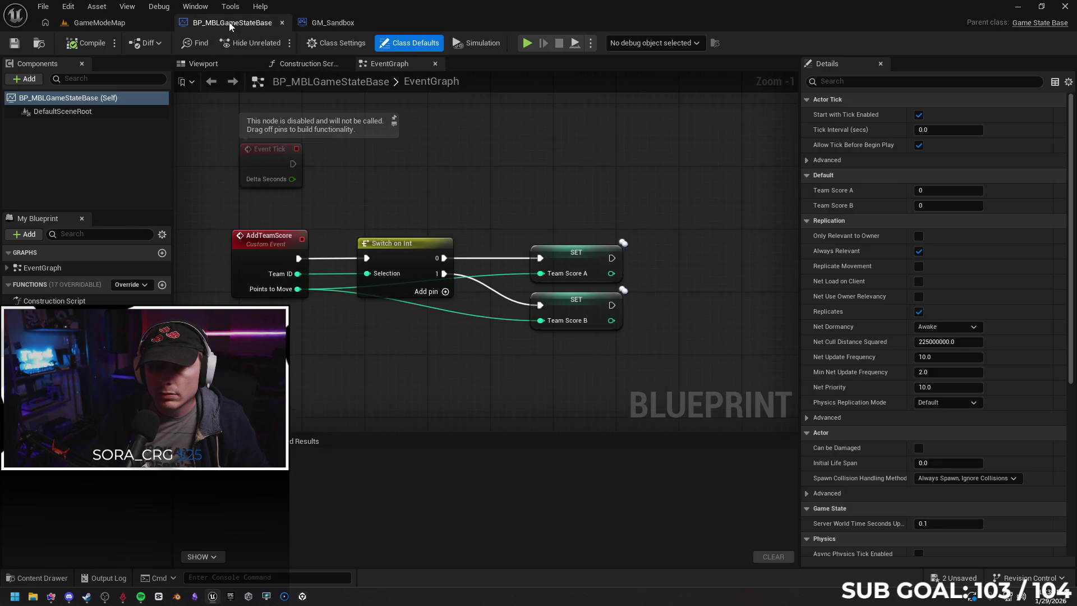
click(355, 25)
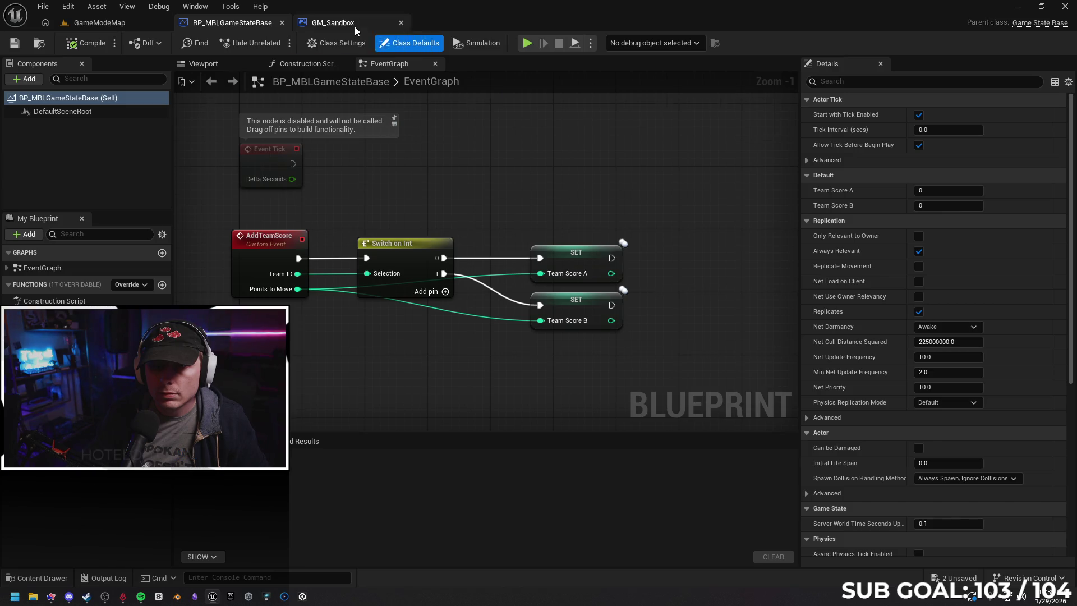
click(246, 25)
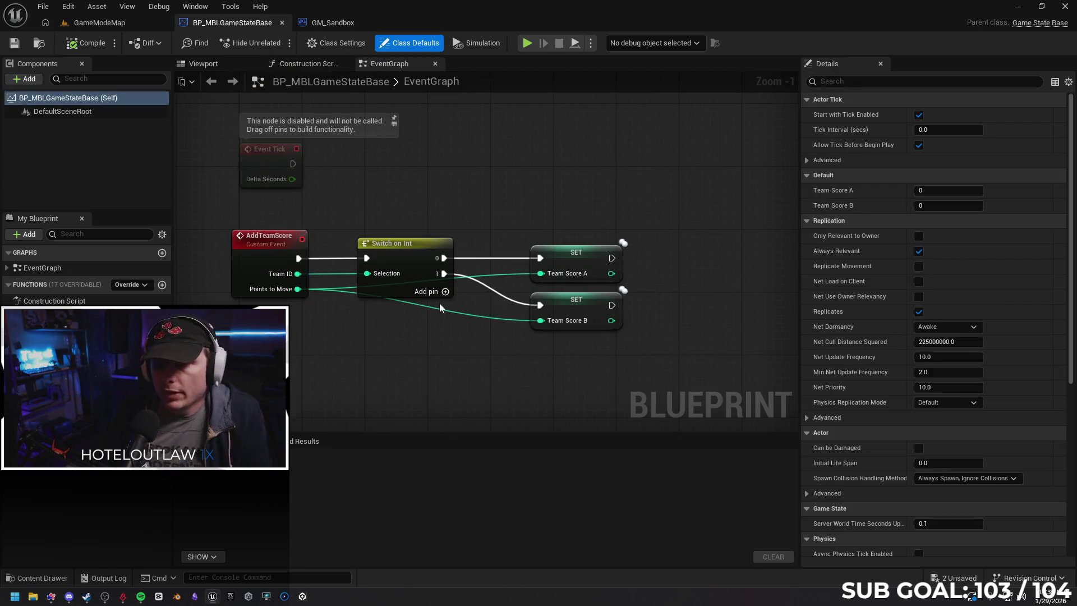
mouse_move(725, 287)
mouse_down()
mouse_move(552, 280)
mouse_move(561, 285)
mouse_move(632, 230)
mouse_up()
text(print)
key(Return)
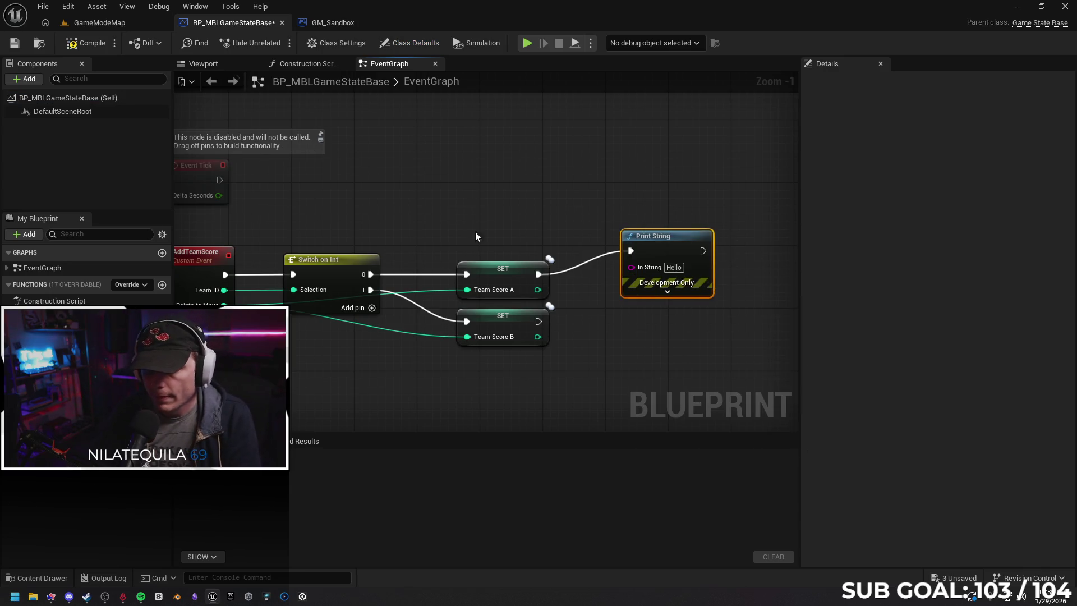
drag(537, 289, 632, 267)
drag(638, 361, 610, 288)
Add a Print String after the Team Score B setter printing Team Score B, and compile.
drag(511, 248, 628, 301)
text(print)
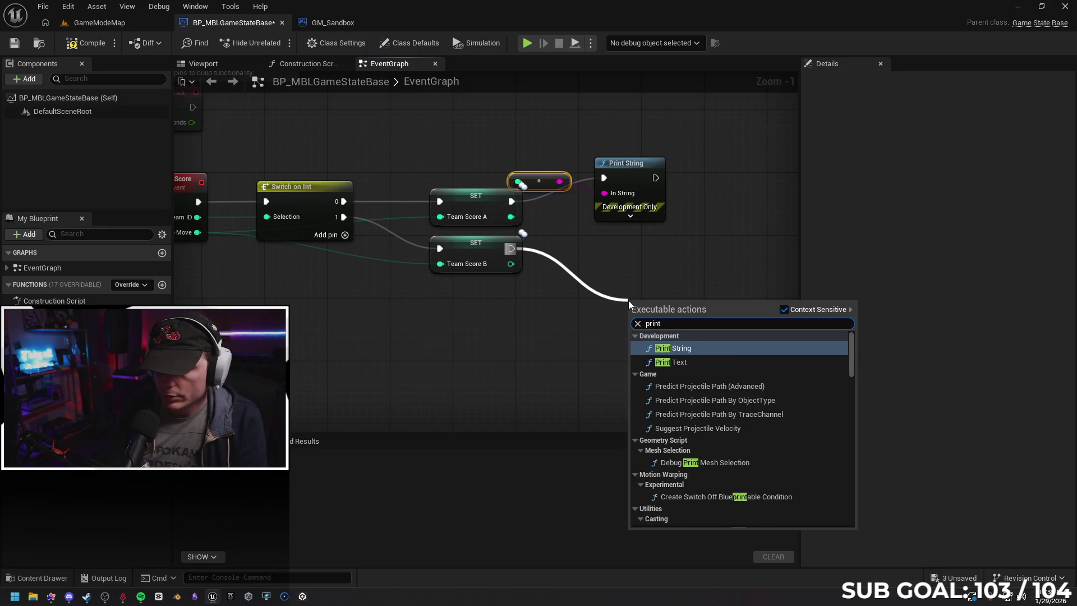
key(Return)
drag(510, 264, 635, 336)
click(87, 42)
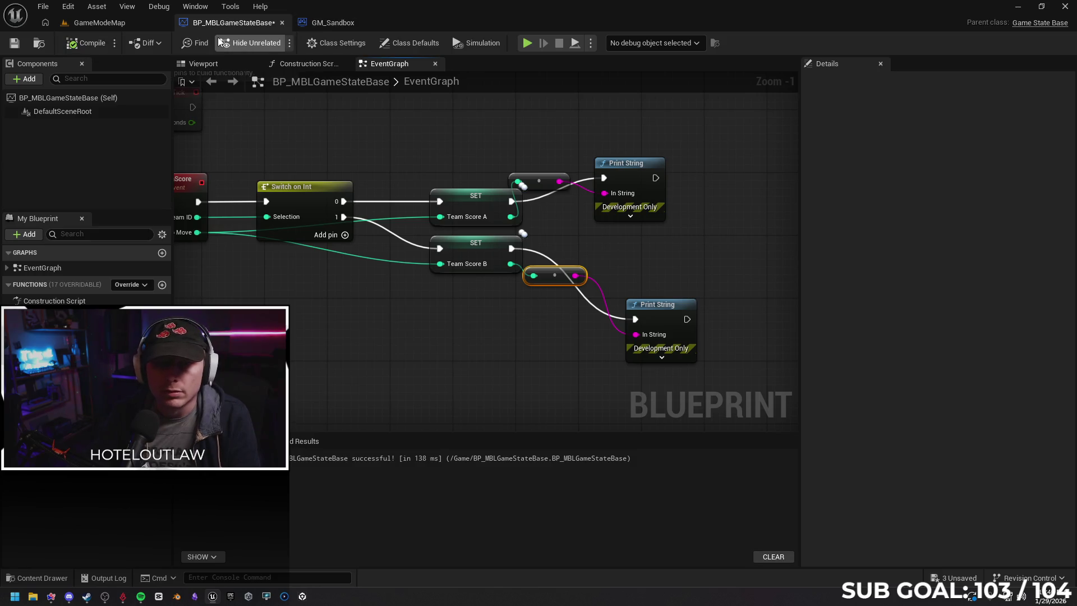
click(106, 26)
click(225, 23)
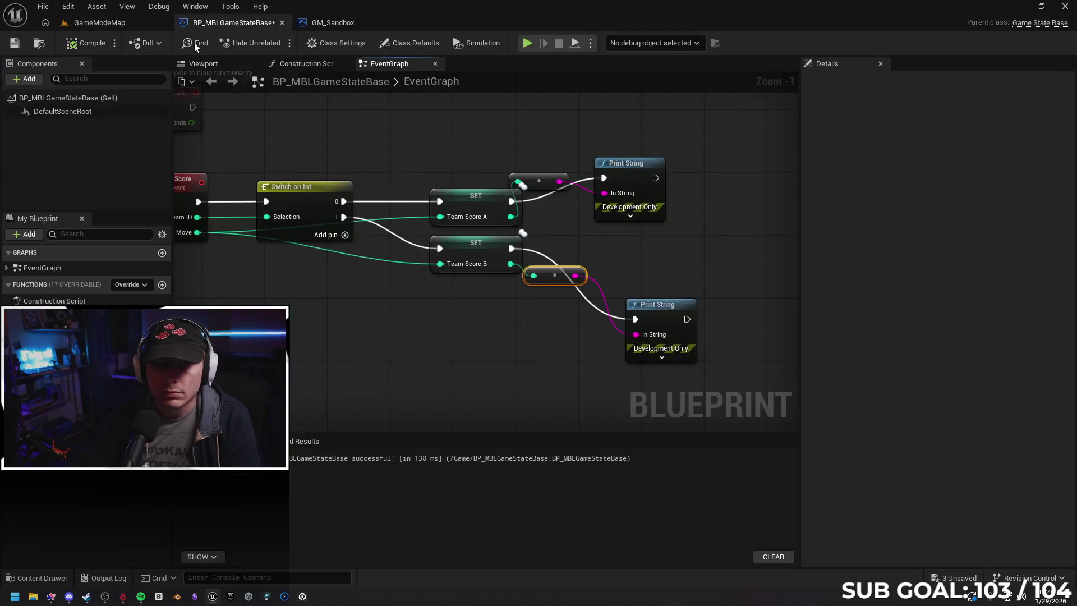
key(alt+p)
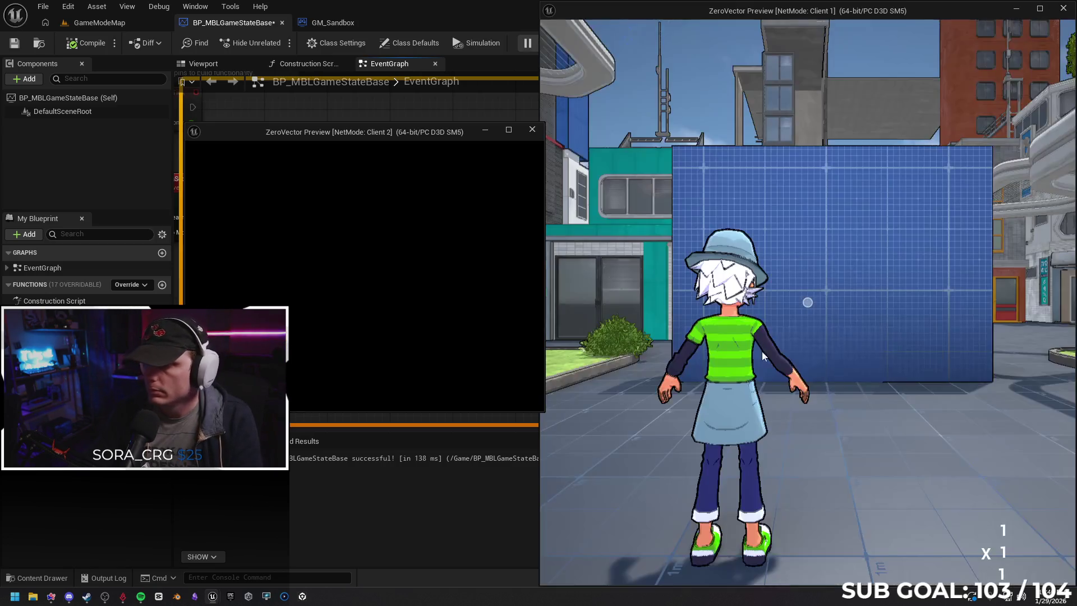
click(762, 351)
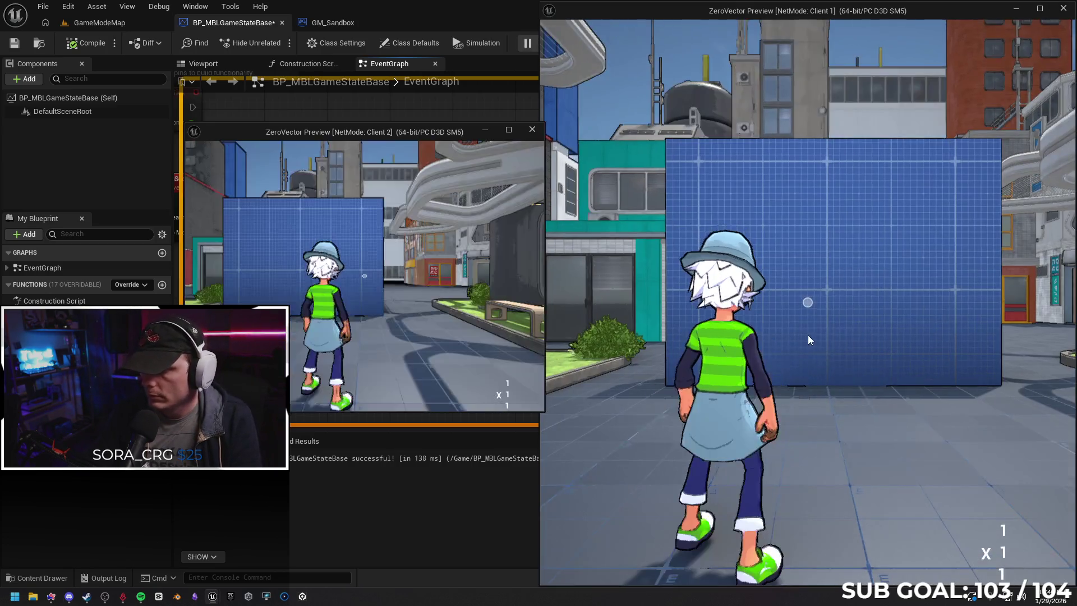
key(w)
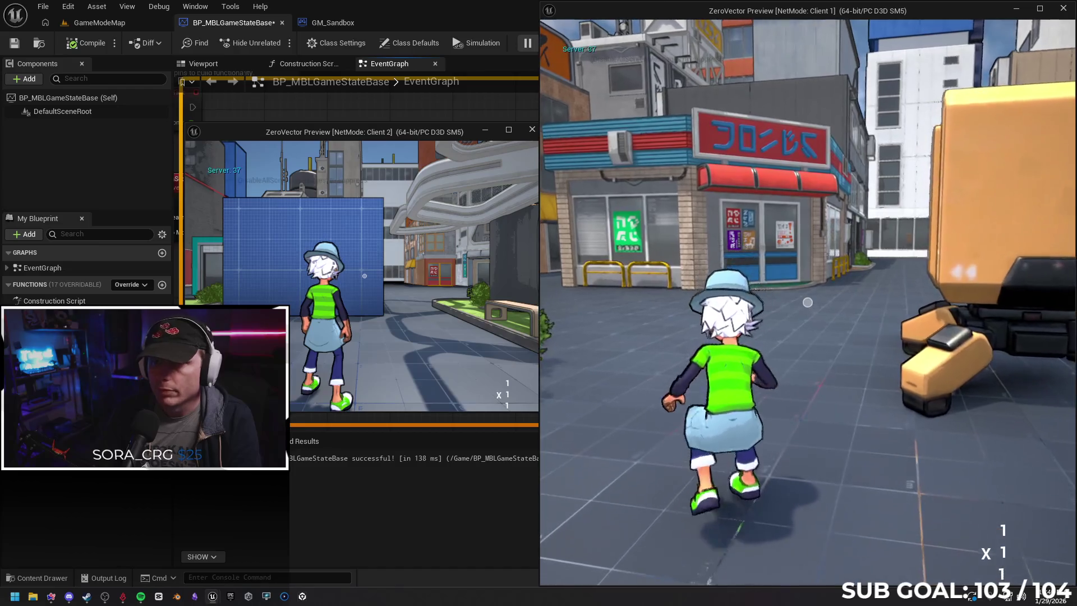
key(w)
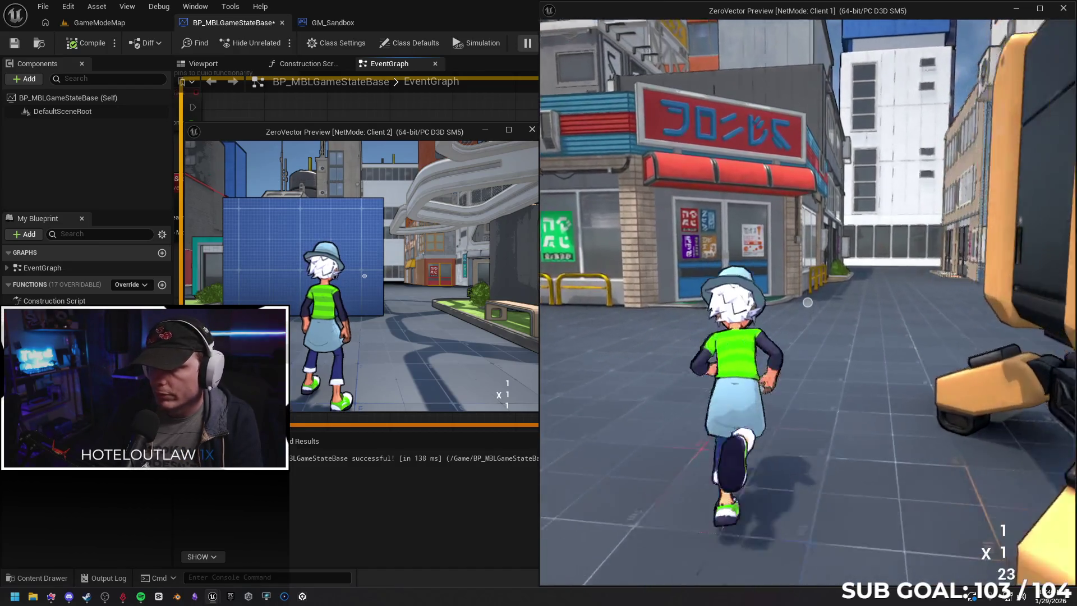
key(w)
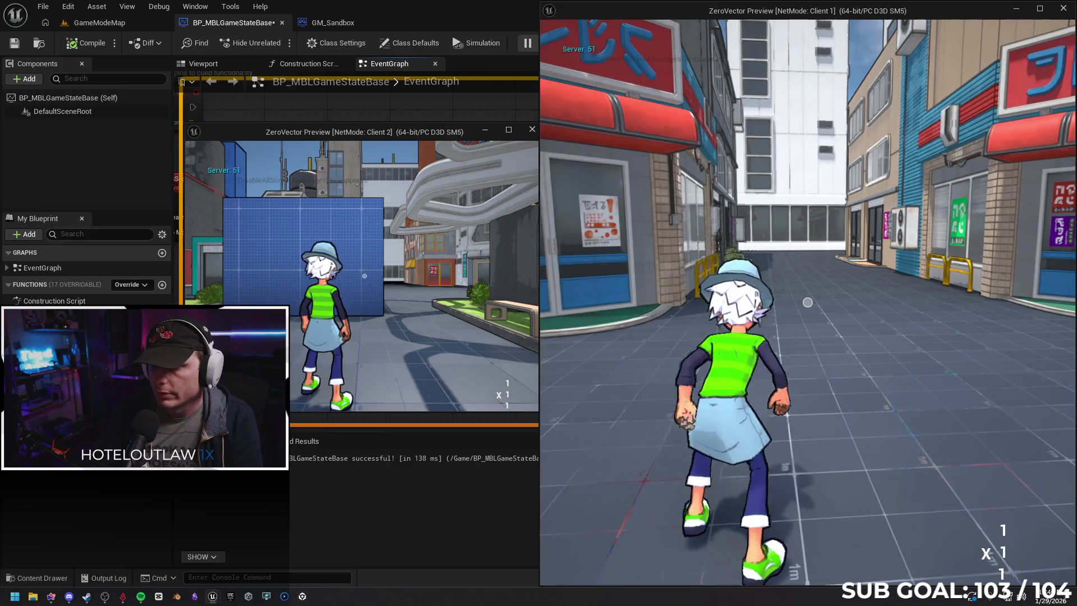
key(w)
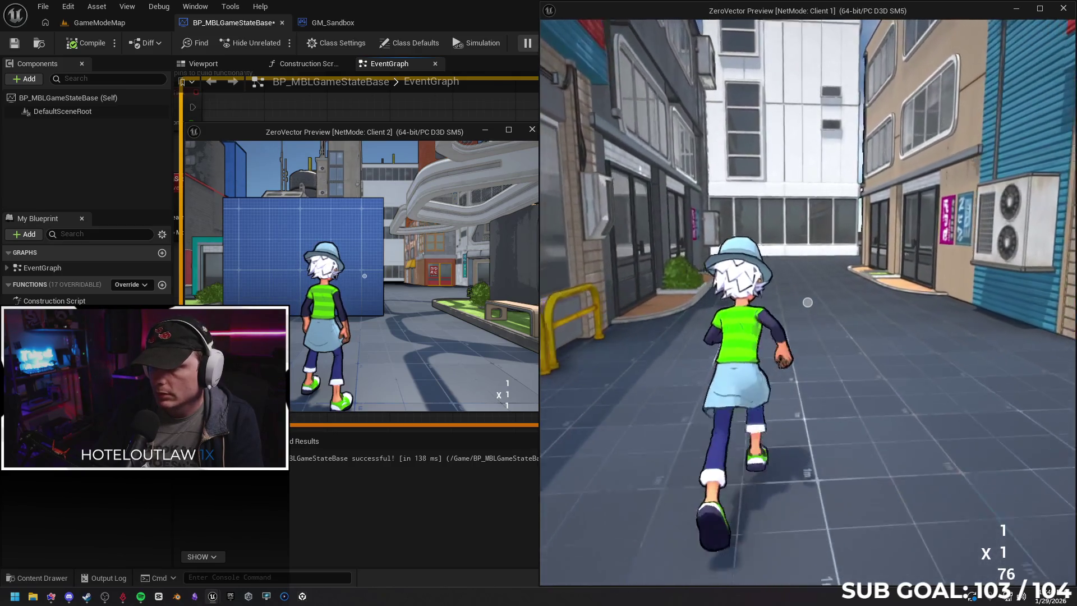
key(w)
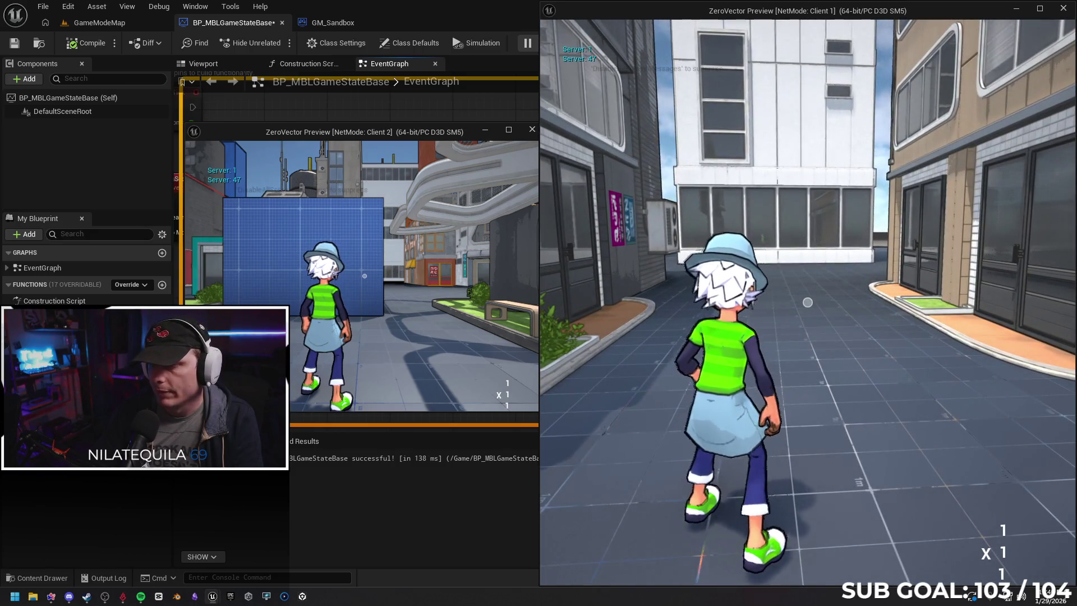
key(w)
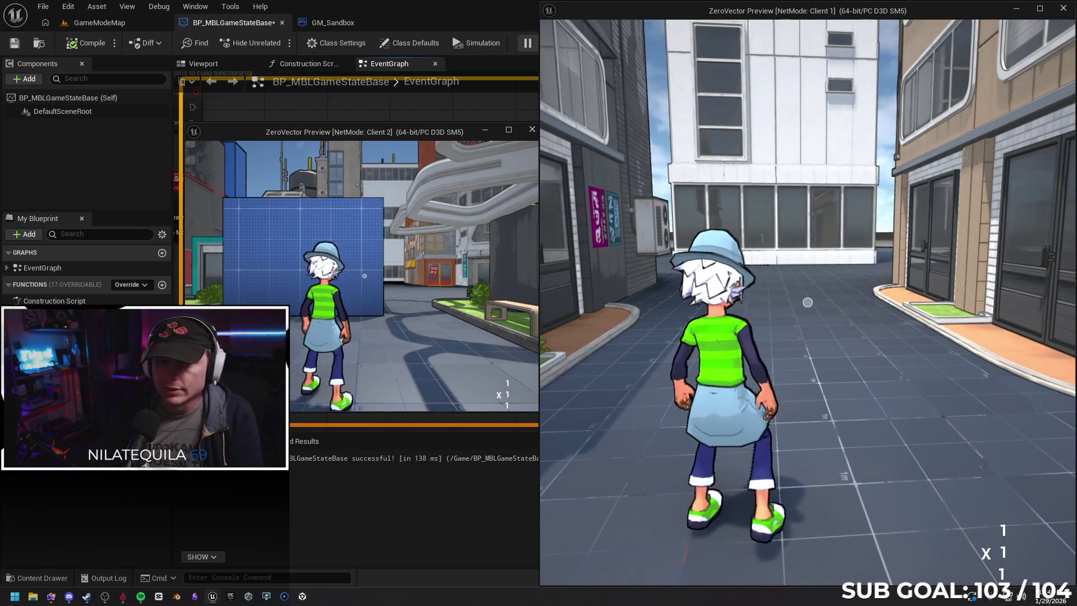
key(super)
click(507, 253)
key(w)
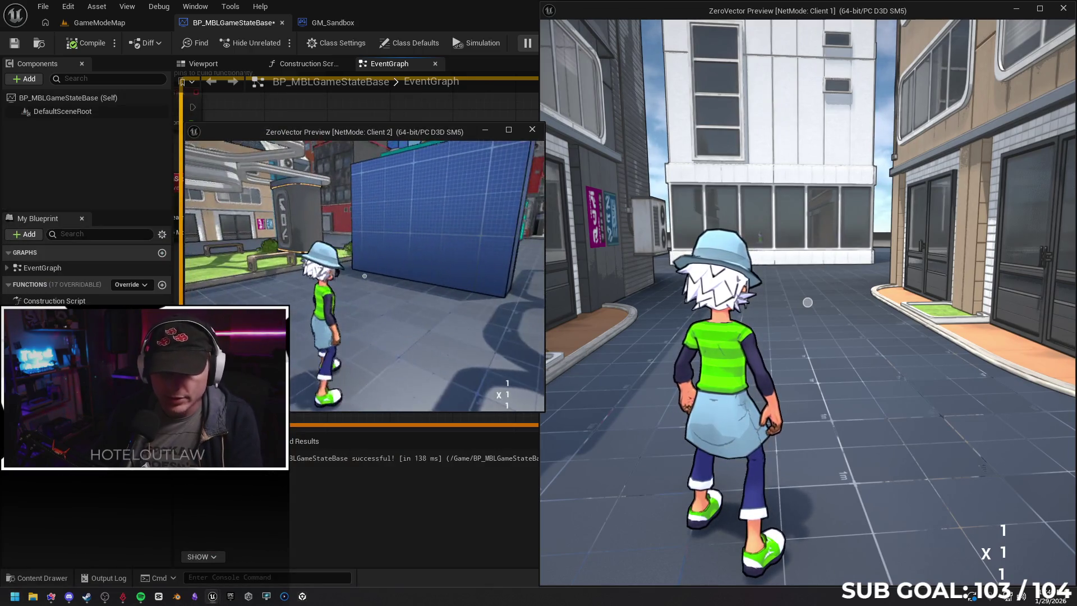
key(w)
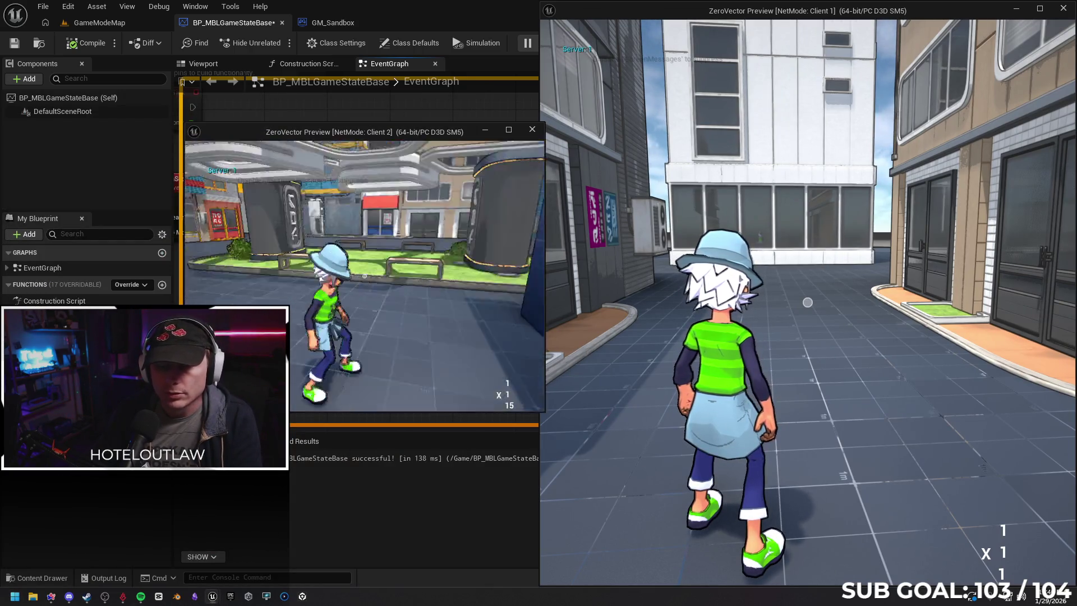
key(w)
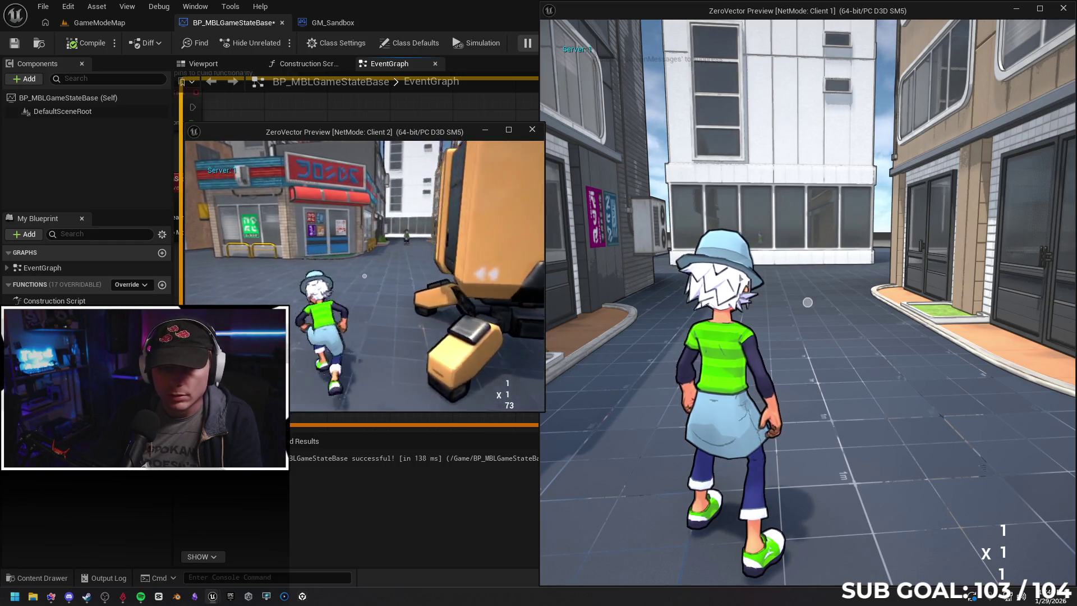
key(Escape)
Delete both score Print String nodes and their converters from AddTeamScore.
click(467, 305)
mouse_move(538, 132)
mouse_down()
mouse_move(653, 240)
mouse_move(688, 350)
mouse_up()
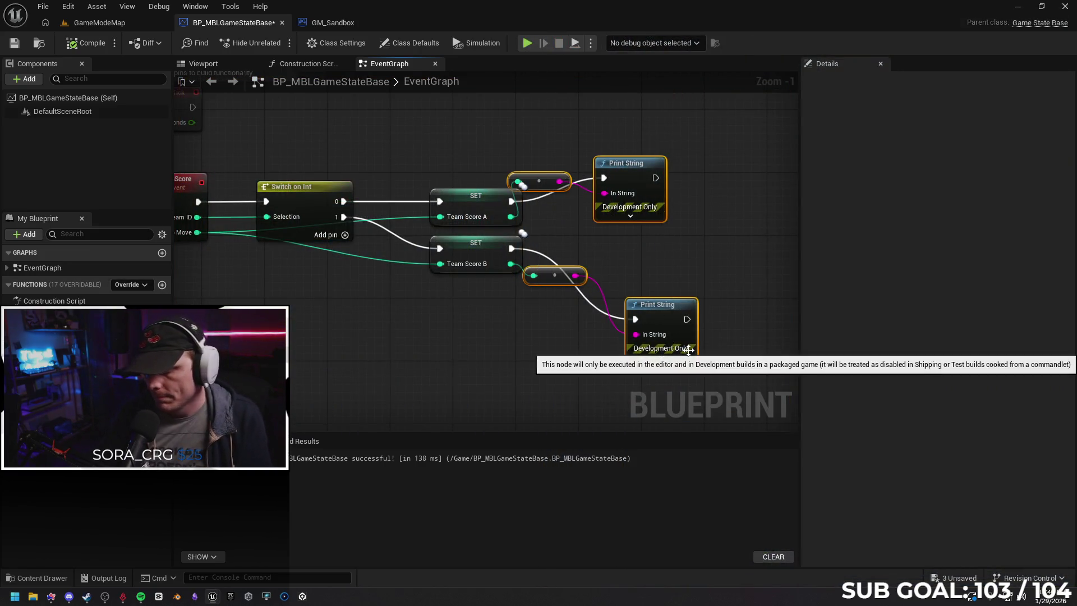
key(Delete)
drag(502, 332, 587, 321)
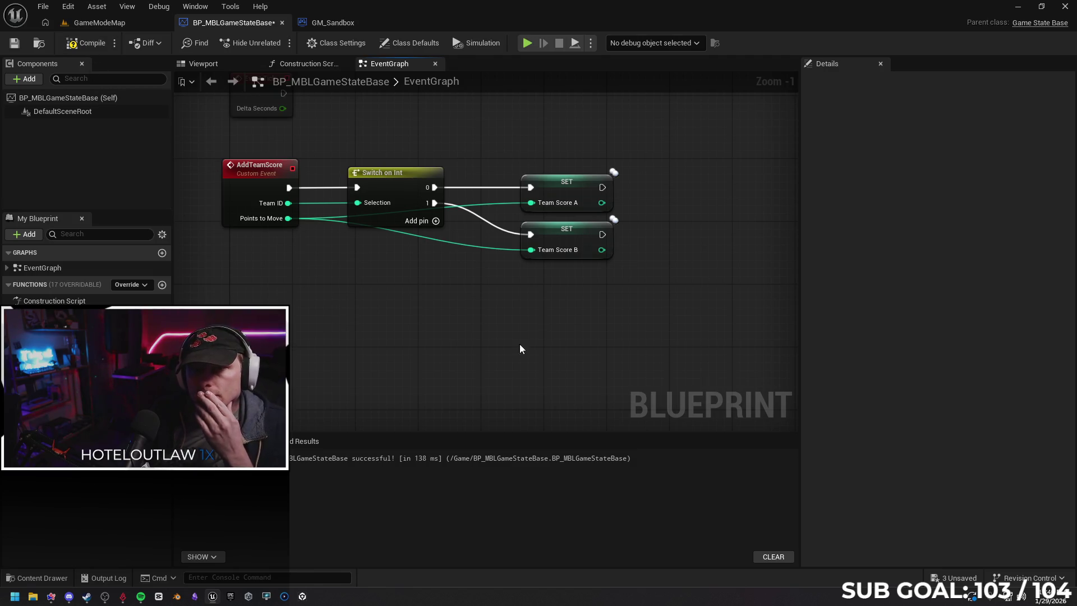
Open the SandboxCharacter_CMC blueprint from the Blueprints folder.
click(105, 22)
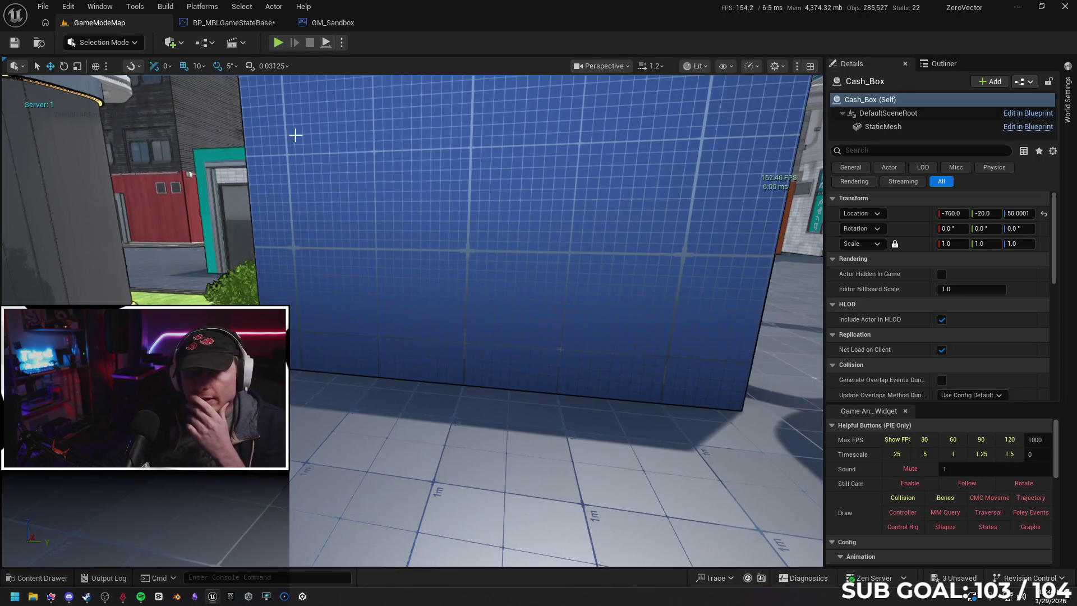
click(211, 25)
click(37, 578)
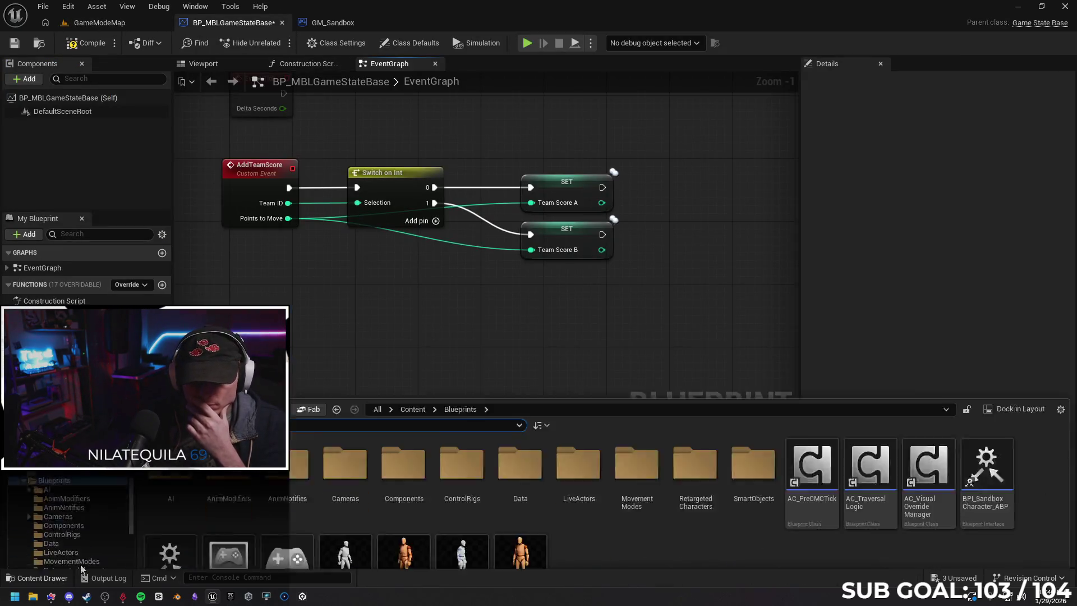
click(344, 409)
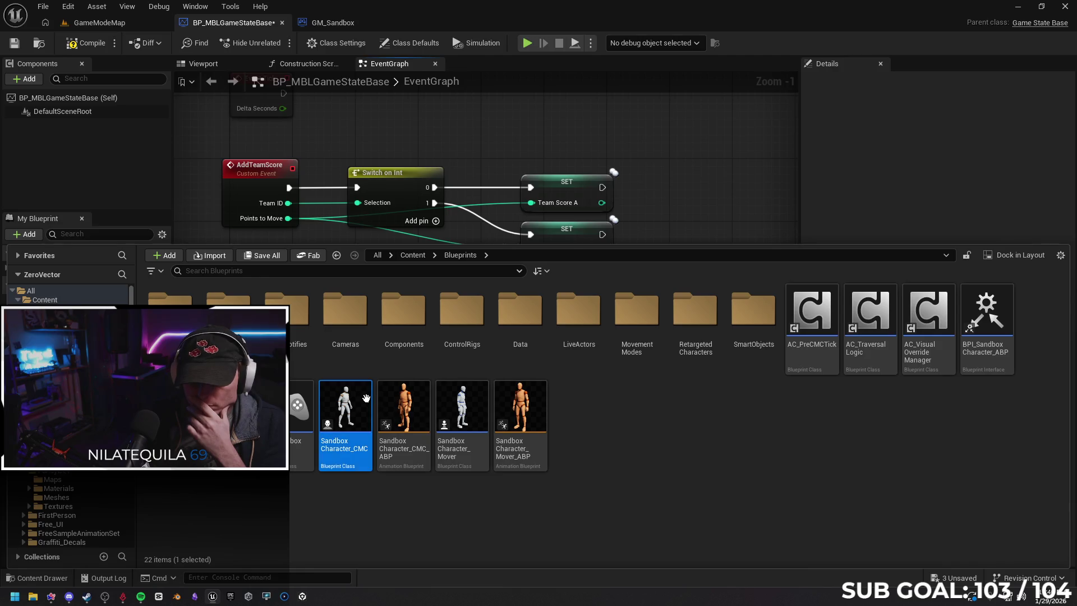
mouse_move(344, 313)
mouse_down()
mouse_move(368, 308)
mouse_move(319, 297)
mouse_move(298, 308)
mouse_up()
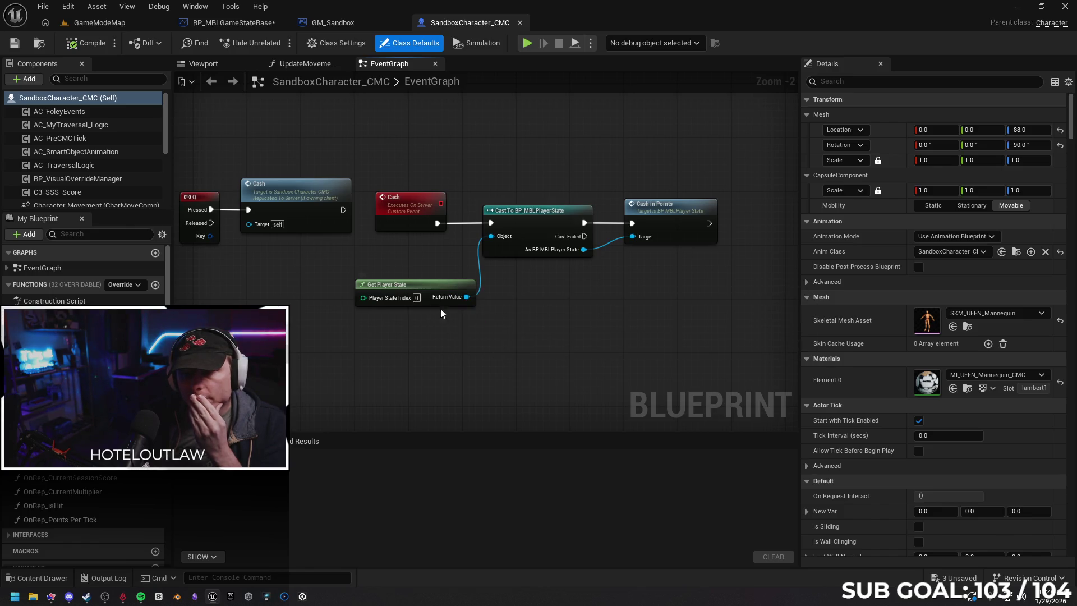
Add a Get Player Controller node and pull a Player State getter from it.
drag(276, 304, 274, 306)
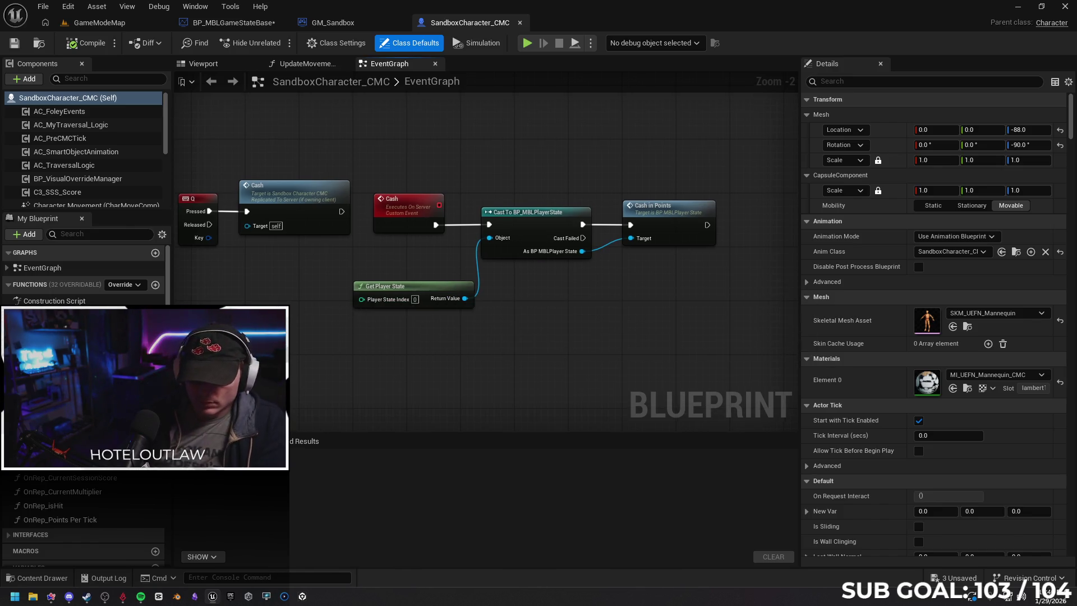
right_click(247, 315)
text(play)
text(er)
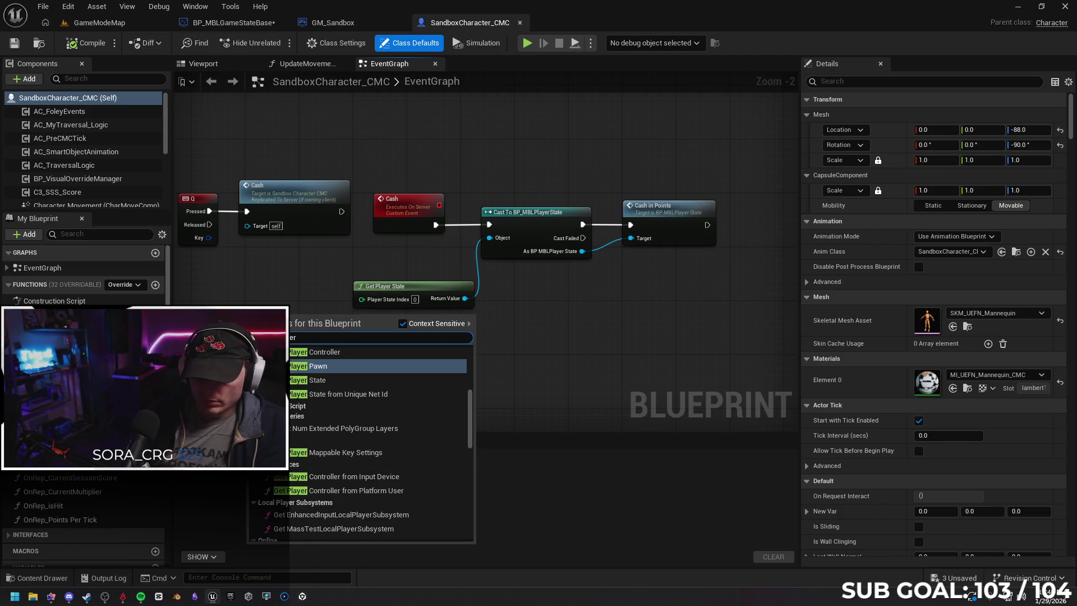
key(Return)
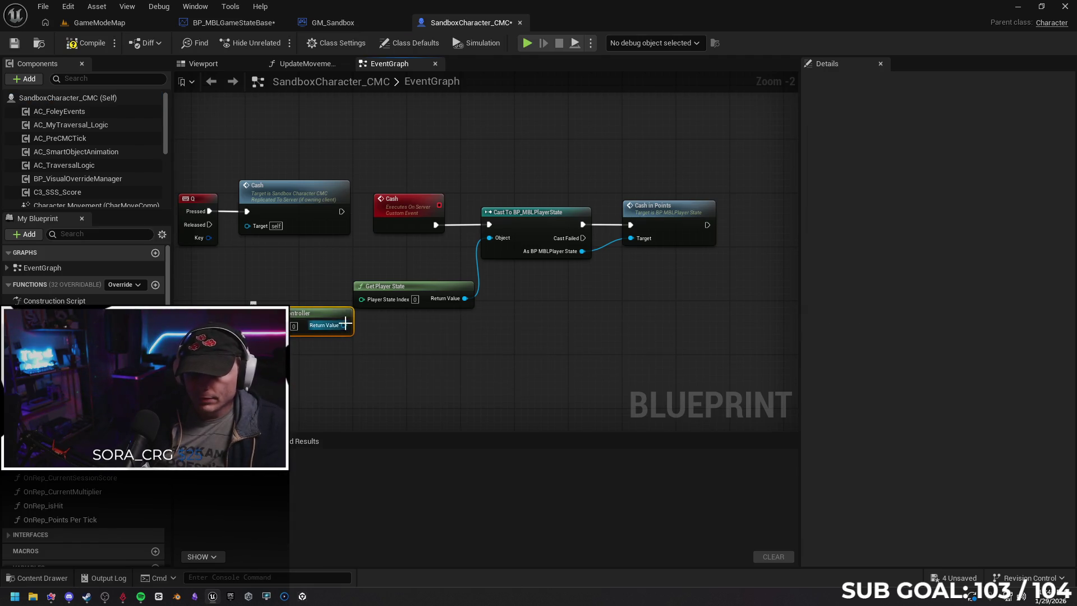
drag(341, 326, 396, 341)
text(get)
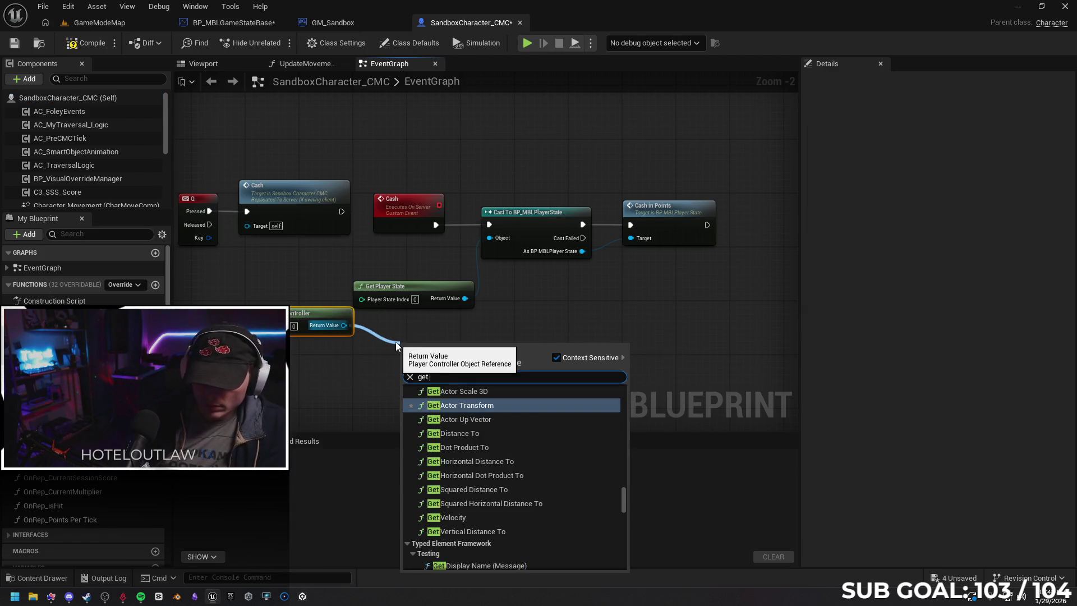
text( player state)
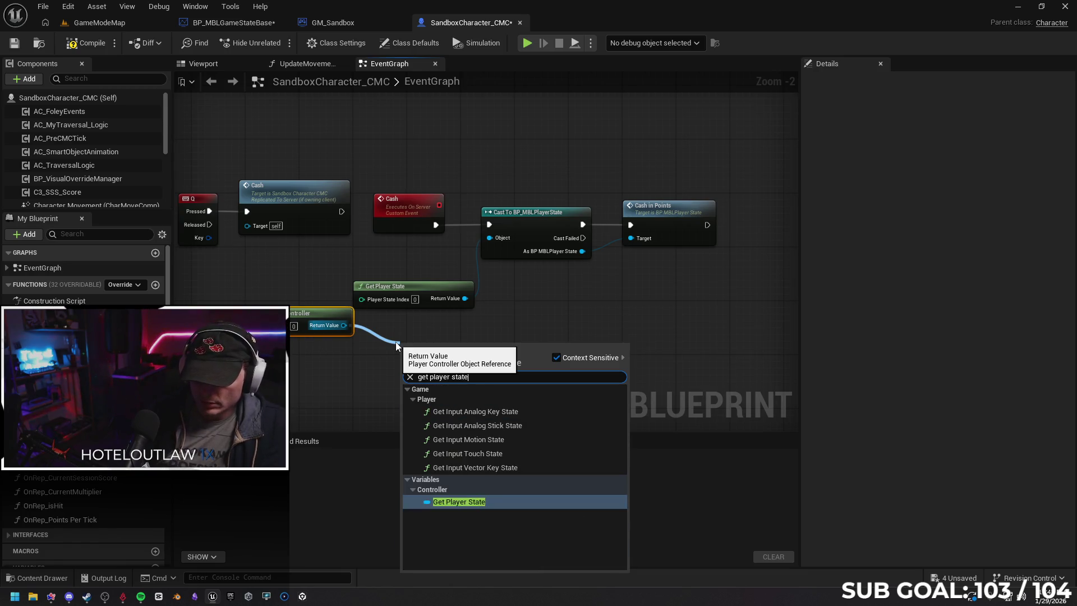
key(Return)
Replace the indexed Get Player State with Player State on the cast's Object input, then play-test.
click(432, 285)
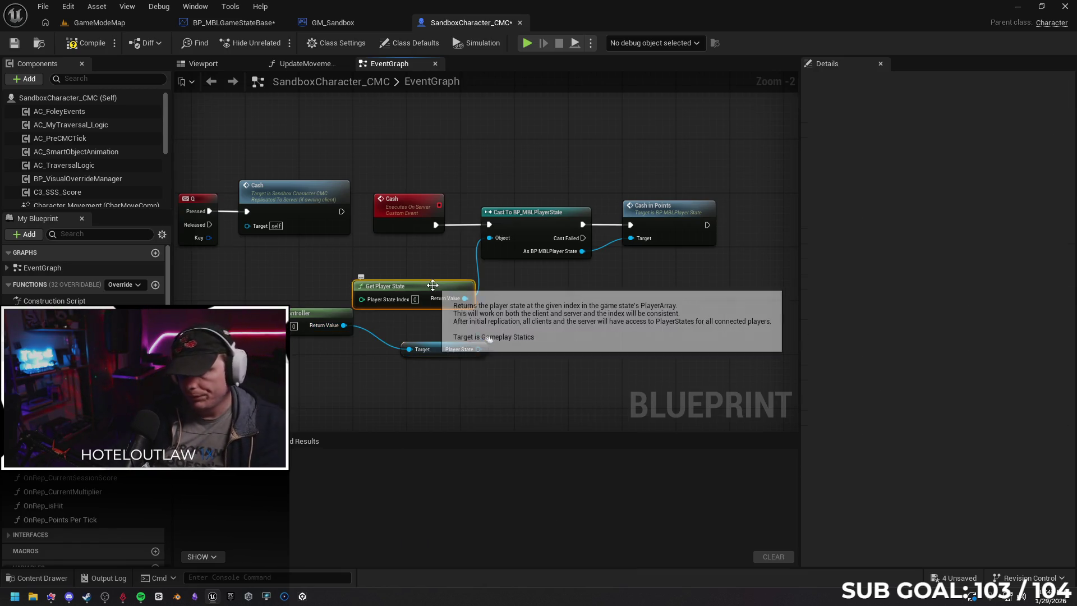
key(Delete)
drag(480, 348, 489, 238)
drag(436, 348, 437, 315)
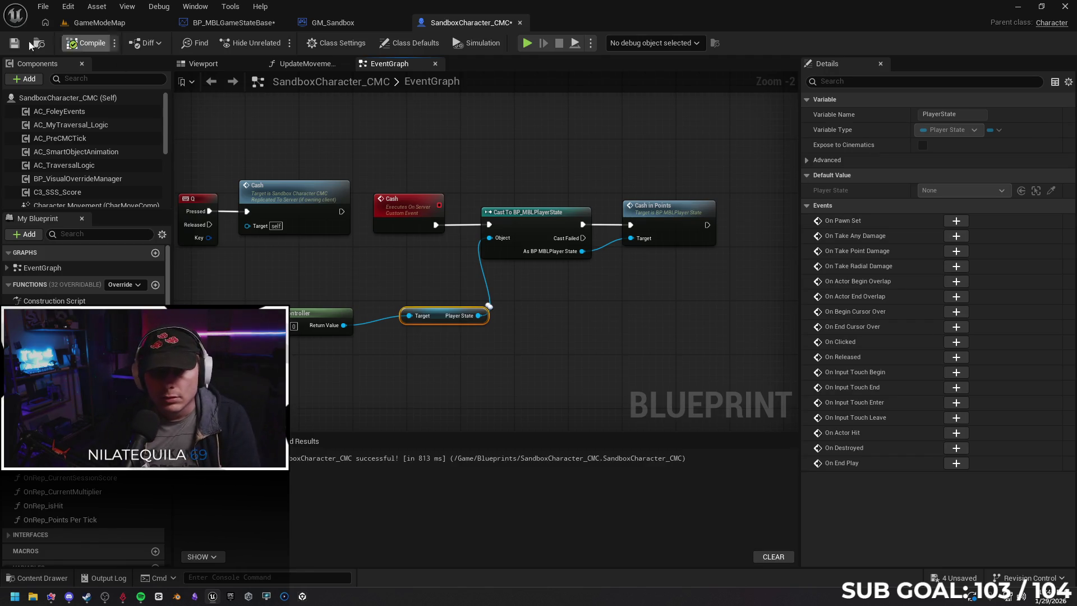
key(alt+p)
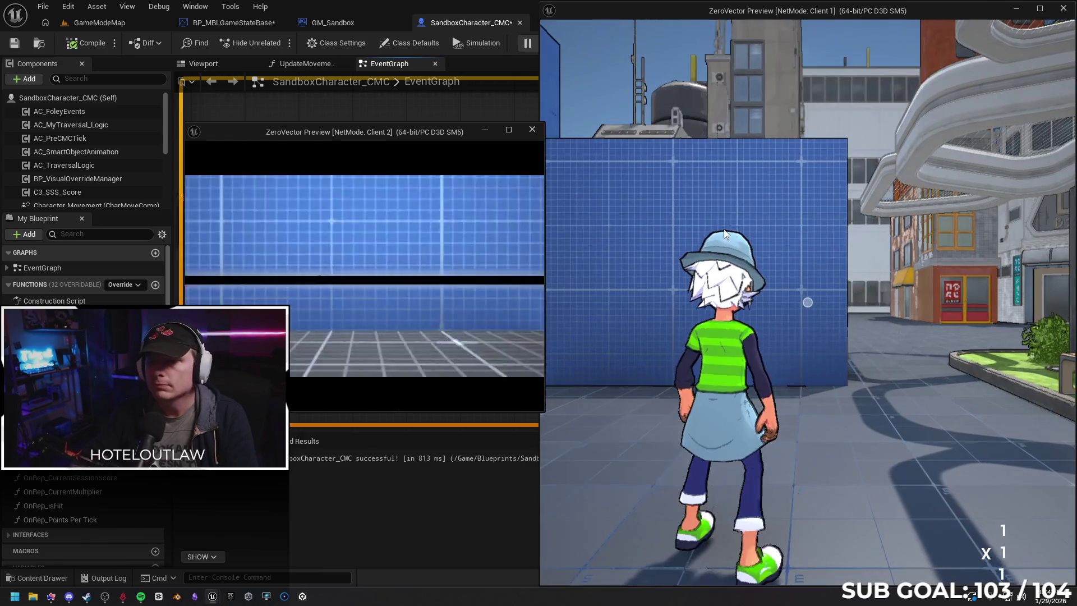
key(w)
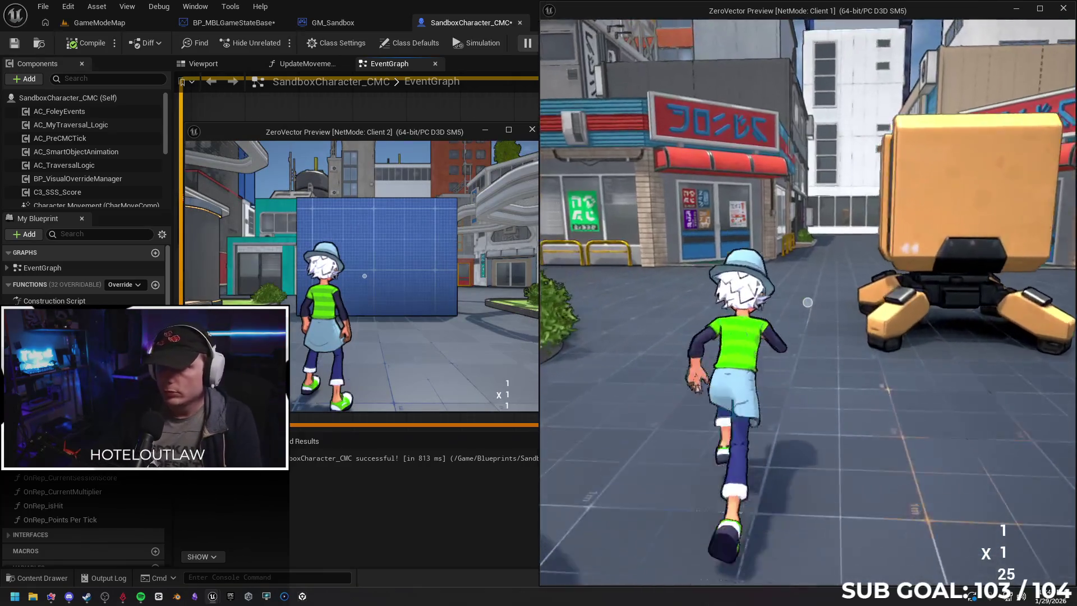
key(w)
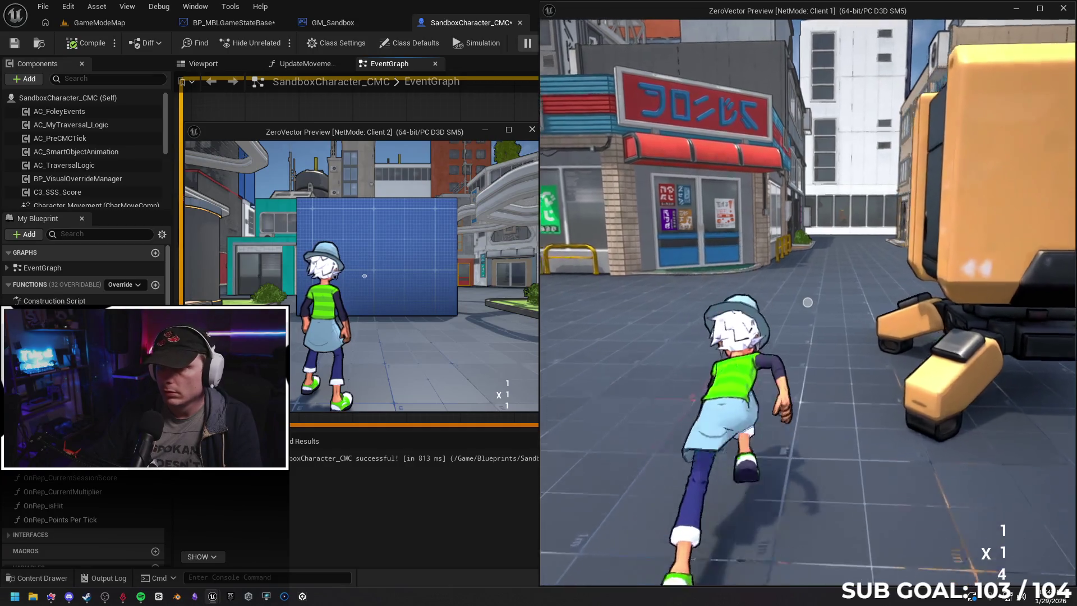
key(w)
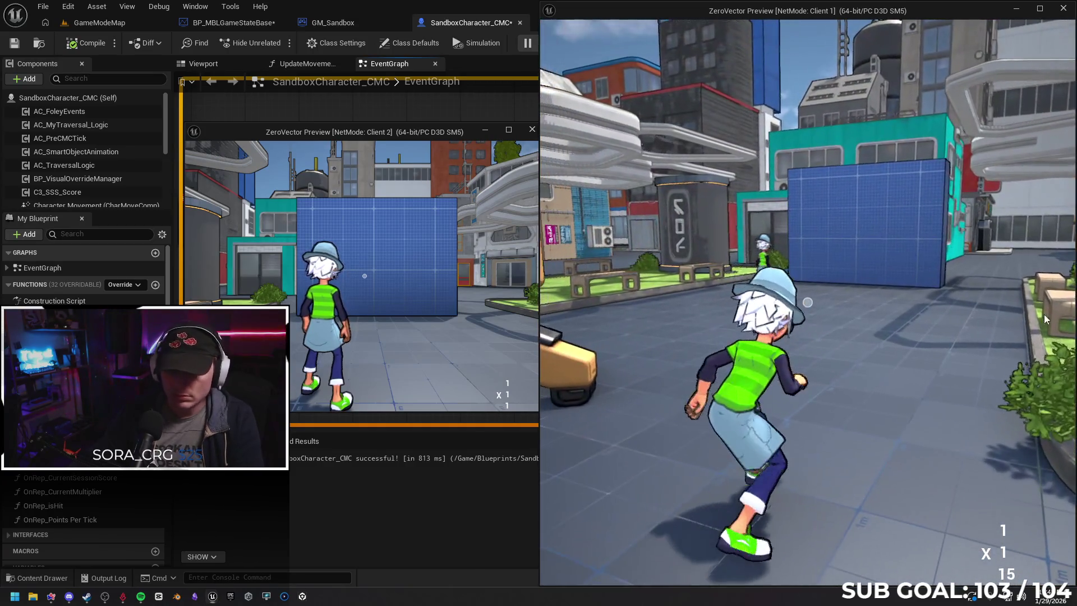
key(super)
click(503, 226)
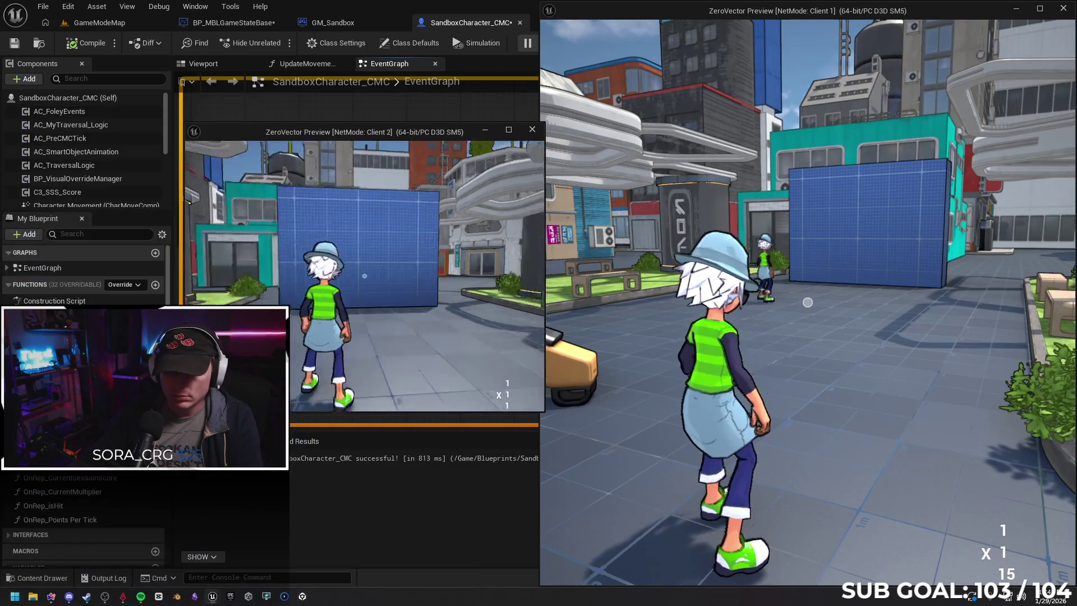
key(w)
key(w)
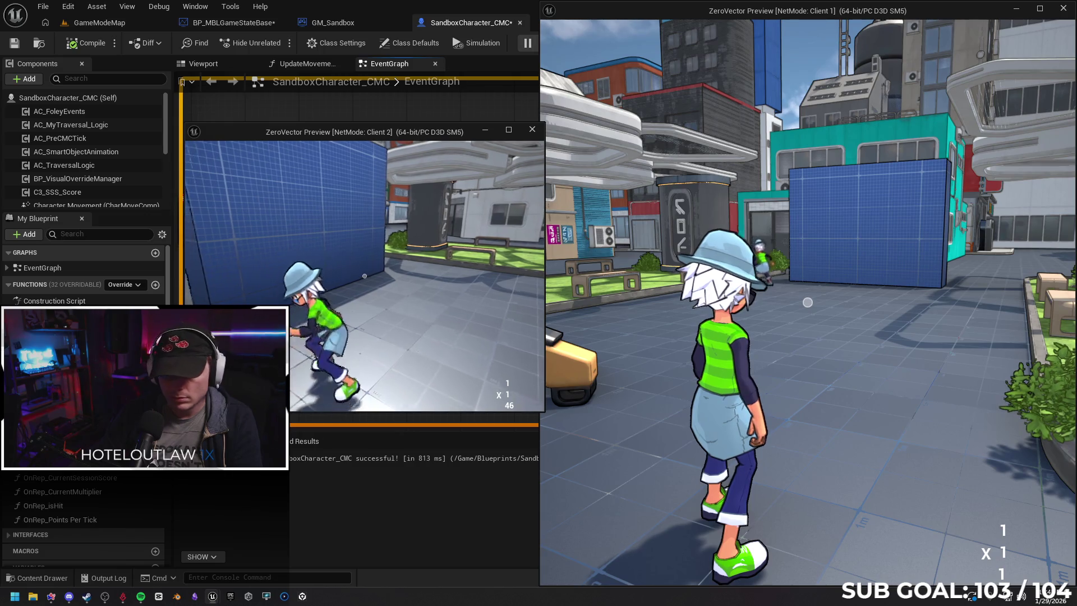
key(Escape)
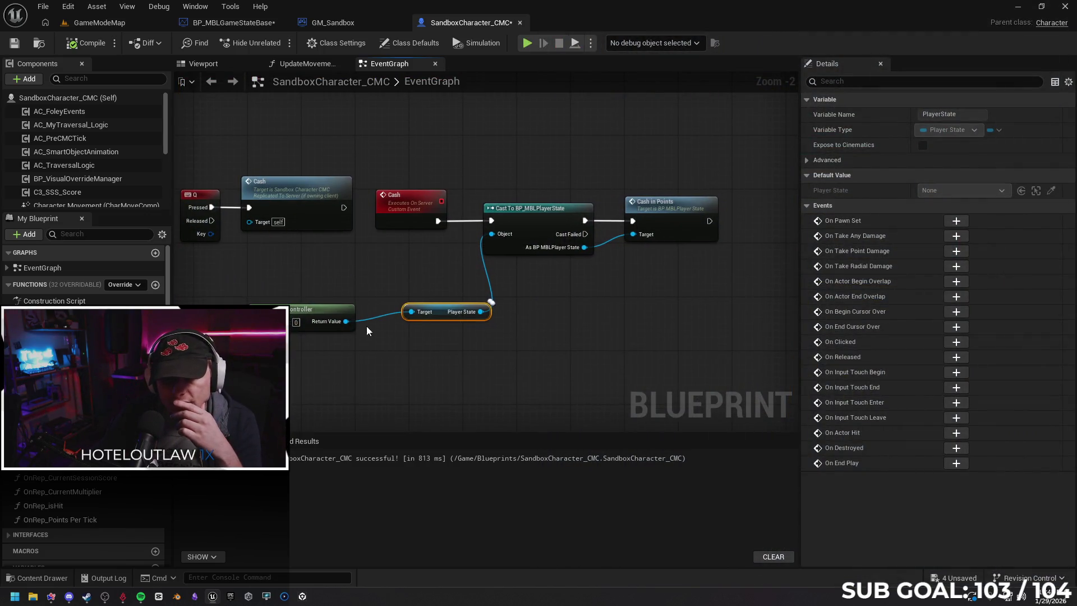
Delete the Get Player Controller and Player State nodes feeding the cast.
click(339, 311)
mouse_move(325, 308)
mouse_down()
mouse_move(339, 301)
mouse_move(232, 331)
mouse_up()
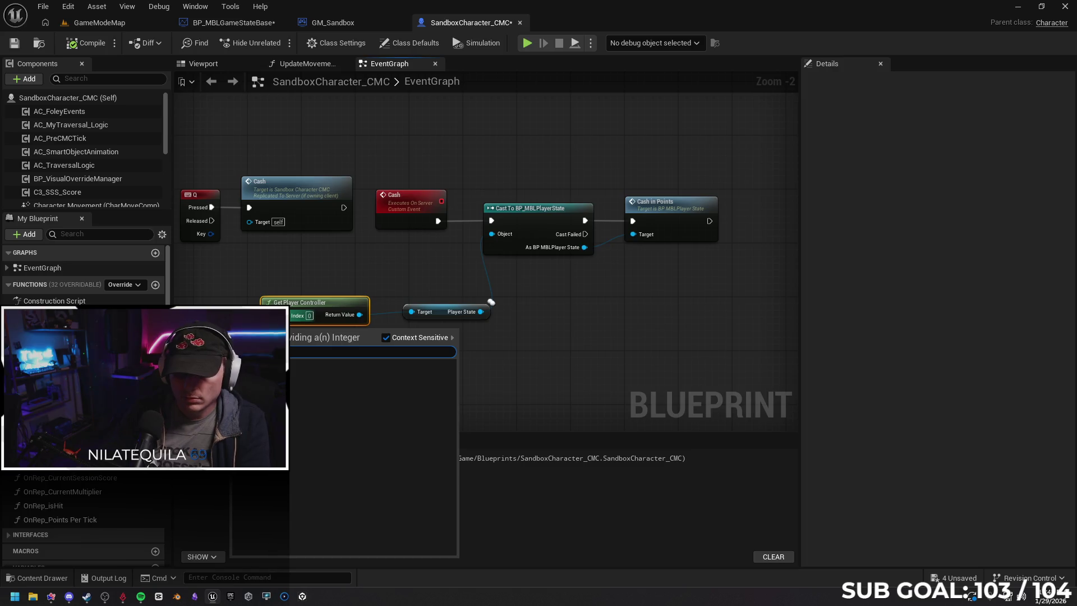
click(510, 369)
drag(455, 346, 314, 314)
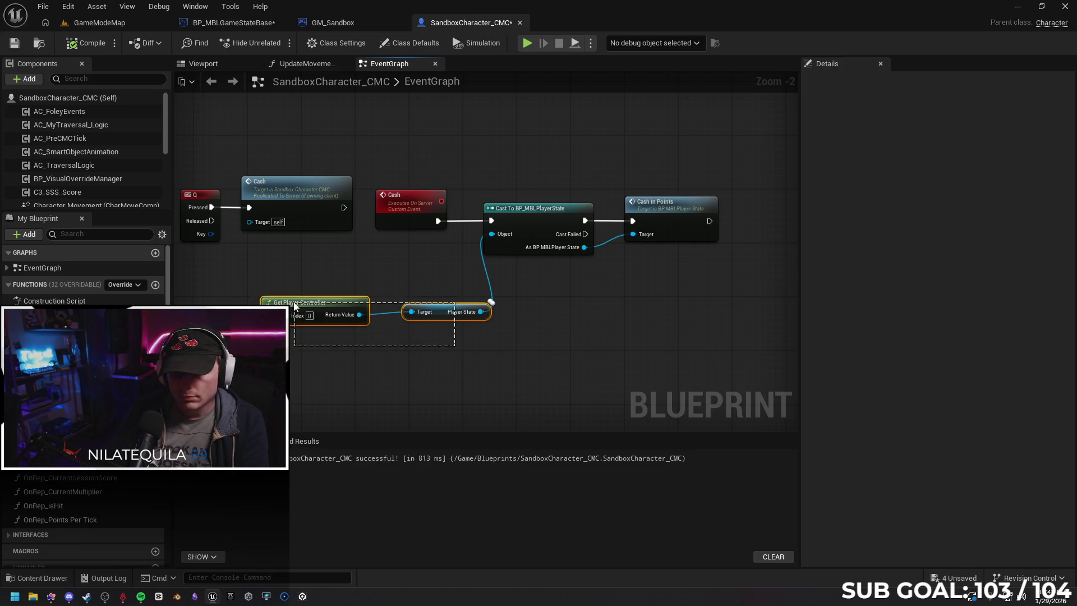
key(Delete)
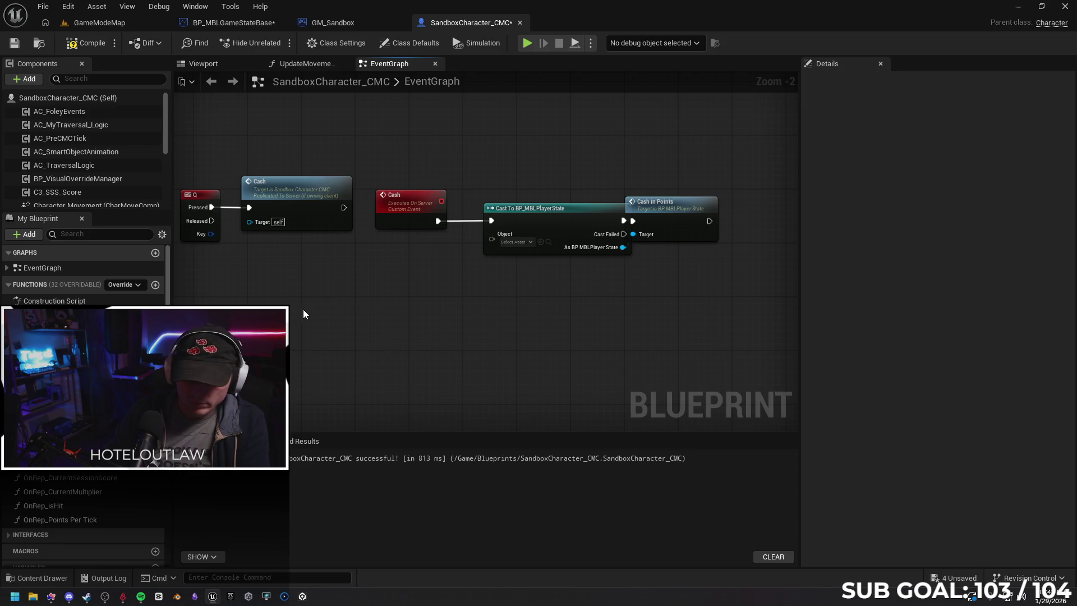
Try a Get Owner node with a Player State getter, then remove it.
right_click(304, 311)
text(get owner)
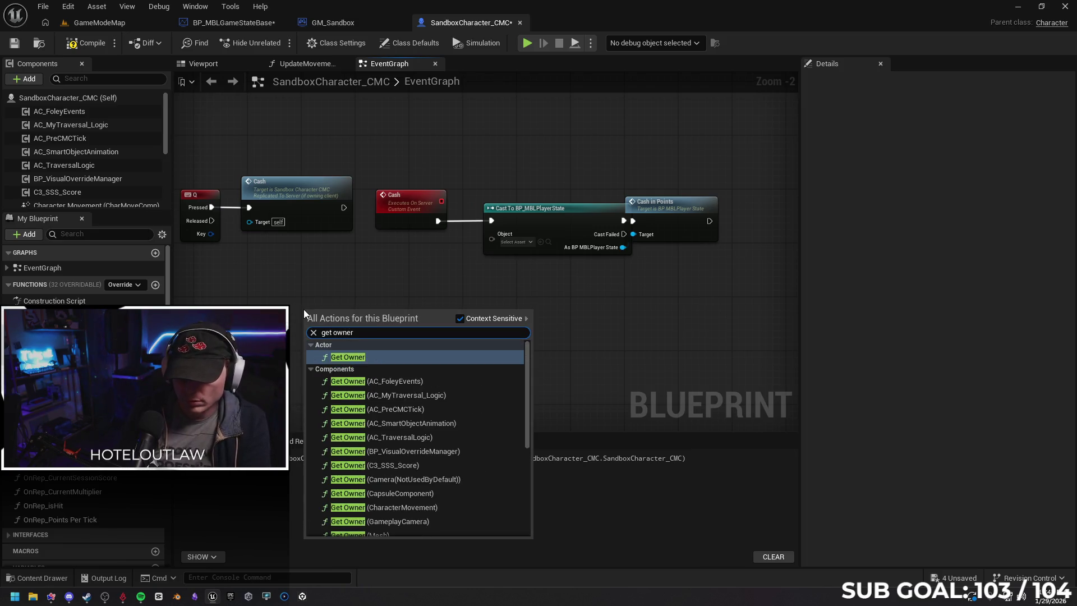
key(Return)
drag(391, 329, 428, 331)
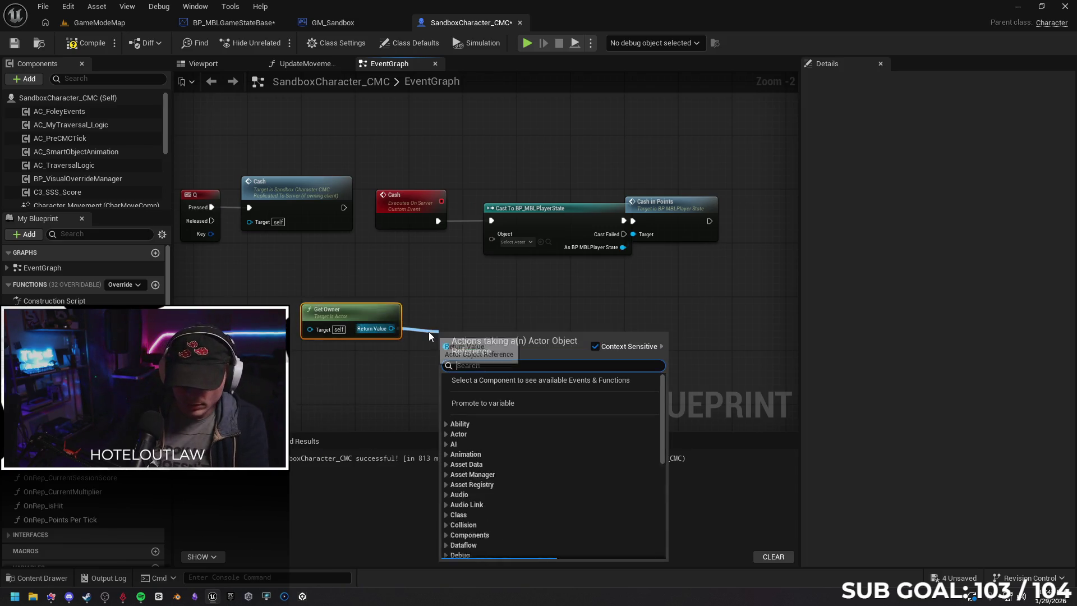
text(get player)
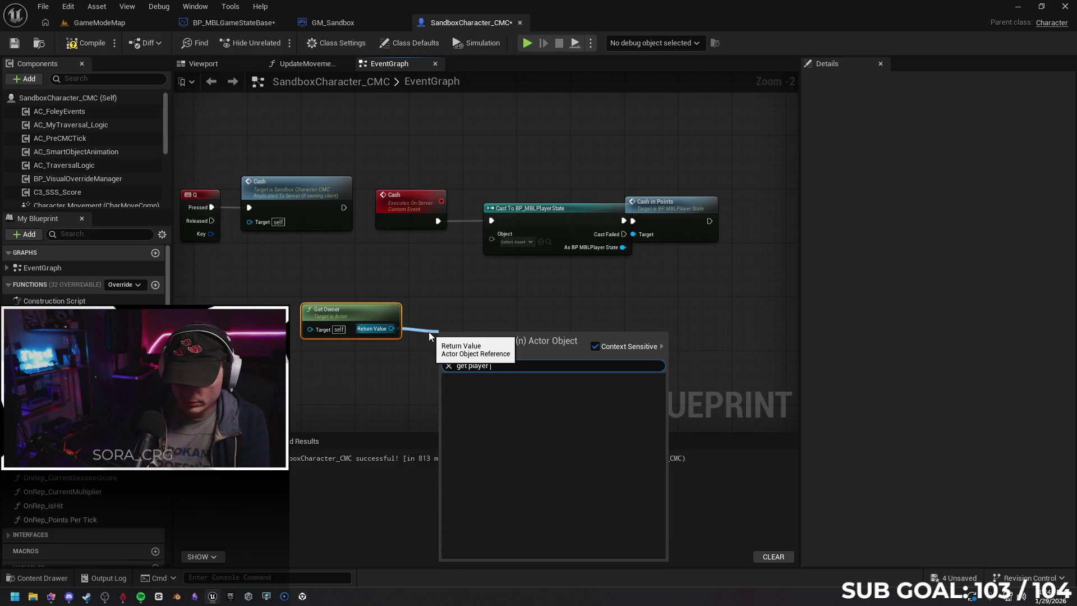
text( state)
click(360, 317)
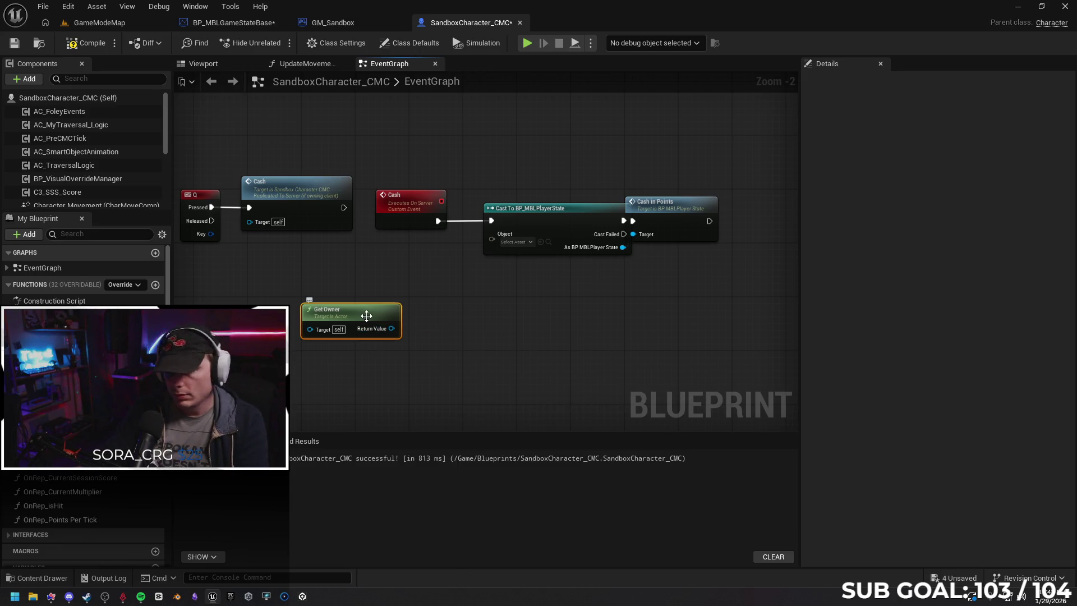
key(Delete)
Wire Get Player Character's Player State into the cast's Object input and start a play test.
right_click(275, 302)
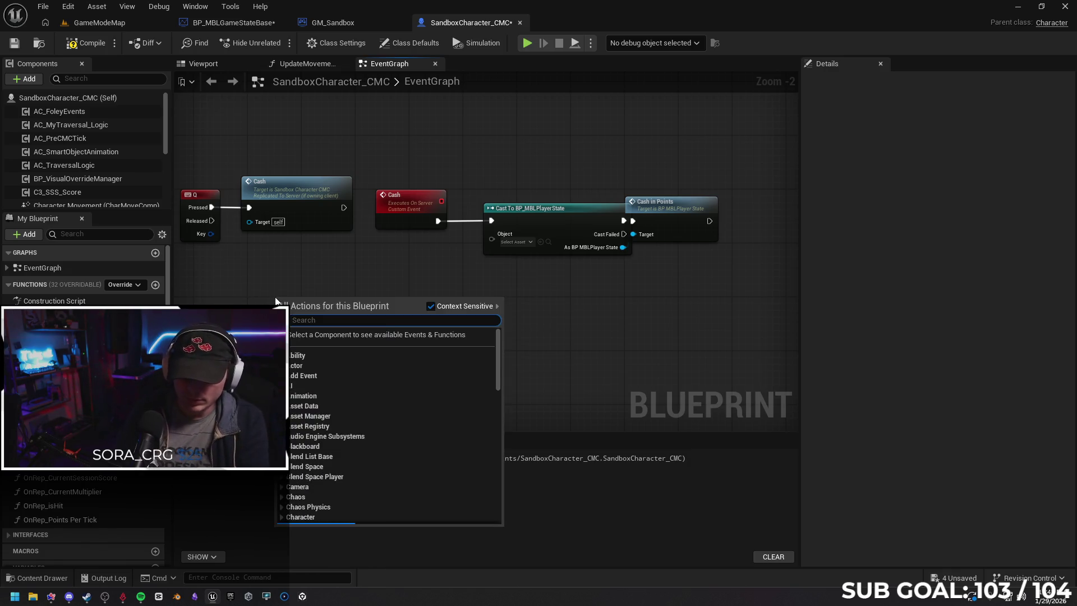
text(get pla)
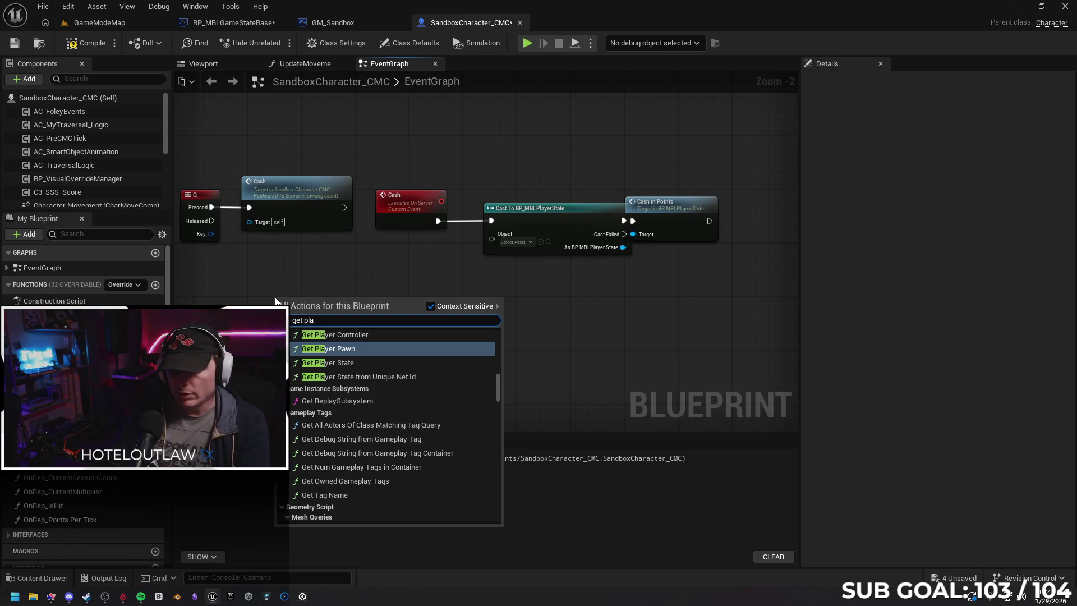
key(Up)
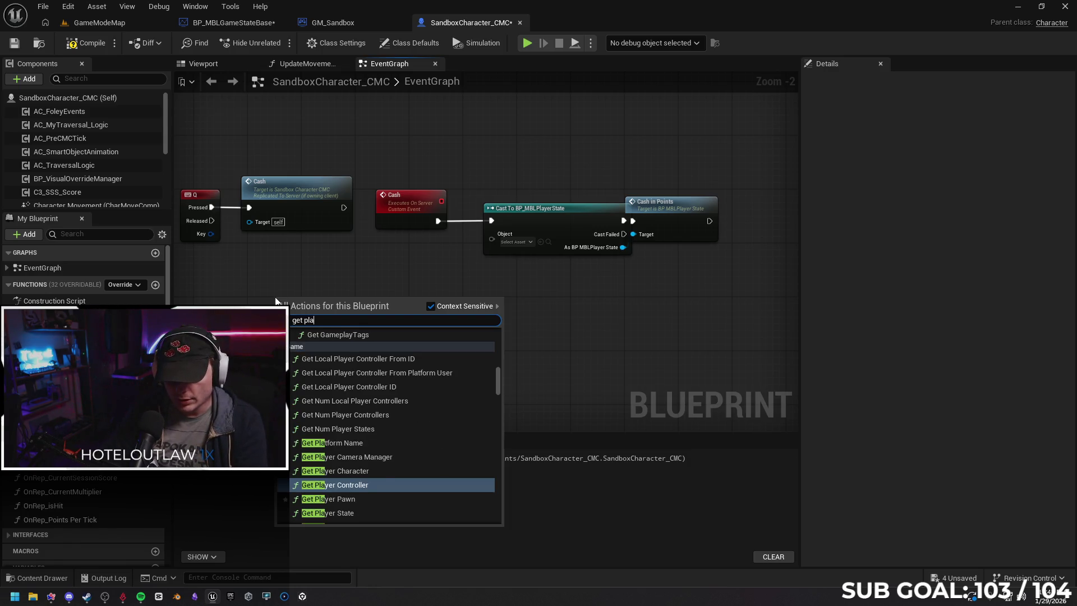
key(Up)
key(Return)
drag(373, 306, 425, 314)
text(get player s)
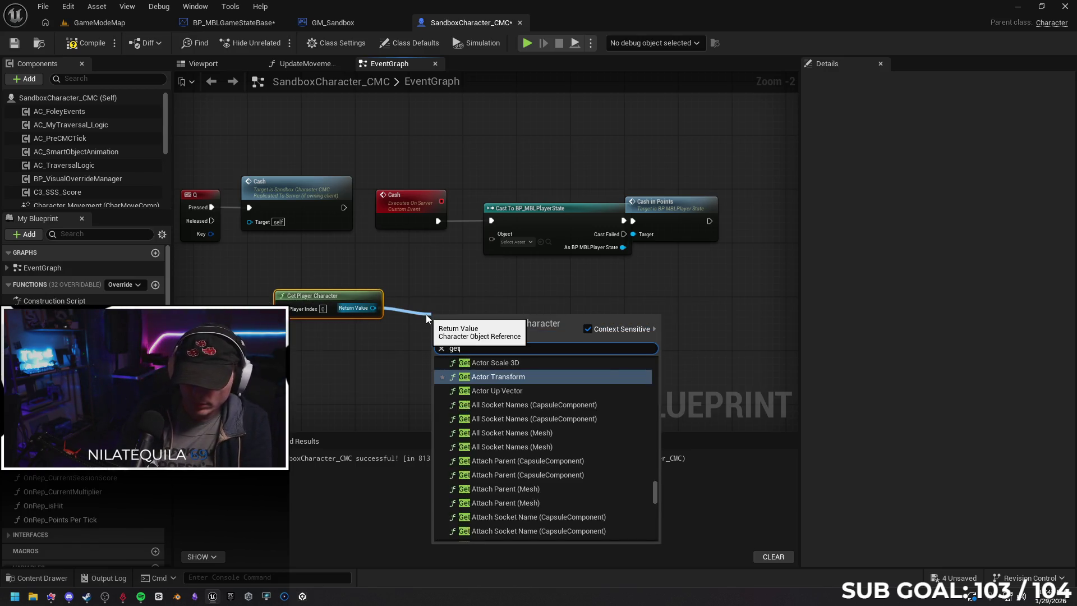
key(Return)
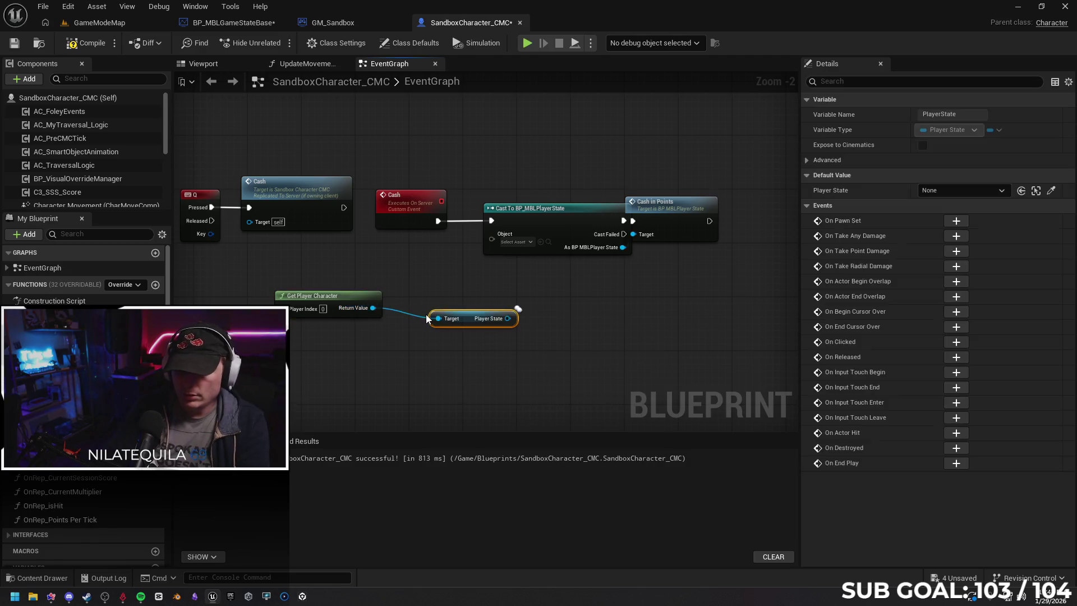
drag(508, 318, 489, 238)
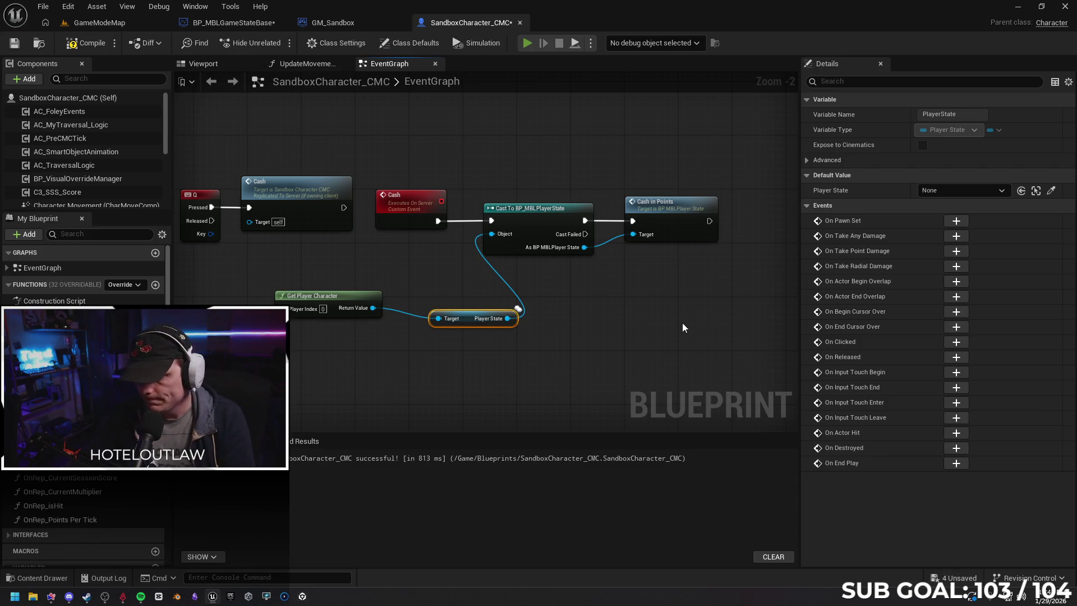
key(alt+p)
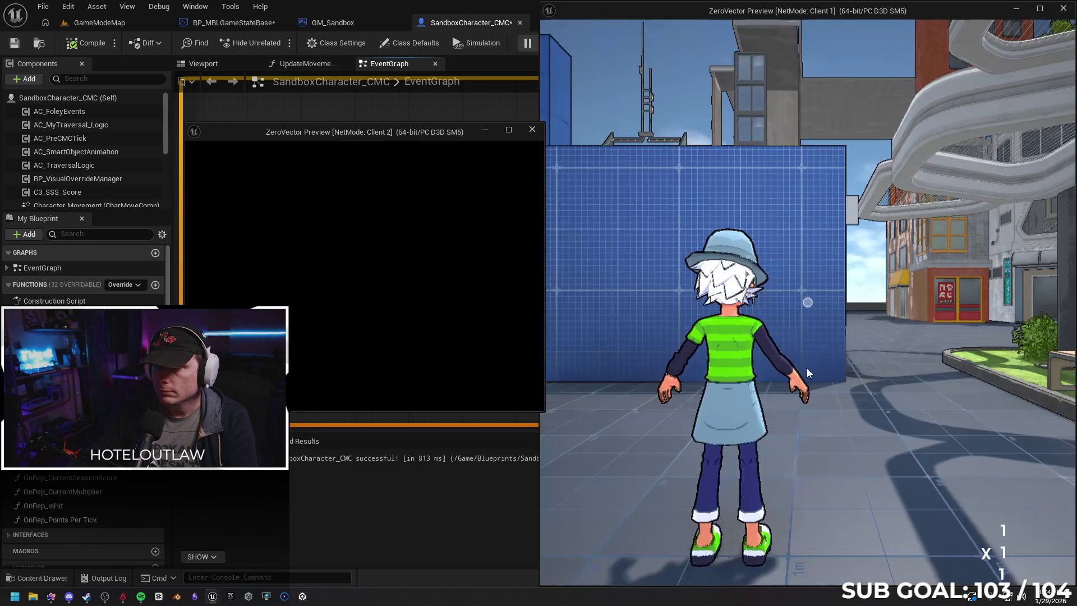
click(793, 355)
key(w)
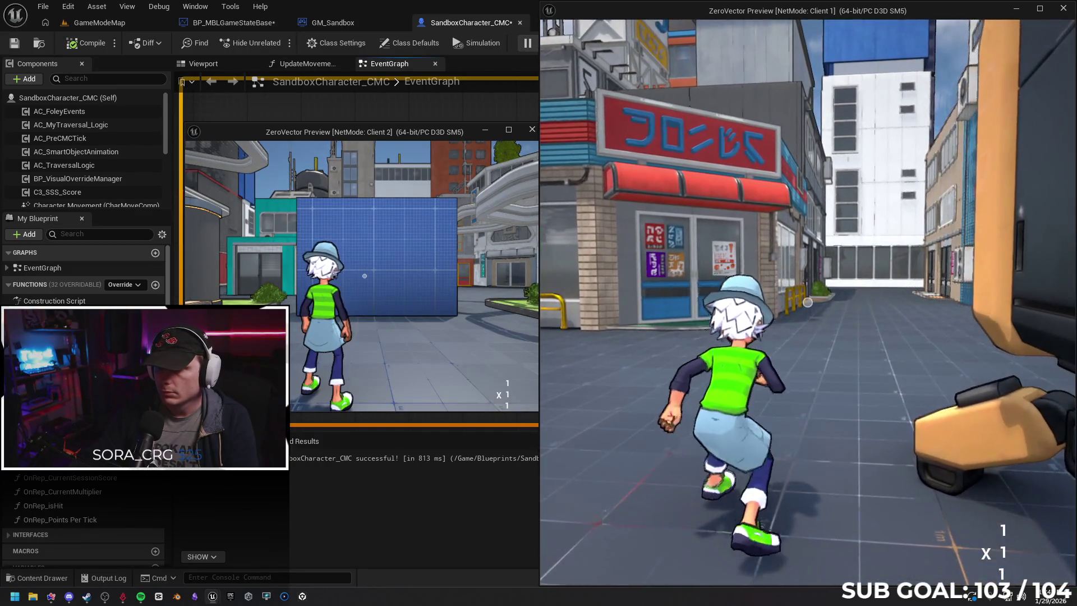
key(super)
key(super)
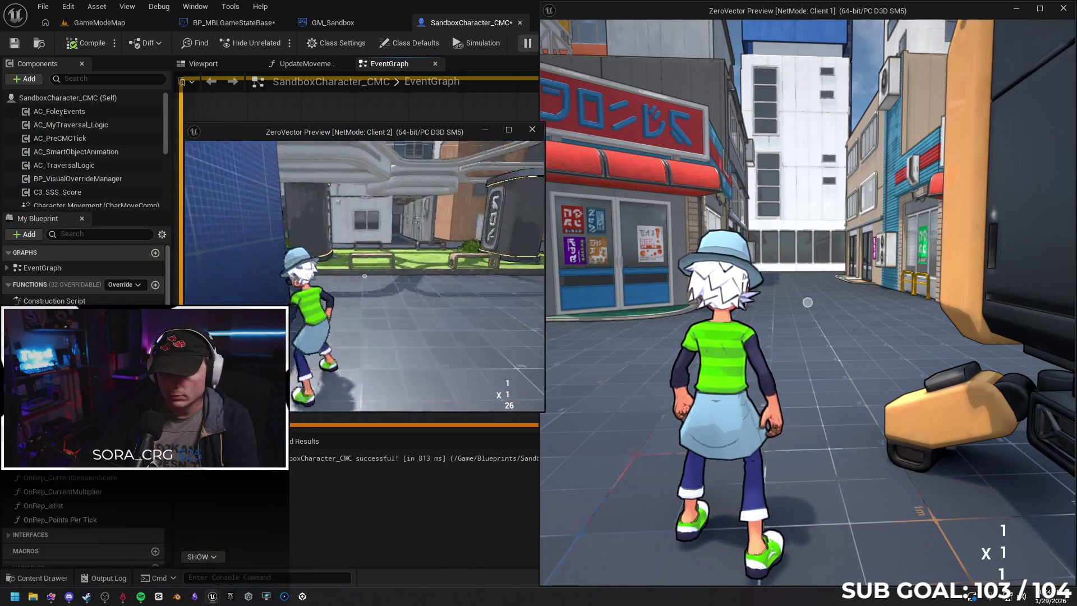
key(Escape)
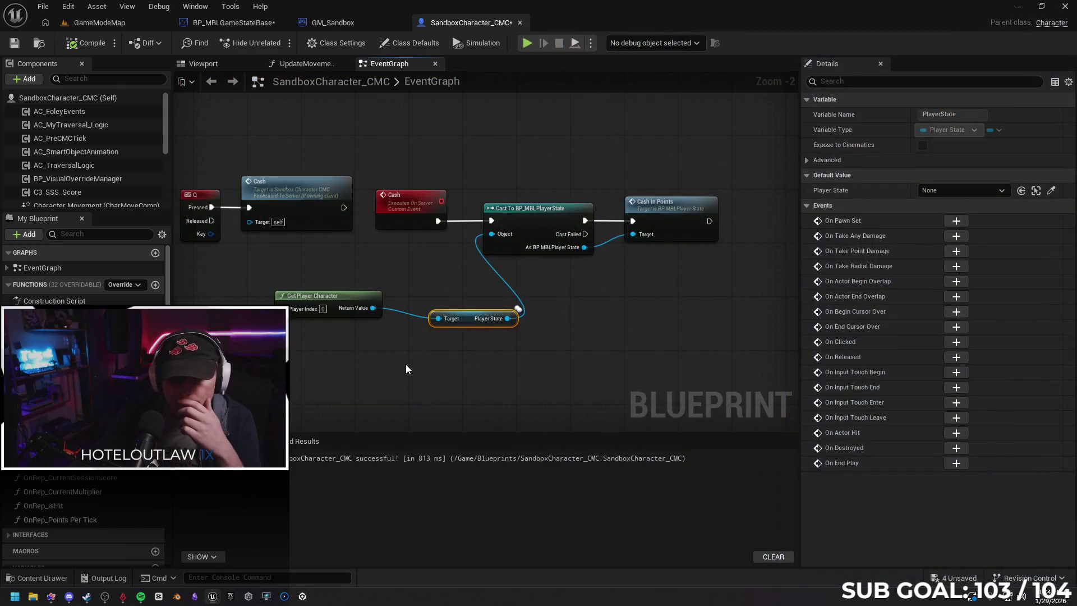
Delete the Get Player Character node from the cast's input chain.
click(405, 364)
drag(408, 354, 432, 353)
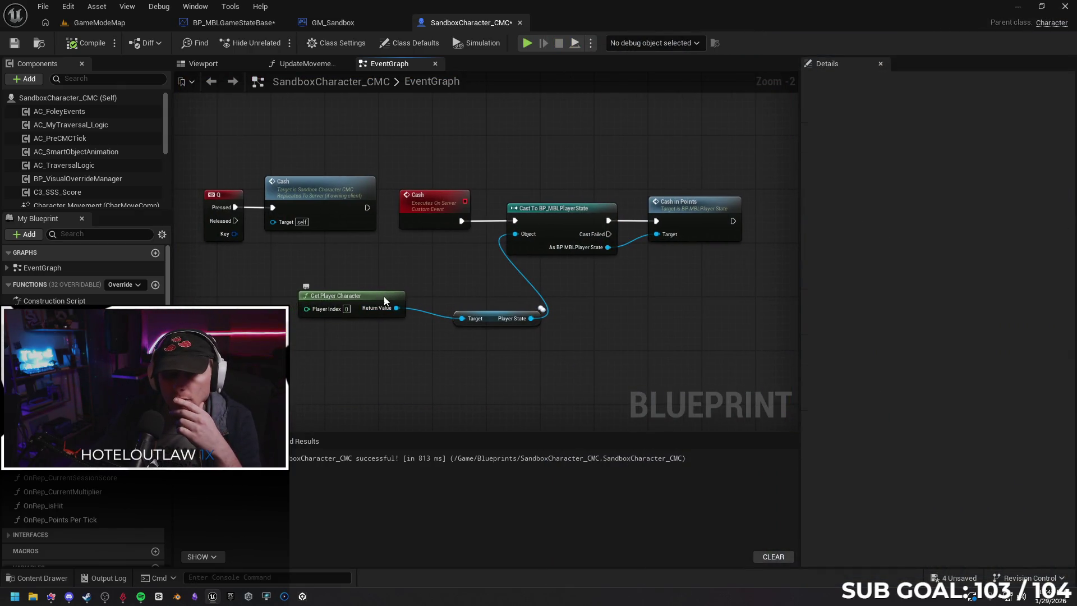
click(383, 296)
key(Delete)
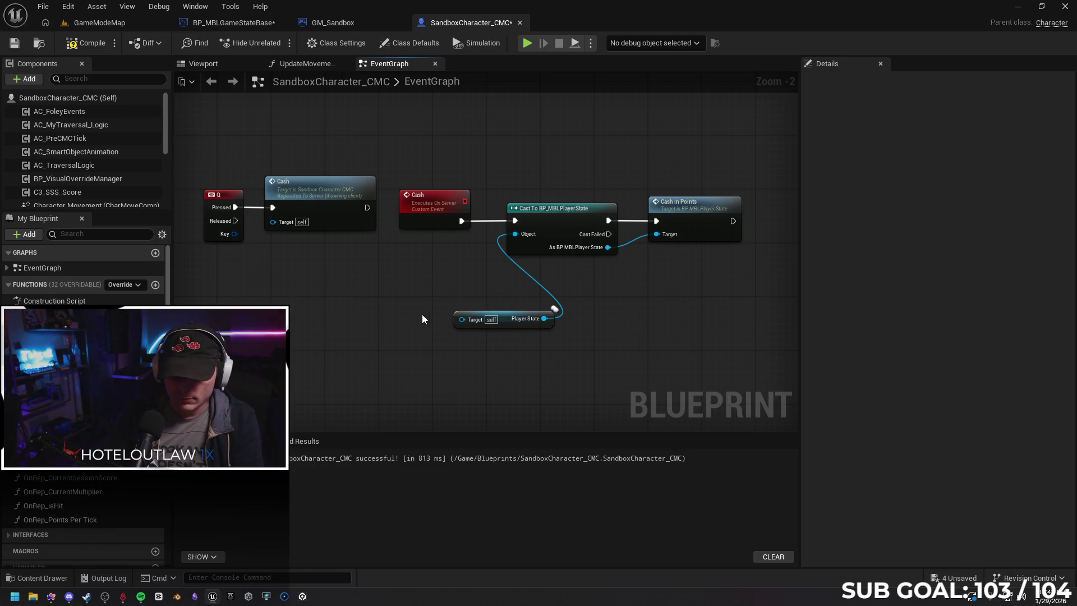
Search the node list for a sandbox or player state getter.
right_click(325, 308)
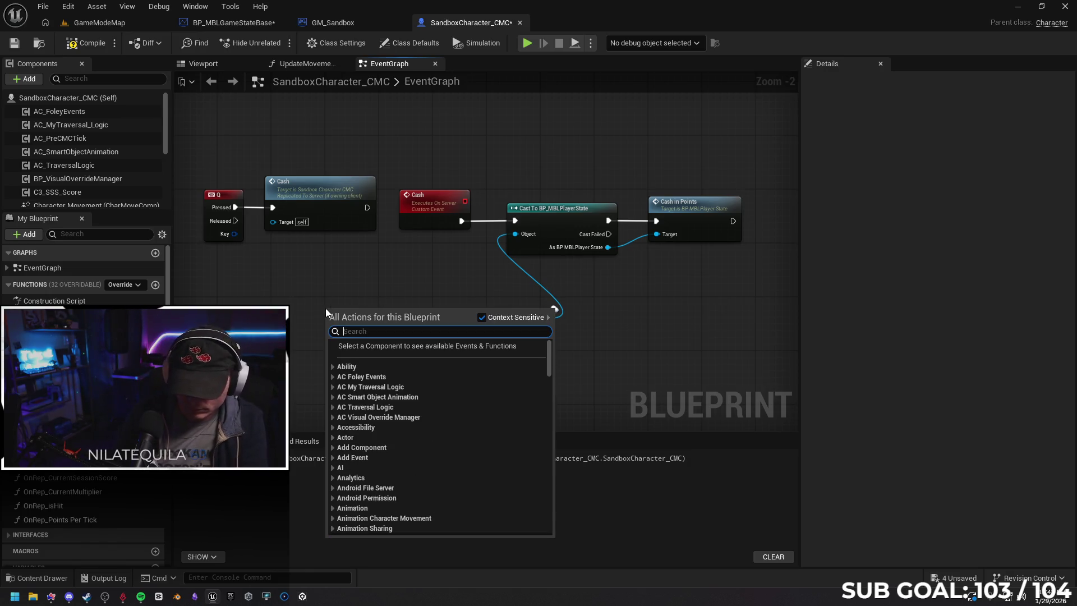
text(sand)
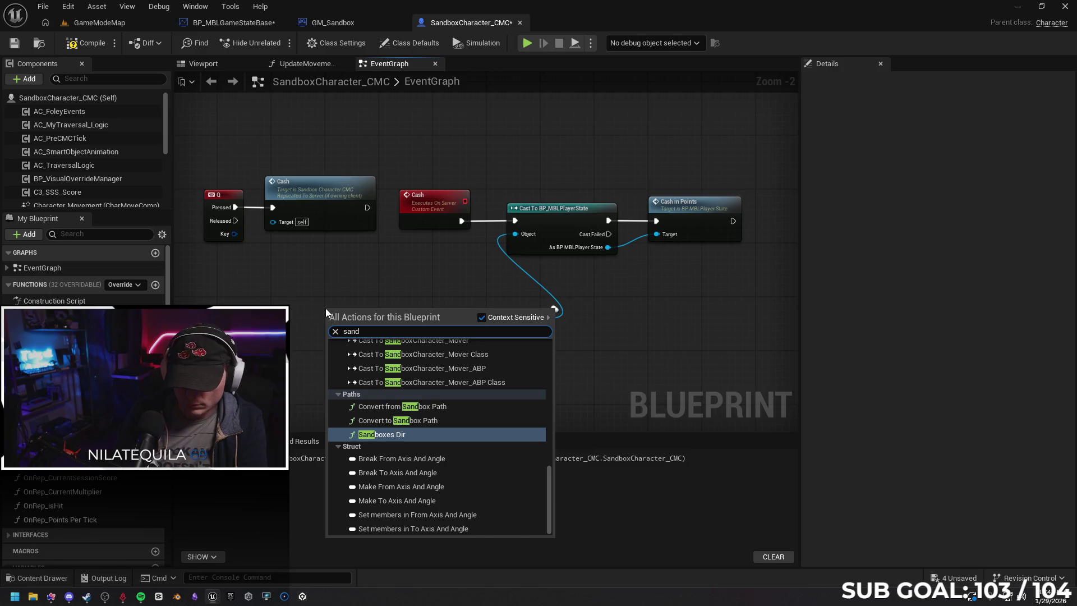
text(box)
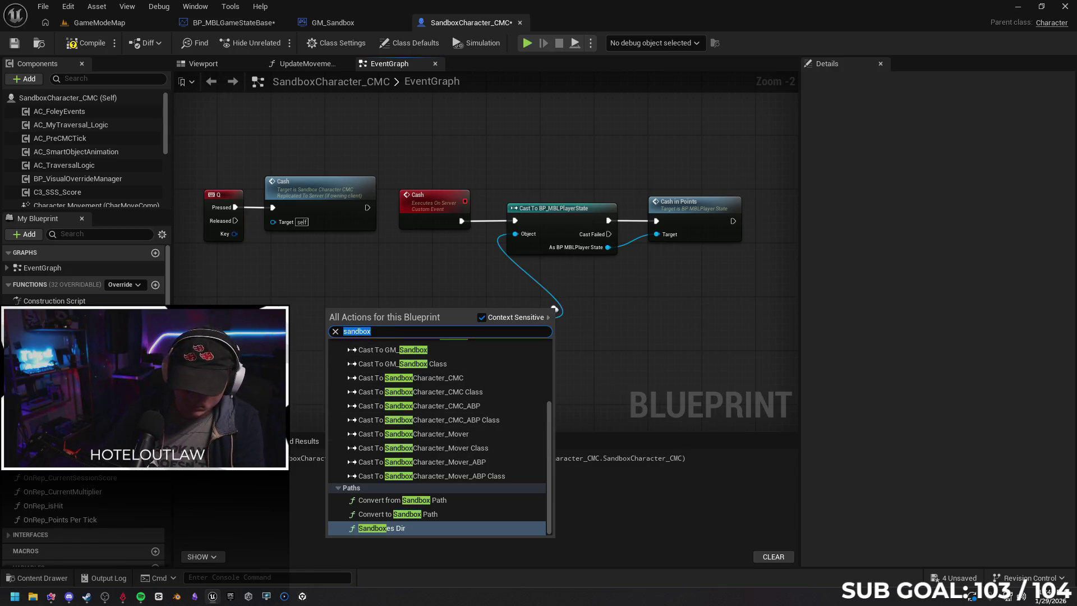
text(get sn)
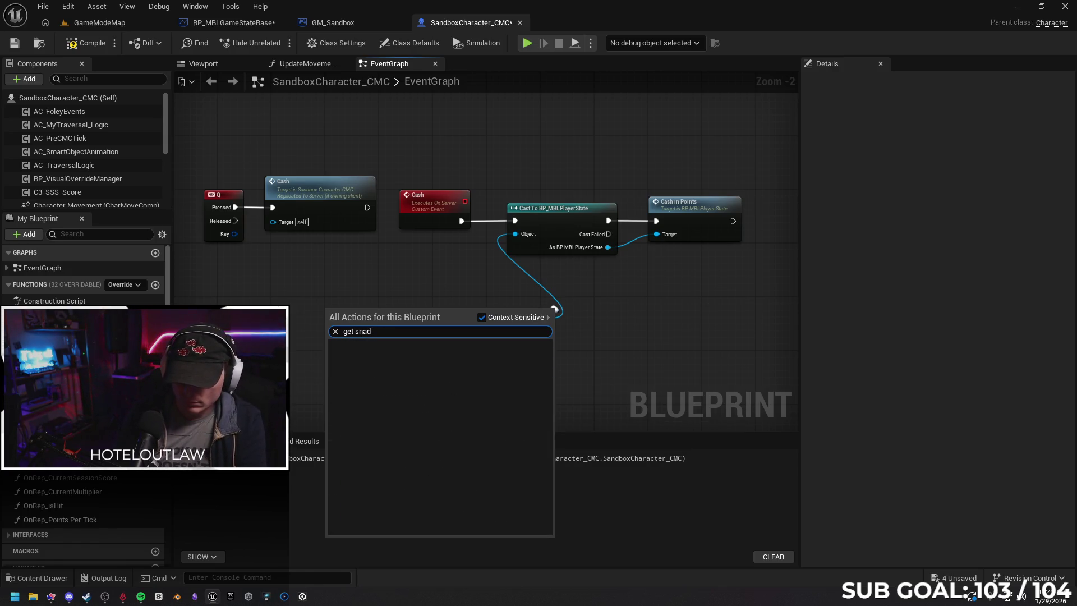
key(BackSpace)
text(and)
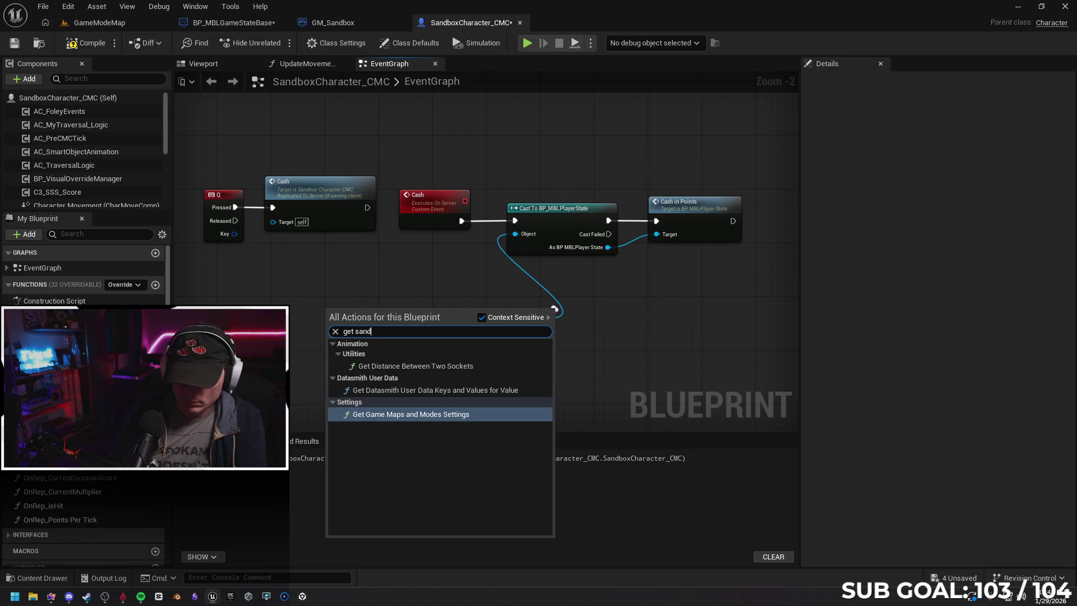
text(bo)
key(BackSpace)
key(BackSpace)
key(BackSpace)
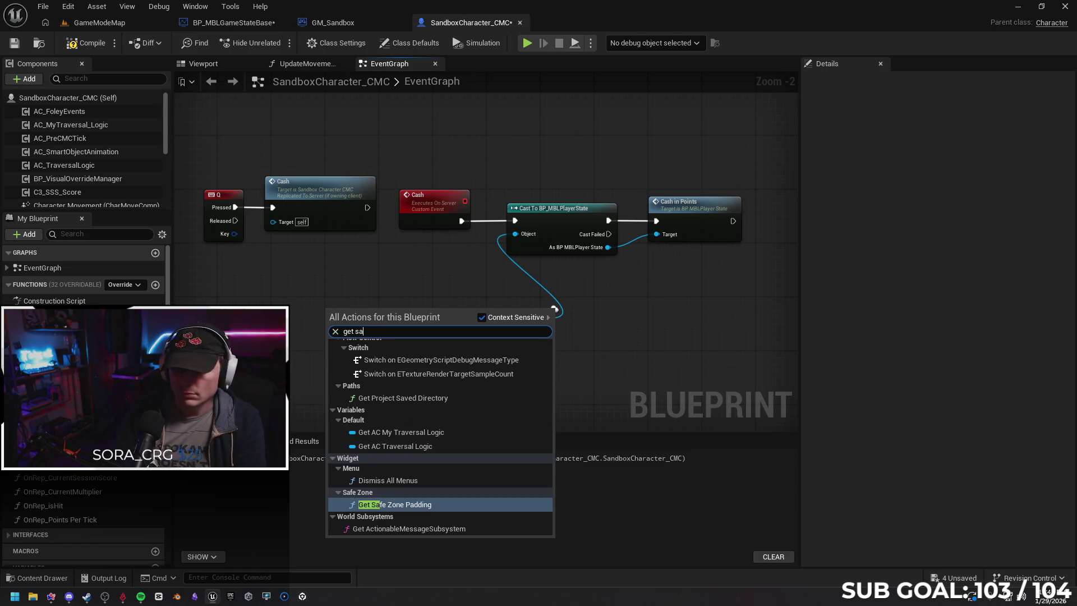
text(player state)
key(Return)
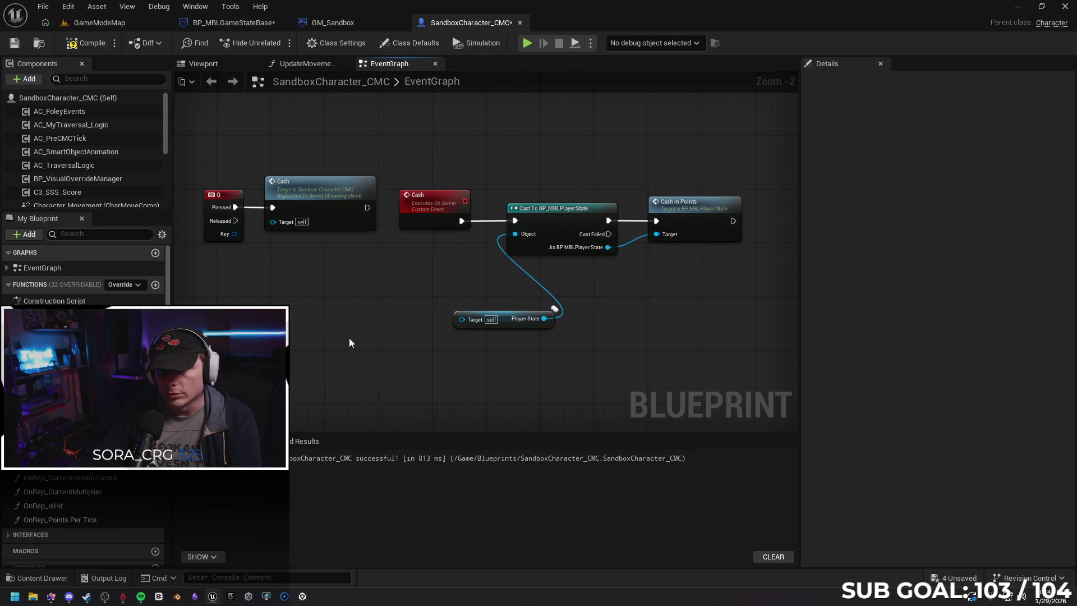
Place the Player State getter beside the cast, then move to BP_MBLGameStateBase's graph.
mouse_move(235, 233)
mouse_down()
mouse_move(463, 318)
mouse_move(232, 234)
mouse_up()
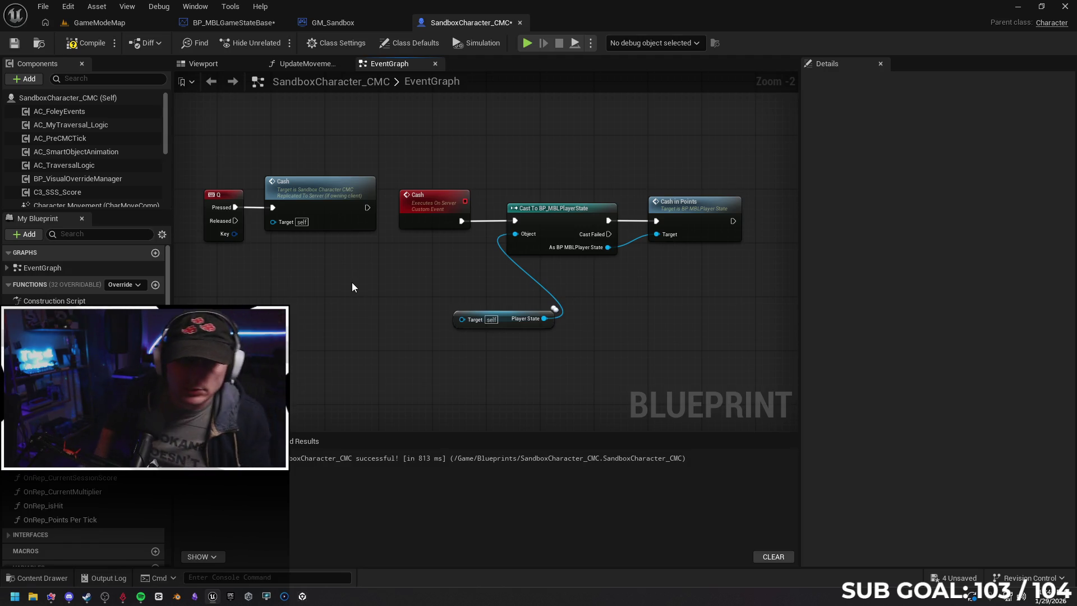
scroll(78, 138, down, 5)
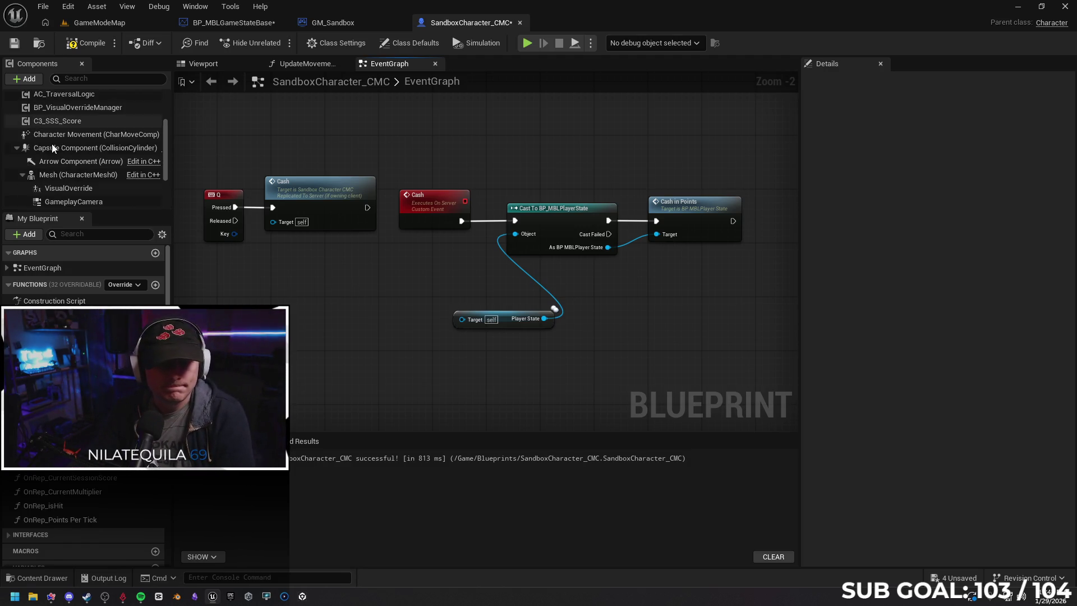
scroll(80, 152, up, 5)
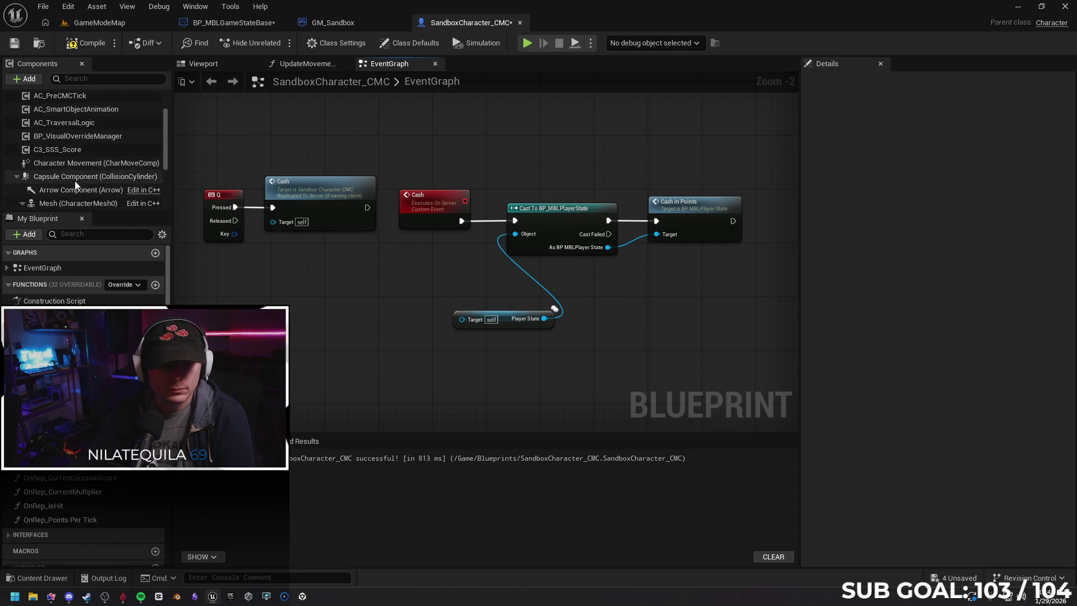
drag(510, 323, 450, 282)
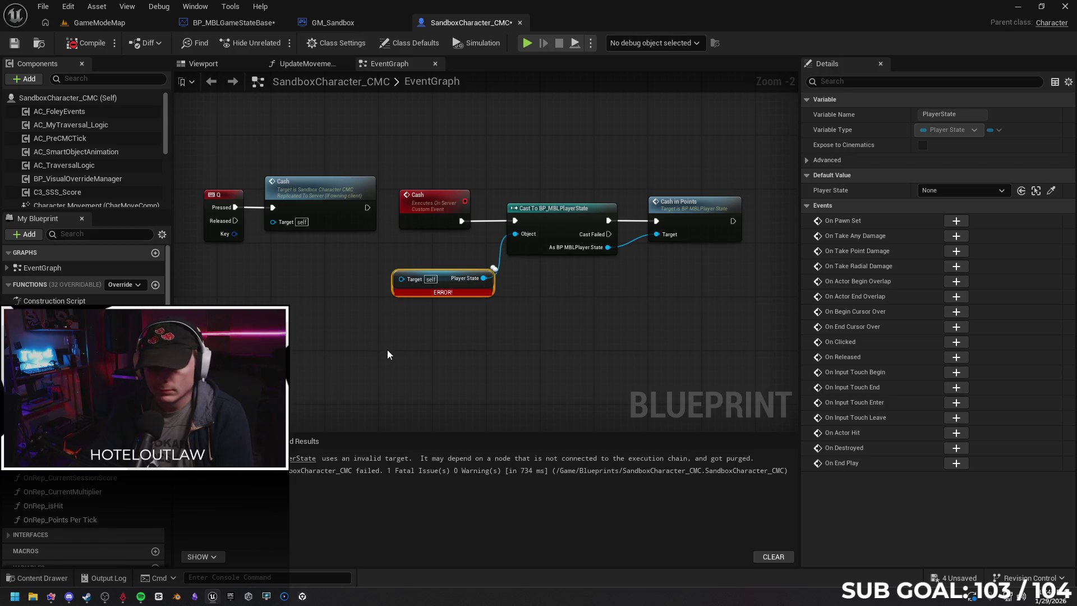
mouse_move(392, 349)
mouse_down()
mouse_move(423, 344)
mouse_move(398, 347)
mouse_up()
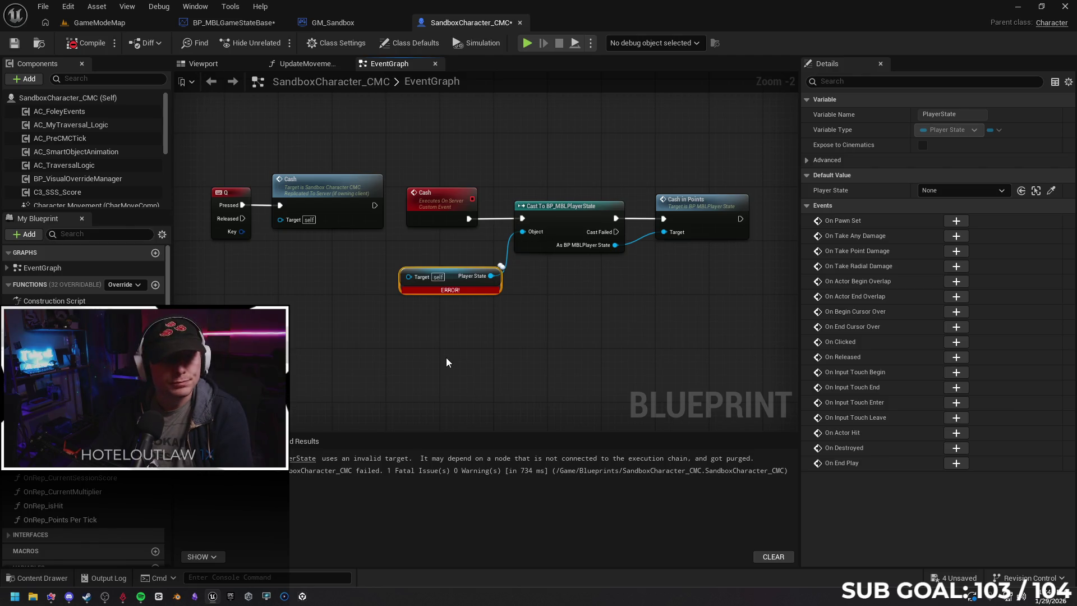
click(334, 28)
click(230, 24)
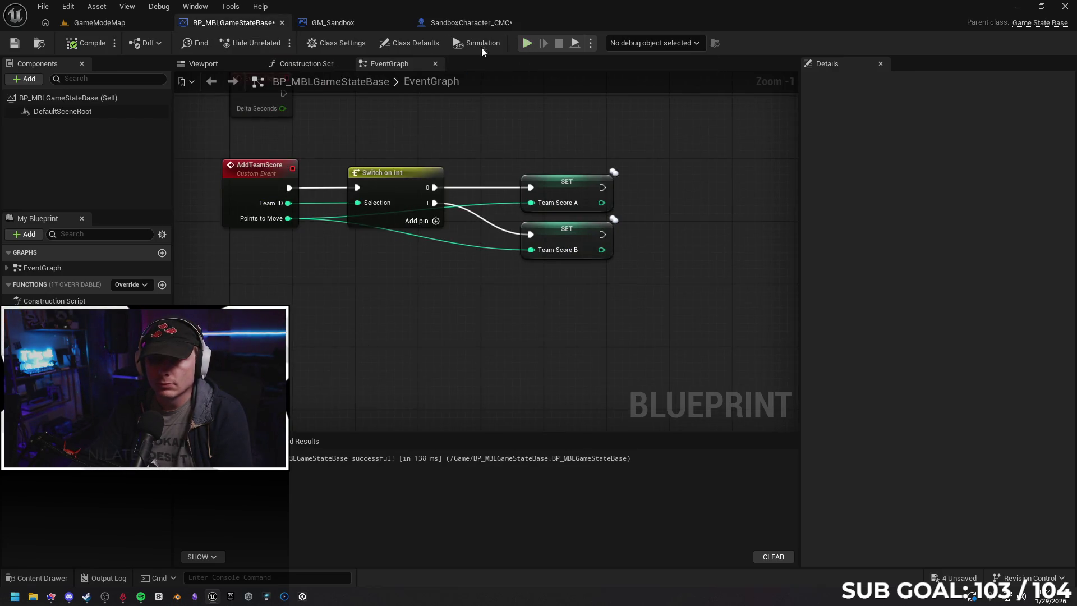
Cancel the play attempt over compile errors and delete SandboxCharacter_CMC's ERROR Player State node.
click(526, 44)
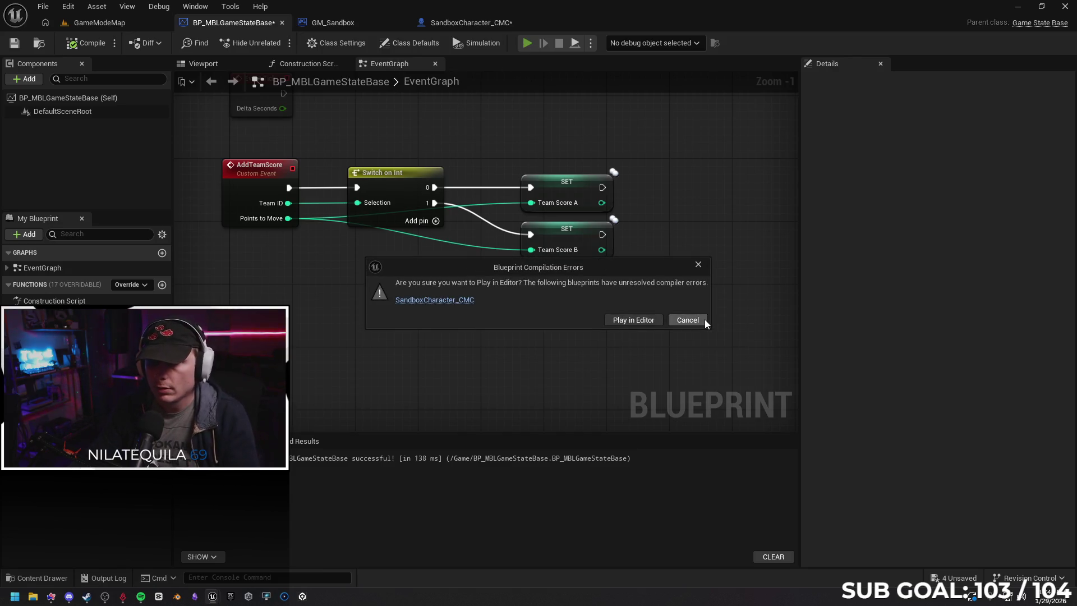
click(704, 320)
click(457, 23)
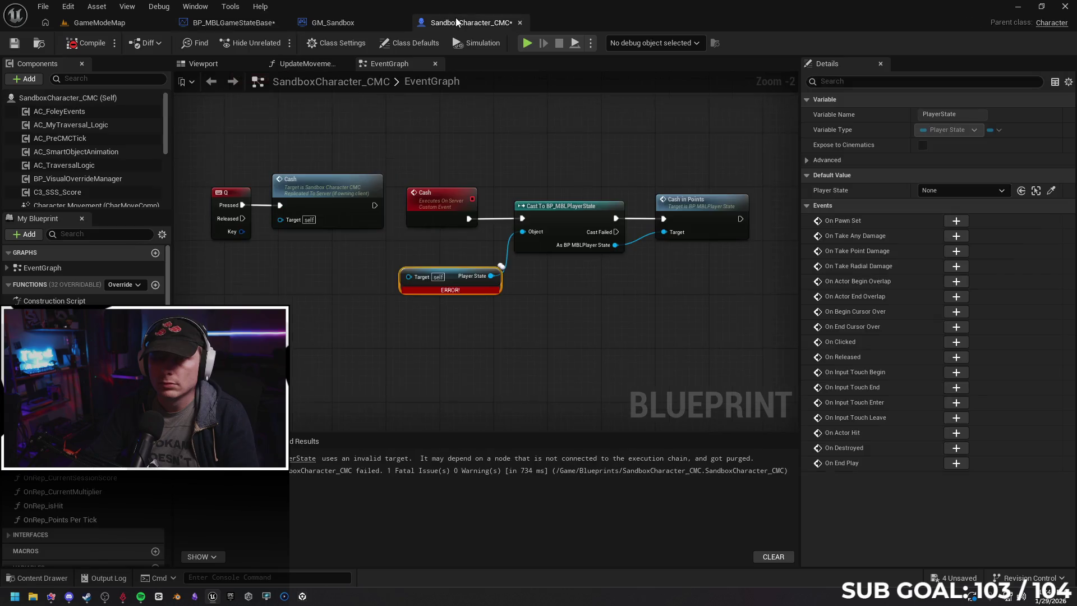
click(460, 286)
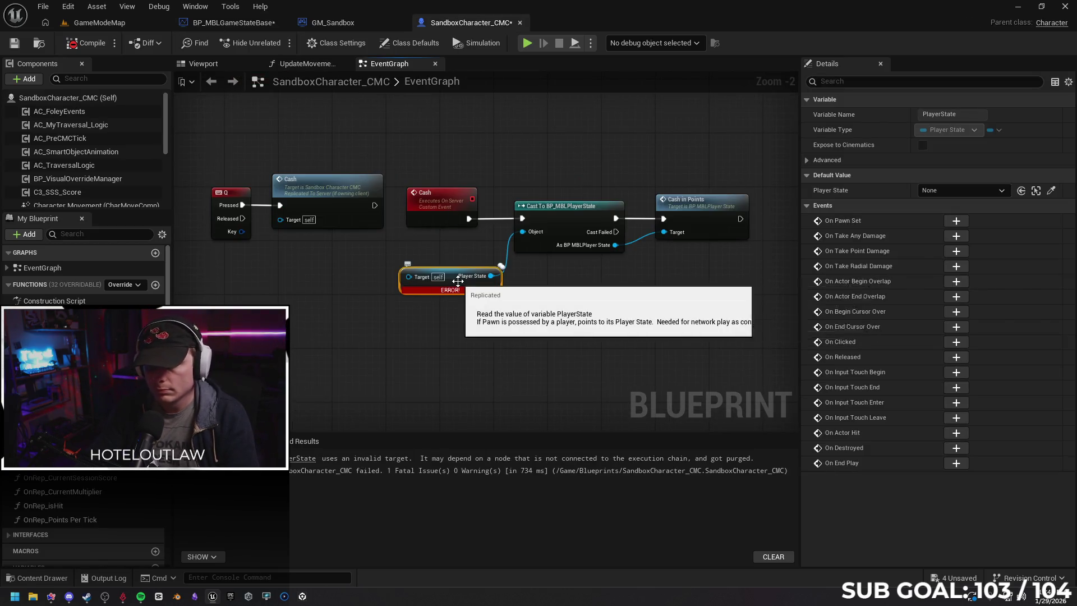
key(Delete)
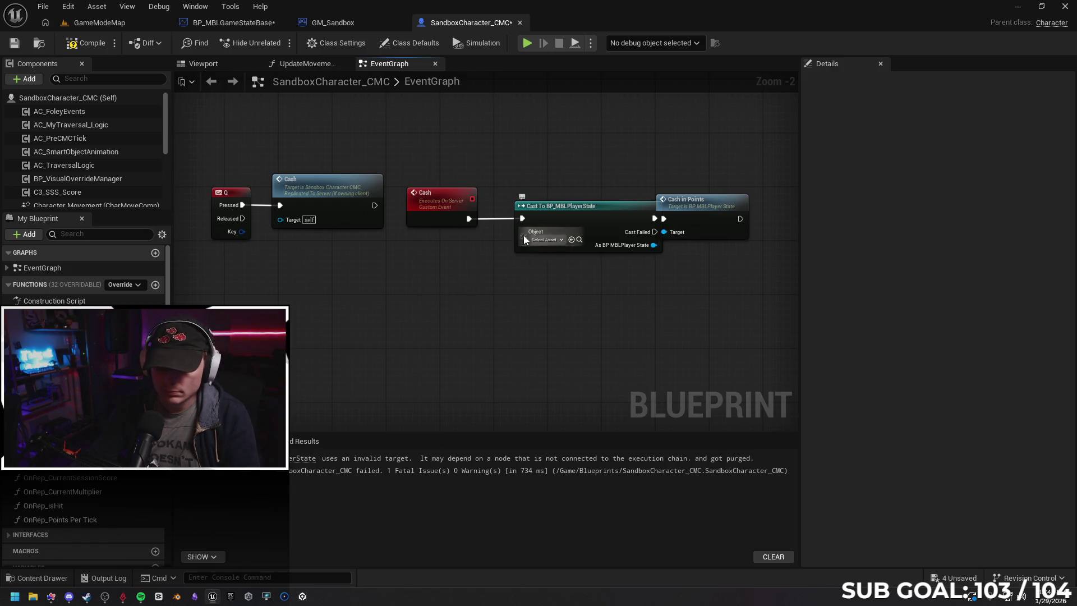
Add Get Player State (index 0) into the cast's Object input and position it left of the cast.
drag(523, 236, 443, 307)
text(player stat)
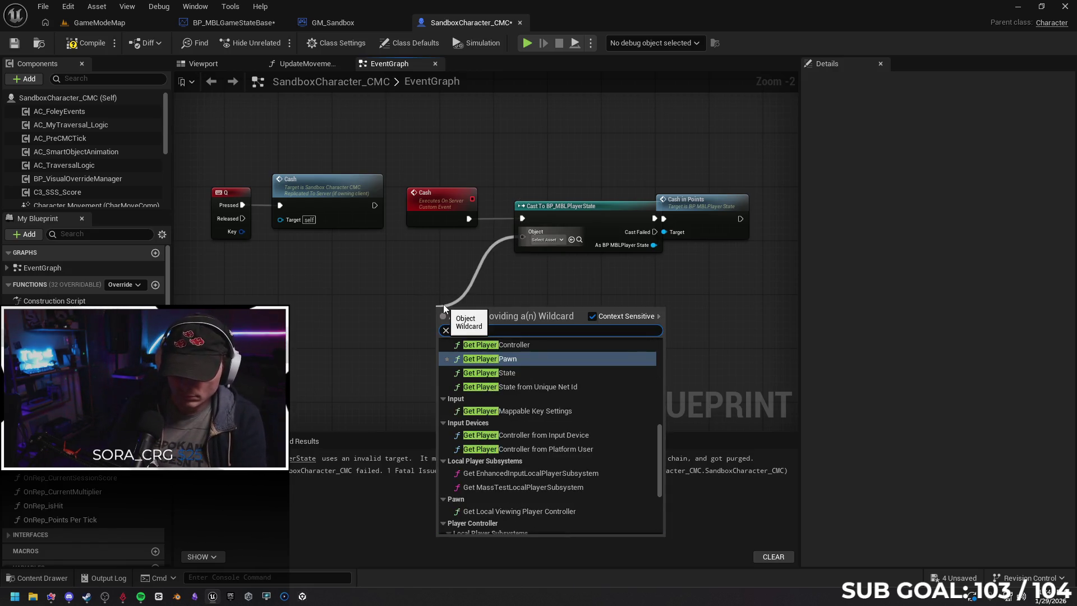
key(Return)
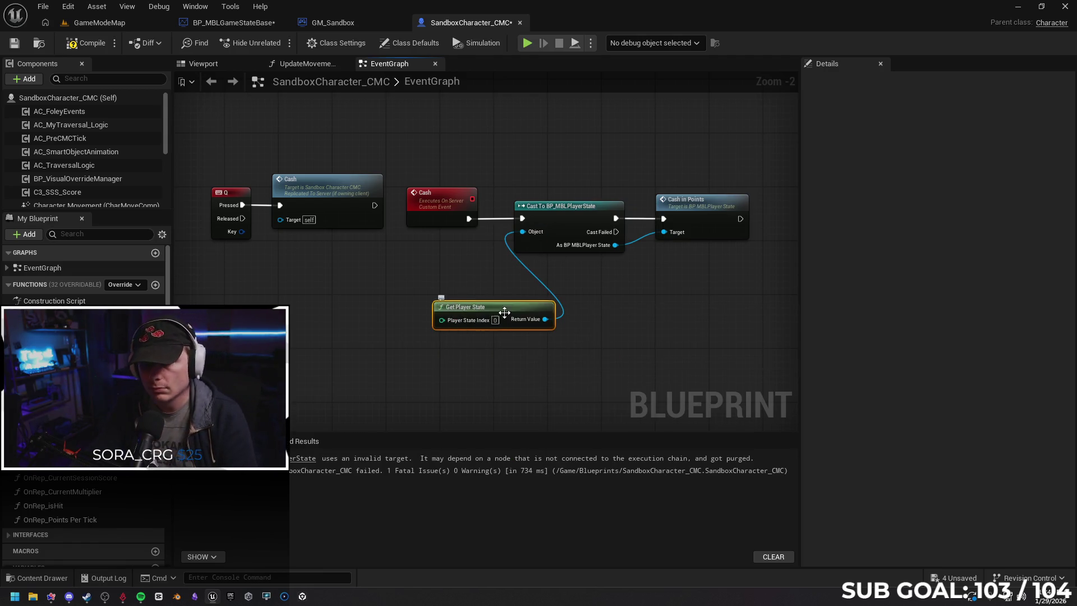
drag(477, 310, 381, 279)
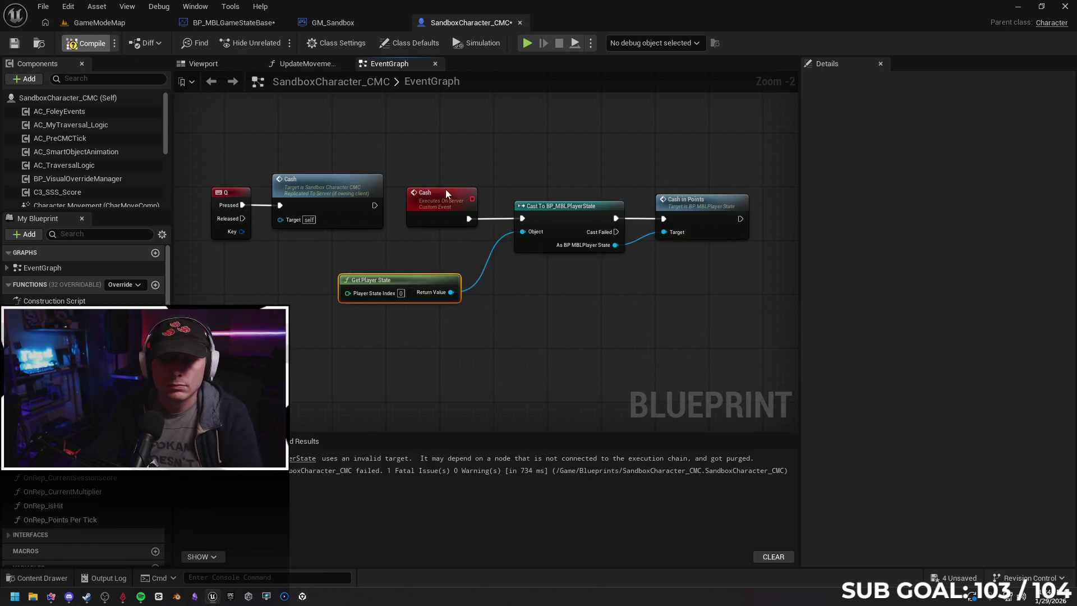
drag(406, 287, 427, 274)
click(351, 25)
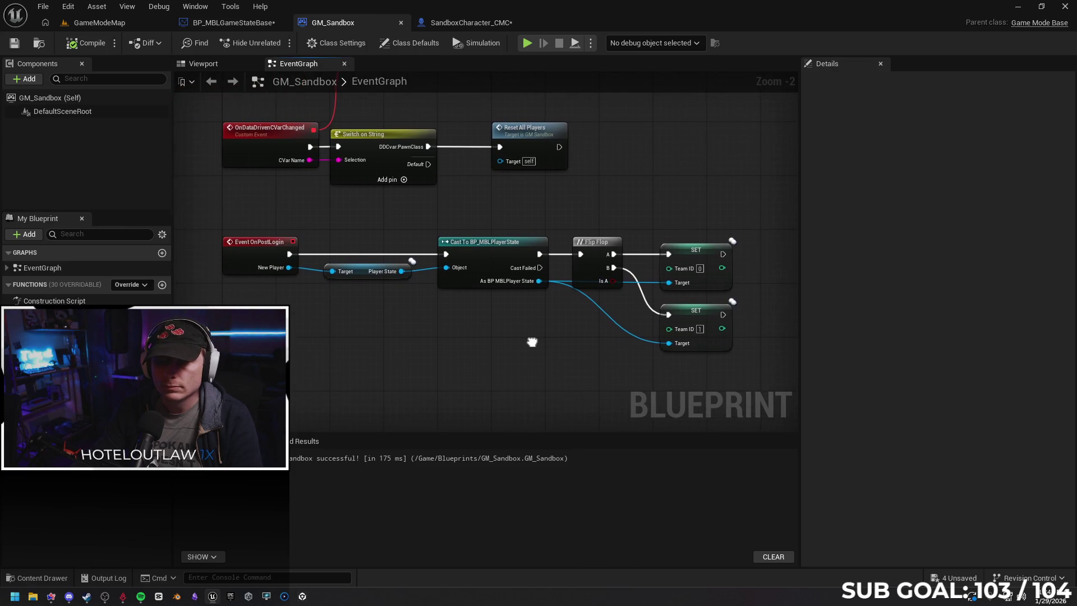
click(476, 23)
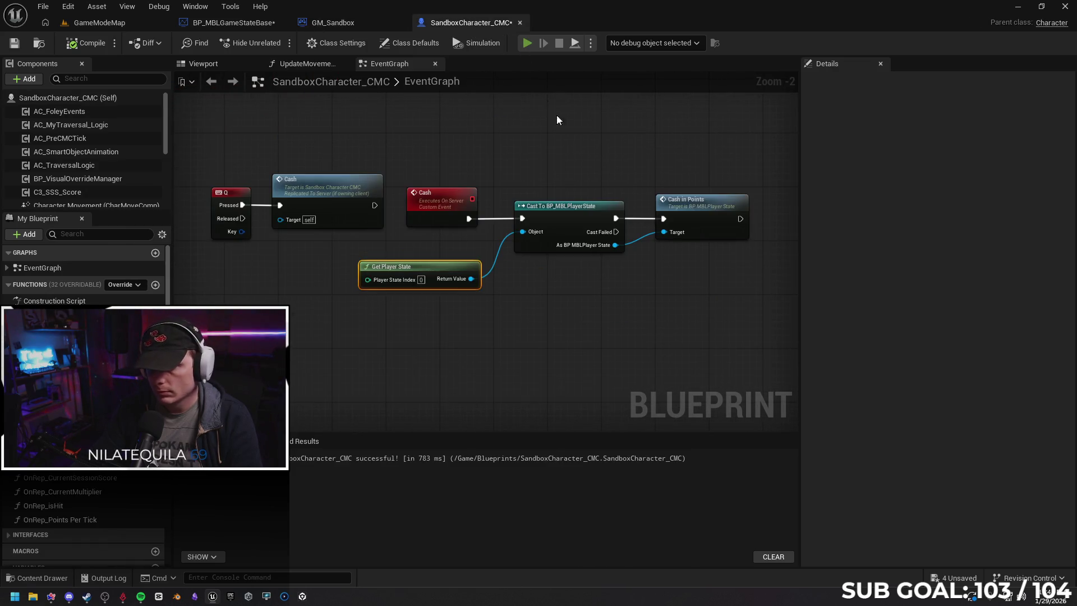
Run a two-client play test, walk the character forward, then stop the session.
key(alt+p)
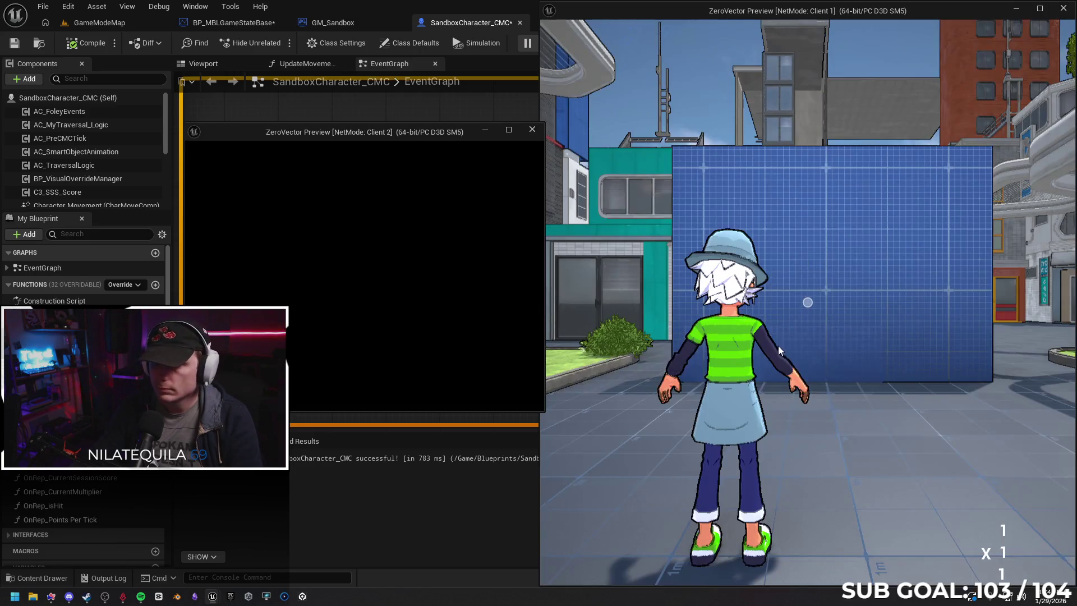
click(778, 345)
key(w)
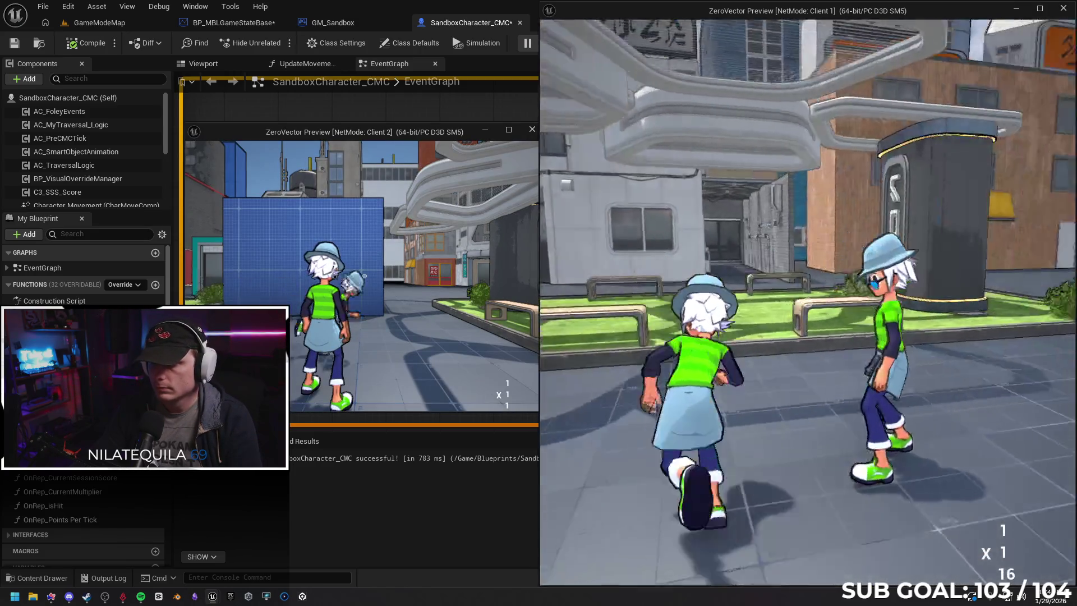
key(w)
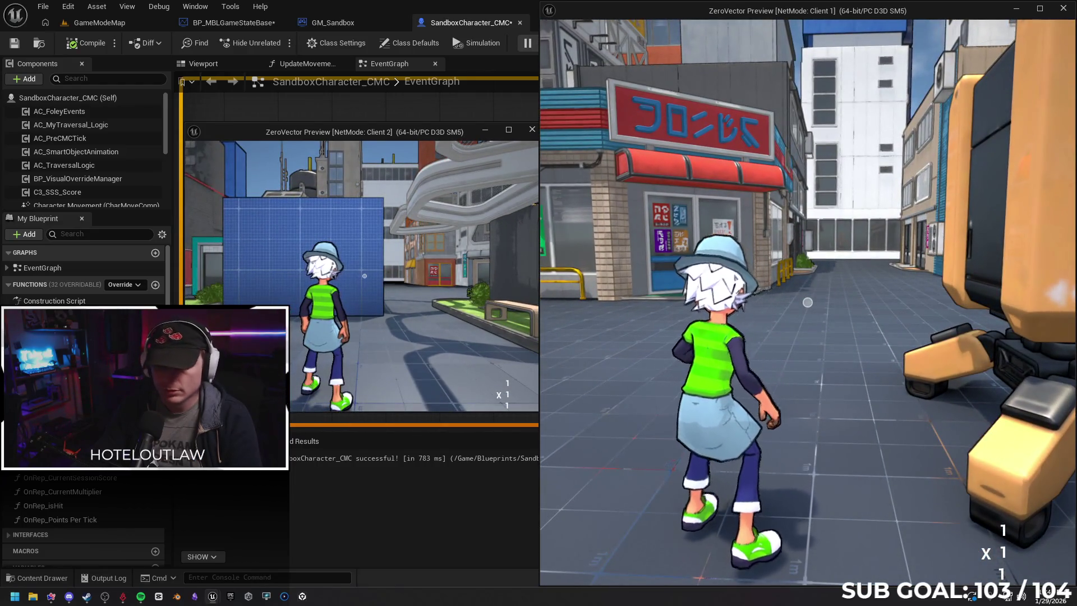
key(Escape)
Add Print String nodes after both Team ID SETs in OnPostLogin, printing the Team ID.
click(397, 25)
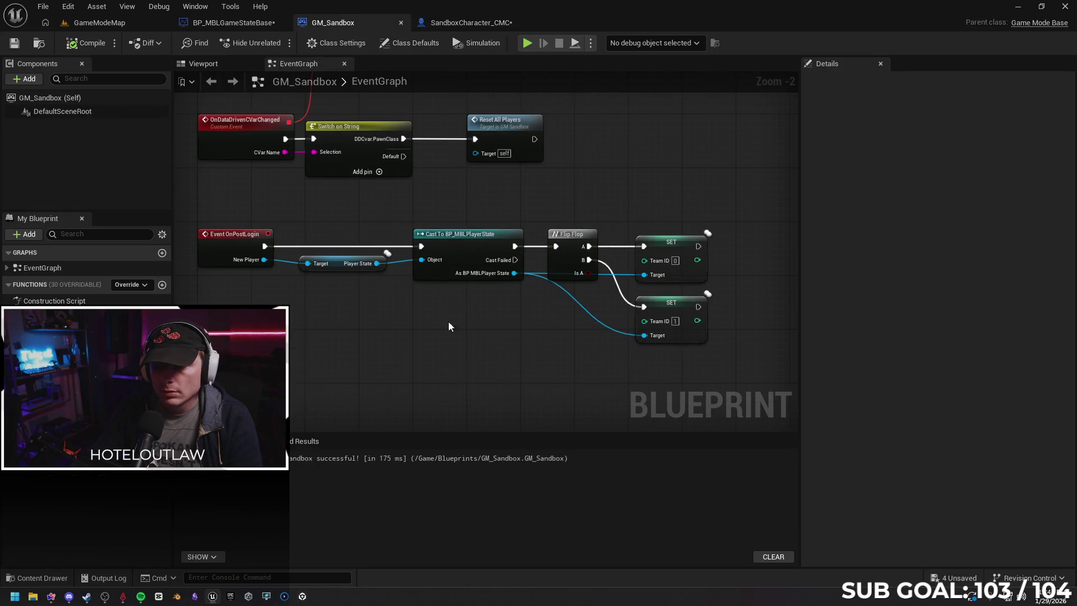
drag(476, 344, 310, 338)
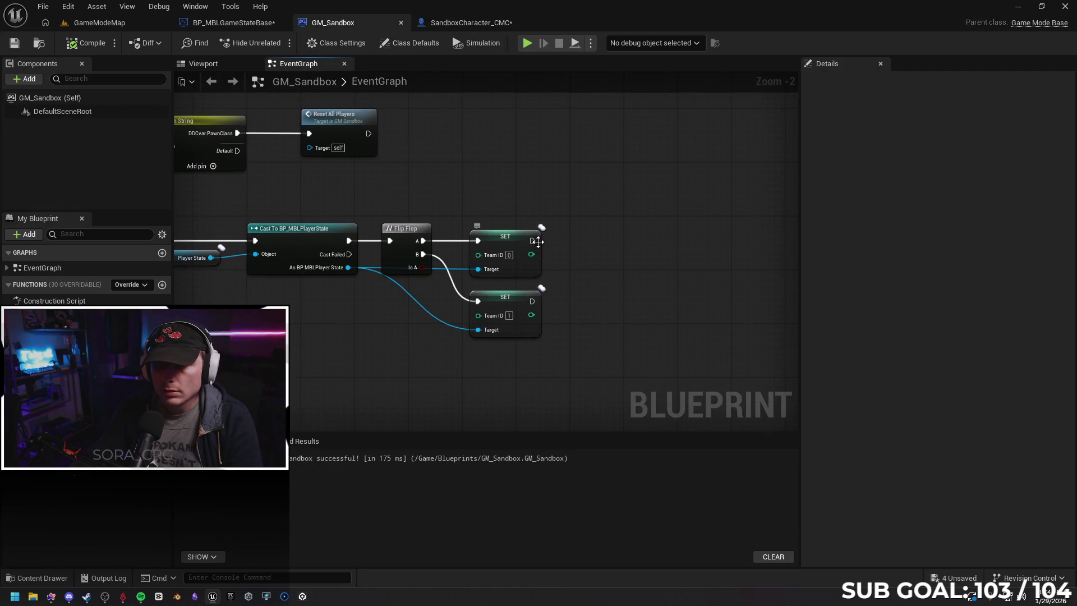
mouse_move(593, 257)
mouse_down()
mouse_move(872, 254)
mouse_move(560, 254)
mouse_move(584, 272)
mouse_move(636, 280)
mouse_move(636, 257)
mouse_up()
text(print)
key(Return)
drag(553, 271, 610, 270)
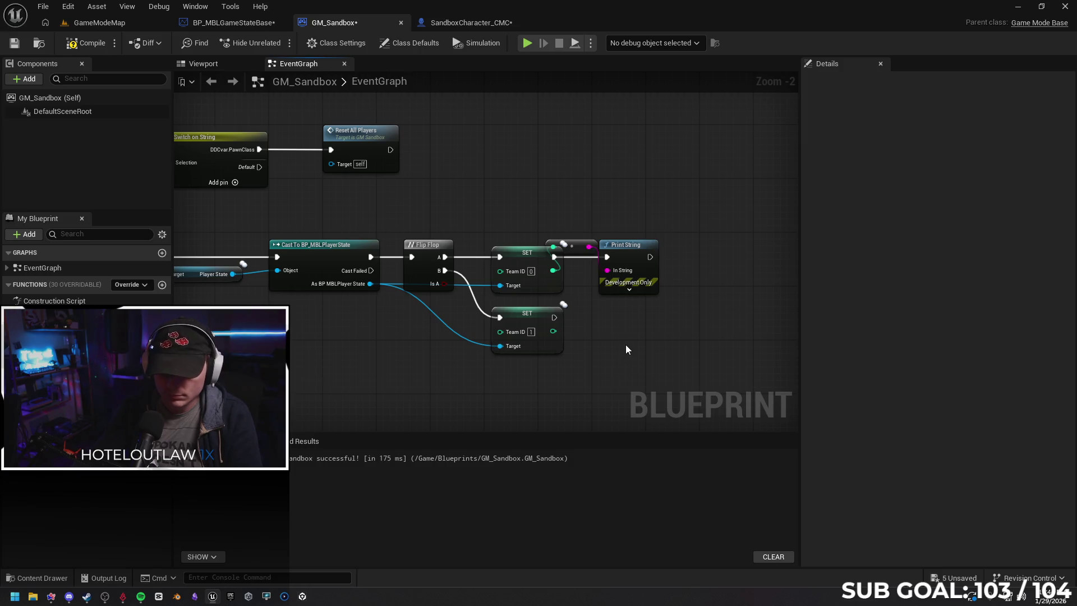
key(ctrl+v)
mouse_move(554, 317)
mouse_down()
mouse_move(627, 358)
mouse_move(638, 319)
mouse_up()
drag(553, 331, 622, 338)
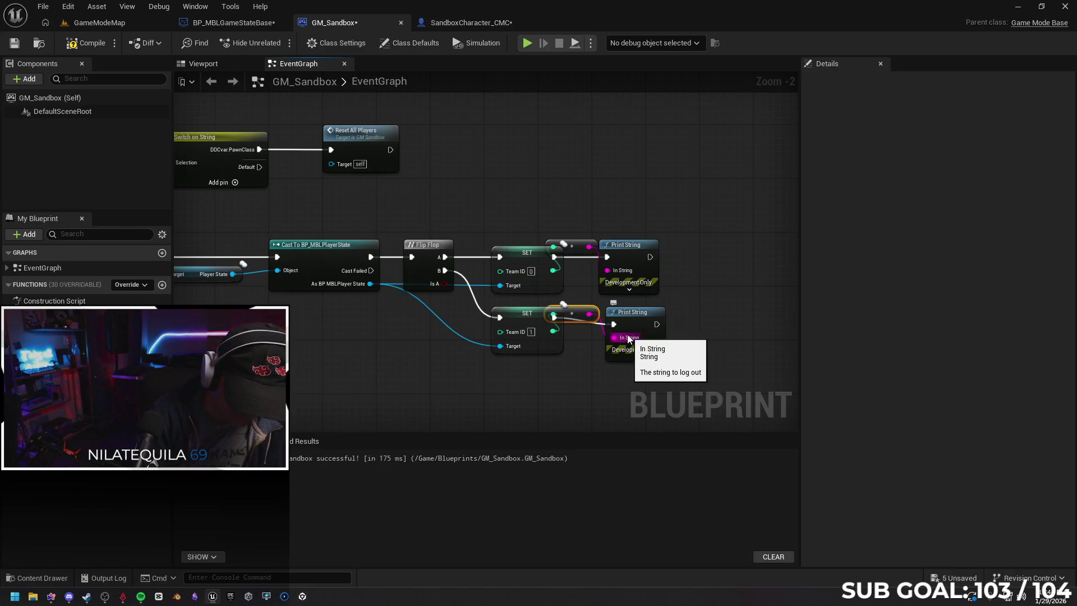